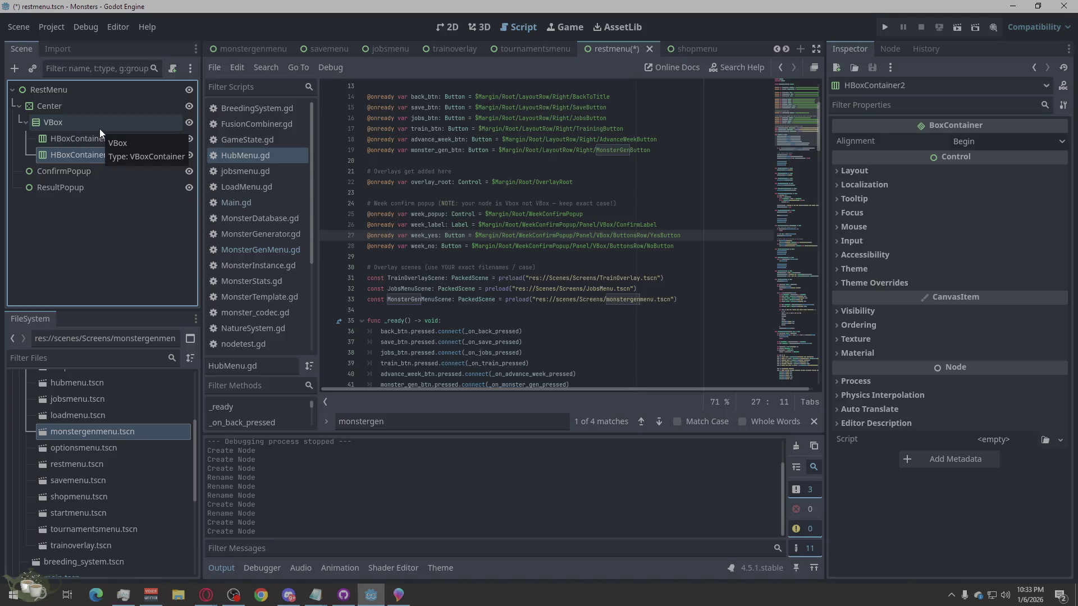
Step: Add a new Label node as a child of VBox
{"action": "right_click", "coordinate": [100, 129]}
{"action": "left_click", "coordinate": [169, 138]}
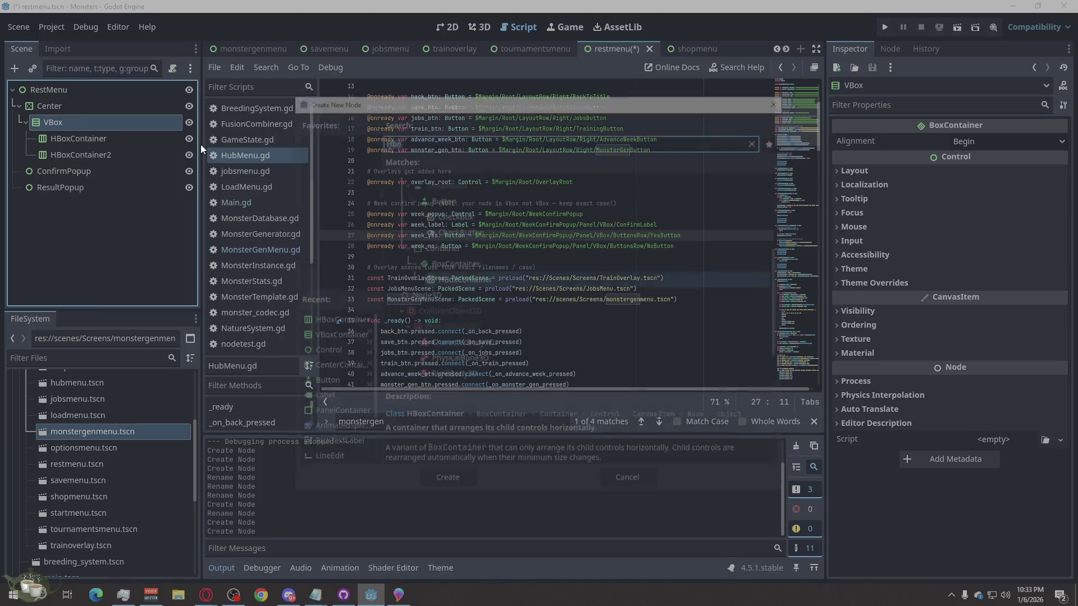
{"action": "type", "text": "lABE"}
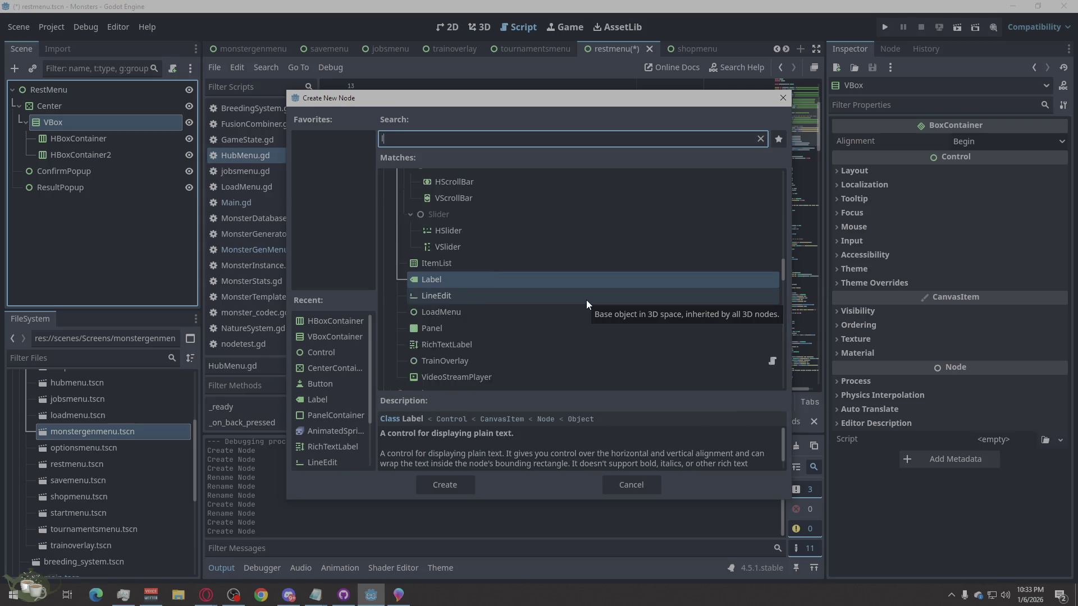
{"action": "left_click", "coordinate": [459, 481]}
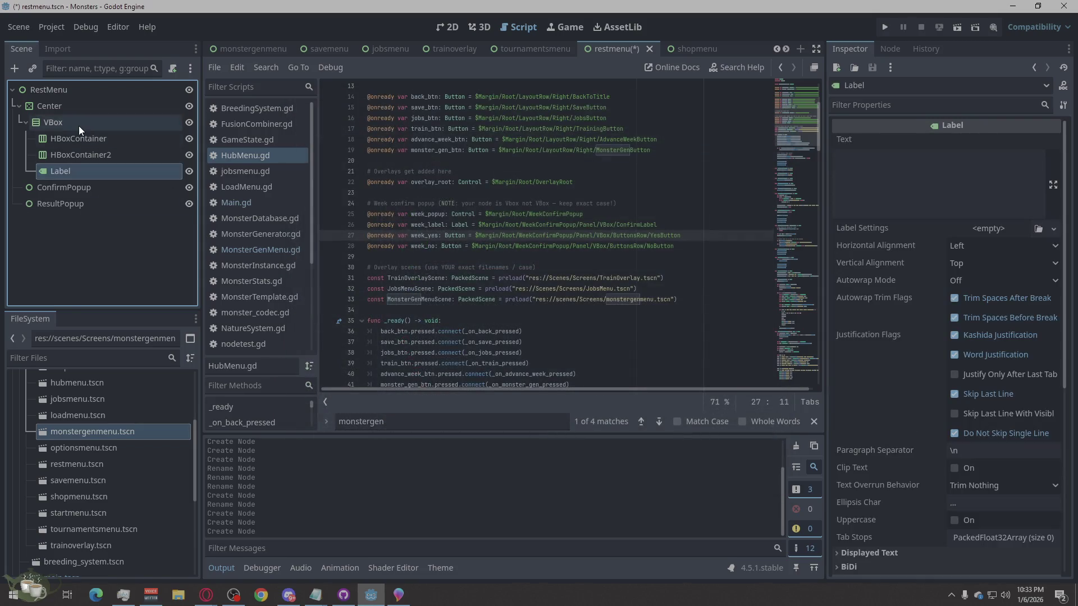
Step: Rename the two HBoxContainers to HeaderRow and BodyRow
{"action": "left_click", "coordinate": [84, 140]}
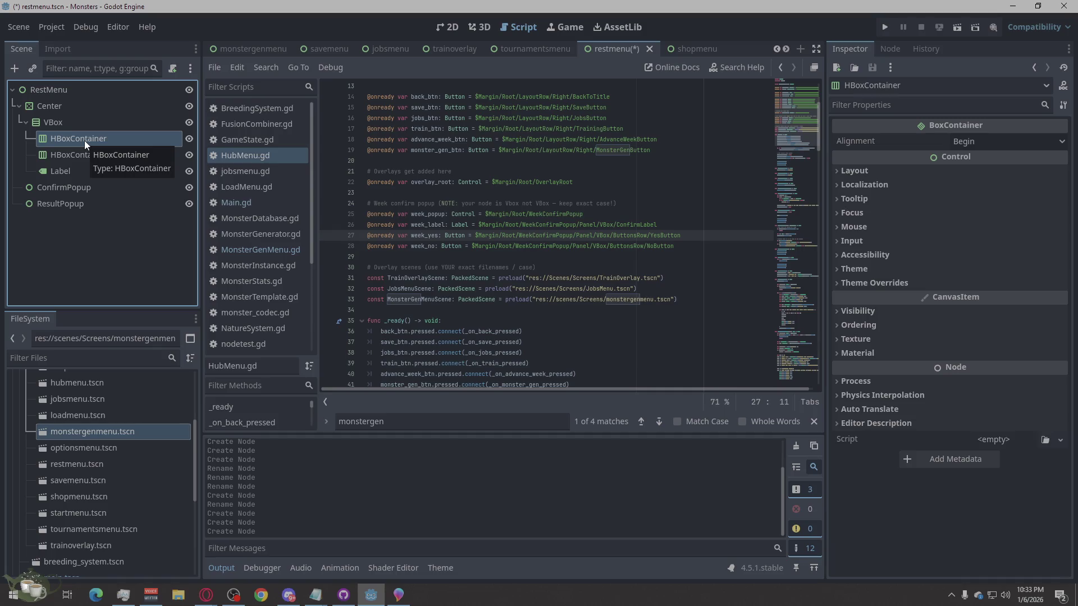
{"action": "left_click", "coordinate": [84, 141]}
{"action": "double_click", "coordinate": [84, 140]}
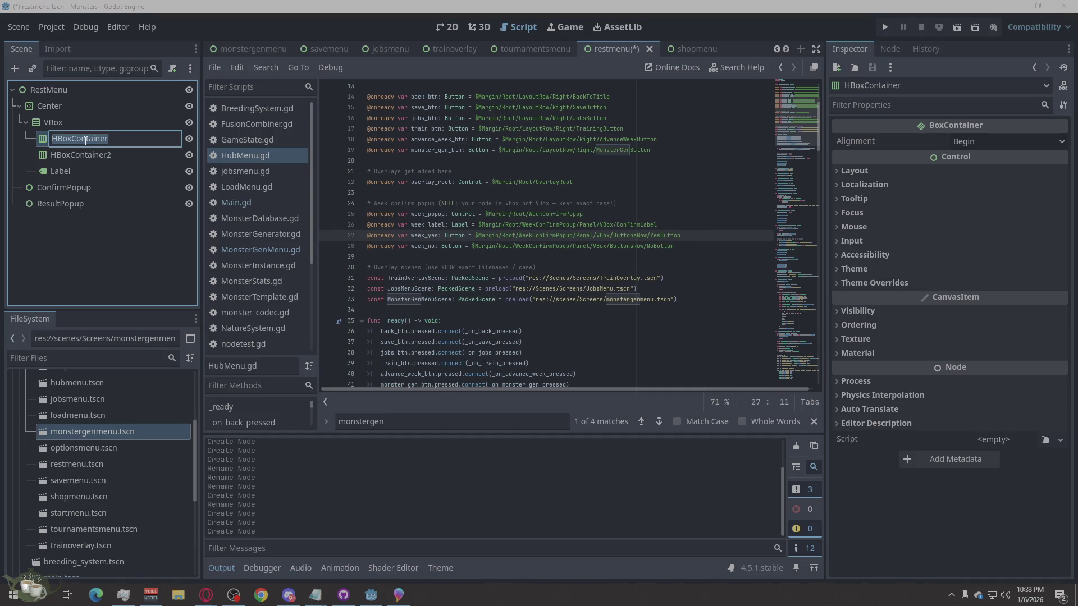
{"action": "type", "text": "Header"}
{"action": "type", "text": "Row"}
{"action": "key", "text": "Return"}
{"action": "left_click", "coordinate": [82, 157]}
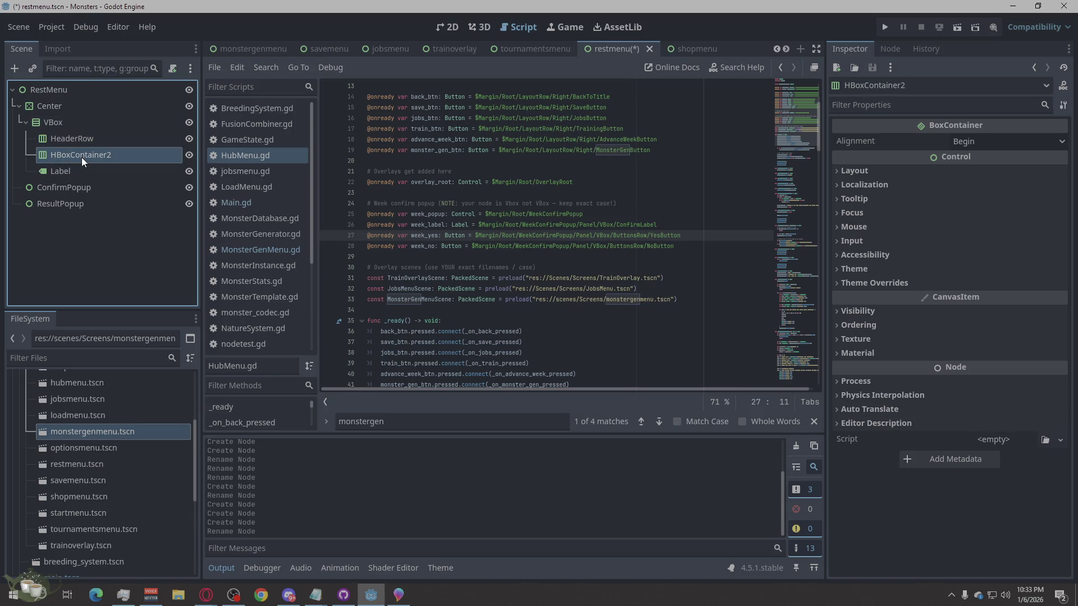
{"action": "double_click", "coordinate": [81, 157]}
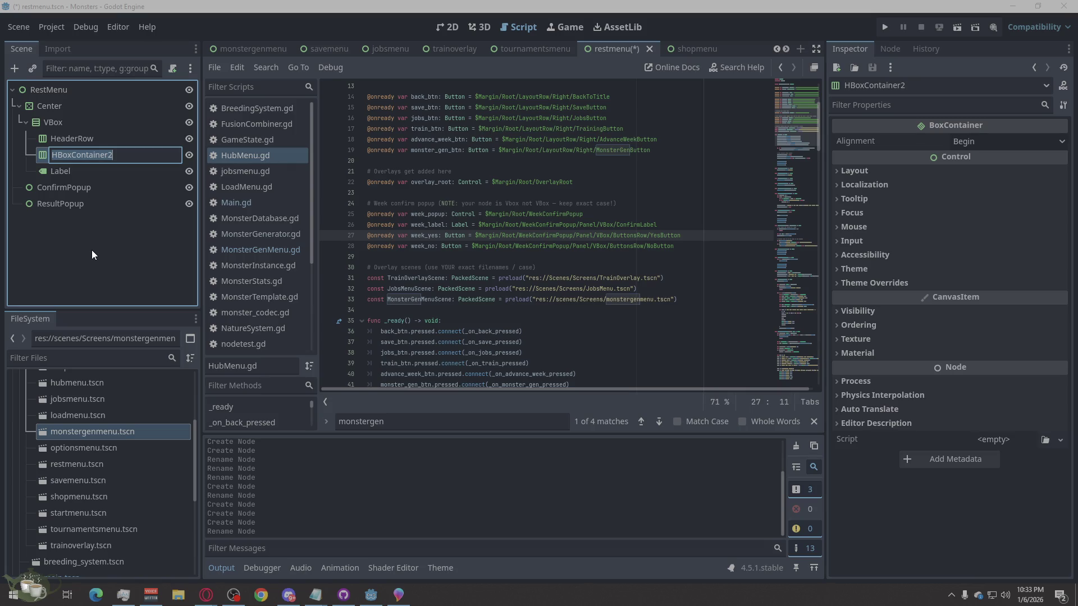
{"action": "type", "text": "b"}
{"action": "key", "text": "BackSpace"}
{"action": "type", "text": "B"}
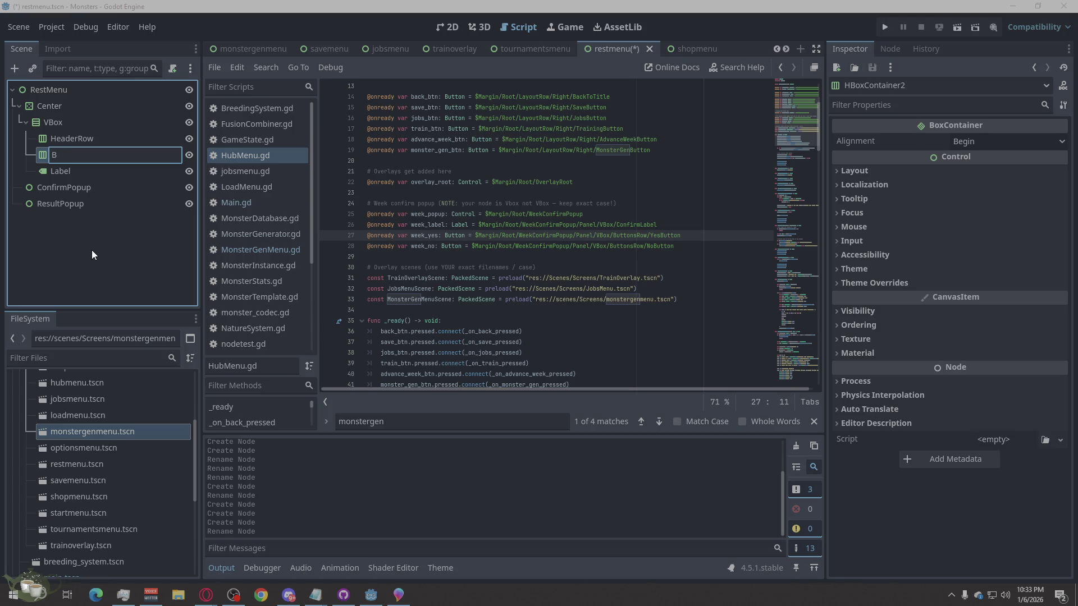
{"action": "type", "text": "ody"}
{"action": "type", "text": "Row"}
{"action": "key", "text": "Return"}
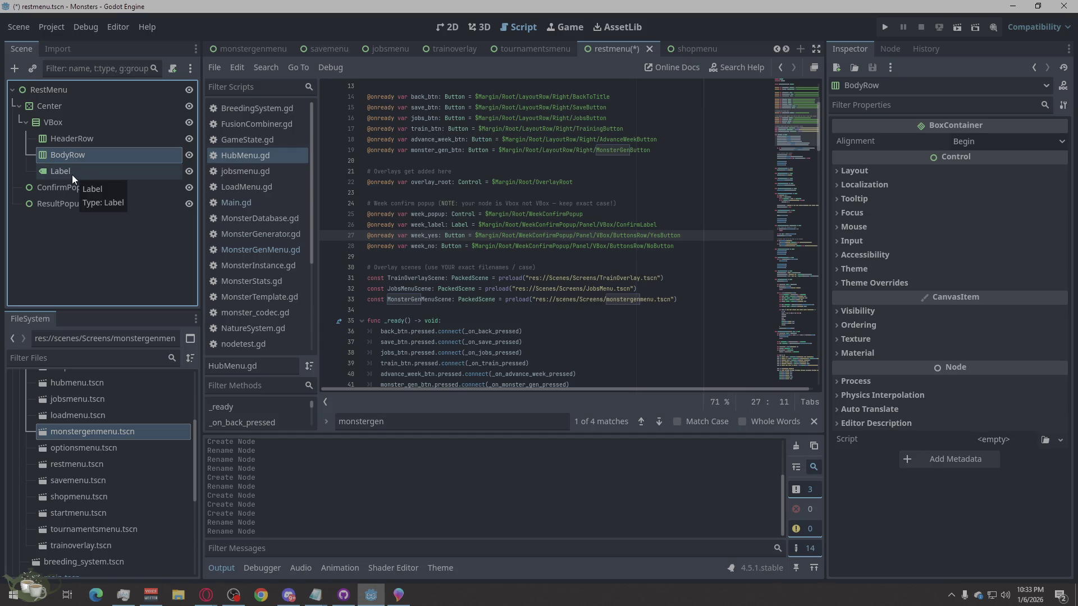
Step: Rename the new Label to FooterHint
{"action": "double_click", "coordinate": [71, 172]}
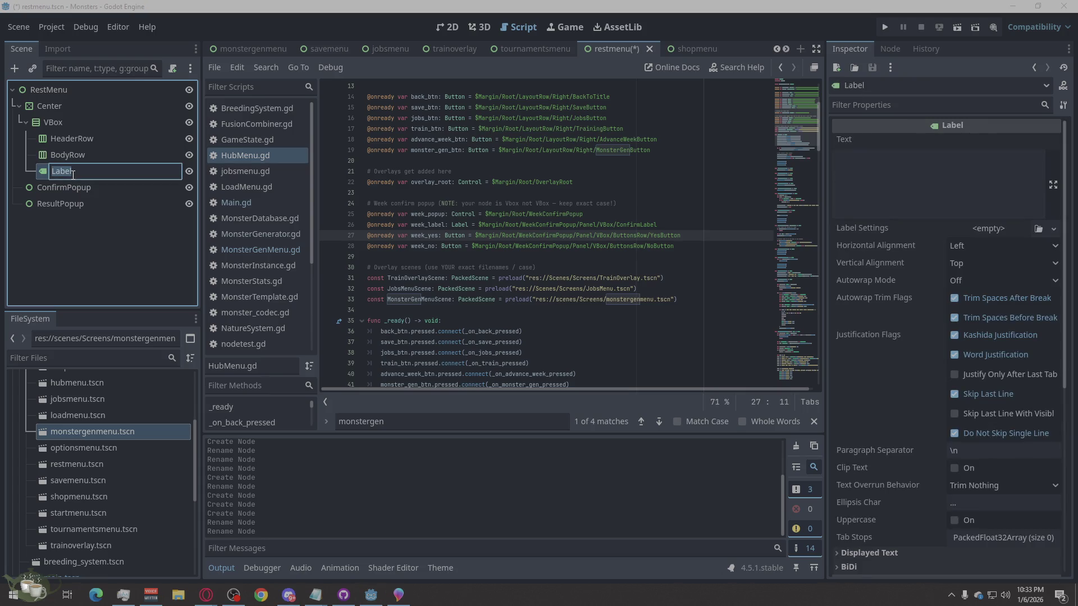
{"action": "type", "text": "FooterHn"}
{"action": "key", "text": "BackSpace"}
{"action": "type", "text": "int"}
{"action": "key", "text": "Return"}
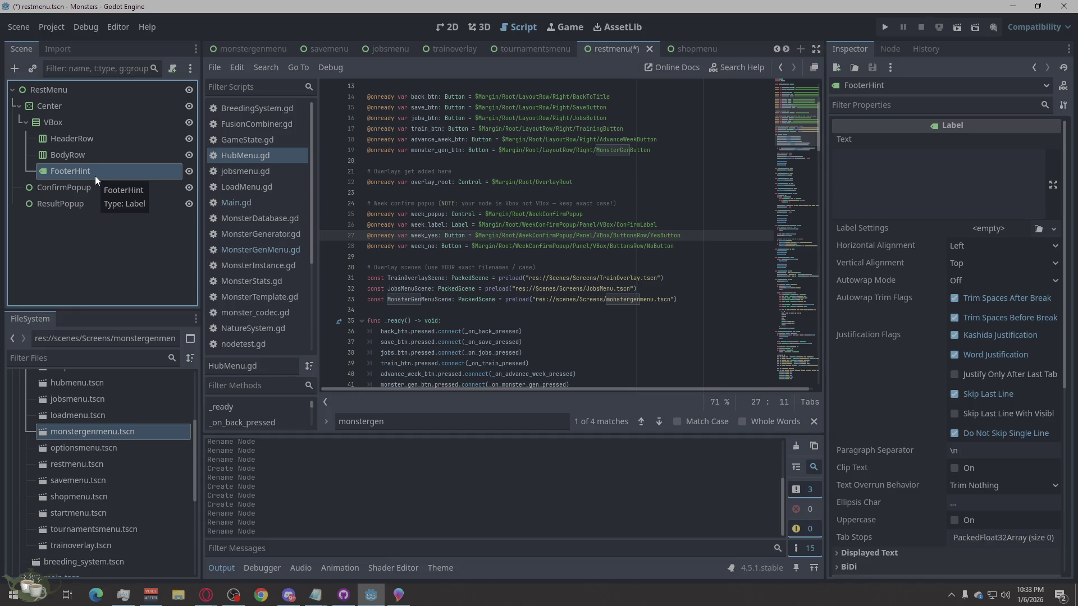
{"action": "left_click", "coordinate": [98, 138]}
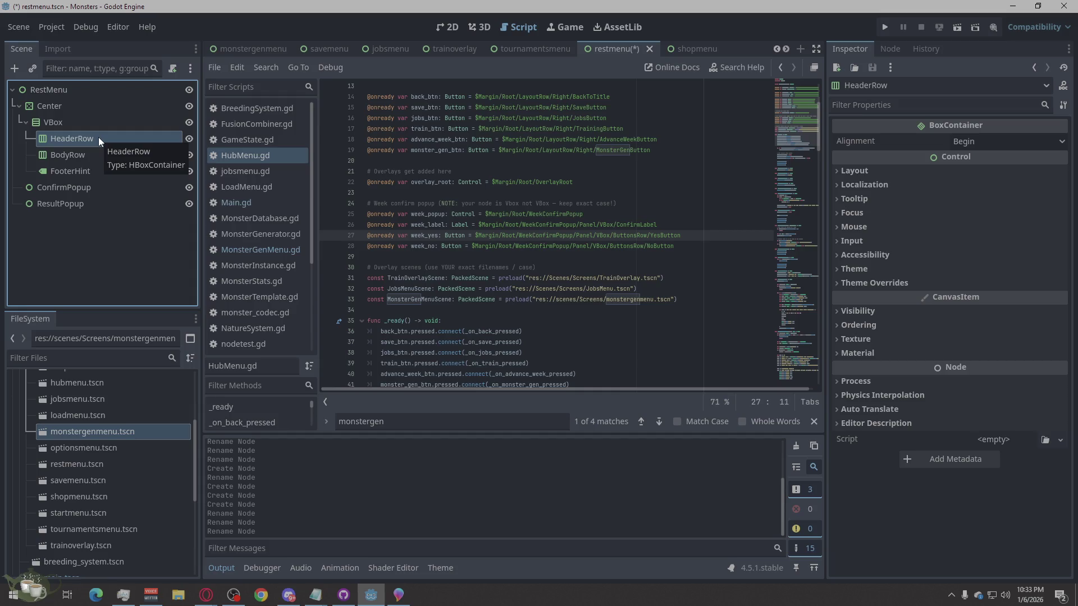
Step: Add a Label child under HeaderRow
{"action": "right_click", "coordinate": [99, 137]}
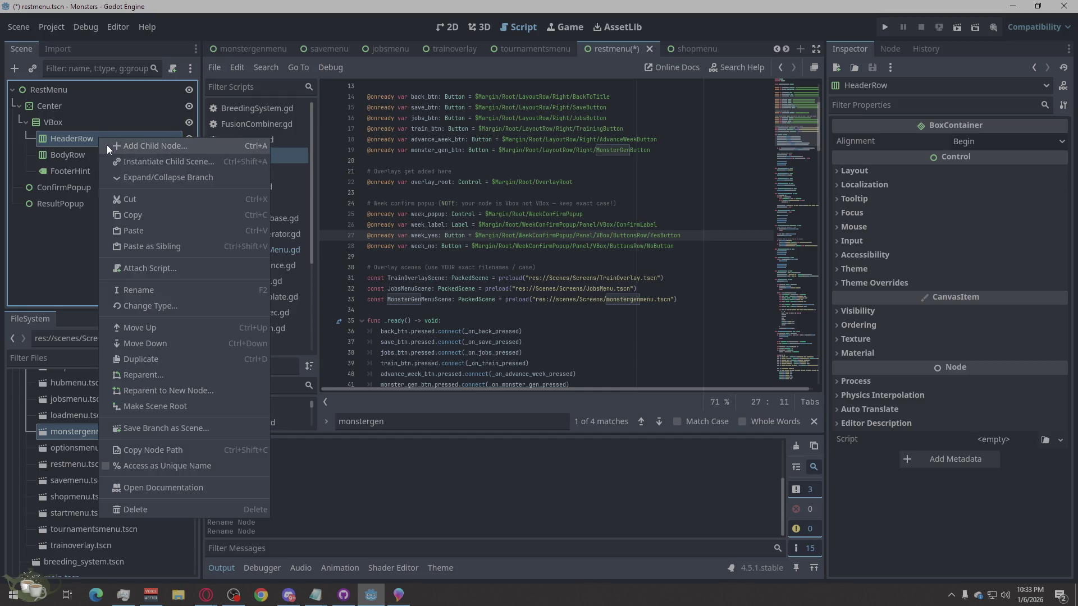
{"action": "left_click", "coordinate": [109, 149]}
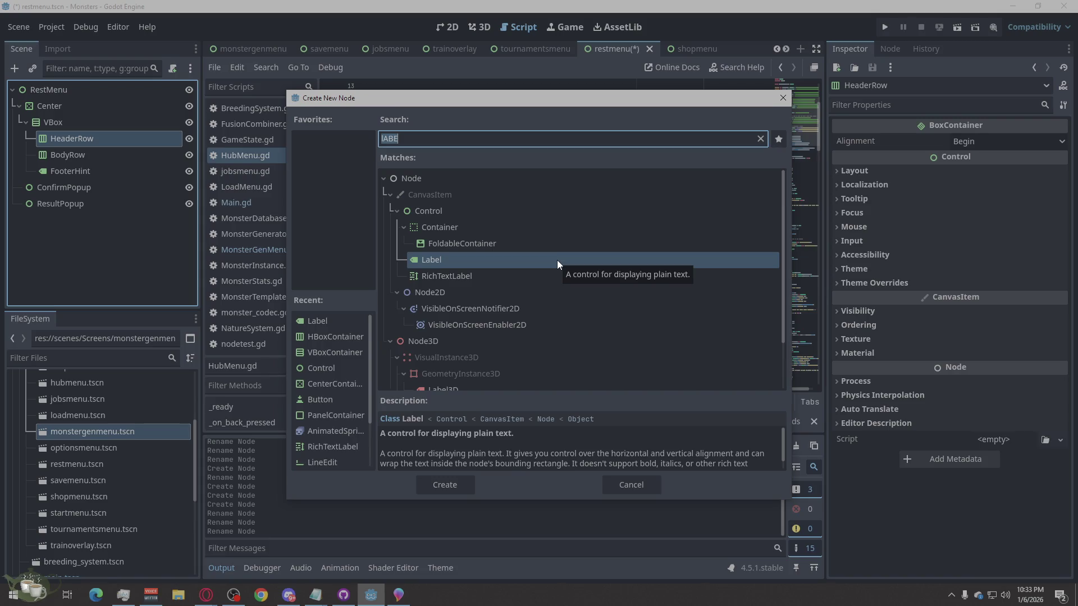
{"action": "type", "text": "tITLE"}
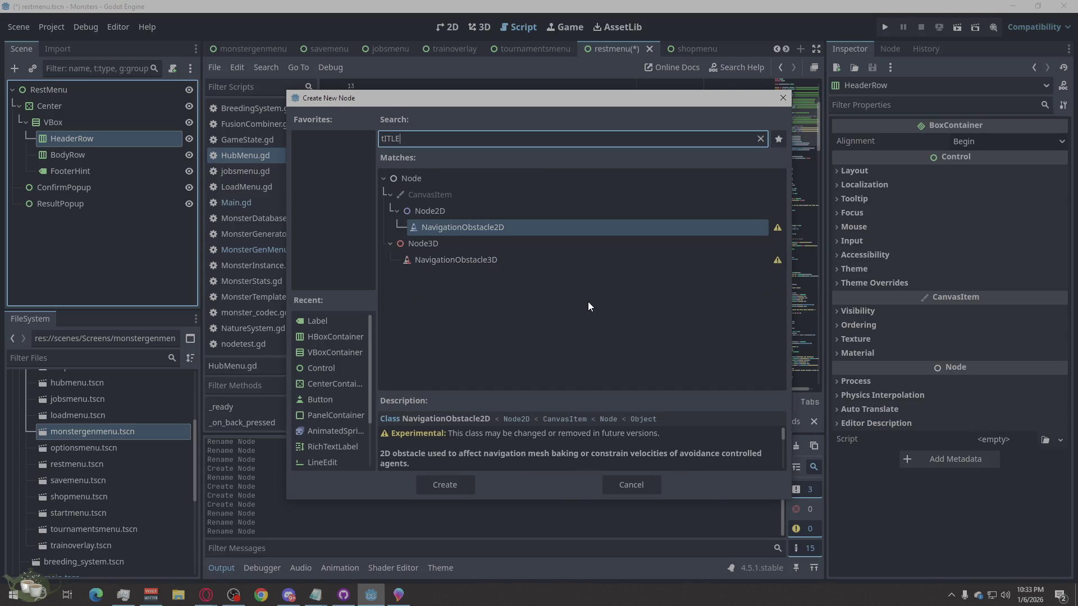
{"action": "key", "text": "BackSpace"}
{"action": "key", "text": "BackSpace"}
{"action": "key", "text": "BackSpace"}
{"action": "key", "text": "BackSpace"}
{"action": "key", "text": "BackSpace"}
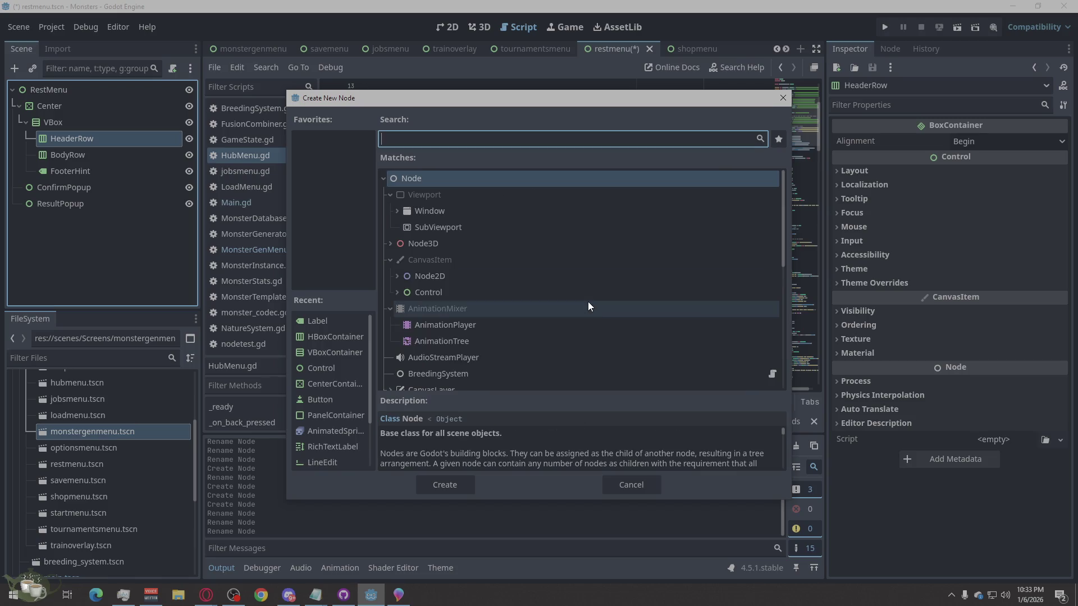
{"action": "type", "text": "Label"}
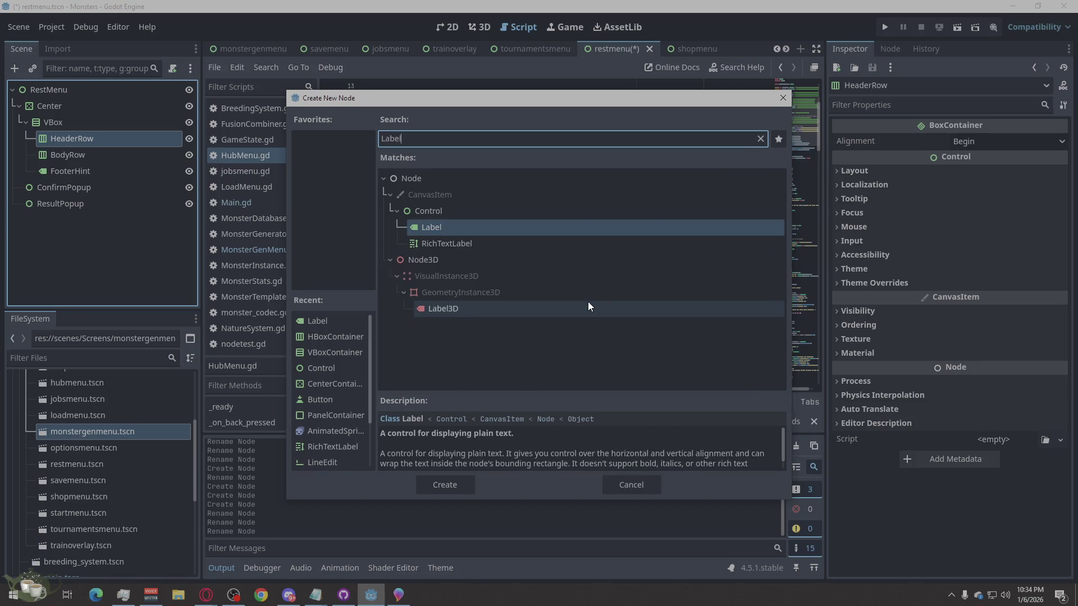
{"action": "left_click", "coordinate": [420, 485]}
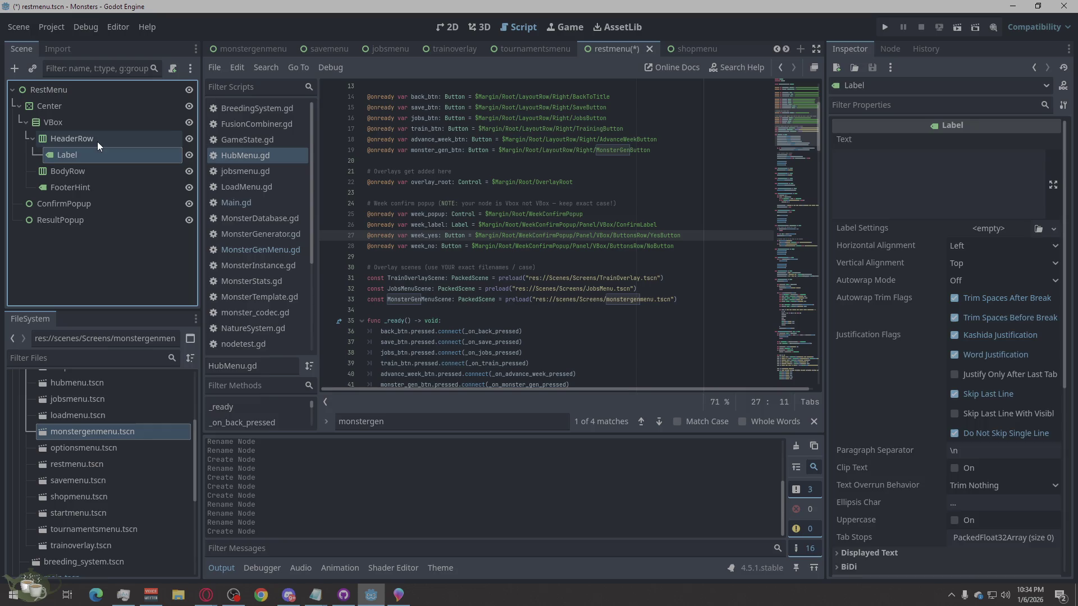
Step: Add a Button child under HeaderRow
{"action": "right_click", "coordinate": [97, 142]}
{"action": "left_click", "coordinate": [115, 149]}
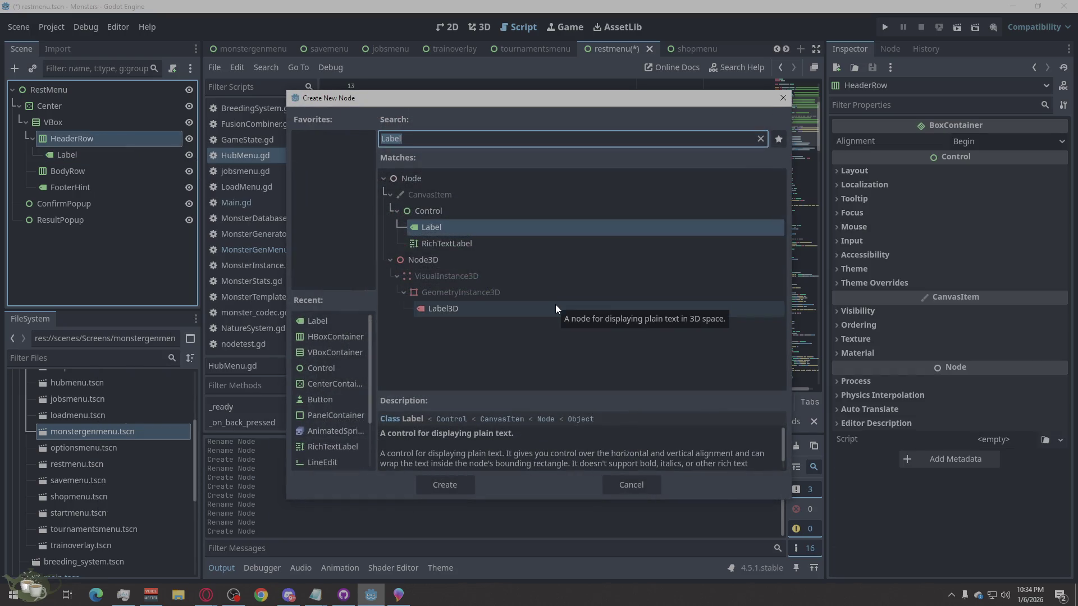
{"action": "type", "text": "Button"}
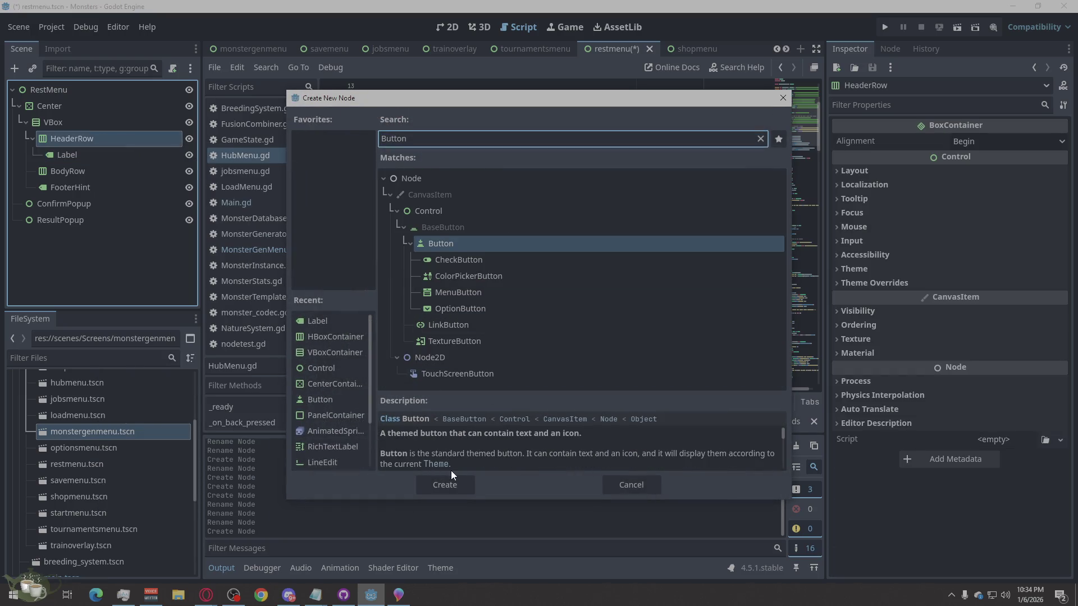
{"action": "left_click", "coordinate": [437, 482]}
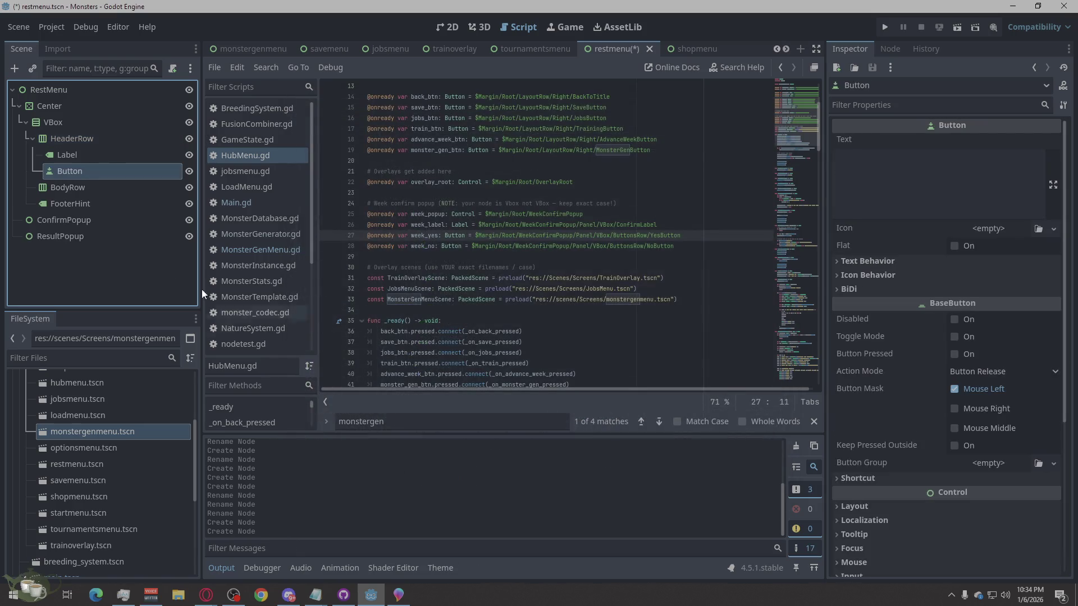
{"action": "left_click", "coordinate": [68, 190]}
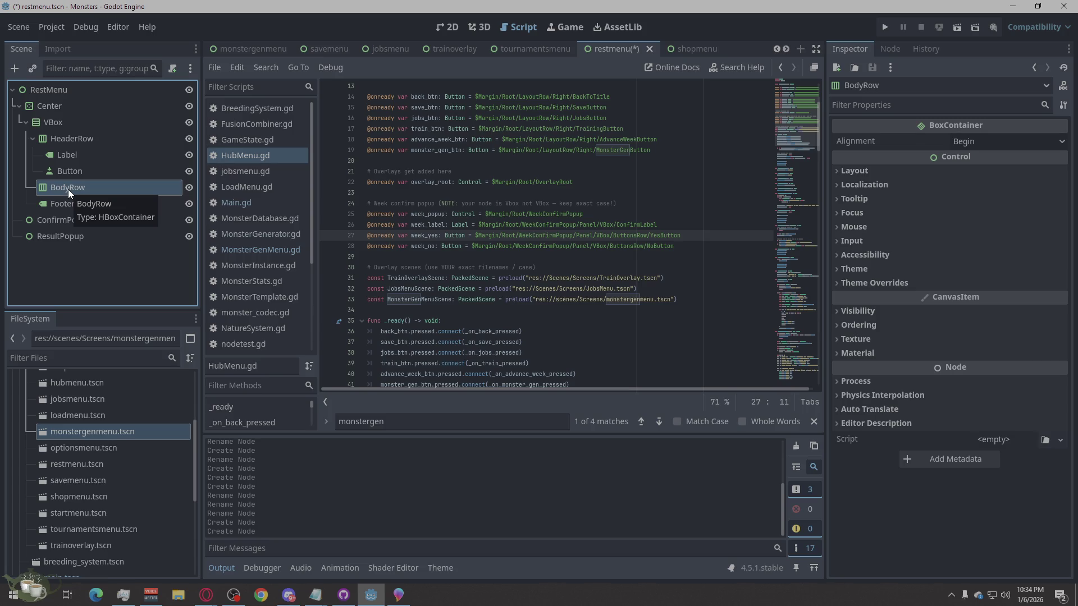
Step: Add a VBoxContainer as a child of BodyRow
{"action": "right_click", "coordinate": [68, 189]}
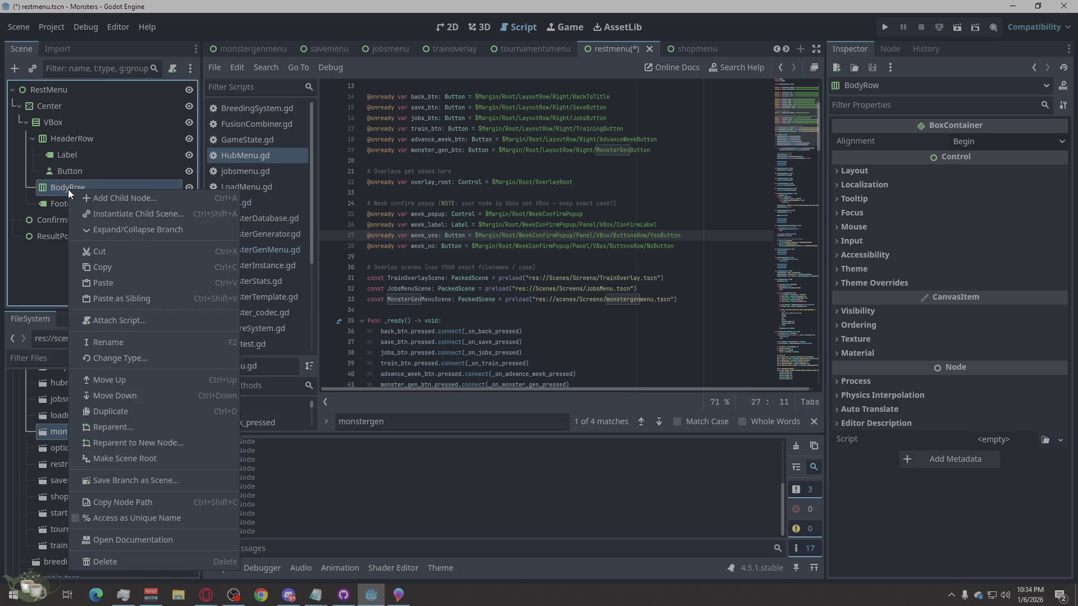
{"action": "left_click", "coordinate": [136, 205]}
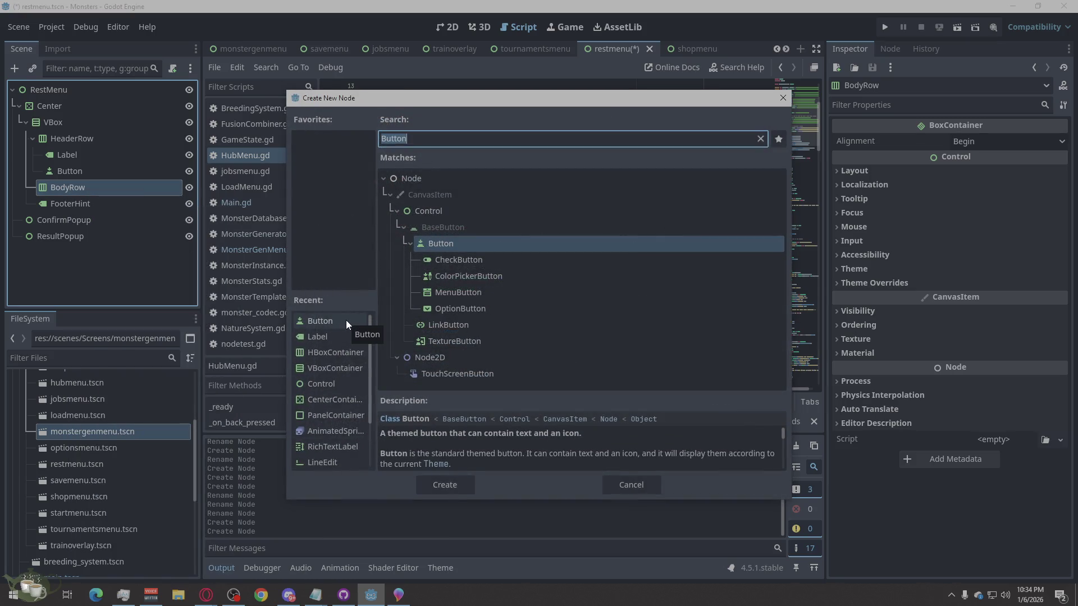
{"action": "type", "text": "Le"}
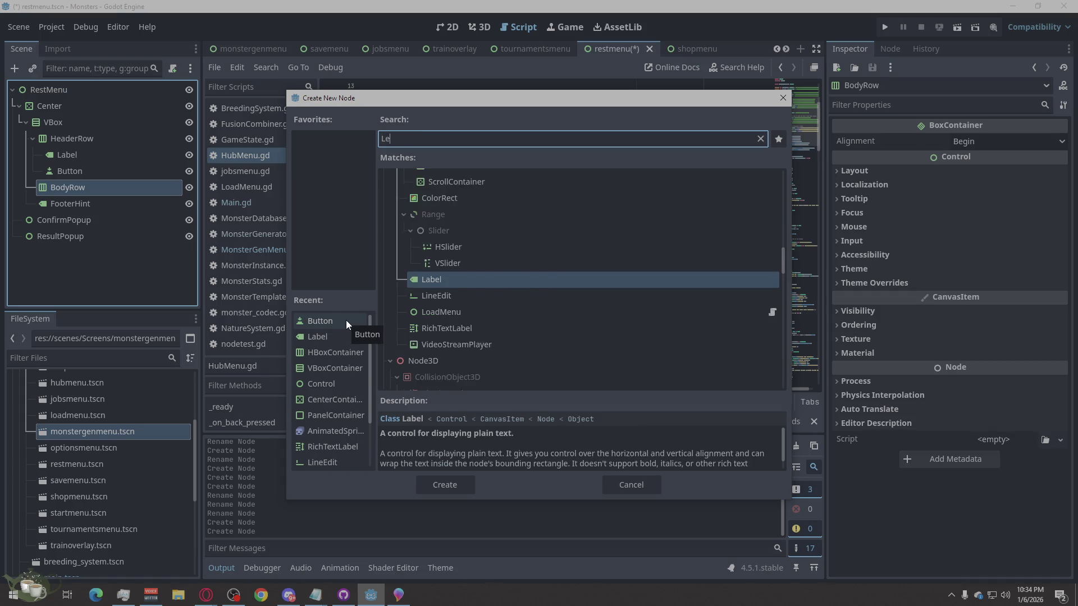
{"action": "type", "text": "ft"}
{"action": "key", "text": "ctrl+a"}
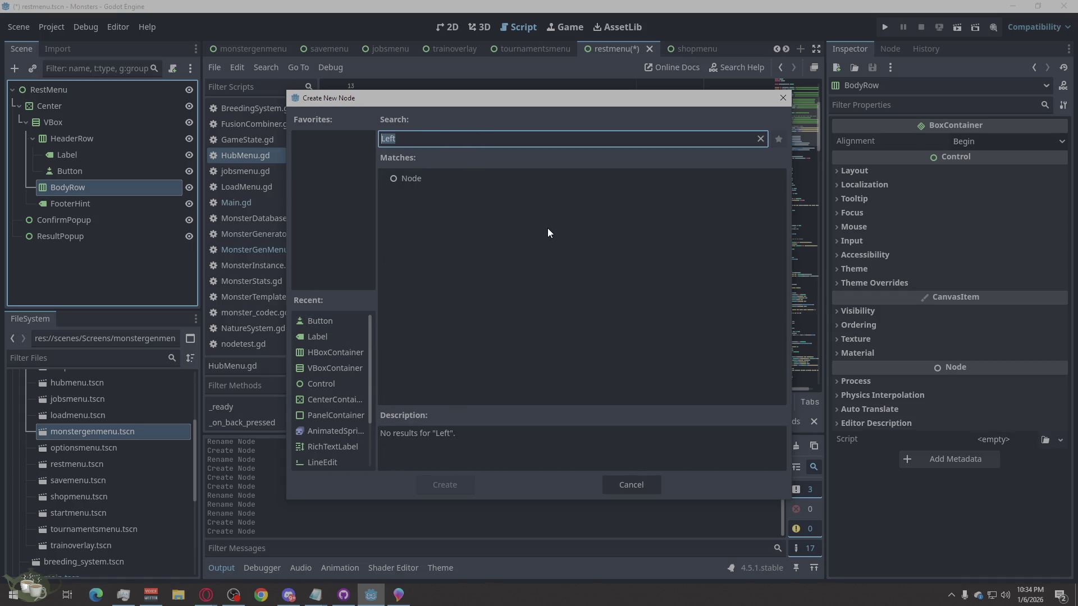
{"action": "type", "text": "Vb"}
{"action": "key", "text": "BackSpace"}
{"action": "key", "text": "BackSpace"}
{"action": "type", "text": "Vb"}
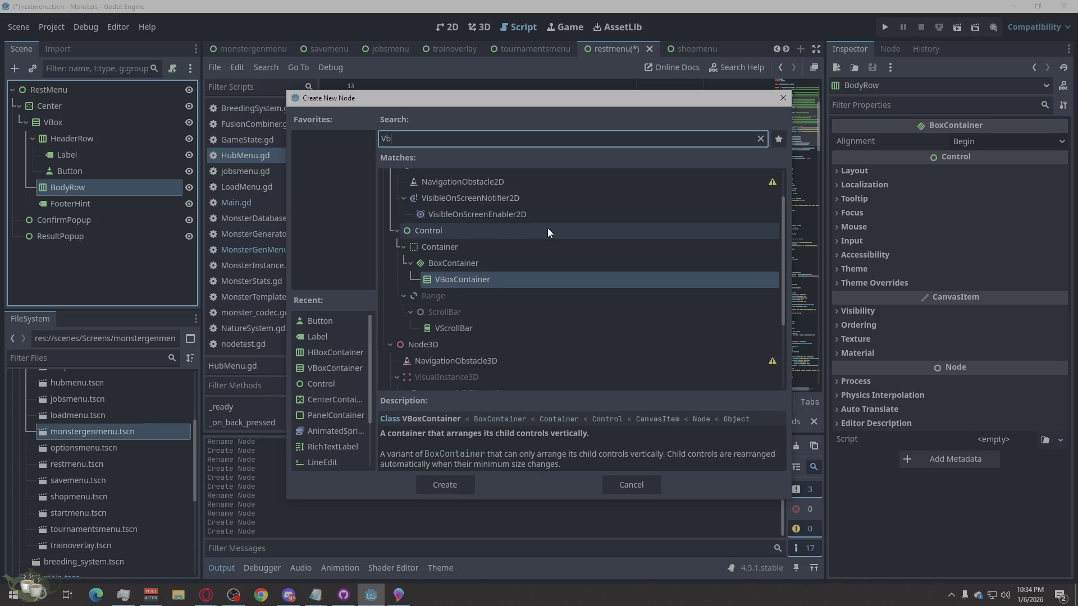
{"action": "left_click", "coordinate": [452, 480]}
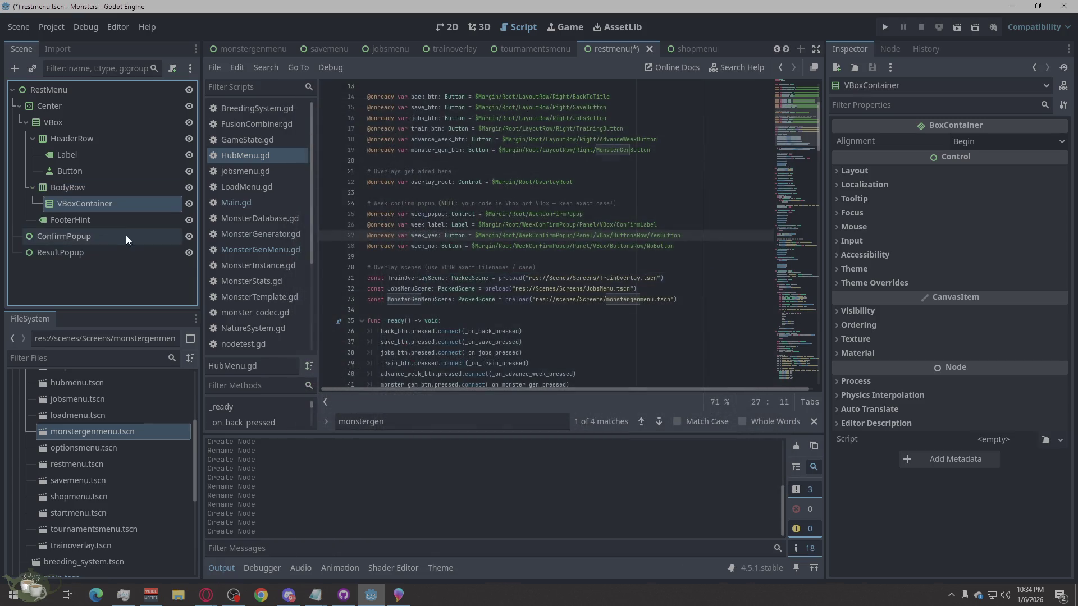
Step: Add an ItemList and a Label under the new VBoxContainer
{"action": "right_click", "coordinate": [91, 203]}
{"action": "left_click", "coordinate": [176, 211]}
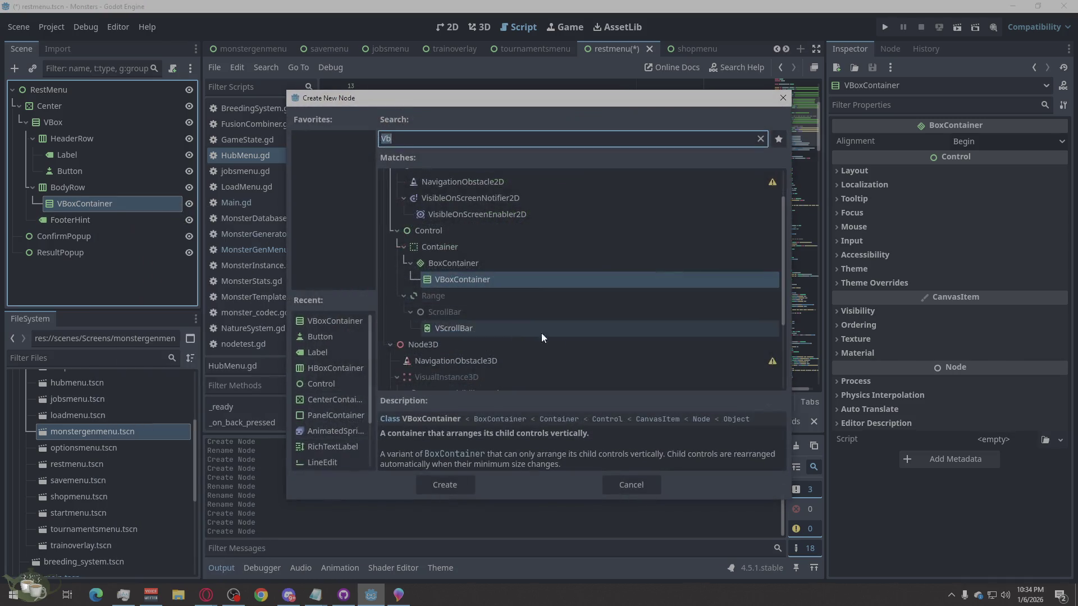
{"action": "type", "text": "item"}
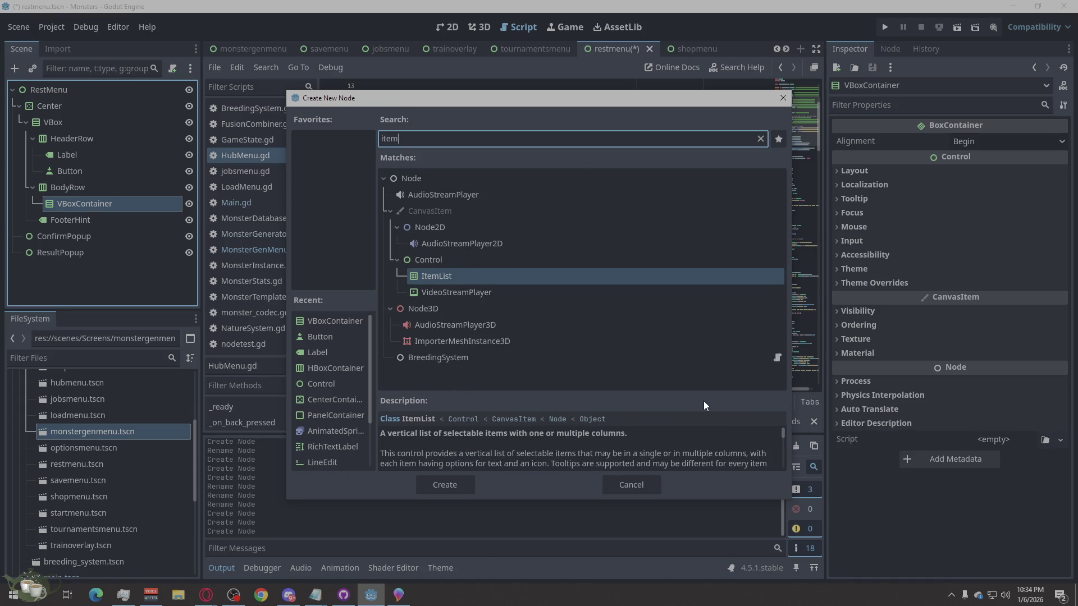
{"action": "left_click", "coordinate": [444, 484]}
{"action": "right_click", "coordinate": [109, 205]}
{"action": "left_click", "coordinate": [182, 220]}
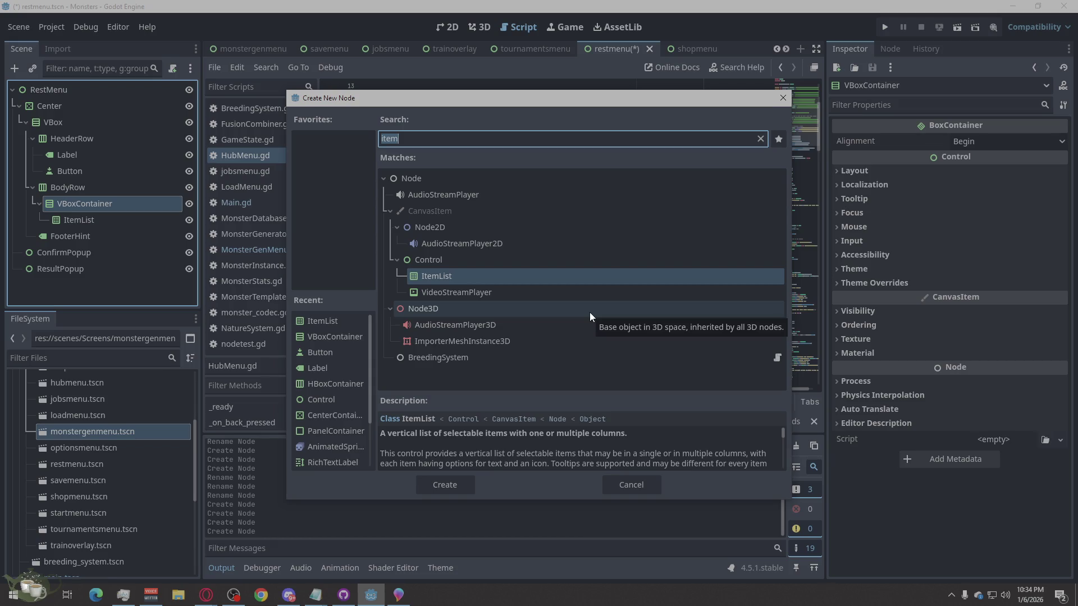
{"action": "type", "text": "lABEL"}
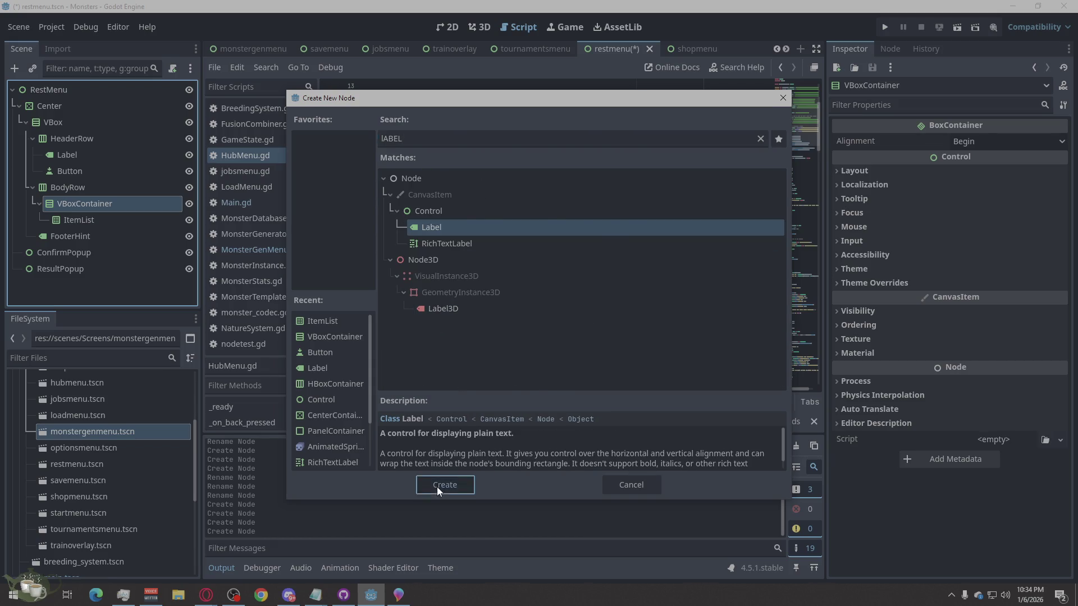
{"action": "left_click", "coordinate": [437, 486]}
{"action": "left_click", "coordinate": [98, 248]}
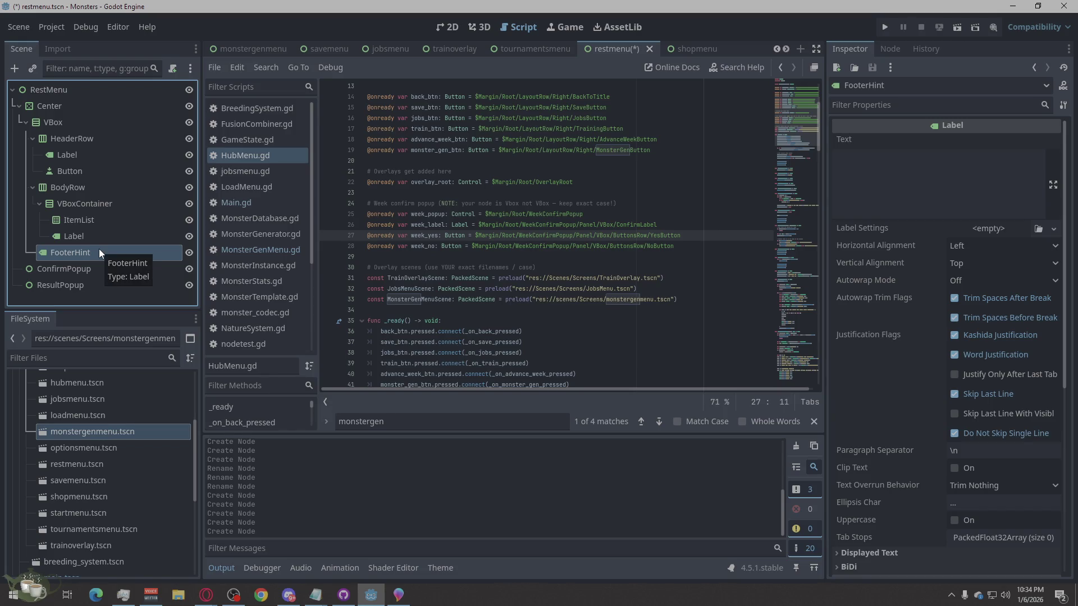
Step: Rename BodyRow's VBoxContainer to LeftCol and begin adding another BodyRow child
{"action": "double_click", "coordinate": [84, 203]}
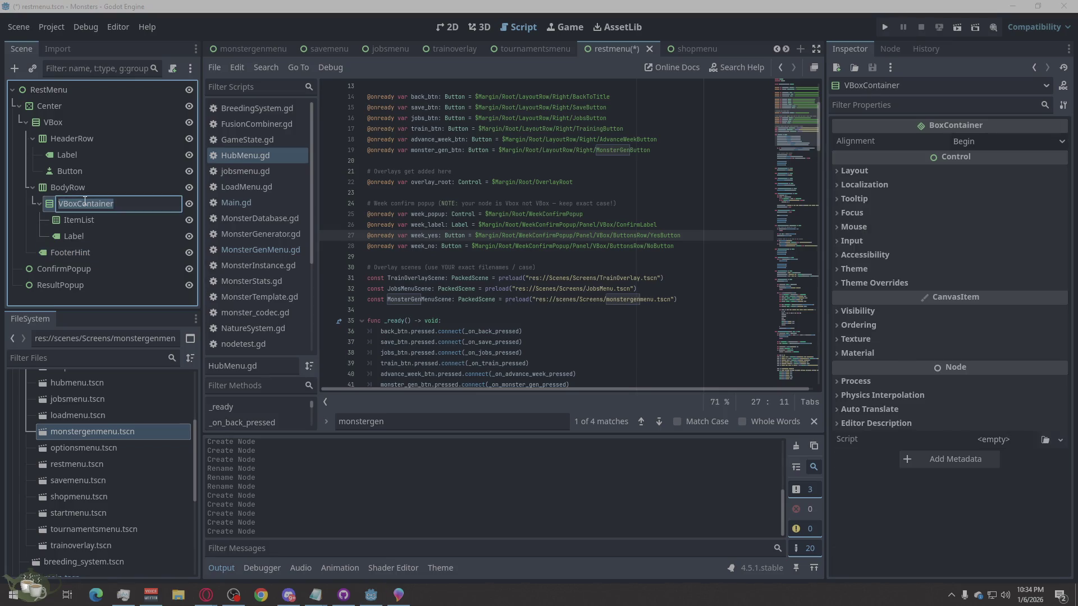
{"action": "type", "text": "lEFT"}
{"action": "key", "text": "BackSpace"}
{"action": "key", "text": "BackSpace"}
{"action": "key", "text": "BackSpace"}
{"action": "key", "text": "BackSpace"}
{"action": "type", "text": "LeftCol"}
{"action": "key", "text": "Return"}
{"action": "right_click", "coordinate": [74, 190]}
{"action": "left_click", "coordinate": [144, 197]}
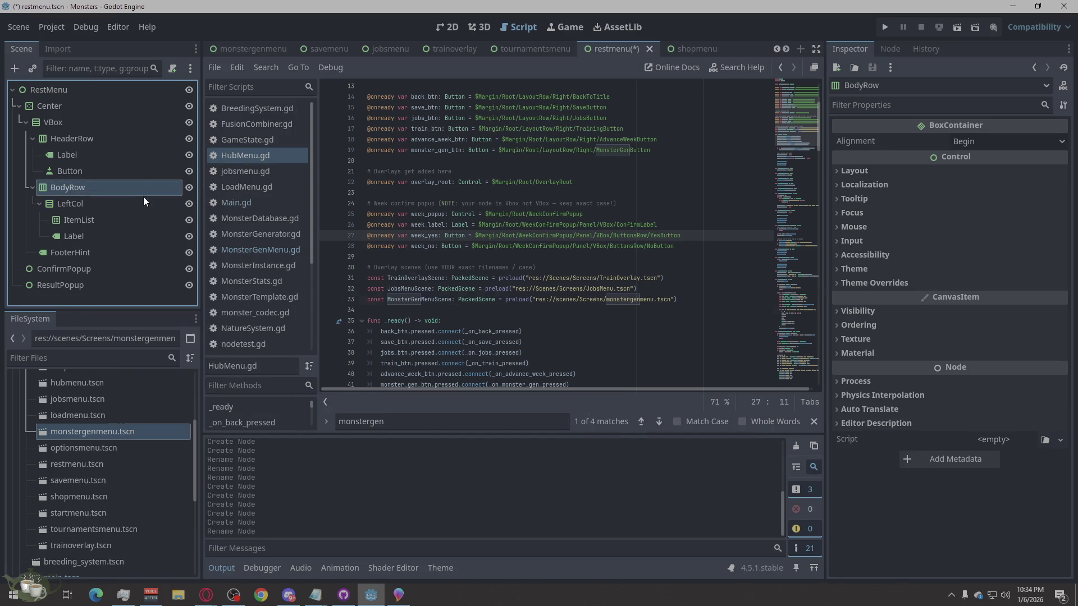
{"action": "type", "text": "h"}
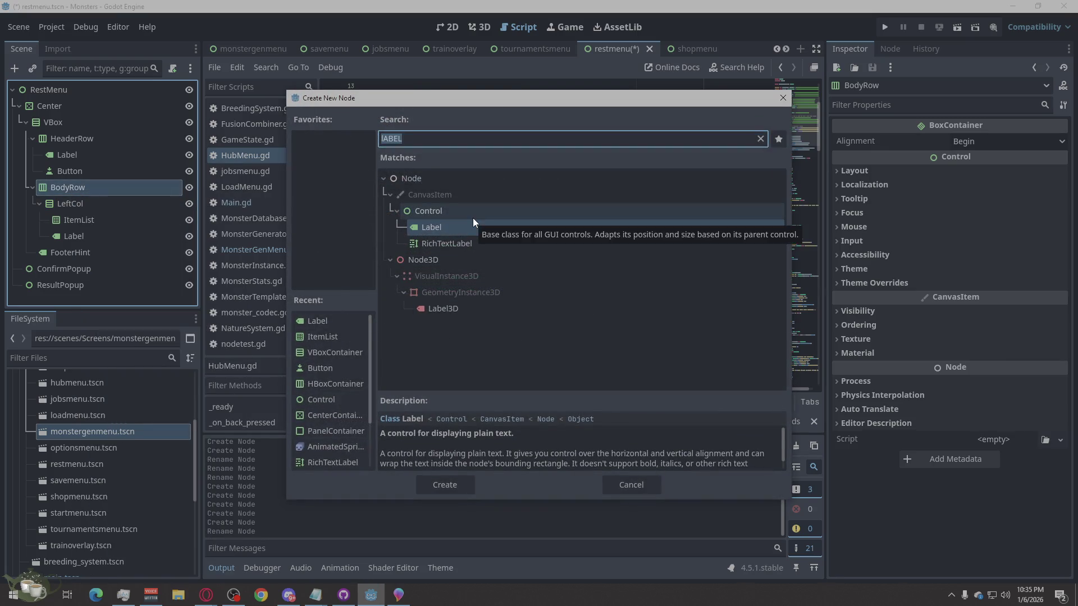
{"action": "type", "text": "b"}
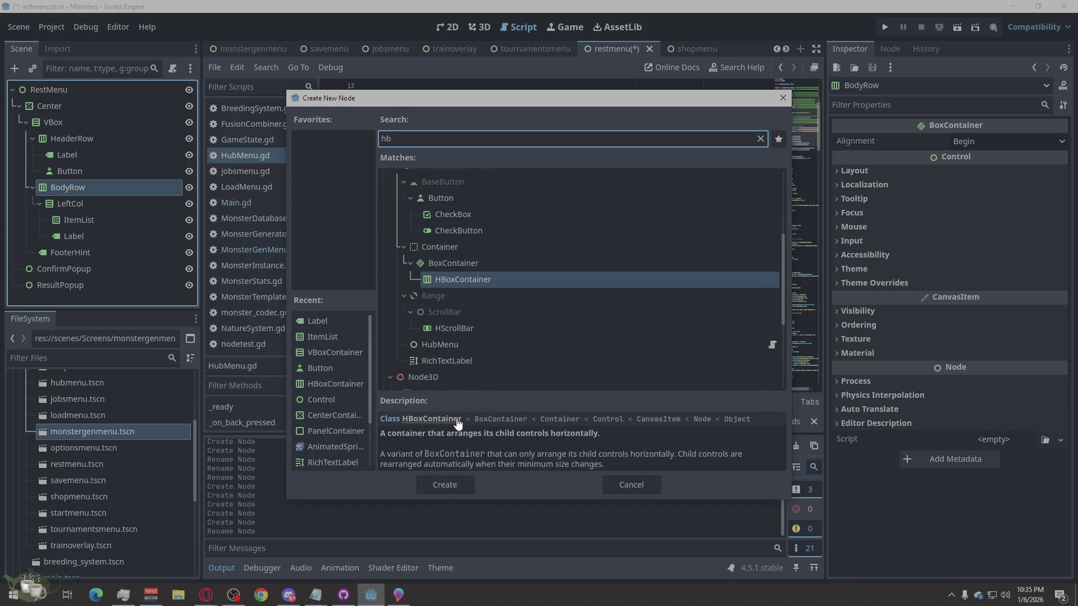
Step: Add a second VBoxContainer under BodyRow
{"action": "key", "text": "BackSpace"}
{"action": "key", "text": "BackSpace"}
{"action": "type", "text": "vb"}
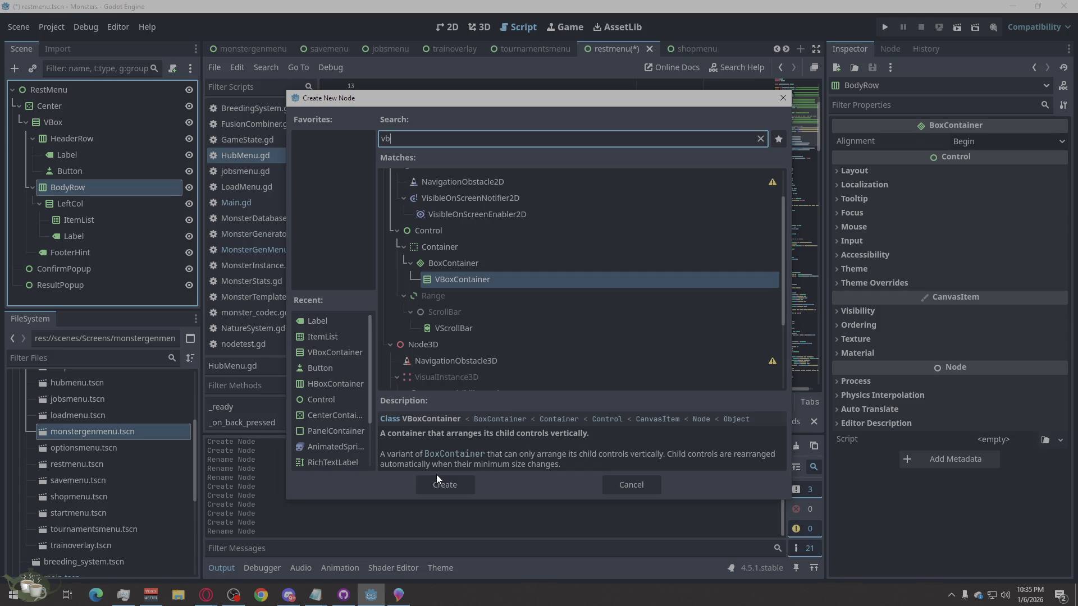
{"action": "left_click", "coordinate": [445, 484]}
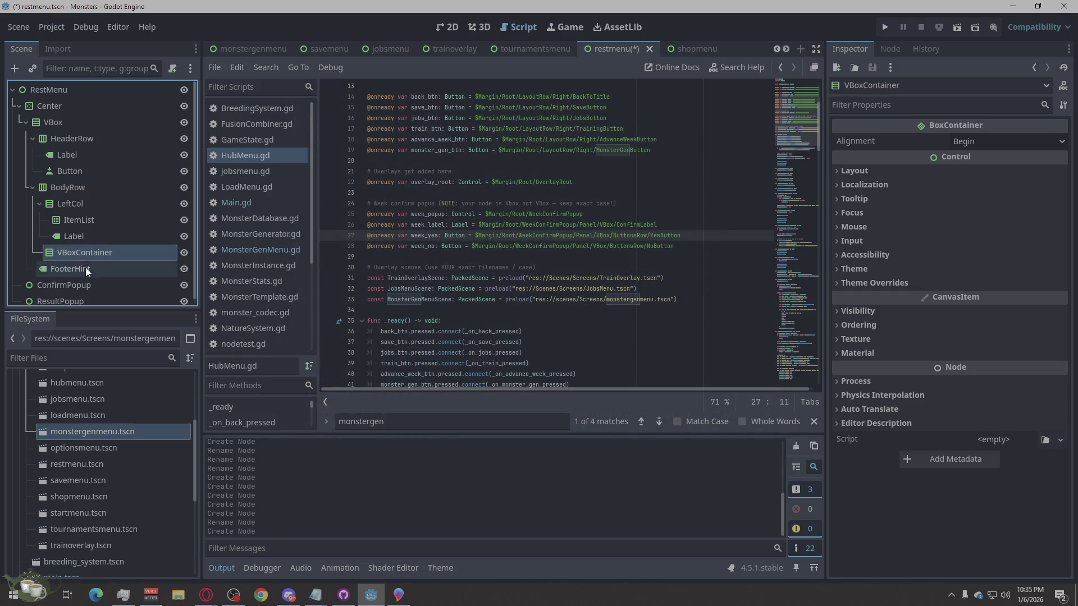
Step: Add a Label and a RichTextLabel under the second VBoxContainer
{"action": "right_click", "coordinate": [67, 252]}
{"action": "left_click", "coordinate": [176, 212]}
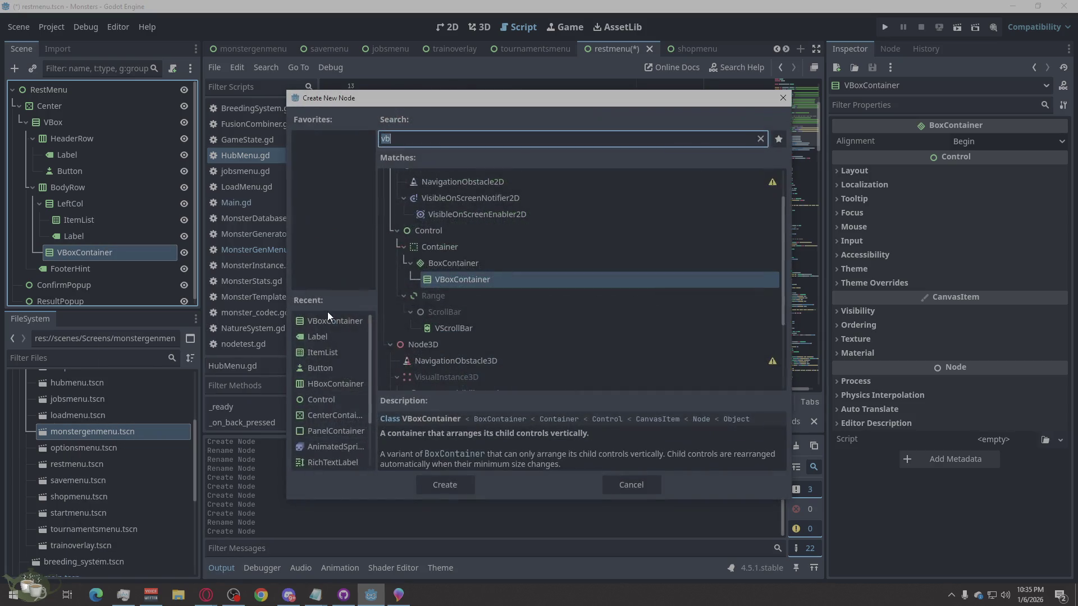
{"action": "type", "text": "Label"}
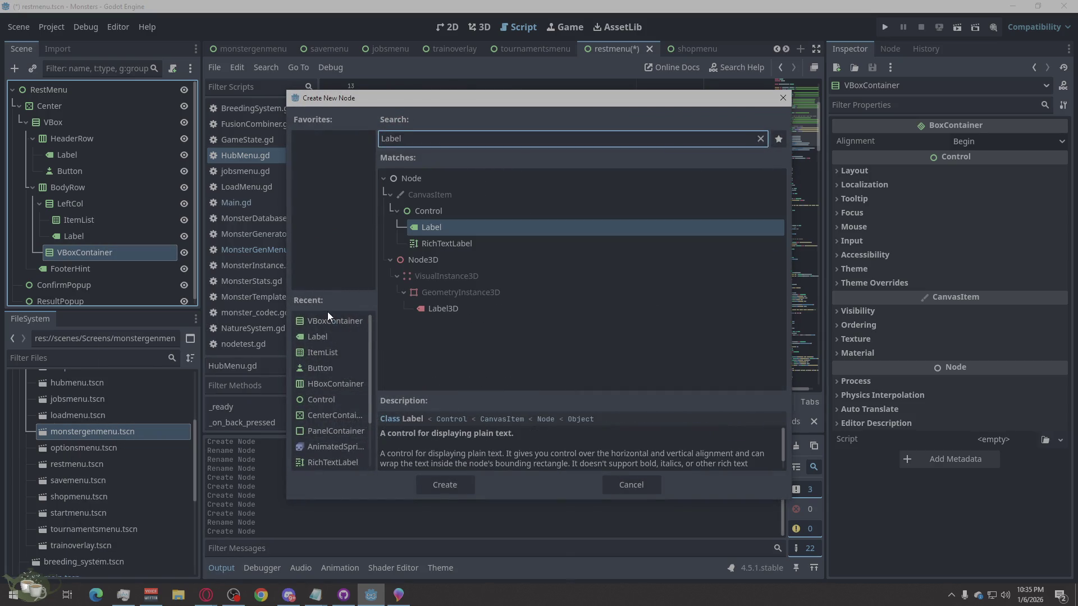
{"action": "left_click", "coordinate": [449, 488]}
{"action": "right_click", "coordinate": [84, 251]}
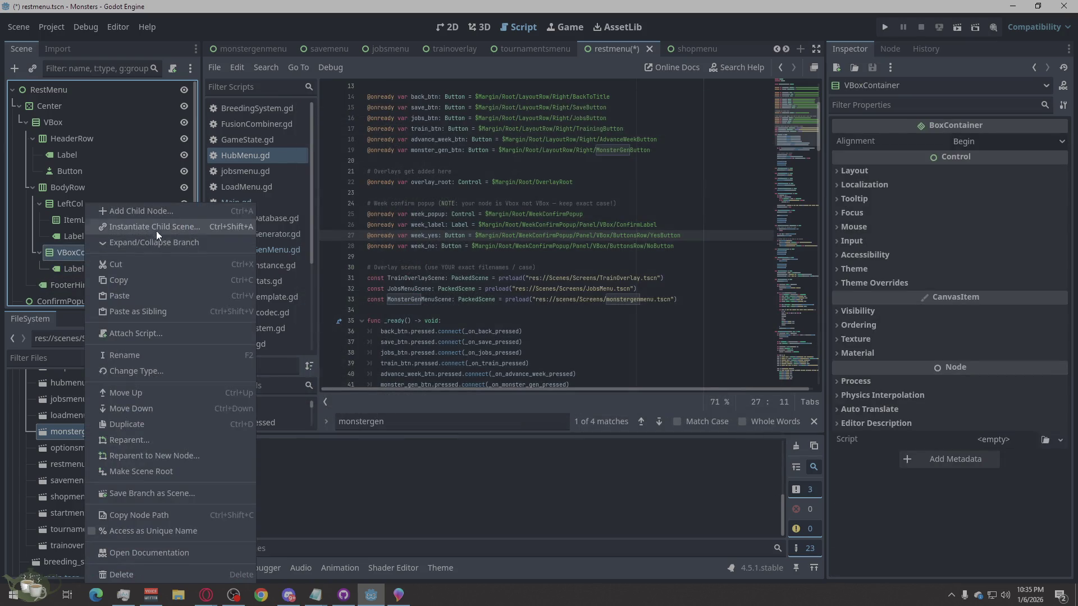
{"action": "left_click", "coordinate": [186, 211]}
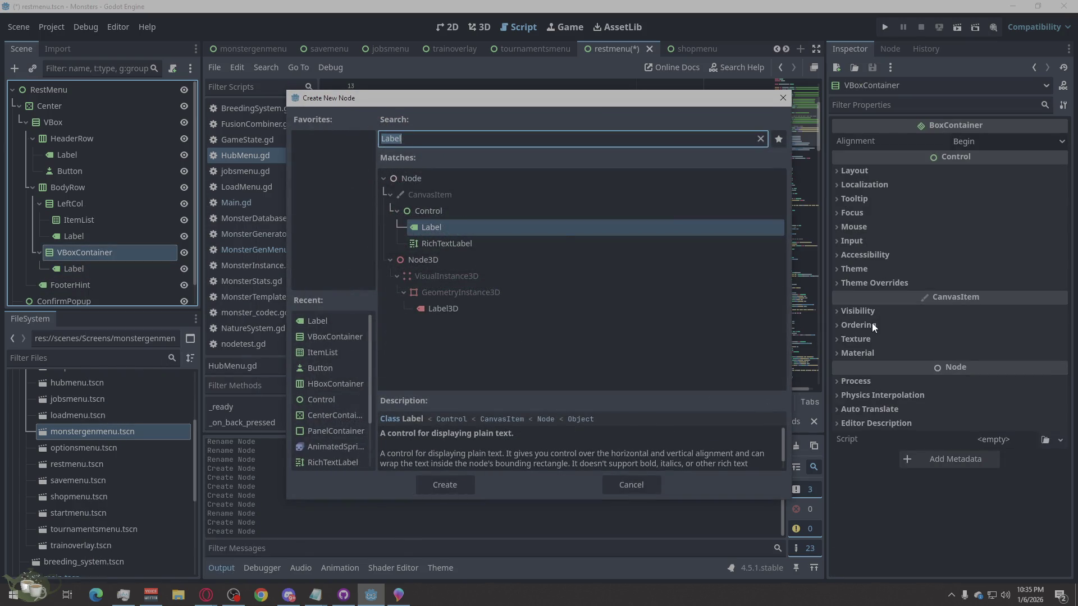
{"action": "type", "text": "RICH"}
{"action": "left_click", "coordinate": [463, 486]}
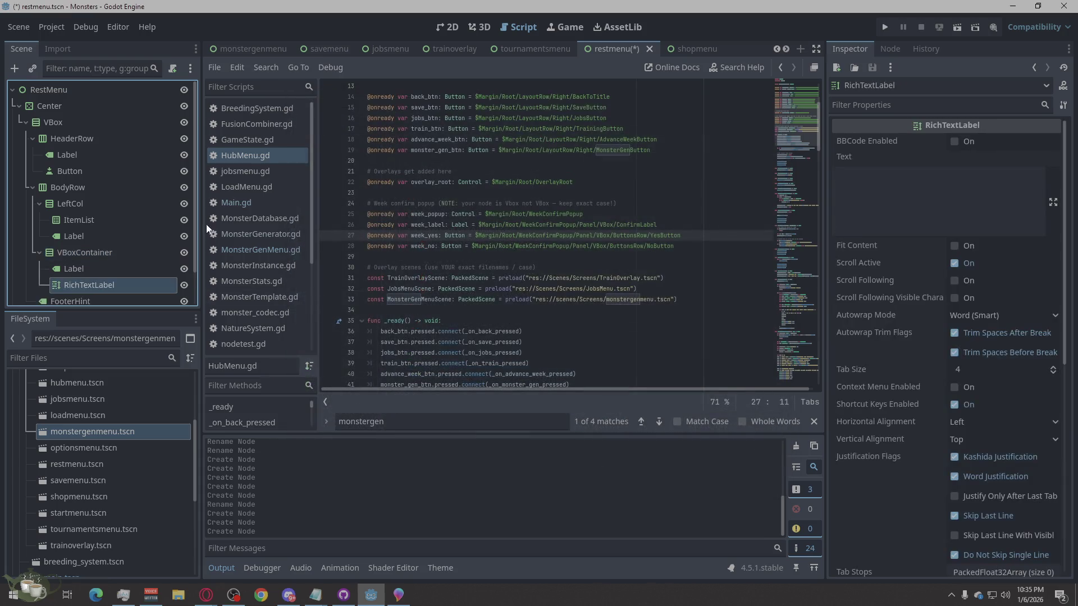
{"action": "right_click", "coordinate": [96, 216]}
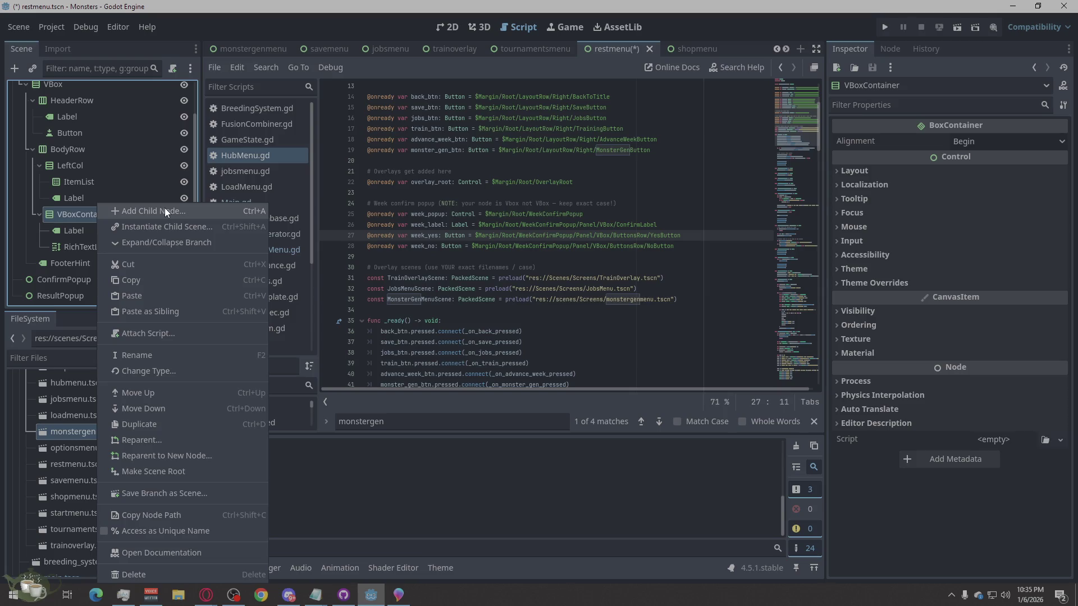
{"action": "key", "text": "Escape"}
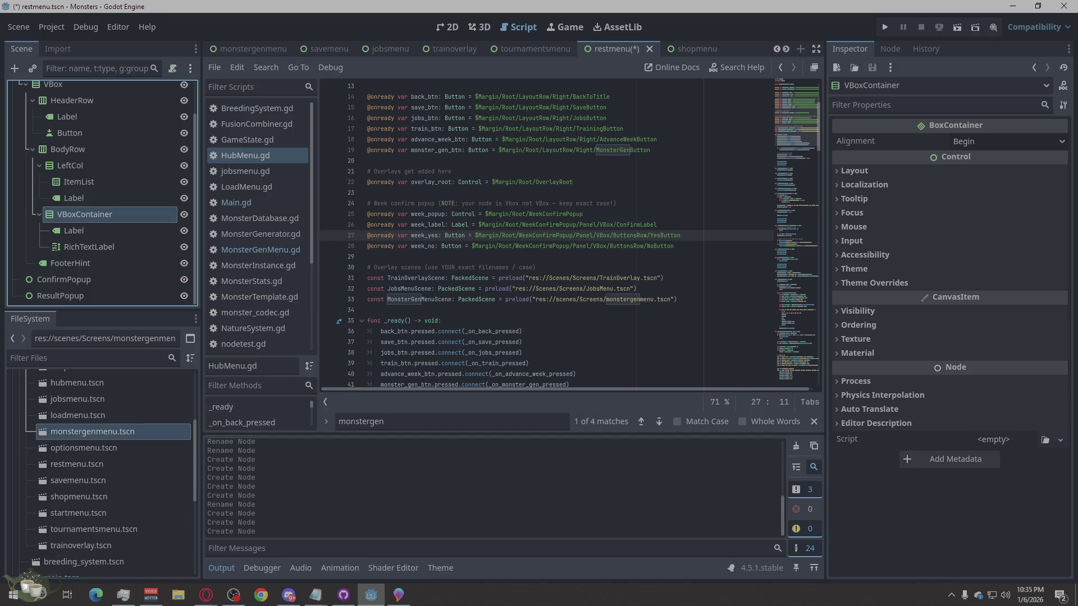
{"action": "right_click", "coordinate": [108, 216]}
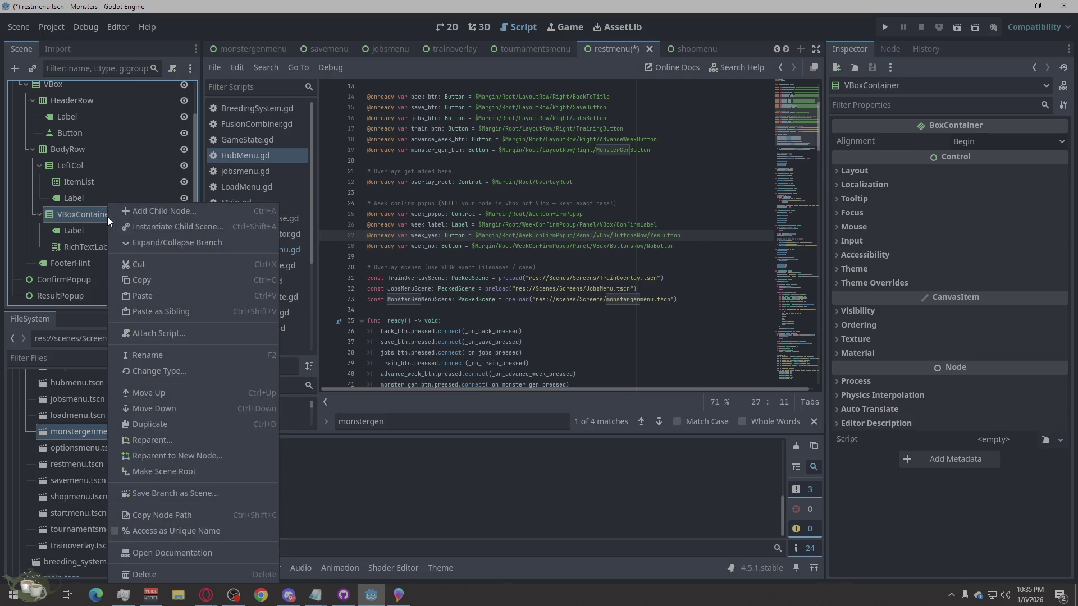
Step: Add an HBoxContainer under the second VBoxContainer
{"action": "left_click", "coordinate": [192, 210]}
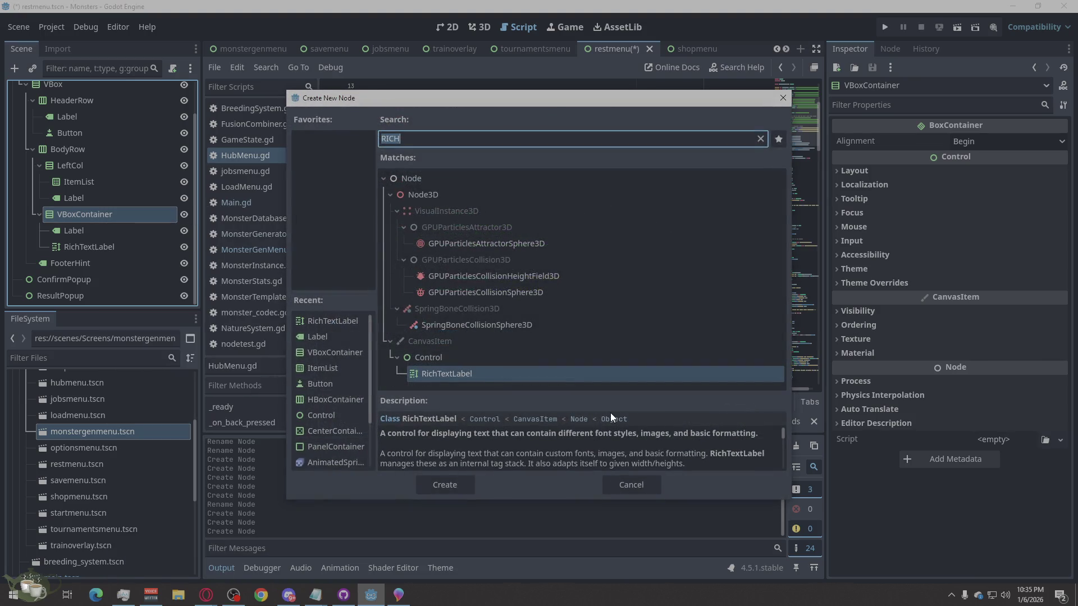
{"action": "type", "text": "Hbox"}
{"action": "left_click", "coordinate": [445, 485]}
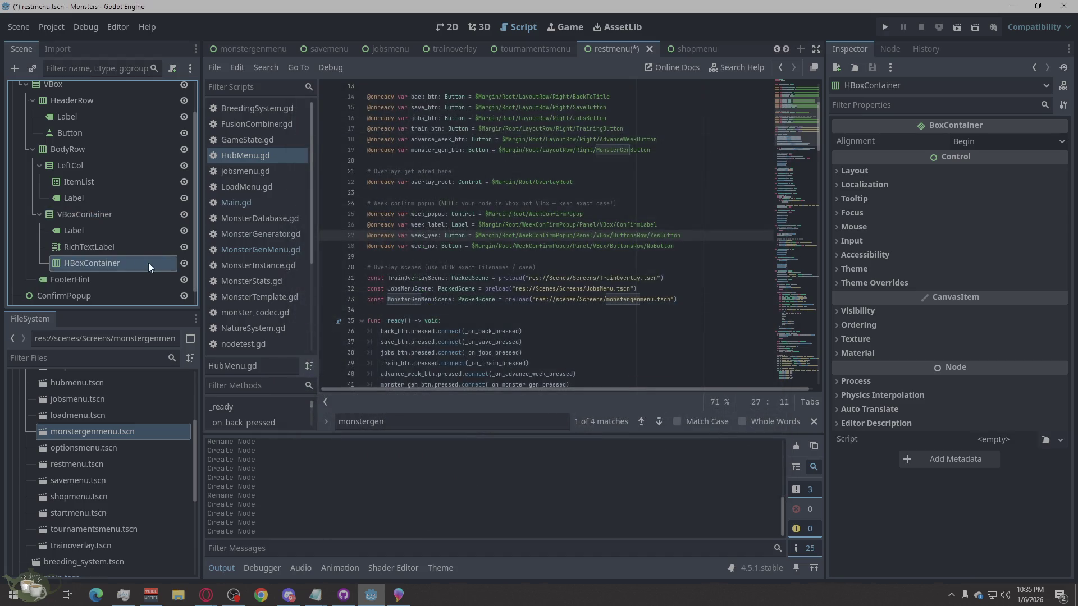
Step: Add two Button nodes, Button and Button2, under the HBoxContainer
{"action": "right_click", "coordinate": [109, 265]}
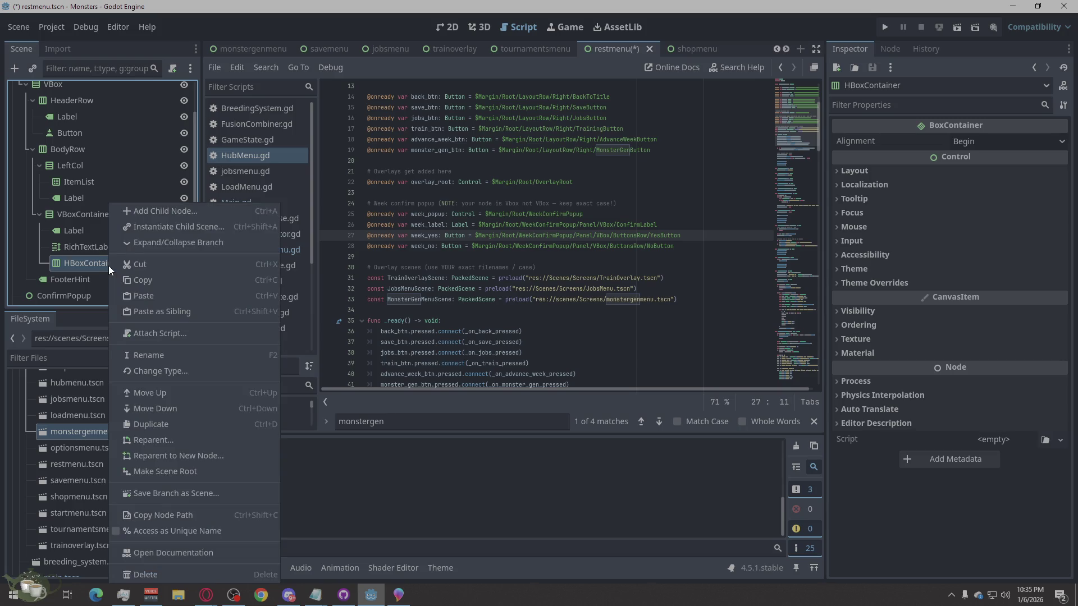
{"action": "left_click", "coordinate": [184, 211]}
{"action": "type", "text": "Button"}
{"action": "left_click", "coordinate": [445, 485]}
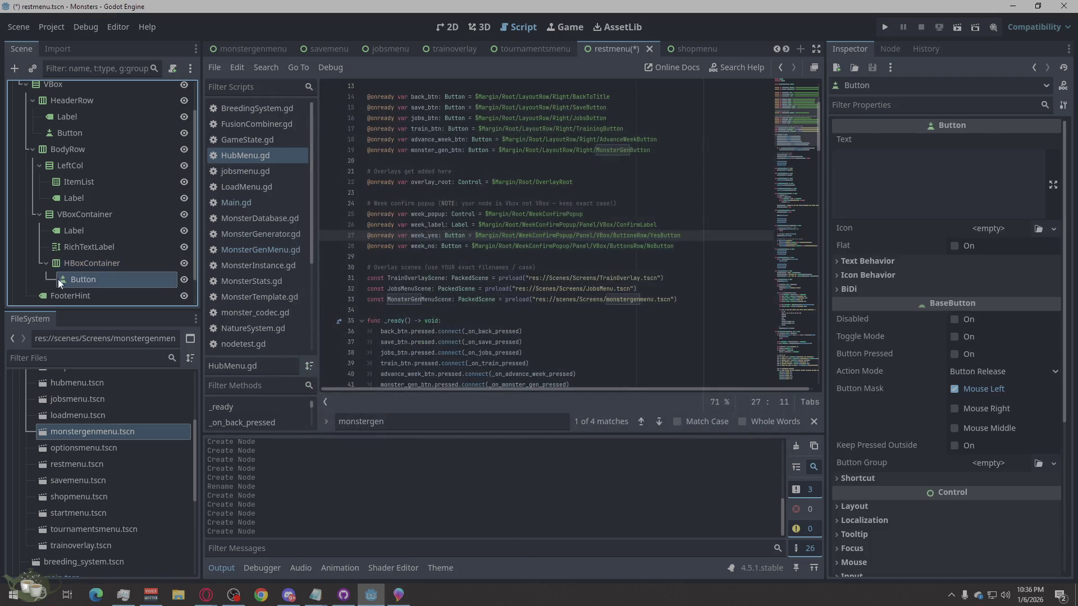
{"action": "right_click", "coordinate": [92, 263]}
{"action": "left_click", "coordinate": [166, 210]}
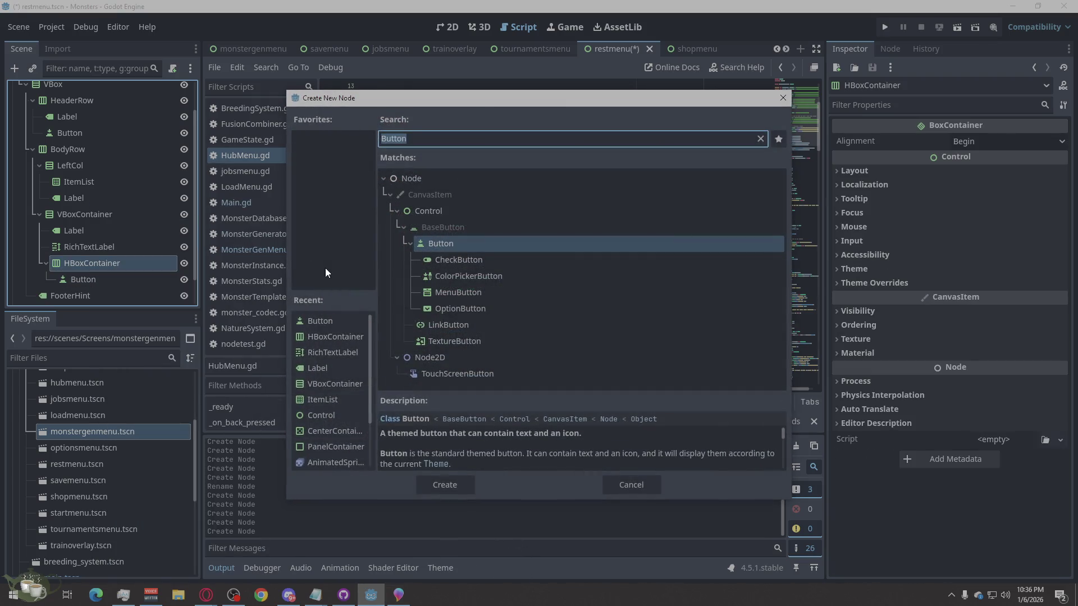
{"action": "left_click", "coordinate": [471, 481]}
{"action": "scroll", "coordinate": [155, 220], "scroll_direction": "down", "scroll_amount": 2}
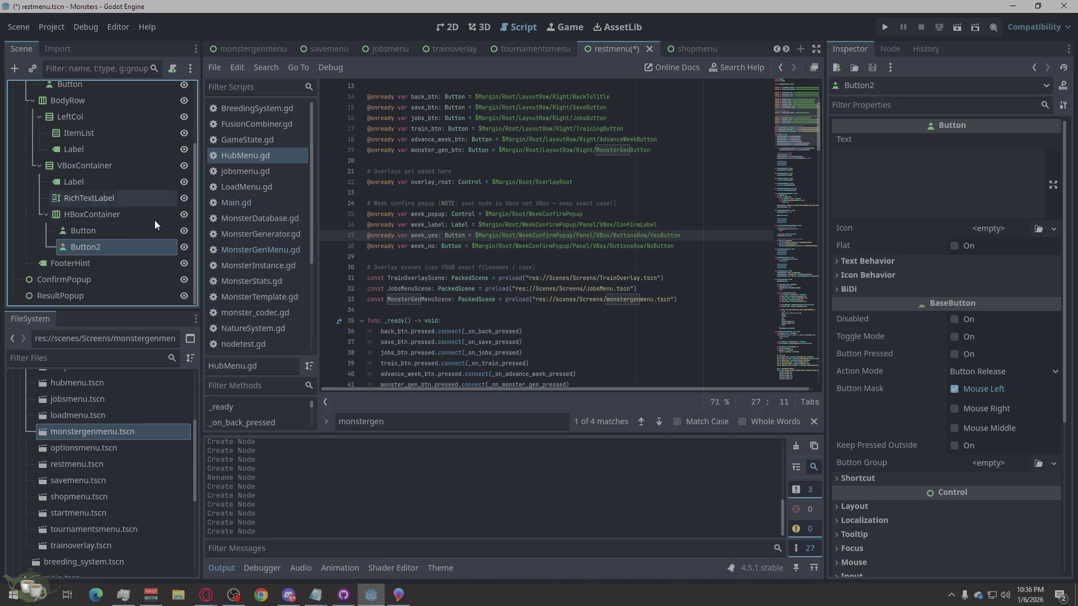
{"action": "double_click", "coordinate": [103, 233]}
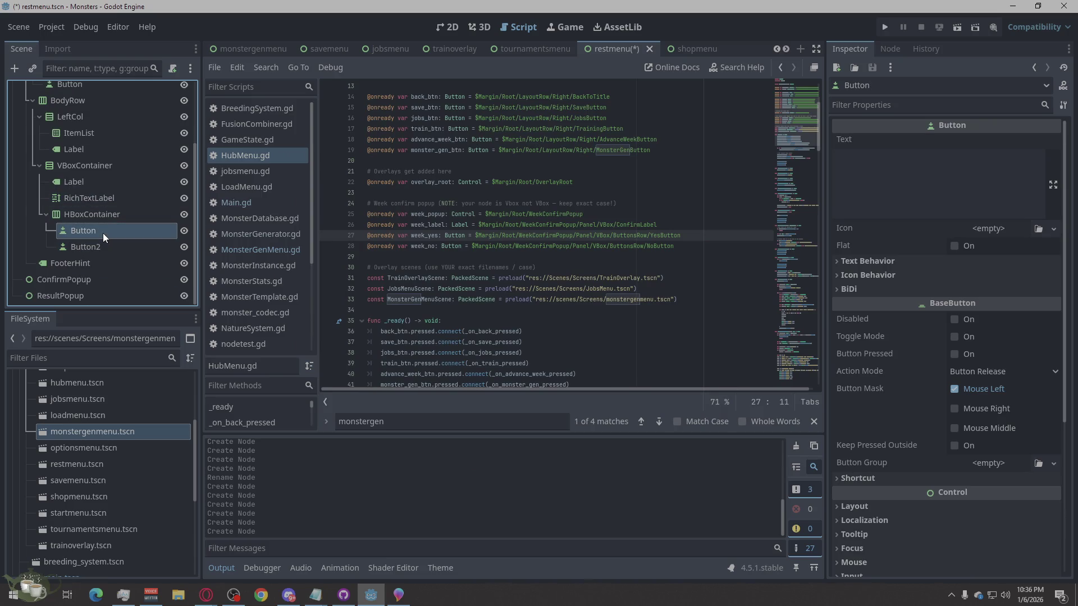
{"action": "type", "text": "Rest"}
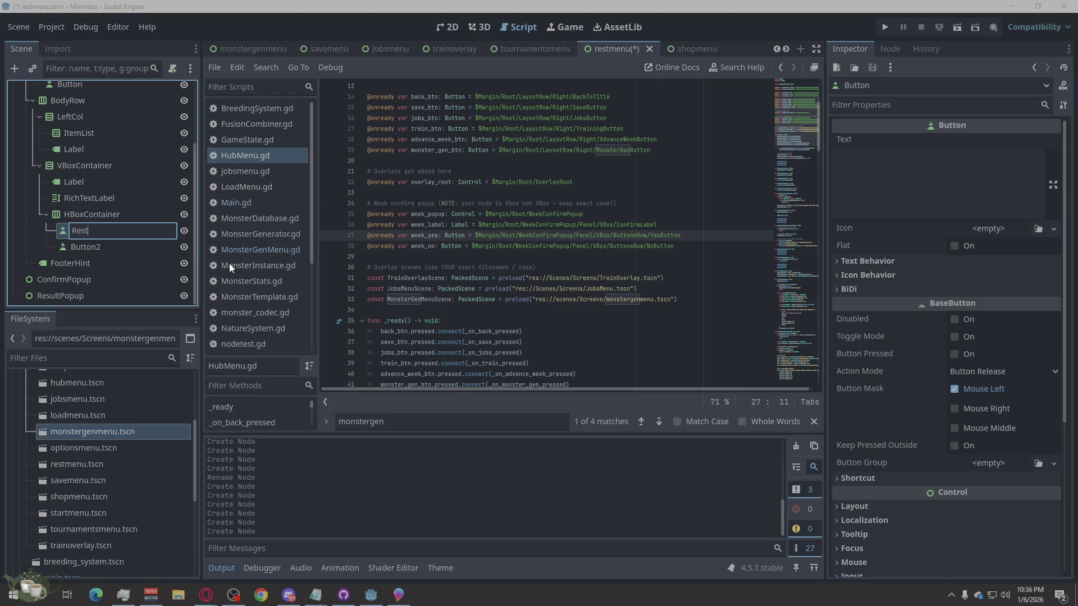
{"action": "type", "text": "Button"}
Step: Rename Button2 to CancelButton
{"action": "double_click", "coordinate": [121, 244]}
{"action": "type", "text": "Can"}
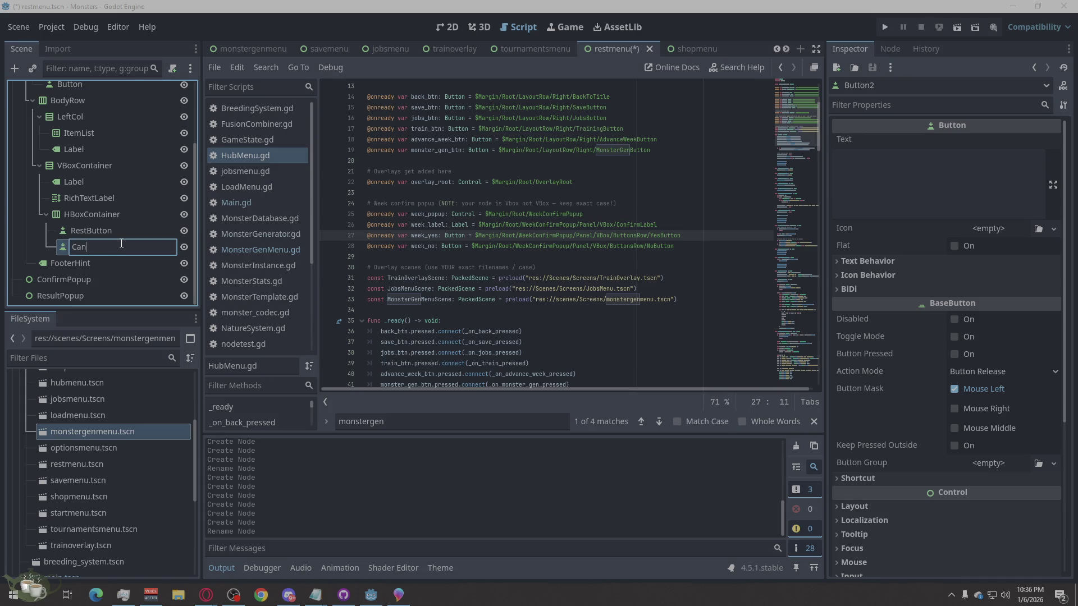
{"action": "type", "text": "celButton"}
{"action": "key", "text": "Return"}
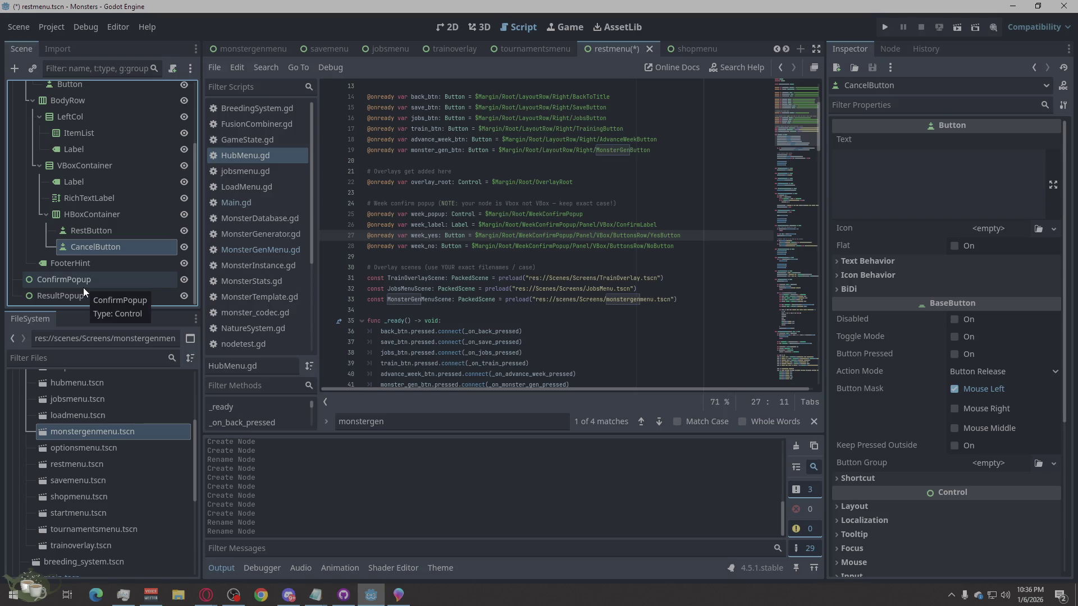
{"action": "scroll", "coordinate": [84, 288], "scroll_direction": "up", "scroll_amount": 3}
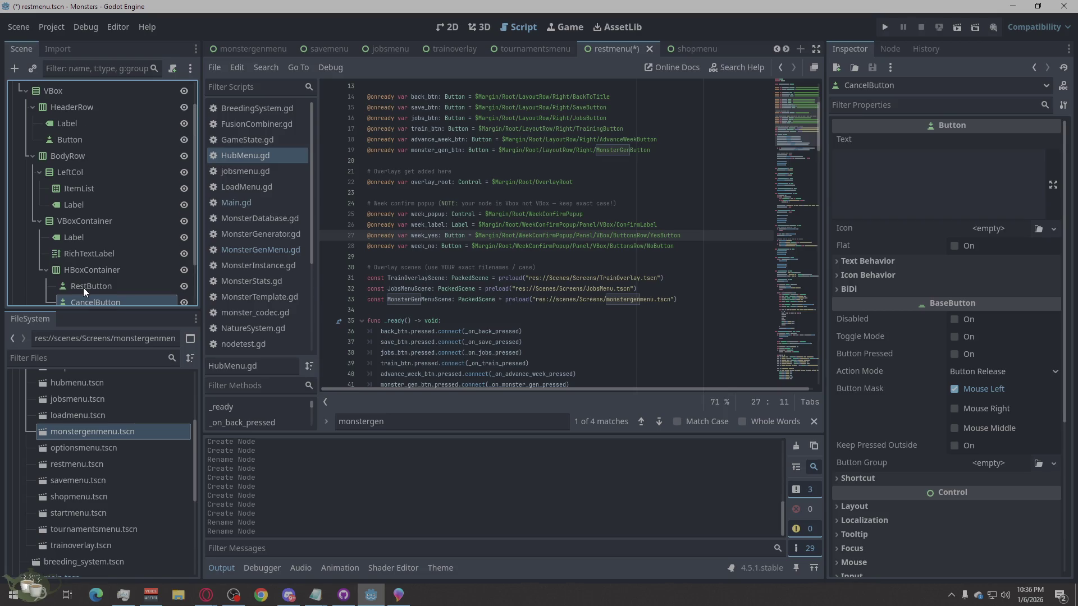
{"action": "scroll", "coordinate": [84, 288], "scroll_direction": "down", "scroll_amount": 3}
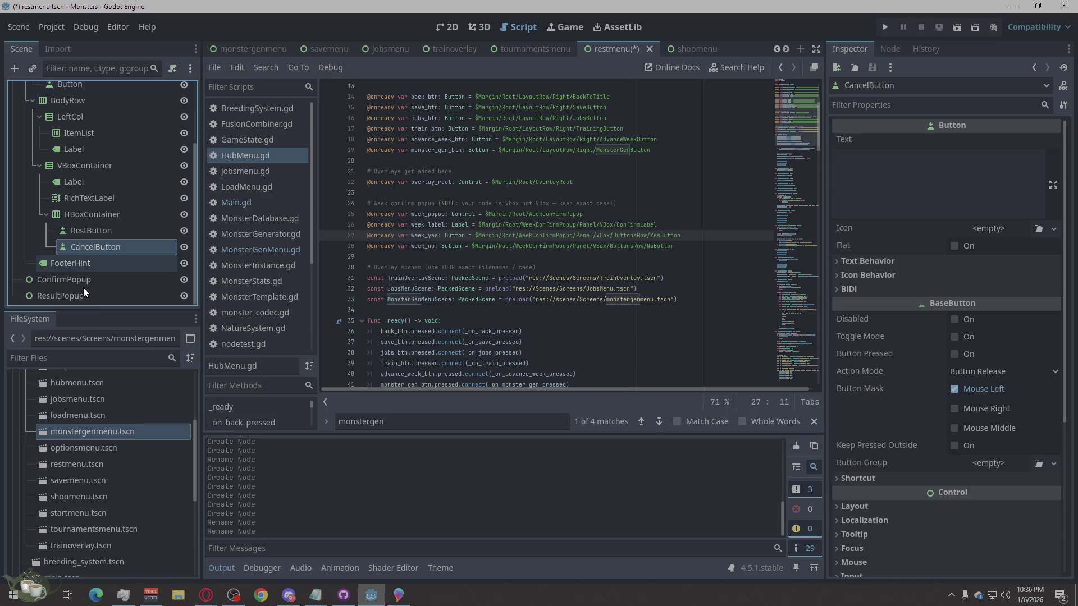
{"action": "scroll", "coordinate": [83, 287], "scroll_direction": "up", "scroll_amount": 2}
{"action": "scroll", "coordinate": [100, 237], "scroll_direction": "up", "scroll_amount": 3}
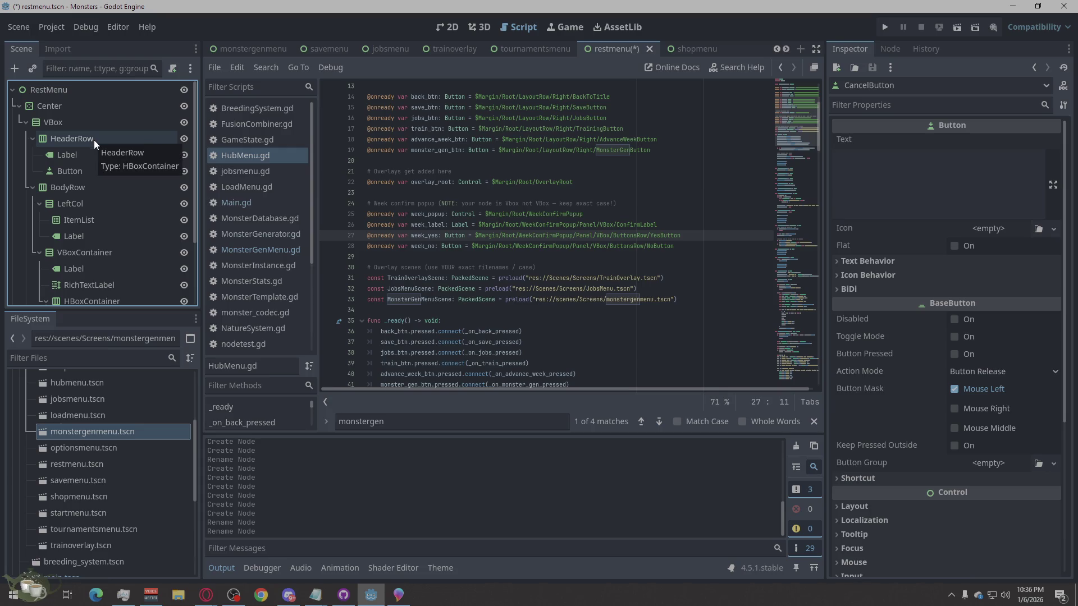
Step: Rename HeaderRow's Label and Button to TitleLabel and CloseButton, then start renaming the ItemList
{"action": "left_click", "coordinate": [99, 156]}
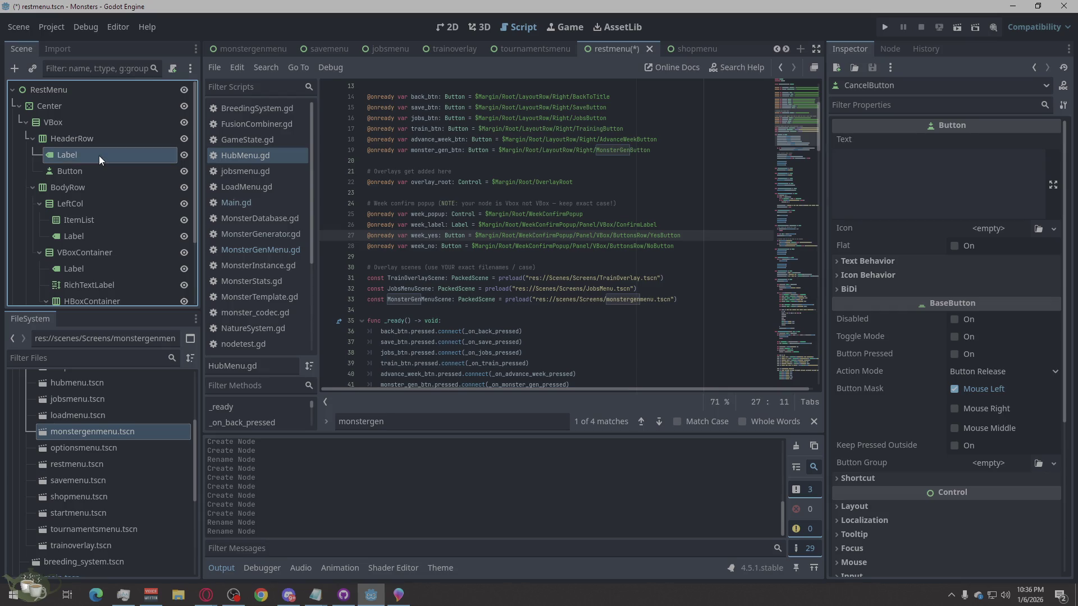
{"action": "type", "text": "T"}
{"action": "type", "text": "it"}
{"action": "type", "text": "tle"}
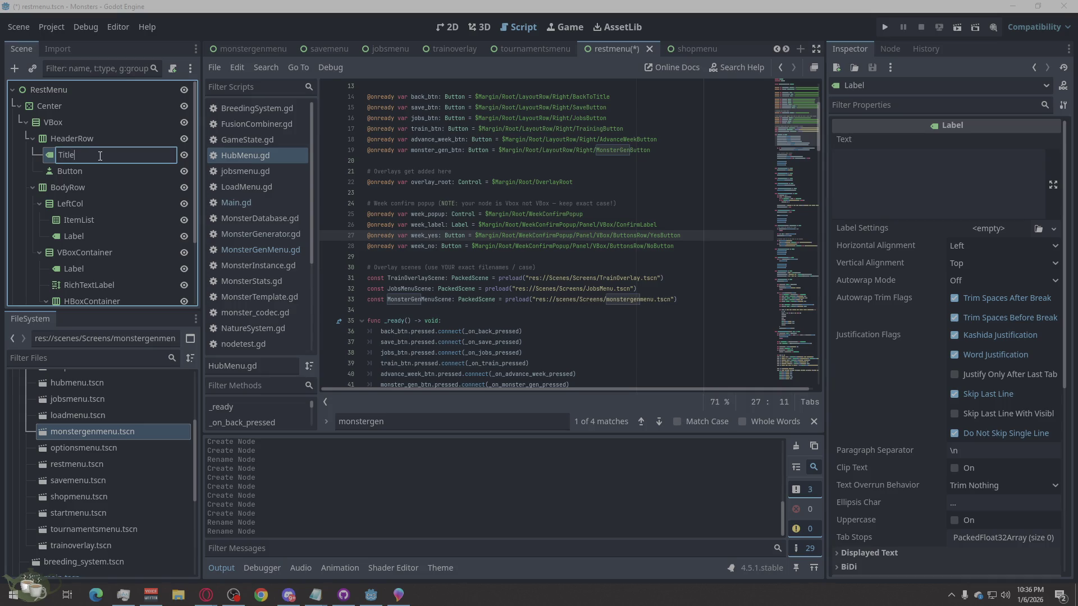
{"action": "type", "text": "abel"}
{"action": "key", "text": "Return"}
{"action": "double_click", "coordinate": [78, 173]}
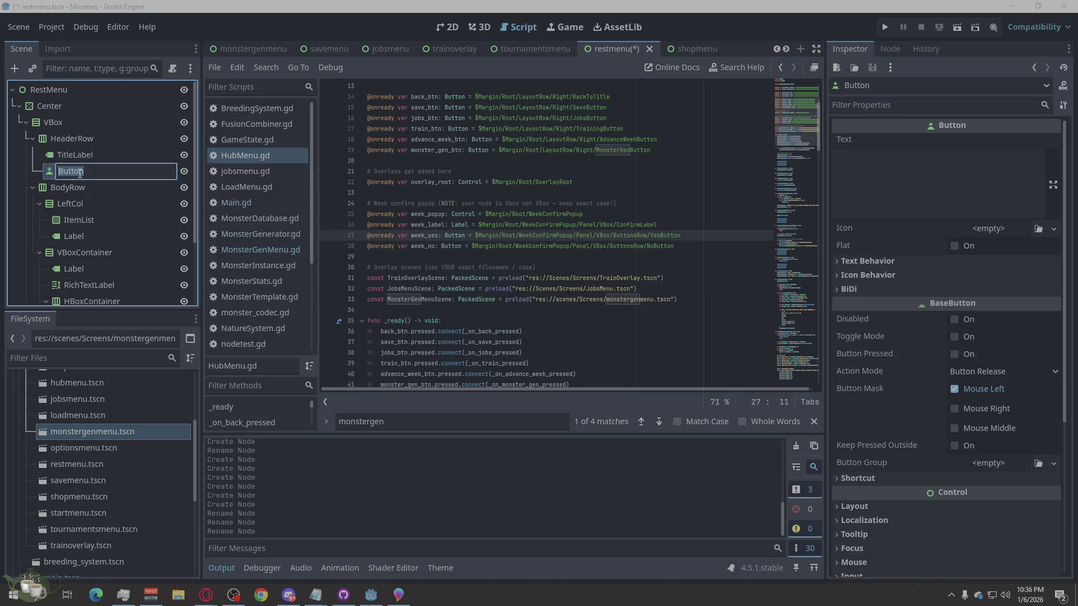
{"action": "type", "text": "CloseButton"}
{"action": "key", "text": "Return"}
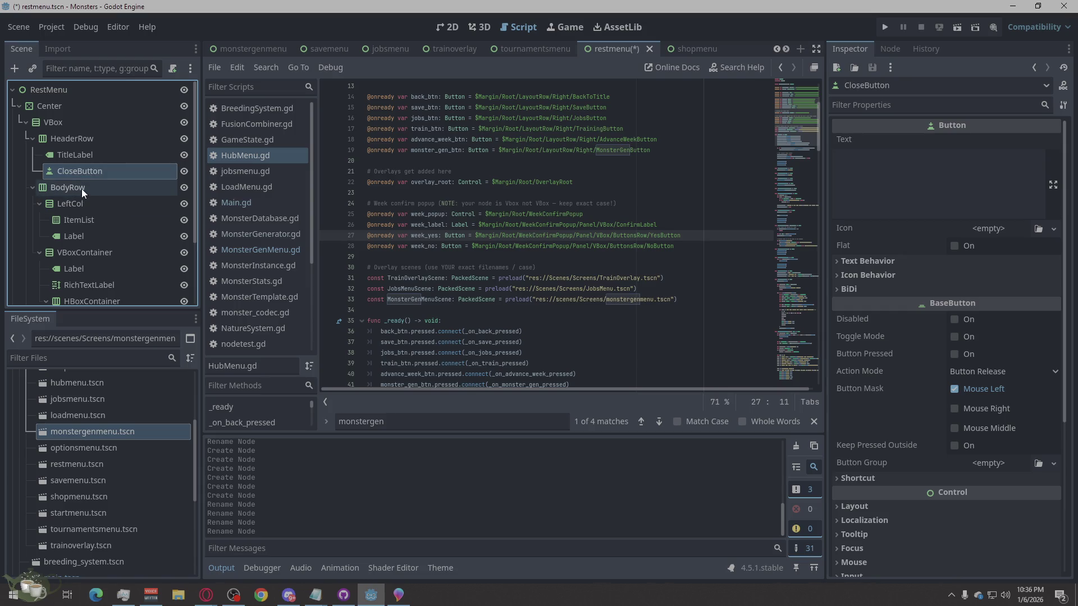
{"action": "double_click", "coordinate": [92, 219]}
{"action": "type", "text": "MonsterList"}
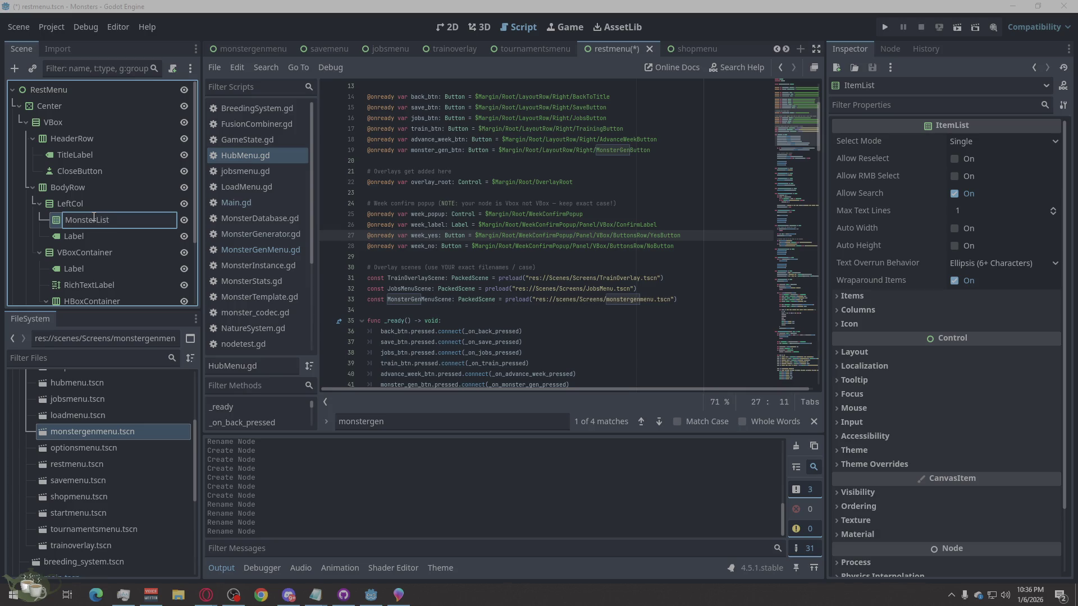
Step: Rename the label under MonsterList to HintLabel, fixing the HuntLabel typo
{"action": "double_click", "coordinate": [94, 234]}
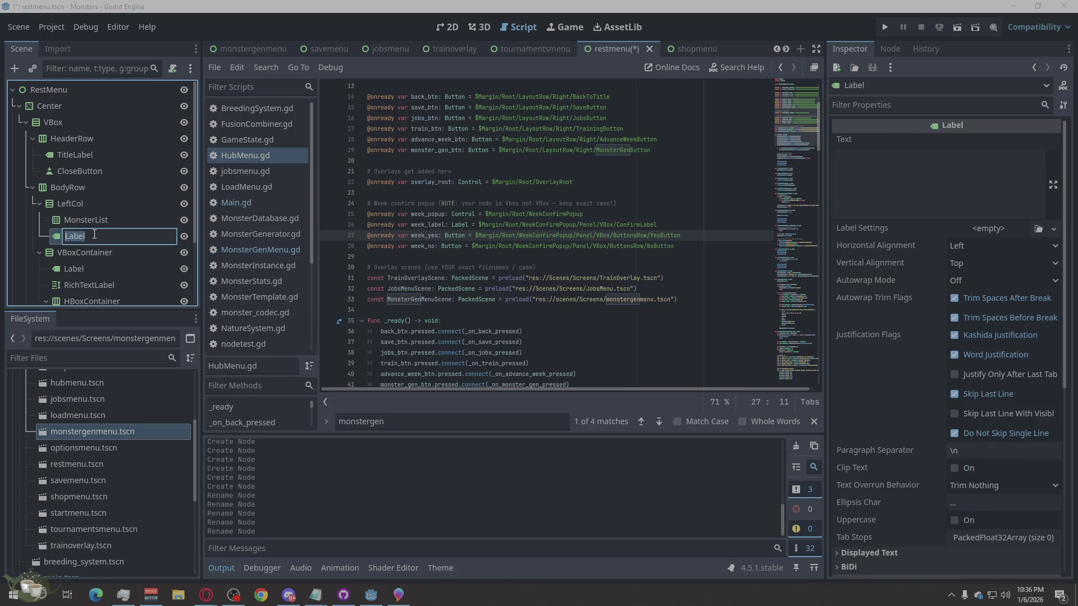
{"action": "type", "text": "HuntLabel"}
{"action": "left_click", "coordinate": [74, 235]}
{"action": "key", "text": "BackSpace"}
{"action": "type", "text": "i"}
{"action": "key", "text": "Return"}
{"action": "scroll", "coordinate": [124, 239], "scroll_direction": "down", "scroll_amount": 3}
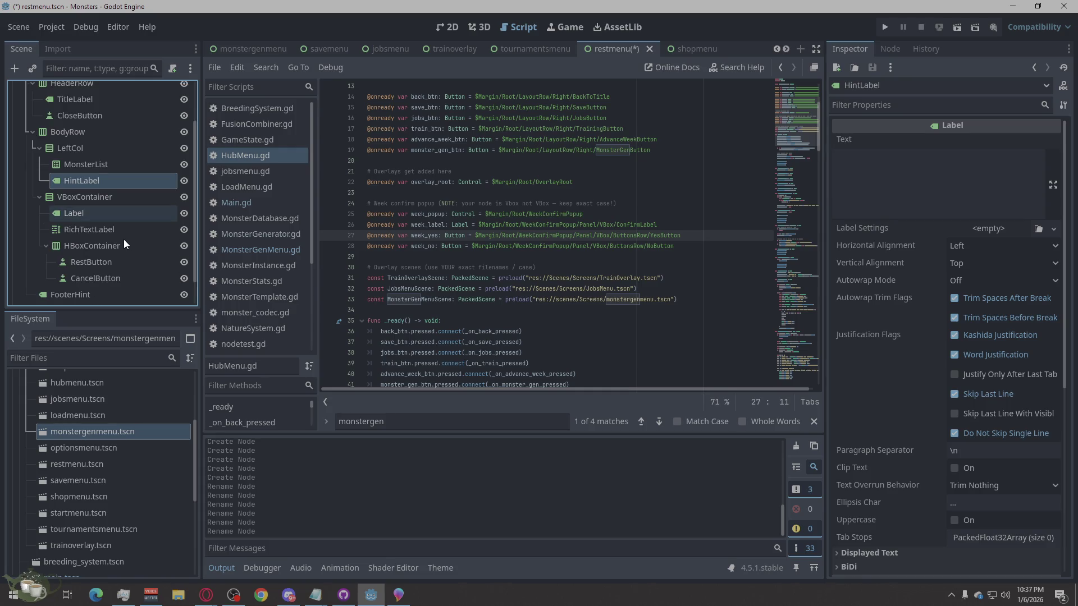
{"action": "double_click", "coordinate": [73, 210]}
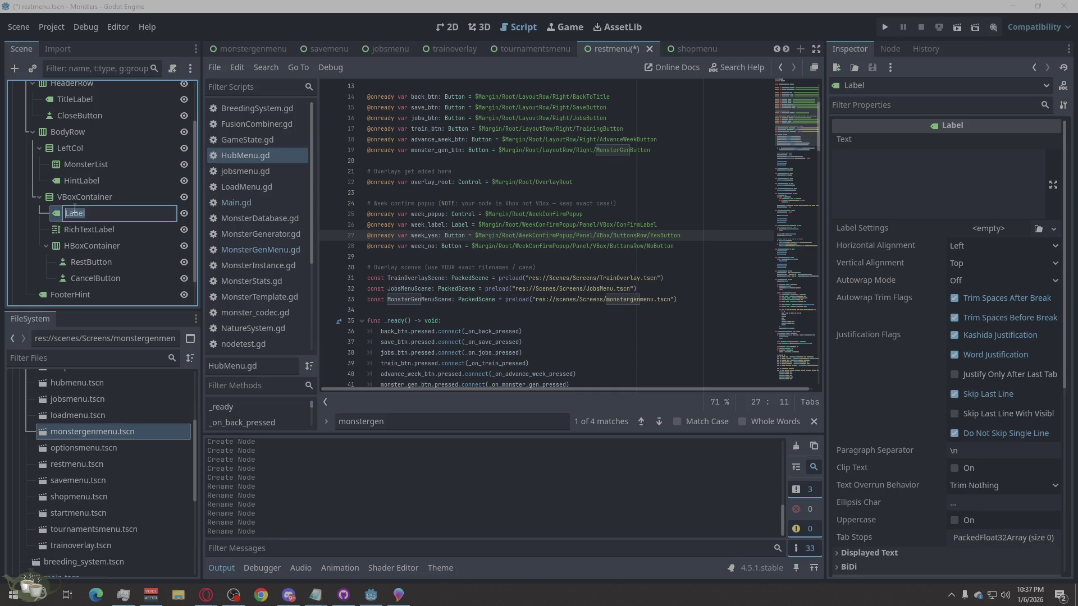
{"action": "type", "text": "lABEL"}
Step: Rename the Label to InfoLabel and the RichTextLabel to StatsLabel
{"action": "key", "text": "BackSpace"}
{"action": "key", "text": "BackSpace"}
{"action": "key", "text": "BackSpace"}
{"action": "type", "text": "InfoLabel"}
{"action": "key", "text": "Return"}
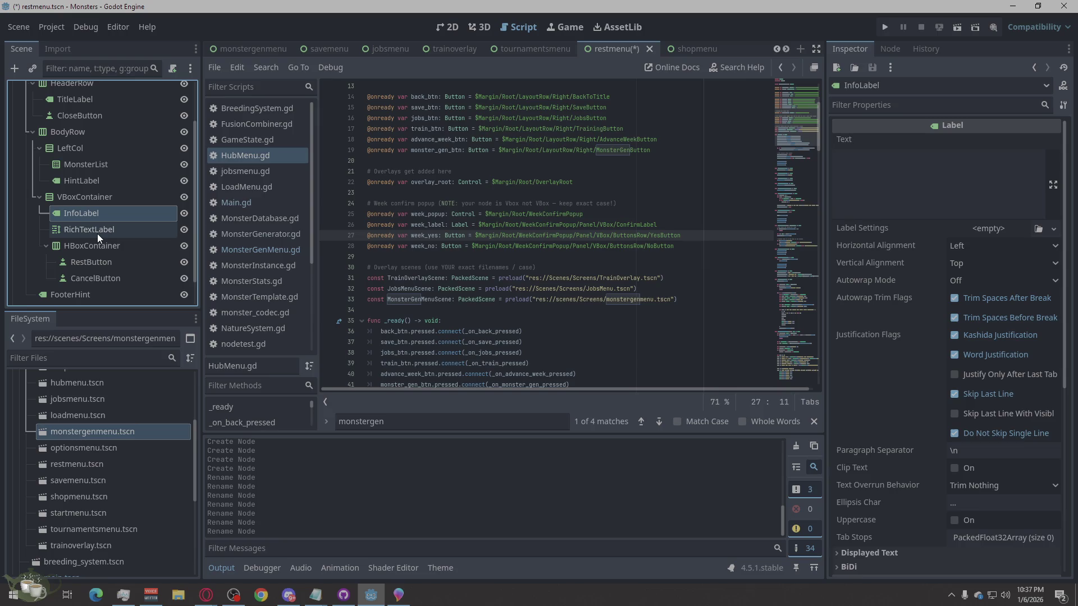
{"action": "left_click", "coordinate": [97, 234]}
{"action": "key", "text": "F2"}
{"action": "type", "text": "StatsLabel"}
{"action": "key", "text": "Return"}
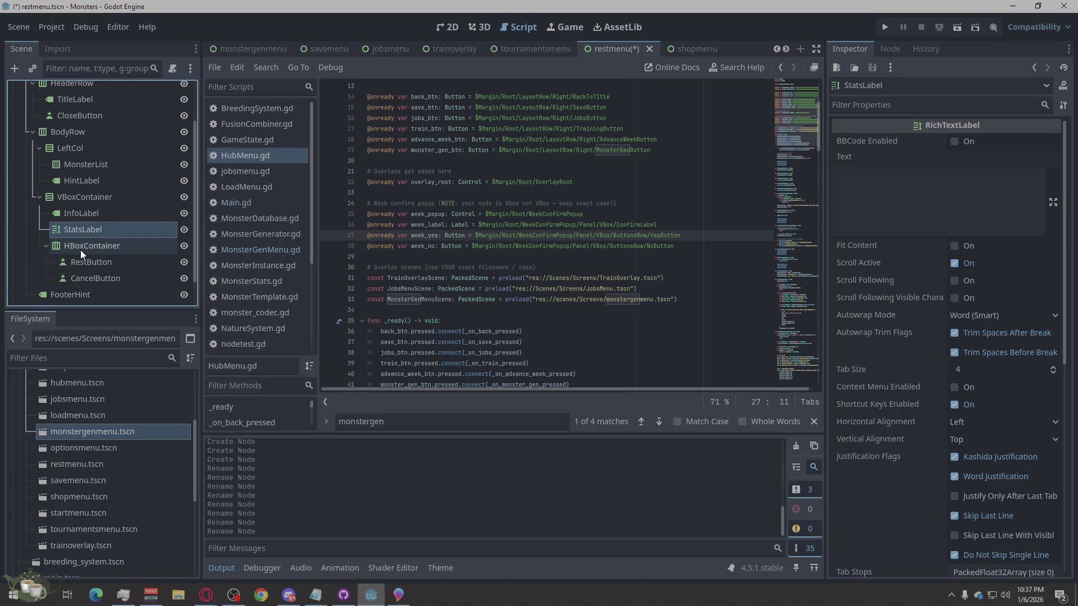
Step: Rename the HBoxContainer to ButtonRow, keeping RestButton's name unchanged
{"action": "left_click", "coordinate": [80, 250]}
{"action": "key", "text": "F2"}
{"action": "type", "text": "ButtonLabel"}
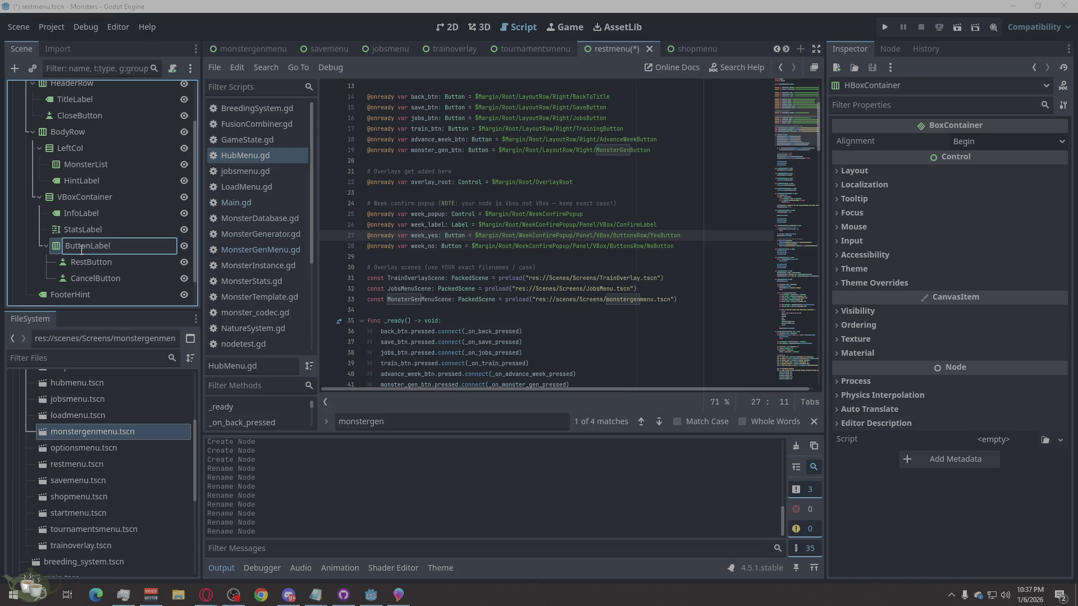
{"action": "key", "text": "BackSpace"}
{"action": "key", "text": "BackSpace"}
{"action": "key", "text": "BackSpace"}
{"action": "type", "text": "Row"}
{"action": "key", "text": "Return"}
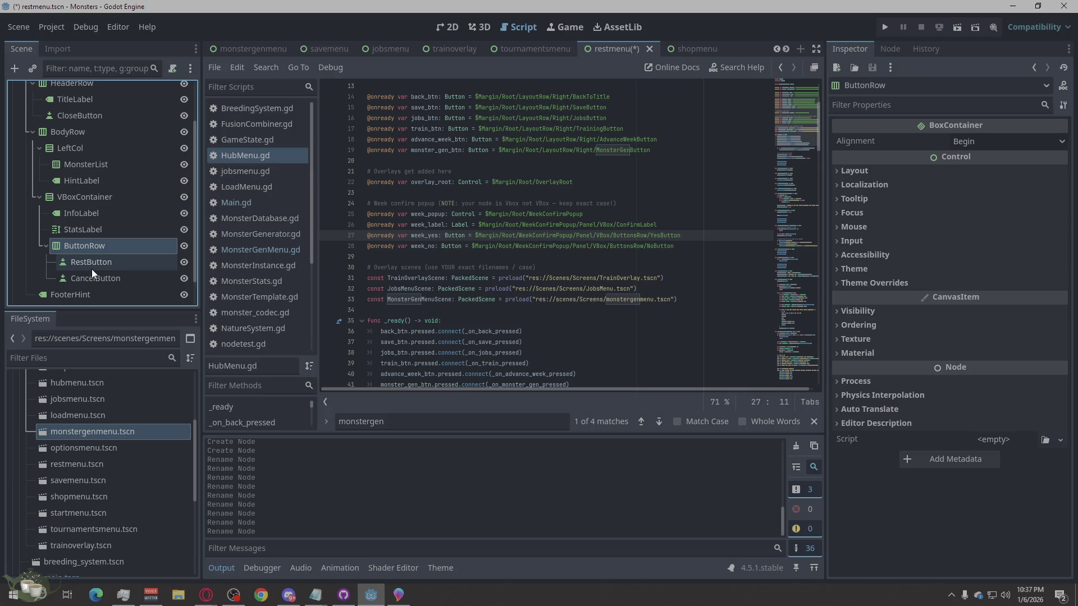
{"action": "double_click", "coordinate": [92, 265]}
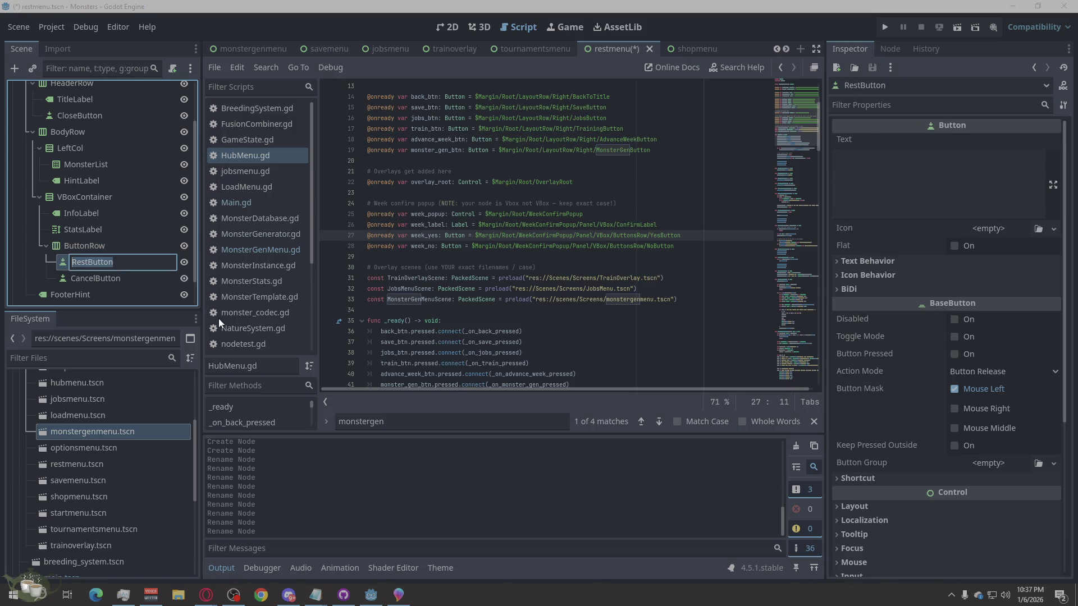
{"action": "key", "text": "Return"}
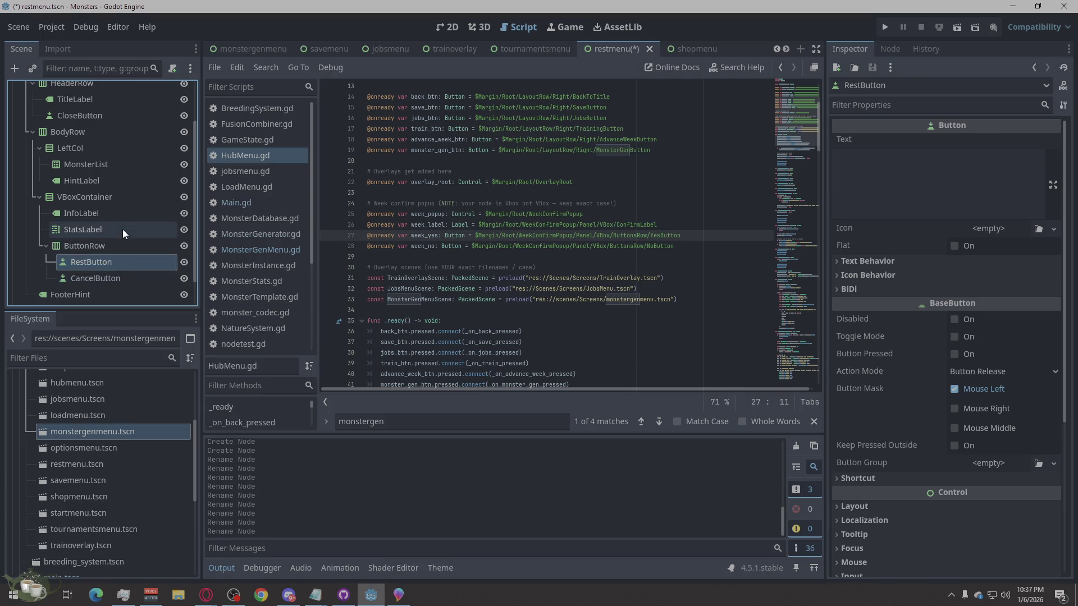
{"action": "left_click", "coordinate": [122, 230]}
{"action": "scroll", "coordinate": [76, 286], "scroll_direction": "up", "scroll_amount": 2}
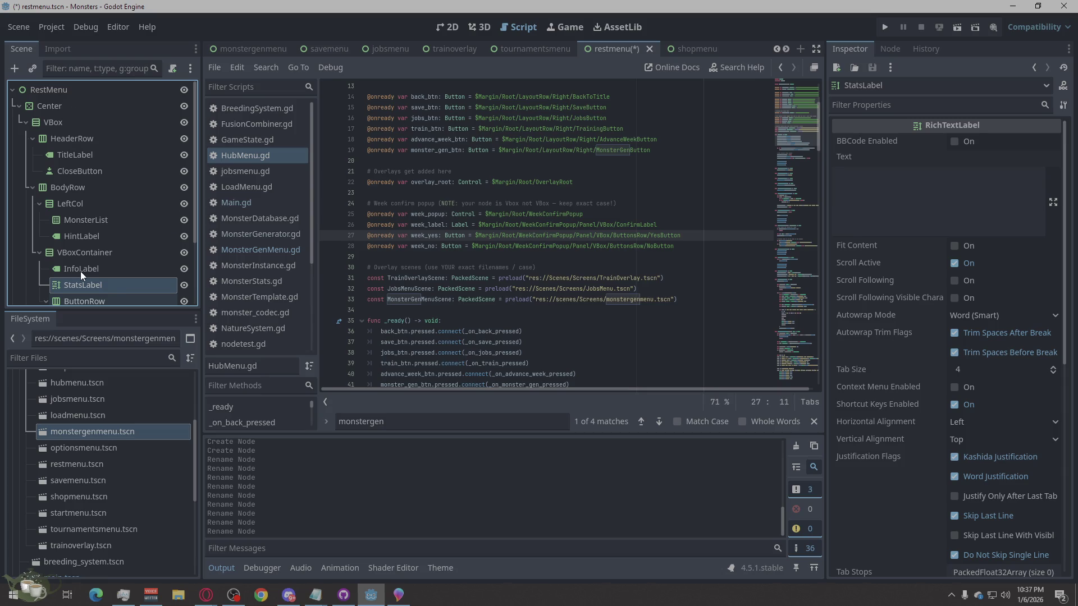
{"action": "scroll", "coordinate": [80, 272], "scroll_direction": "down", "scroll_amount": 1}
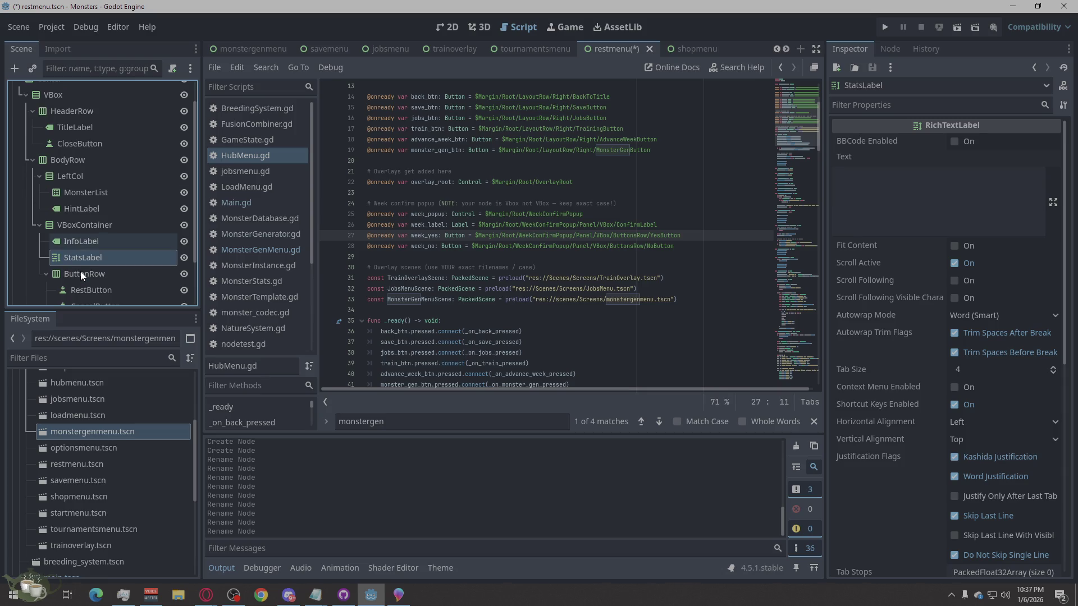
{"action": "scroll", "coordinate": [83, 292], "scroll_direction": "down", "scroll_amount": 2}
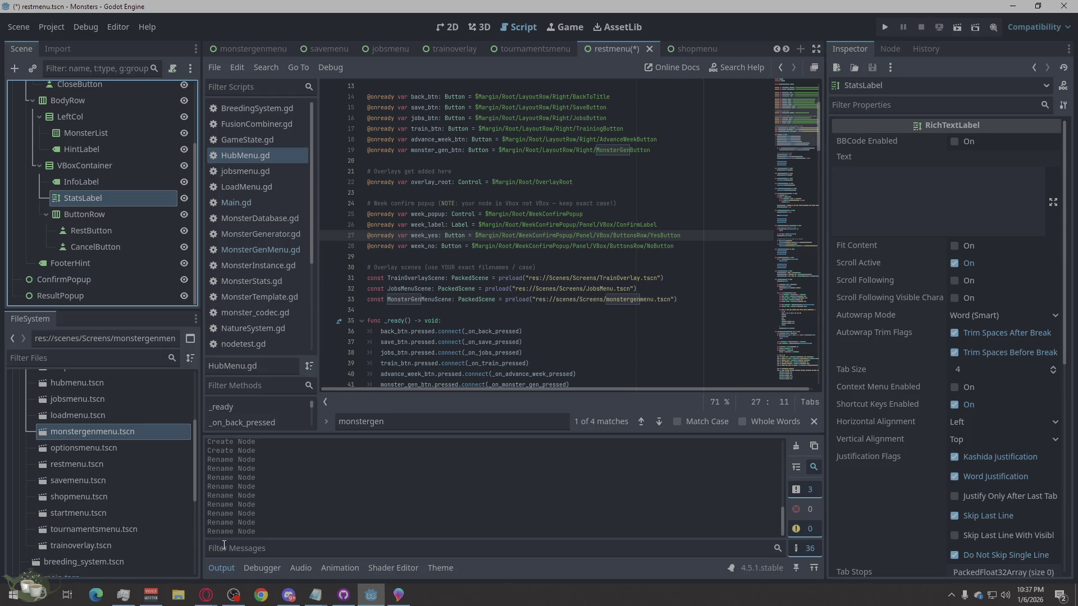
{"action": "mouse_move", "coordinate": [206, 594]}
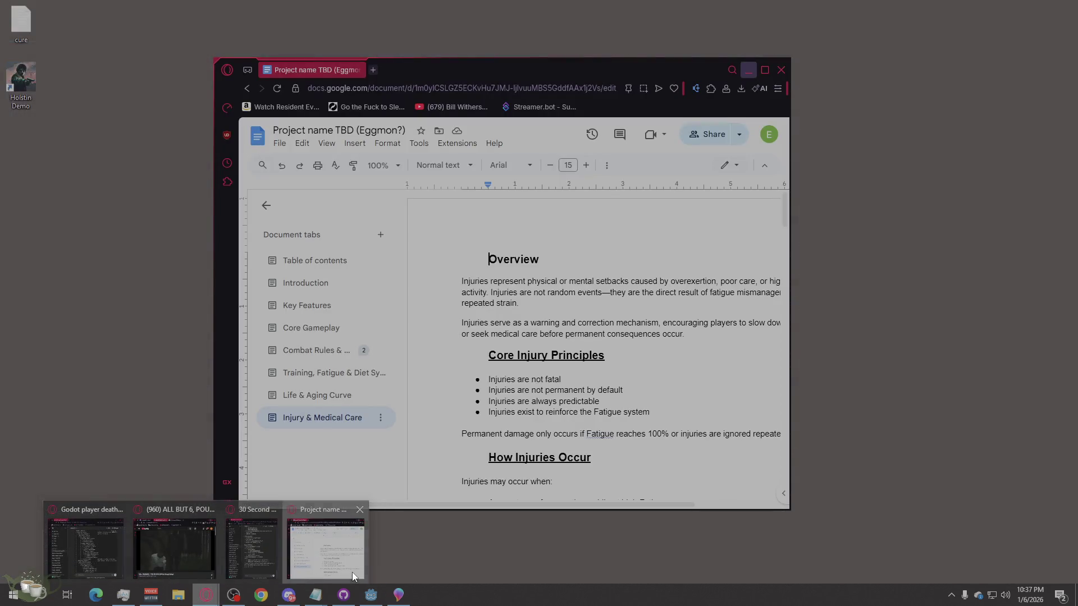
Step: Maximize the design document and move from its Table of contents to the Introduction tab
{"action": "left_click", "coordinate": [352, 571]}
{"action": "left_click", "coordinate": [353, 268]}
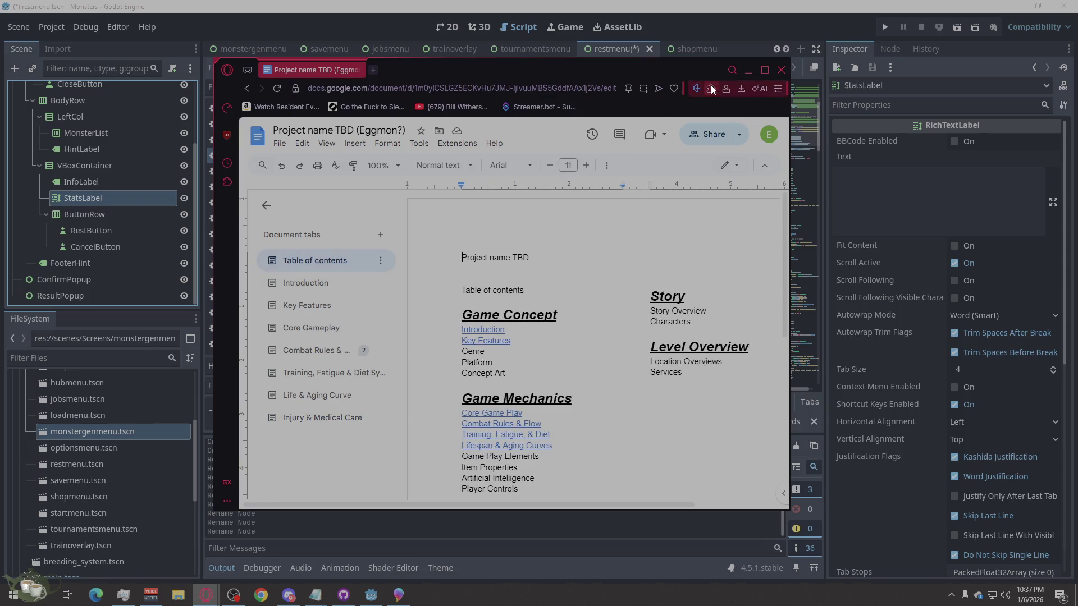
{"action": "left_click", "coordinate": [765, 72]}
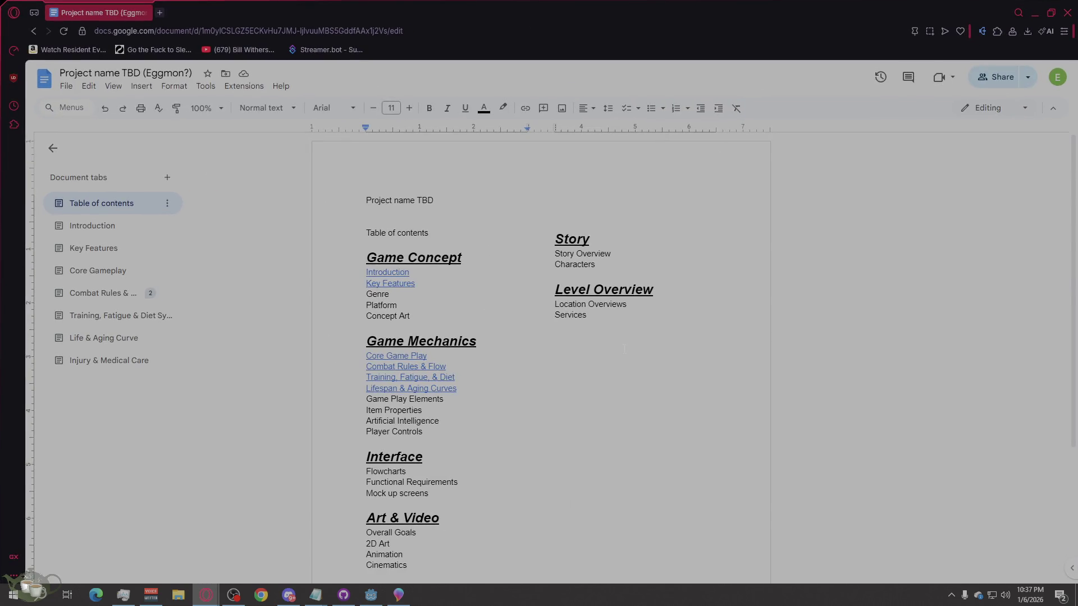
{"action": "scroll", "coordinate": [786, 351], "scroll_direction": "down", "scroll_amount": 2}
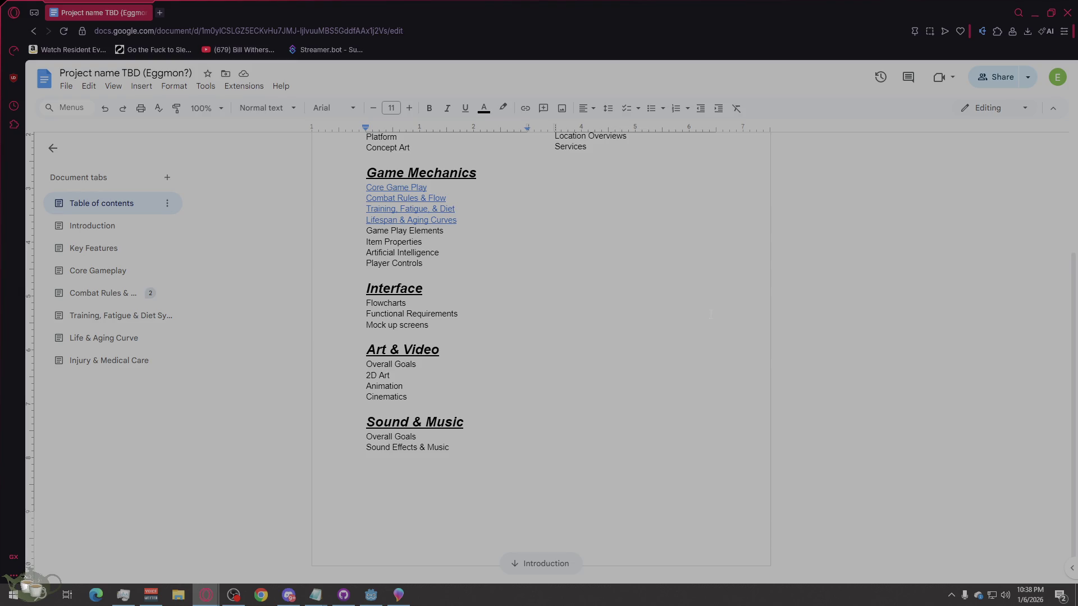
{"action": "scroll", "coordinate": [541, 351], "scroll_direction": "up", "scroll_amount": 1}
{"action": "scroll", "coordinate": [541, 351], "scroll_direction": "up", "scroll_amount": 1}
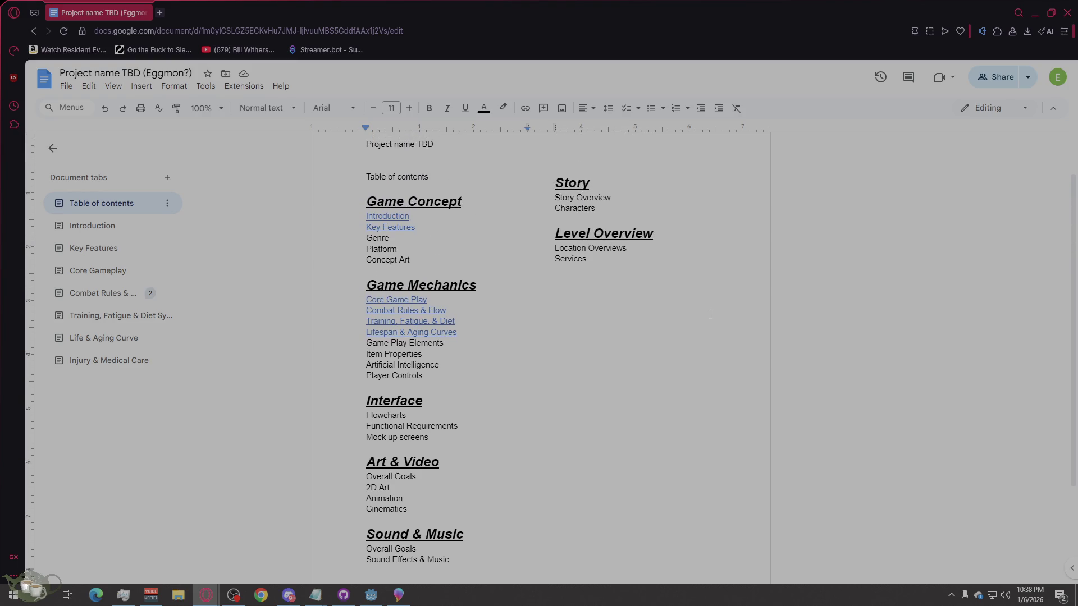
{"action": "scroll", "coordinate": [541, 351], "scroll_direction": "up", "scroll_amount": 1}
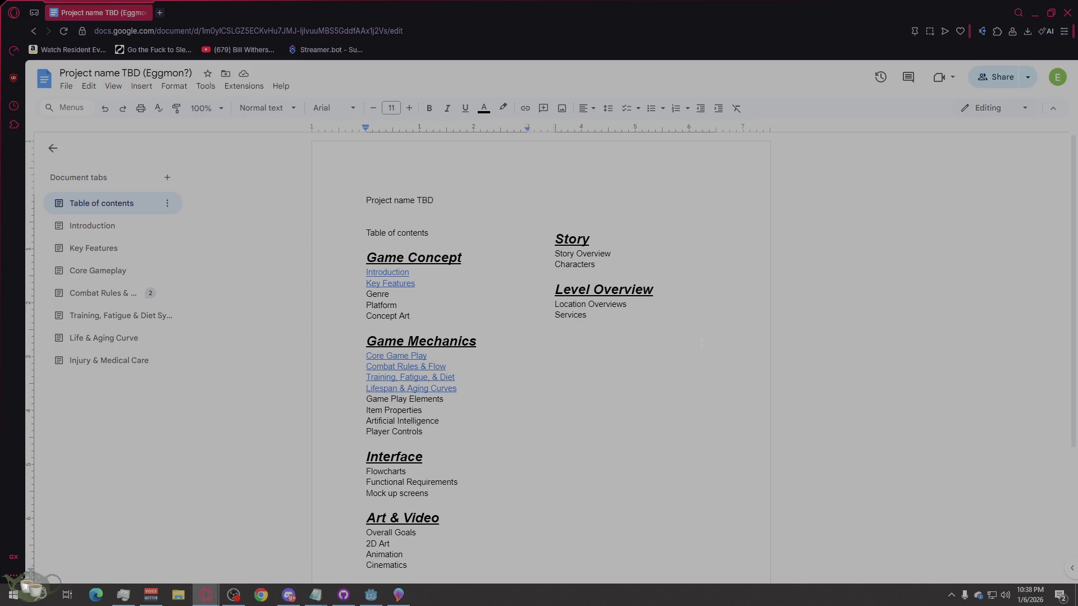
{"action": "scroll", "coordinate": [703, 345], "scroll_direction": "down", "scroll_amount": 3}
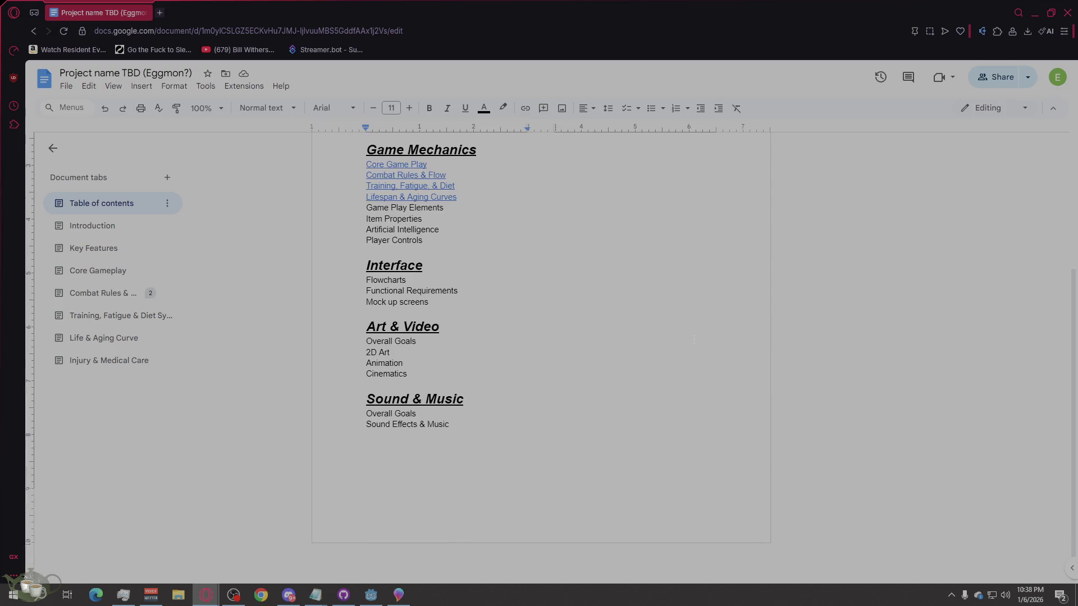
{"action": "scroll", "coordinate": [702, 345], "scroll_direction": "up", "scroll_amount": 3}
{"action": "scroll", "coordinate": [693, 339], "scroll_direction": "down", "scroll_amount": 3}
{"action": "scroll", "coordinate": [694, 339], "scroll_direction": "up", "scroll_amount": 3}
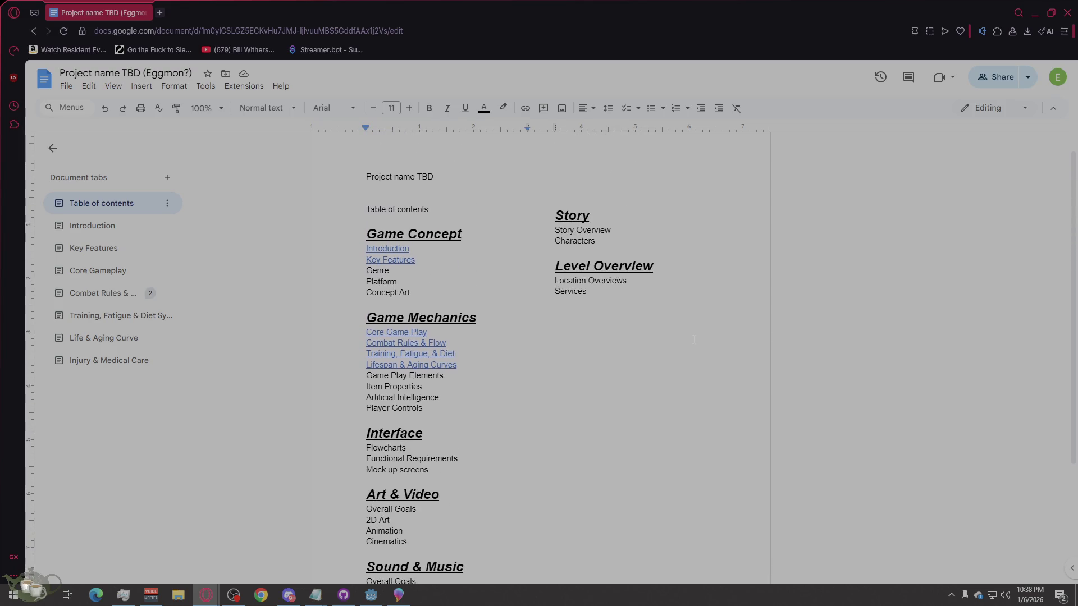
{"action": "scroll", "coordinate": [694, 338], "scroll_direction": "down", "scroll_amount": 1}
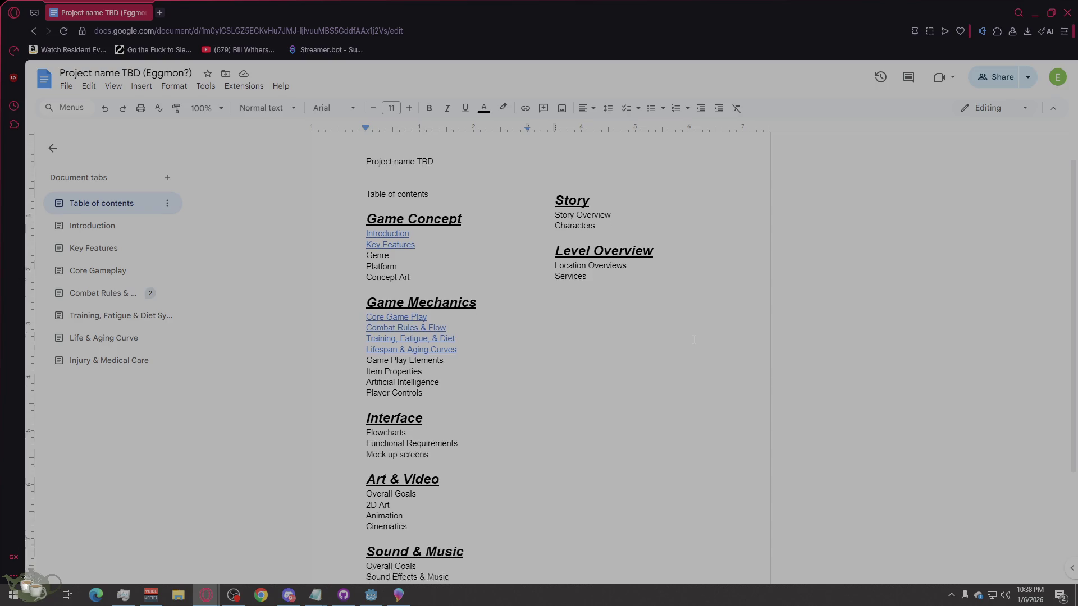
{"action": "left_click", "coordinate": [114, 233]}
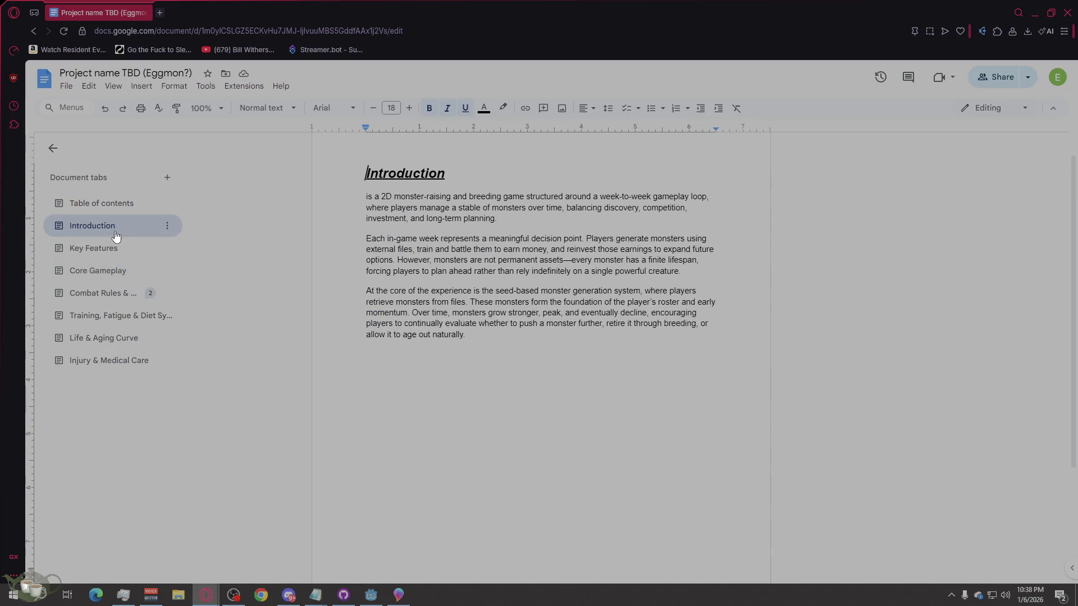
Step: Skim the Key Features, Core Gameplay, combat rules and training/fatigue/diet tabs
{"action": "left_click", "coordinate": [127, 250]}
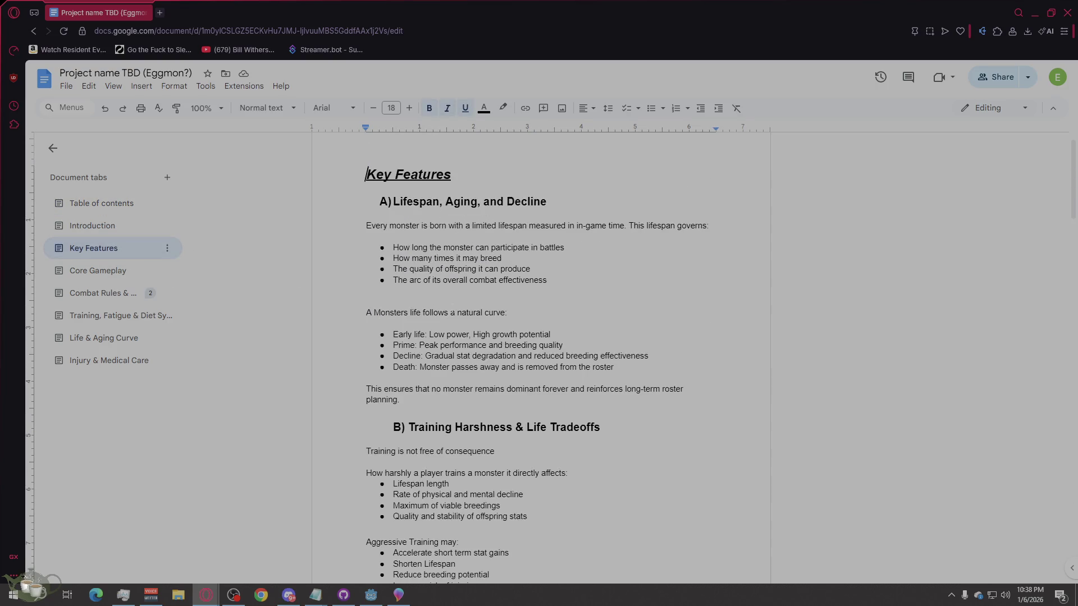
{"action": "scroll", "coordinate": [540, 354], "scroll_direction": "down", "scroll_amount": 5}
{"action": "scroll", "coordinate": [491, 336], "scroll_direction": "down", "scroll_amount": 5}
{"action": "scroll", "coordinate": [490, 335], "scroll_direction": "down", "scroll_amount": 5}
{"action": "scroll", "coordinate": [491, 336], "scroll_direction": "down", "scroll_amount": 4}
{"action": "scroll", "coordinate": [490, 337], "scroll_direction": "down", "scroll_amount": 4}
{"action": "left_click", "coordinate": [98, 271]}
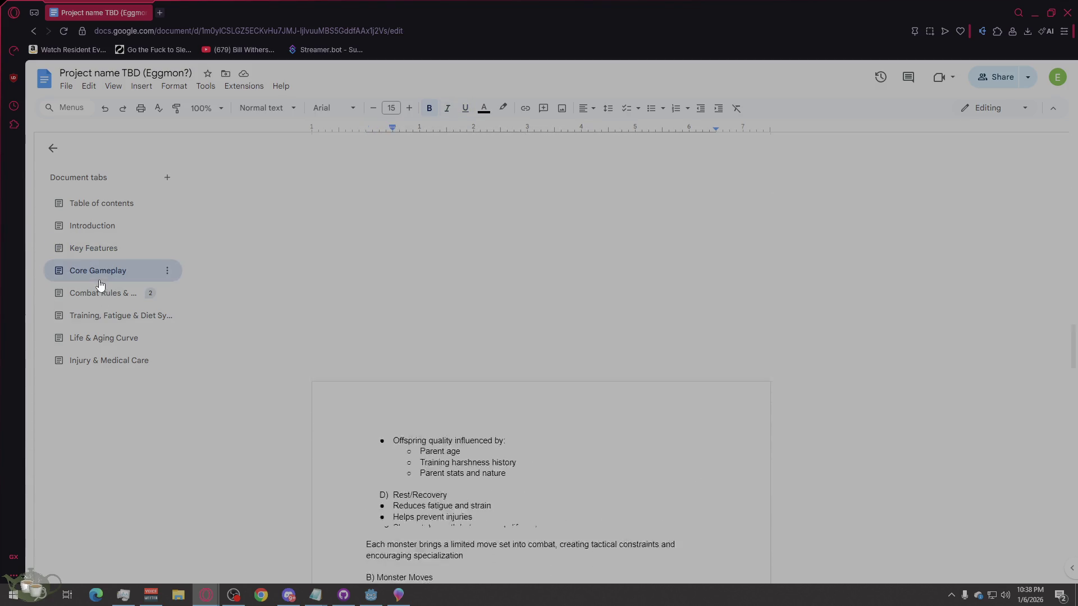
{"action": "scroll", "coordinate": [460, 305], "scroll_direction": "down", "scroll_amount": 5}
{"action": "scroll", "coordinate": [459, 305], "scroll_direction": "down", "scroll_amount": 5}
{"action": "scroll", "coordinate": [472, 315], "scroll_direction": "down", "scroll_amount": 5}
{"action": "scroll", "coordinate": [484, 328], "scroll_direction": "down", "scroll_amount": 5}
{"action": "scroll", "coordinate": [496, 343], "scroll_direction": "down", "scroll_amount": 4}
{"action": "scroll", "coordinate": [497, 341], "scroll_direction": "down", "scroll_amount": 5}
{"action": "scroll", "coordinate": [497, 341], "scroll_direction": "down", "scroll_amount": 3}
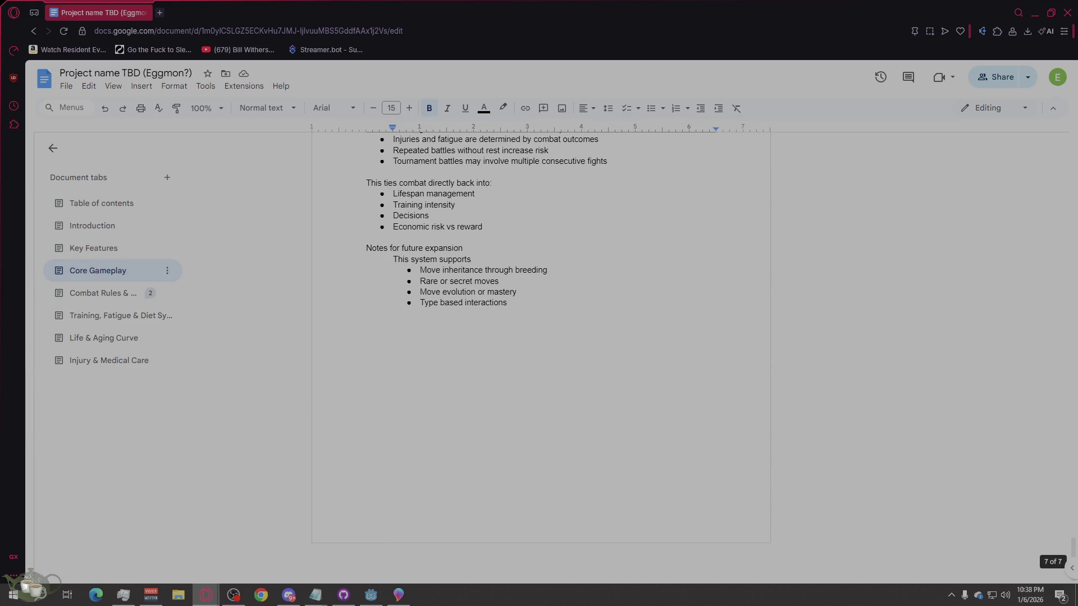
{"action": "left_click", "coordinate": [84, 293]}
{"action": "scroll", "coordinate": [461, 355], "scroll_direction": "down", "scroll_amount": 5}
{"action": "scroll", "coordinate": [460, 354], "scroll_direction": "down", "scroll_amount": 5}
{"action": "scroll", "coordinate": [460, 354], "scroll_direction": "down", "scroll_amount": 5}
{"action": "left_click", "coordinate": [165, 315]}
{"action": "scroll", "coordinate": [460, 354], "scroll_direction": "down", "scroll_amount": 10}
{"action": "scroll", "coordinate": [459, 354], "scroll_direction": "down", "scroll_amount": 10}
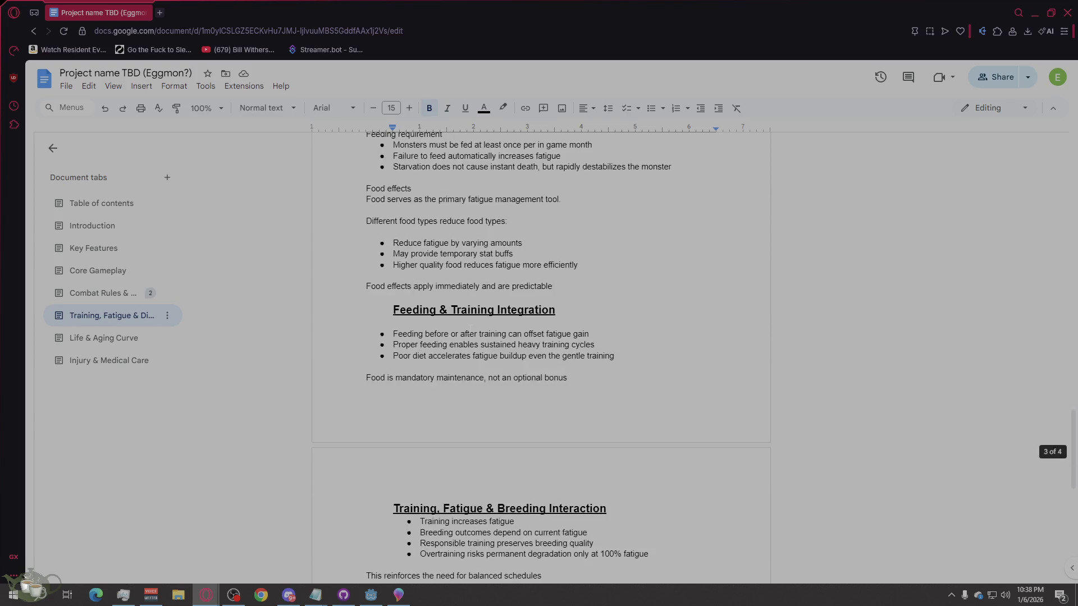
Step: Skim Life & Aging Curve and Injury & Medical Care, return to Table of contents and shrink the browser to reveal Godot
{"action": "left_click", "coordinate": [126, 338]}
{"action": "scroll", "coordinate": [459, 354], "scroll_direction": "down", "scroll_amount": 6}
{"action": "scroll", "coordinate": [459, 354], "scroll_direction": "down", "scroll_amount": 8}
{"action": "scroll", "coordinate": [459, 353], "scroll_direction": "down", "scroll_amount": 8}
{"action": "left_click", "coordinate": [143, 363]}
{"action": "scroll", "coordinate": [382, 314], "scroll_direction": "down", "scroll_amount": 5}
{"action": "scroll", "coordinate": [421, 337], "scroll_direction": "down", "scroll_amount": 8}
{"action": "scroll", "coordinate": [463, 353], "scroll_direction": "down", "scroll_amount": 3}
{"action": "scroll", "coordinate": [497, 374], "scroll_direction": "up", "scroll_amount": 3}
{"action": "scroll", "coordinate": [496, 374], "scroll_direction": "up", "scroll_amount": 10}
{"action": "scroll", "coordinate": [497, 374], "scroll_direction": "up", "scroll_amount": 8}
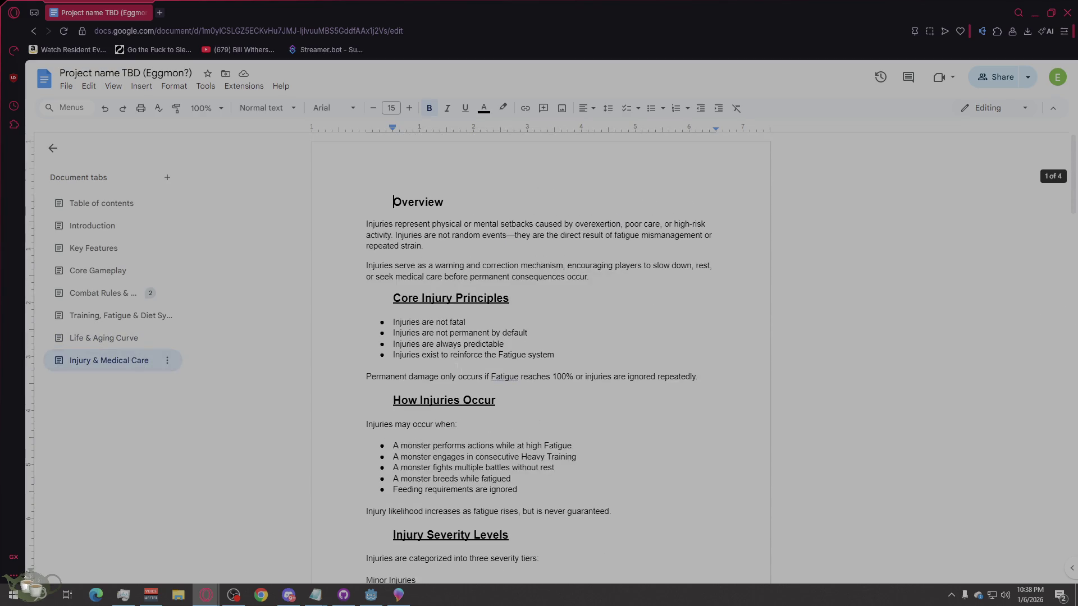
{"action": "left_click", "coordinate": [83, 203]}
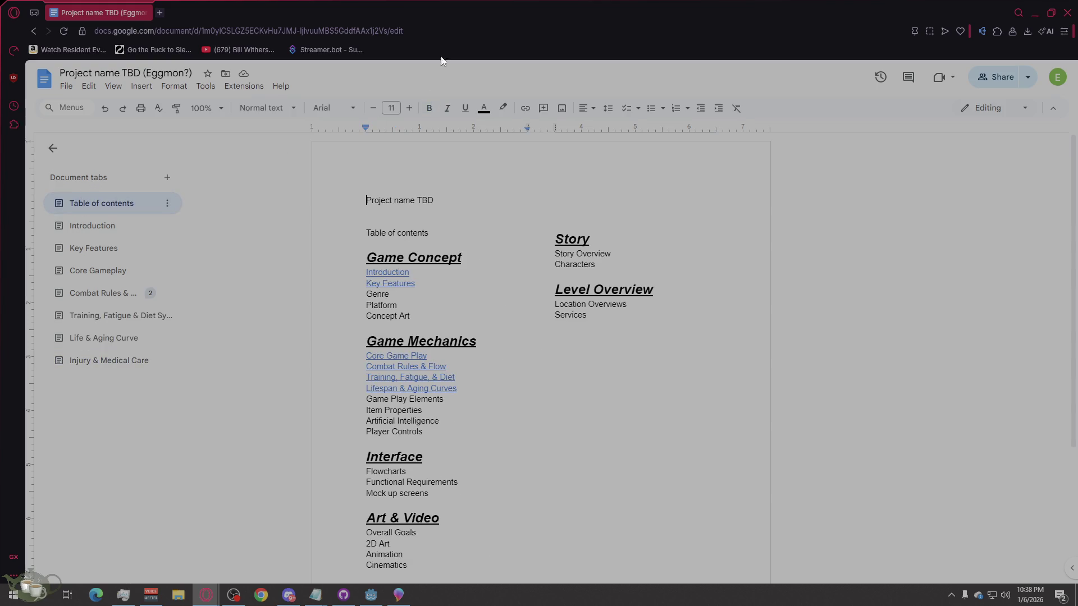
{"action": "mouse_move", "coordinate": [508, 3]}
{"action": "left_mouse_down"}
{"action": "mouse_move", "coordinate": [504, 78]}
{"action": "mouse_move", "coordinate": [1077, 78]}
{"action": "left_mouse_up"}
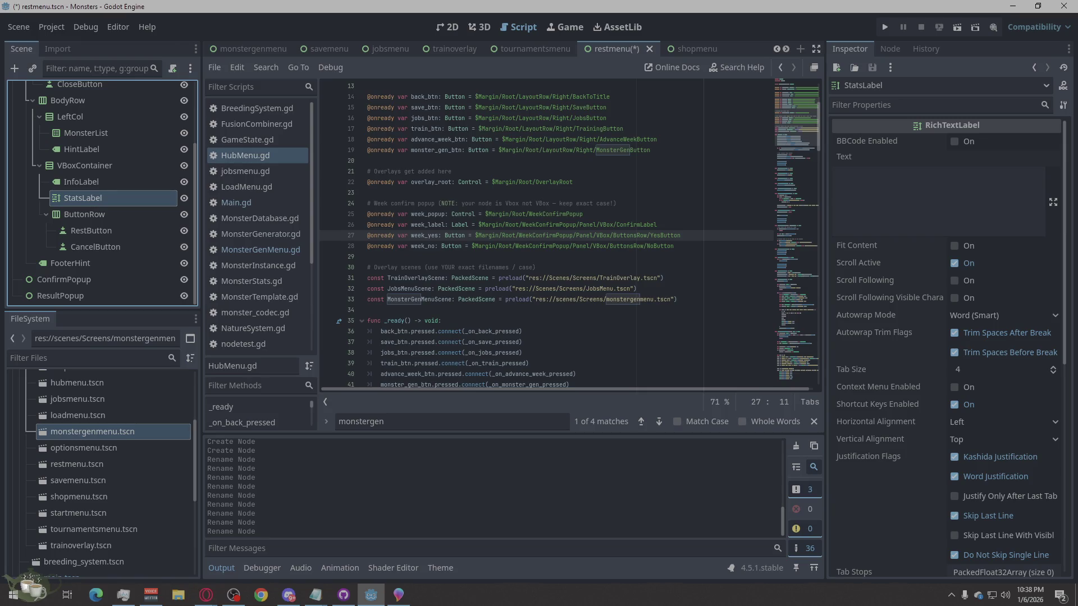
Step: Place the caret on HubMenu.gd's _ready line and save the restmenu scene
{"action": "left_click", "coordinate": [672, 598]}
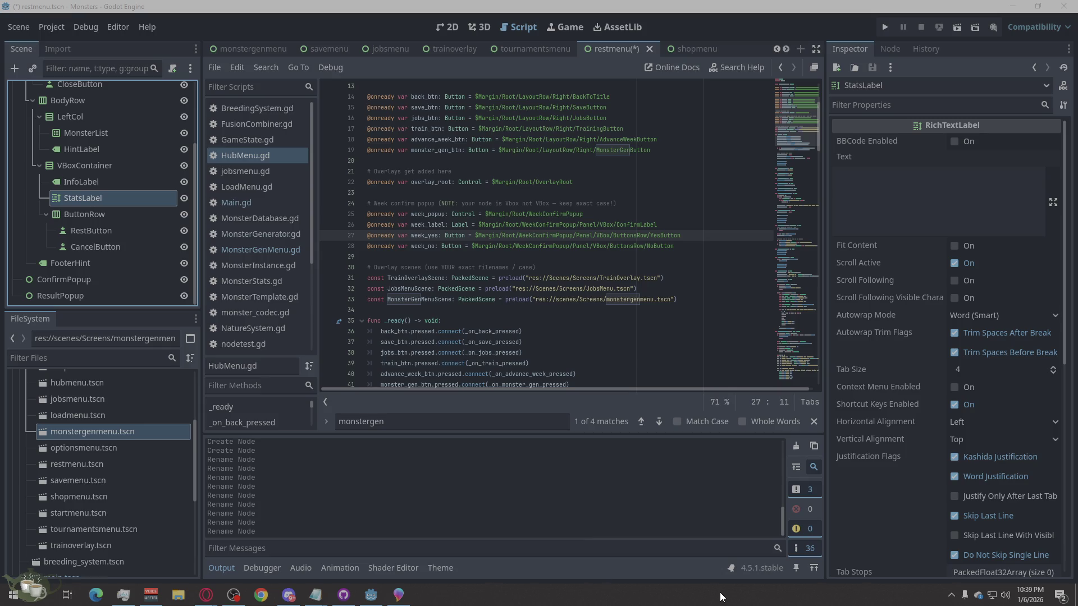
{"action": "left_click", "coordinate": [600, 321]}
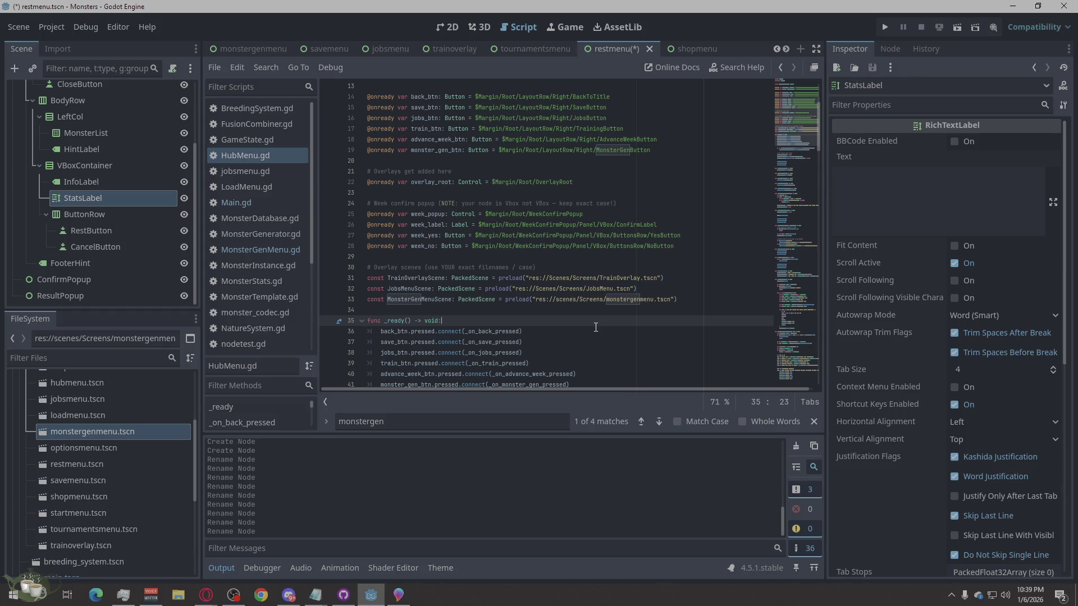
{"action": "key", "text": "ctrl+s"}
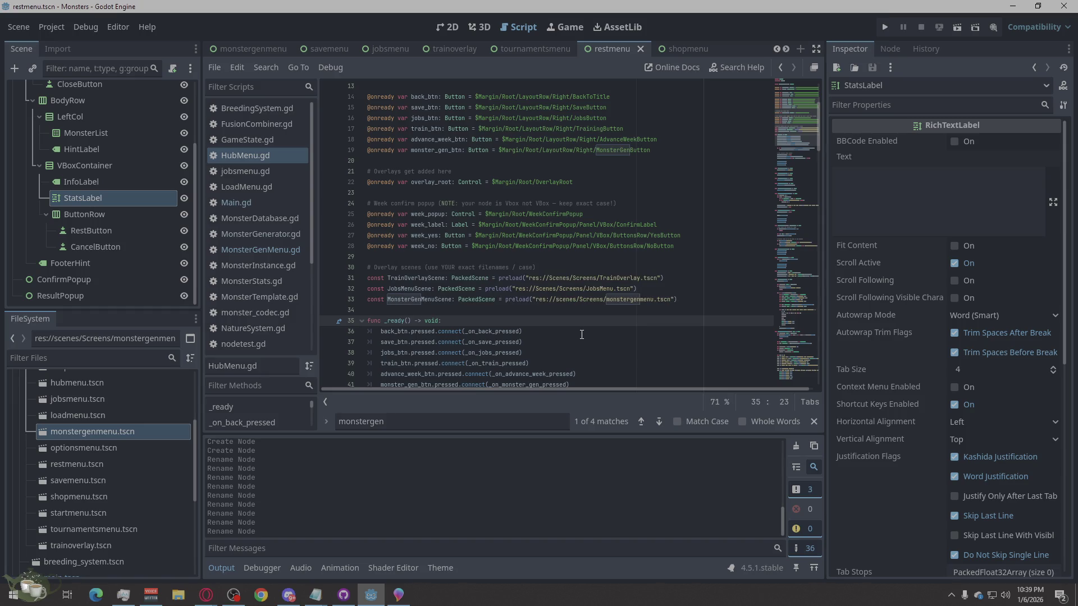
{"action": "scroll", "coordinate": [119, 450], "scroll_direction": "up", "scroll_amount": 4}
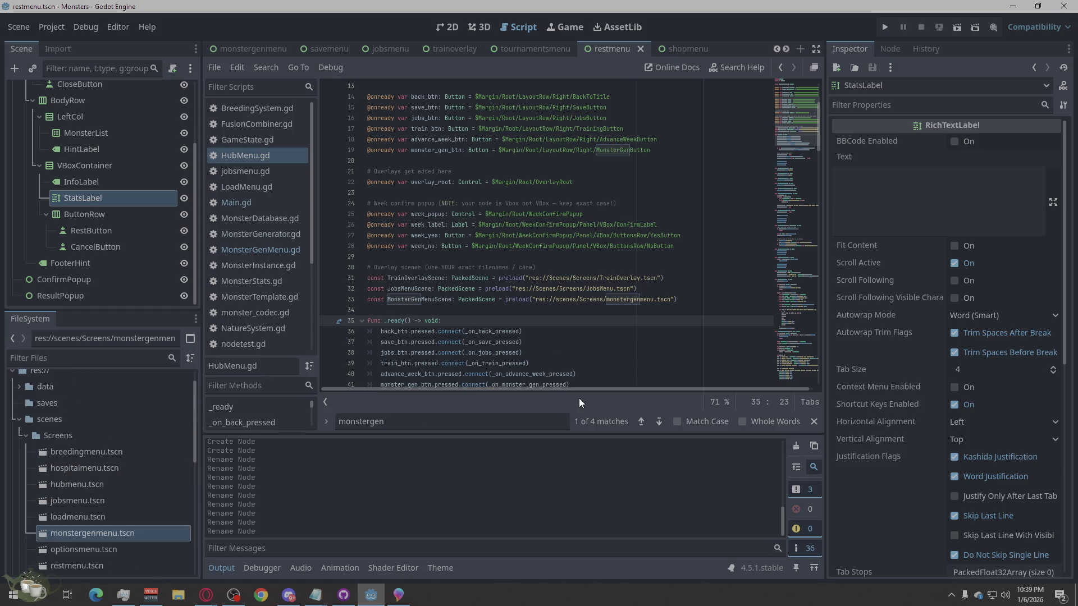
{"action": "scroll", "coordinate": [539, 344], "scroll_direction": "up", "scroll_amount": 3}
{"action": "scroll", "coordinate": [539, 344], "scroll_direction": "up", "scroll_amount": 1}
{"action": "scroll", "coordinate": [539, 345], "scroll_direction": "down", "scroll_amount": 4}
{"action": "scroll", "coordinate": [539, 345], "scroll_direction": "up", "scroll_amount": 1}
{"action": "scroll", "coordinate": [540, 344], "scroll_direction": "up", "scroll_amount": 3}
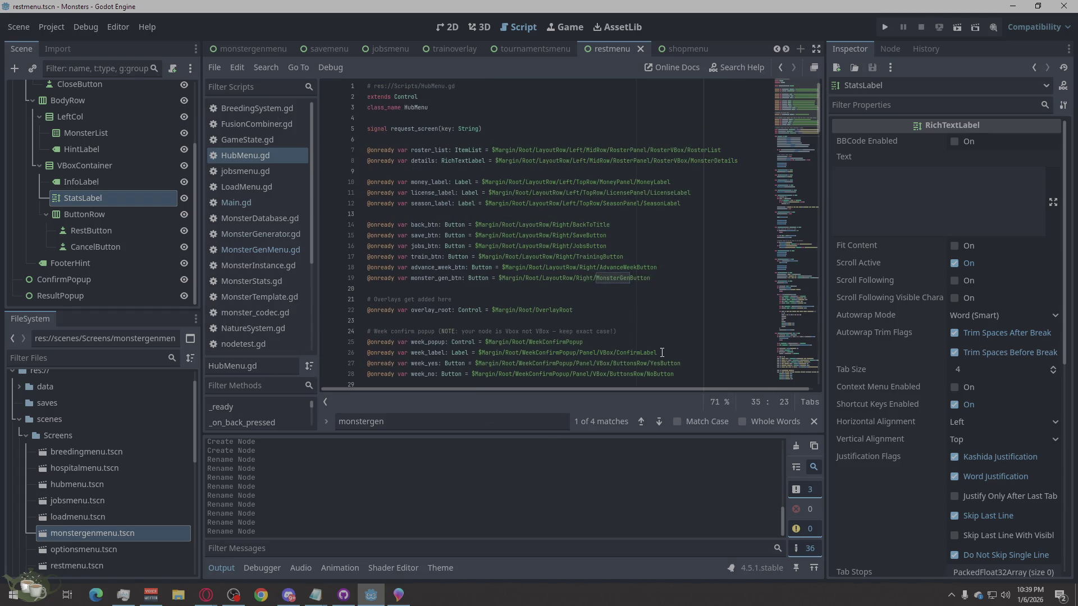
{"action": "left_click_drag", "start_coordinate": [658, 313], "coordinate": [375, 166]}
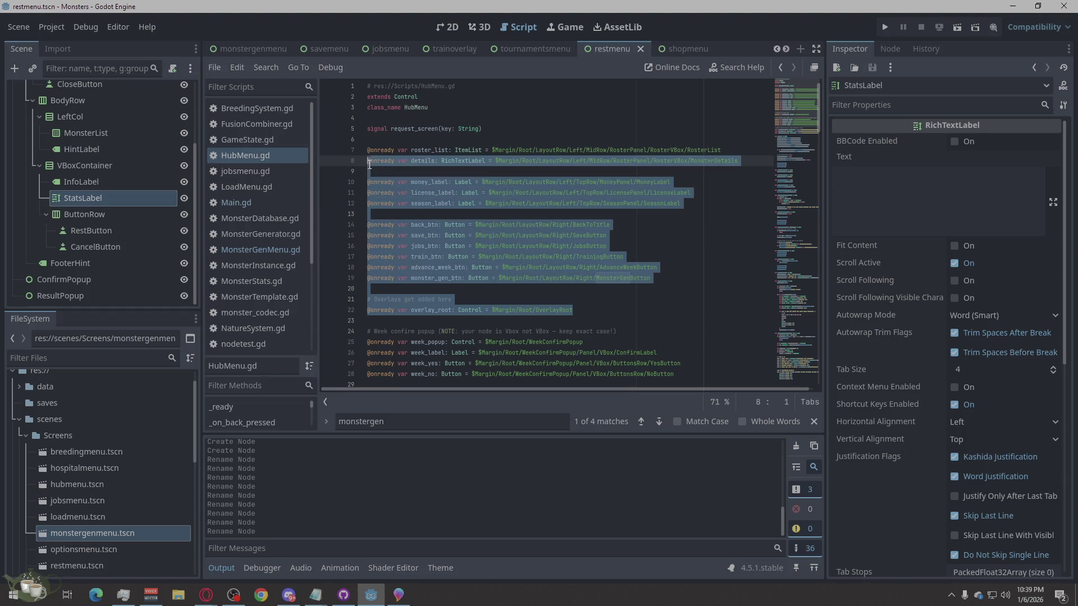
{"action": "left_click", "coordinate": [516, 256]}
{"action": "scroll", "coordinate": [511, 295], "scroll_direction": "down", "scroll_amount": 4}
{"action": "scroll", "coordinate": [511, 296], "scroll_direction": "up", "scroll_amount": 2}
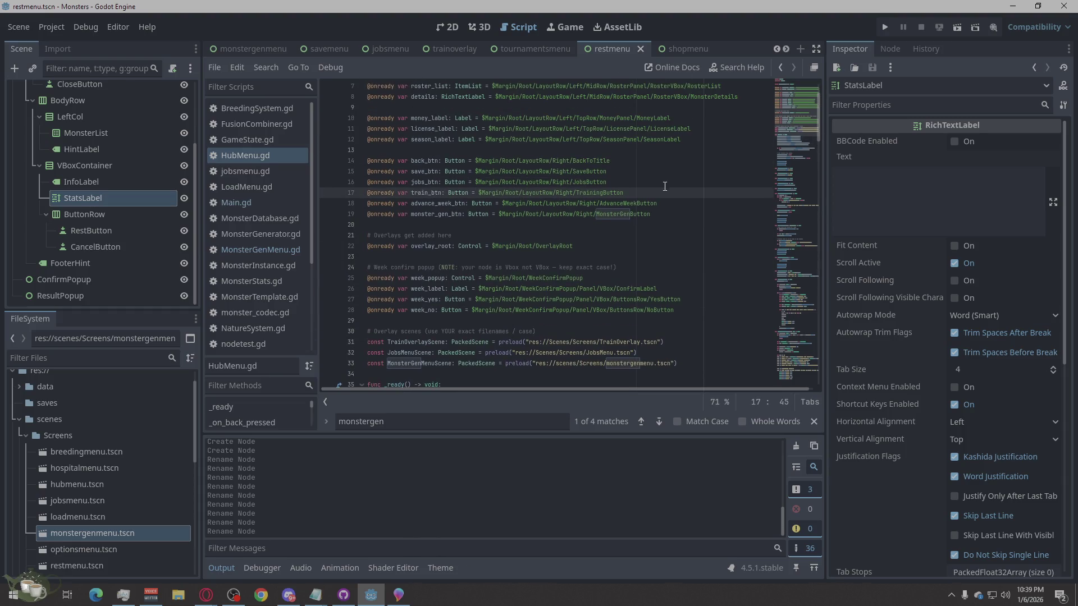
{"action": "mouse_move", "coordinate": [625, 192]}
{"action": "left_mouse_down"}
{"action": "mouse_move", "coordinate": [371, 193]}
{"action": "mouse_move", "coordinate": [380, 238]}
{"action": "left_mouse_up"}
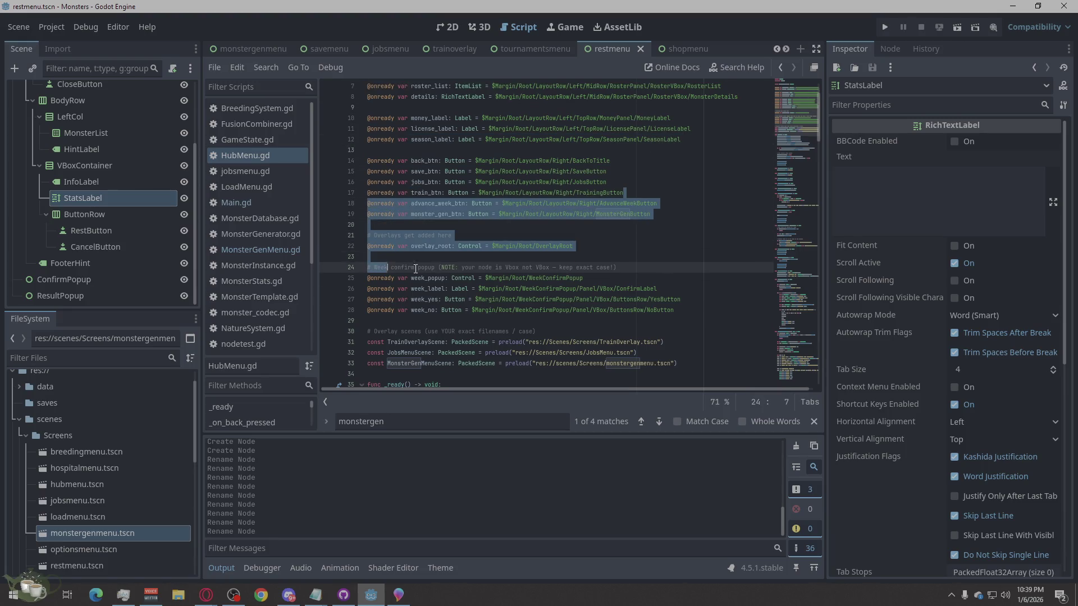
{"action": "left_click", "coordinate": [617, 311]}
{"action": "scroll", "coordinate": [599, 325], "scroll_direction": "down", "scroll_amount": 5}
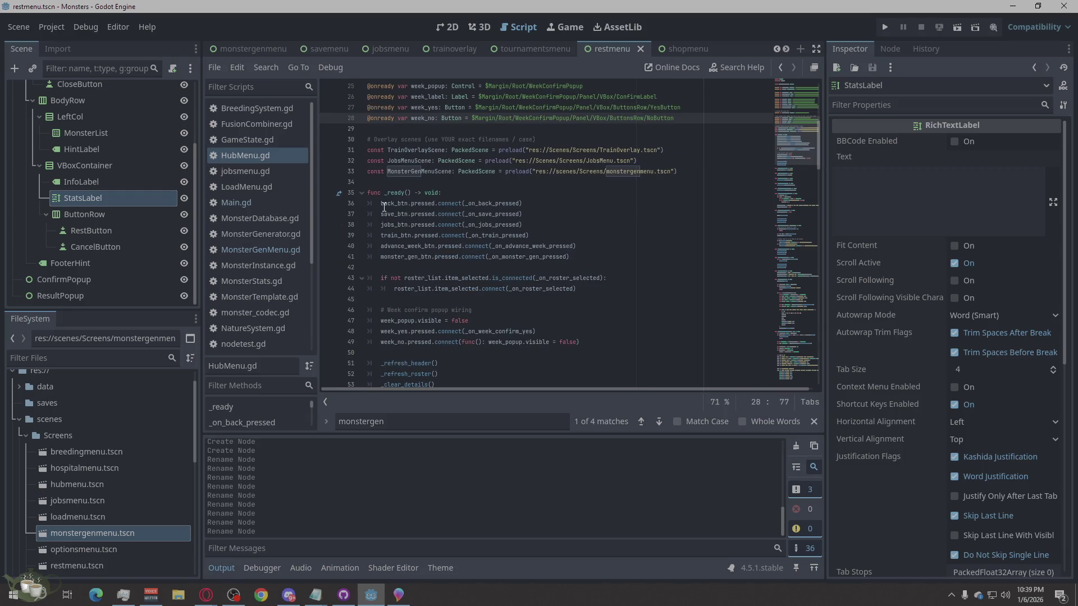
{"action": "left_click_drag", "start_coordinate": [363, 182], "coordinate": [638, 282]}
{"action": "left_click", "coordinate": [632, 297]}
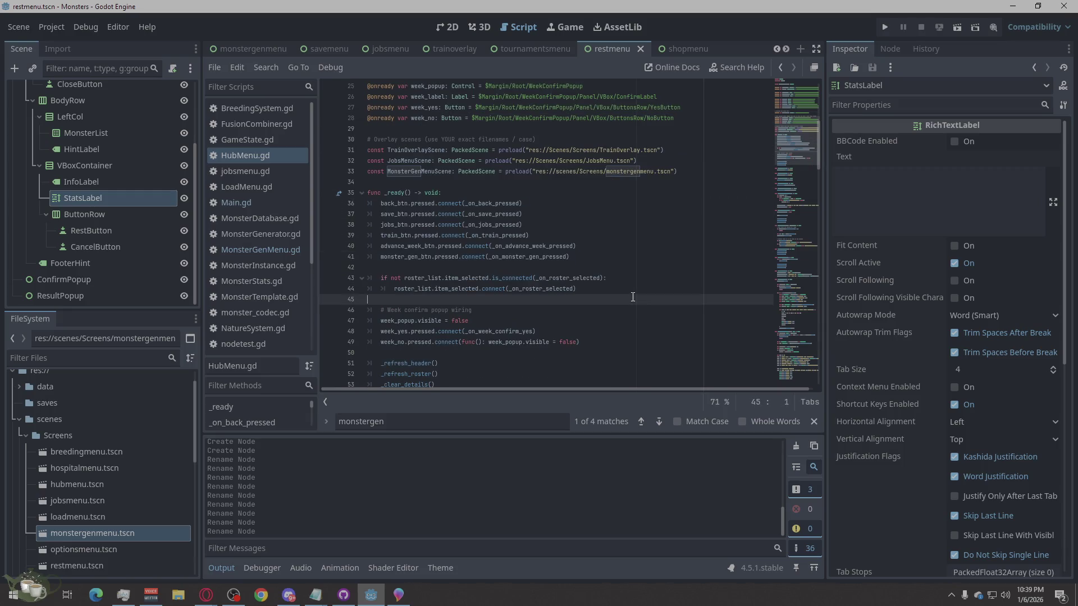
{"action": "scroll", "coordinate": [633, 297], "scroll_direction": "up", "scroll_amount": 5}
{"action": "scroll", "coordinate": [579, 352], "scroll_direction": "up", "scroll_amount": 2}
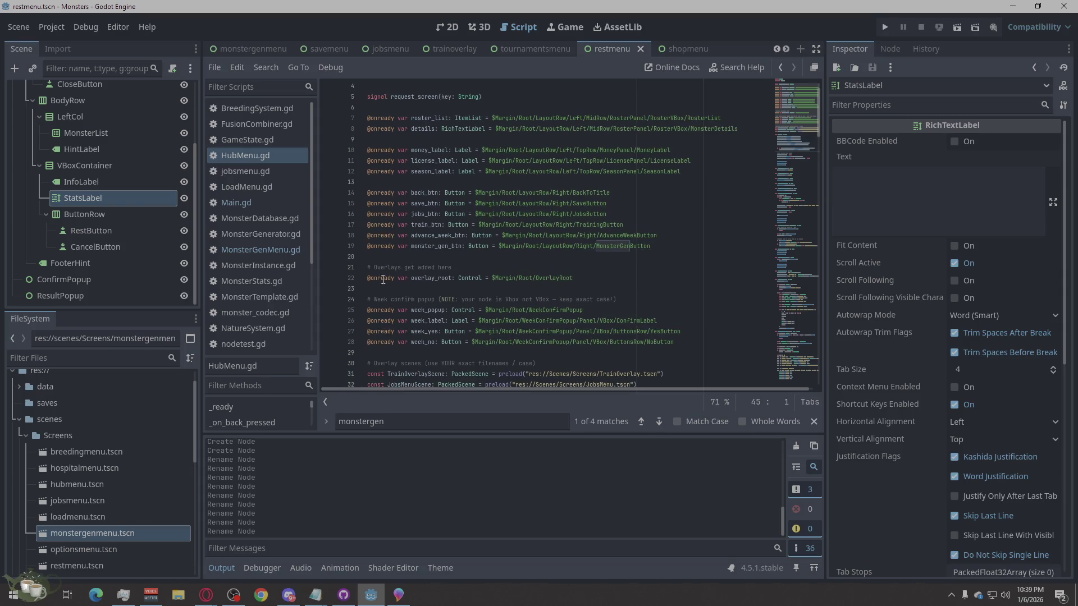
{"action": "scroll", "coordinate": [575, 257], "scroll_direction": "down", "scroll_amount": 3}
{"action": "scroll", "coordinate": [546, 284], "scroll_direction": "down", "scroll_amount": 3}
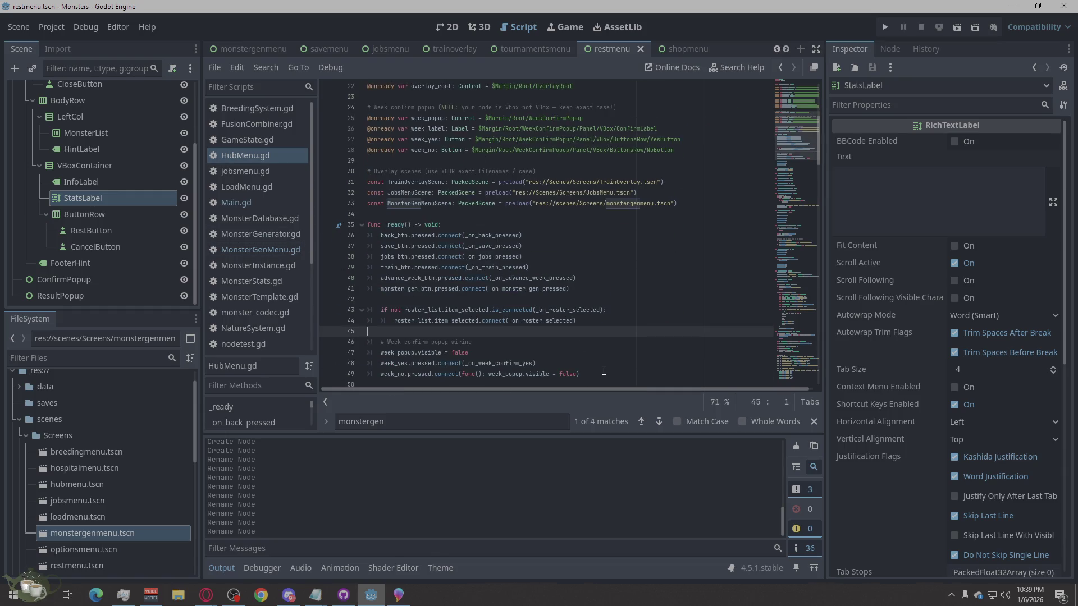
{"action": "scroll", "coordinate": [552, 228], "scroll_direction": "down", "scroll_amount": 4}
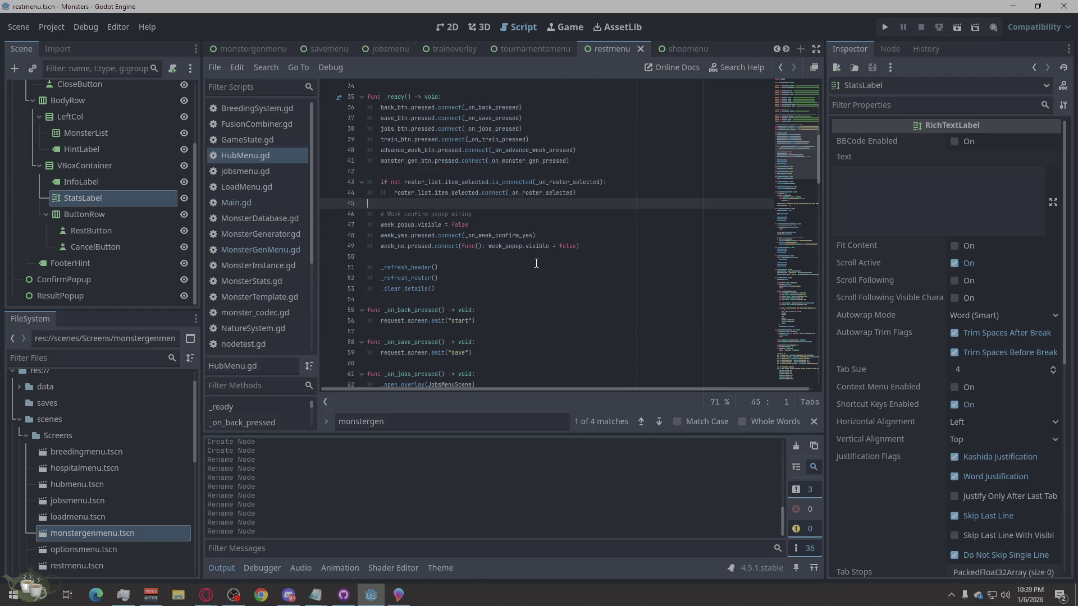
{"action": "scroll", "coordinate": [535, 263], "scroll_direction": "up", "scroll_amount": 4}
{"action": "scroll", "coordinate": [536, 263], "scroll_direction": "up", "scroll_amount": 4}
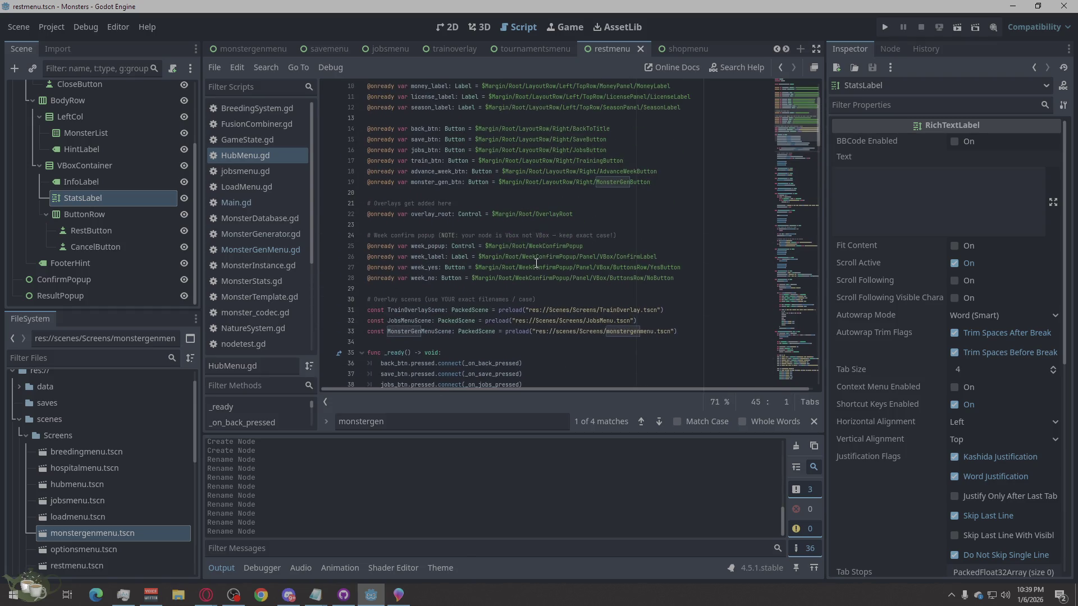
{"action": "left_click", "coordinate": [447, 27]}
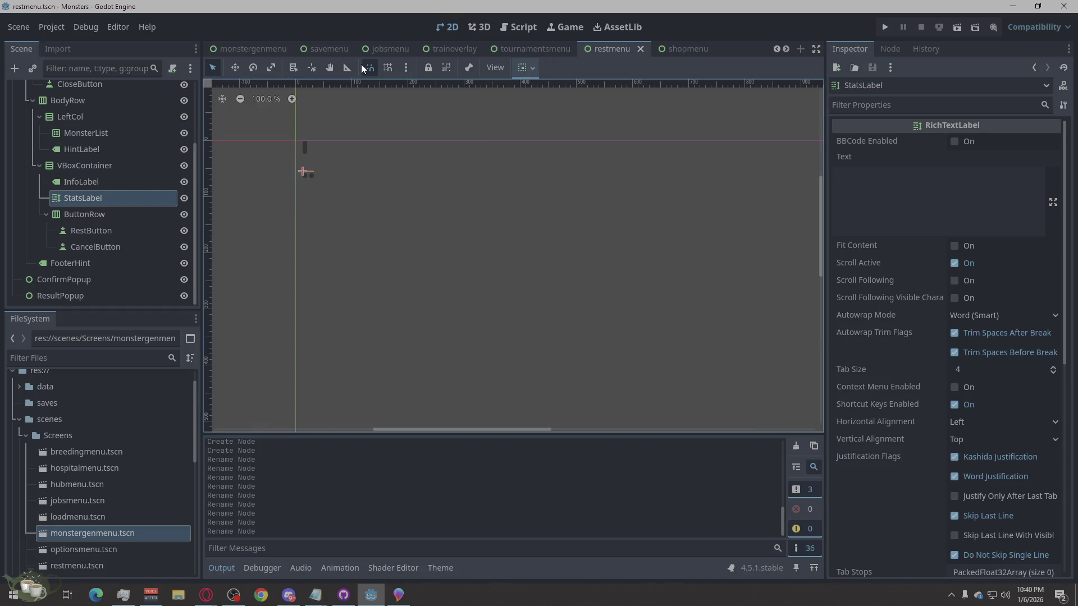
Step: Hide ResultPopup in the trainoverlay scene, inspect CloseButton, save, and bring up the TrainOverlay script
{"action": "left_click", "coordinate": [453, 50]}
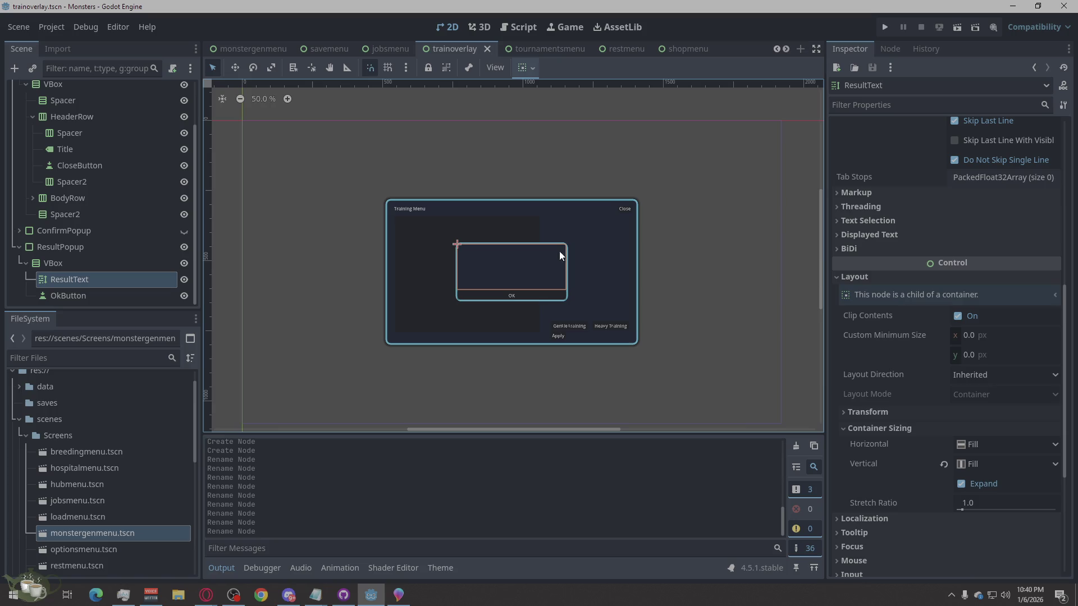
{"action": "scroll", "coordinate": [524, 313], "scroll_direction": "up", "scroll_amount": 5}
{"action": "scroll", "coordinate": [524, 312], "scroll_direction": "down", "scroll_amount": 3}
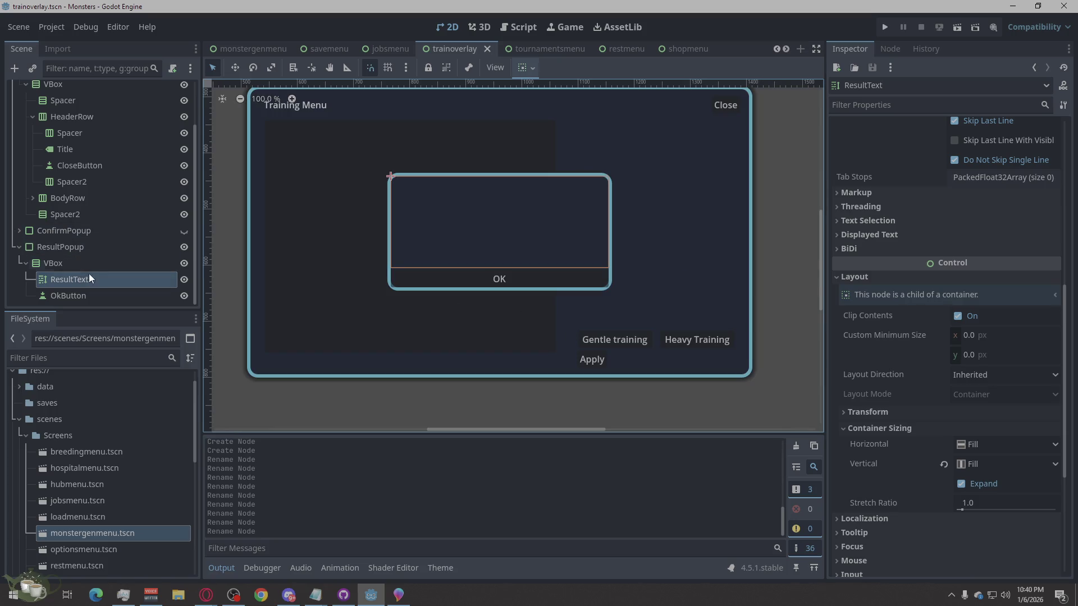
{"action": "left_click", "coordinate": [185, 247]}
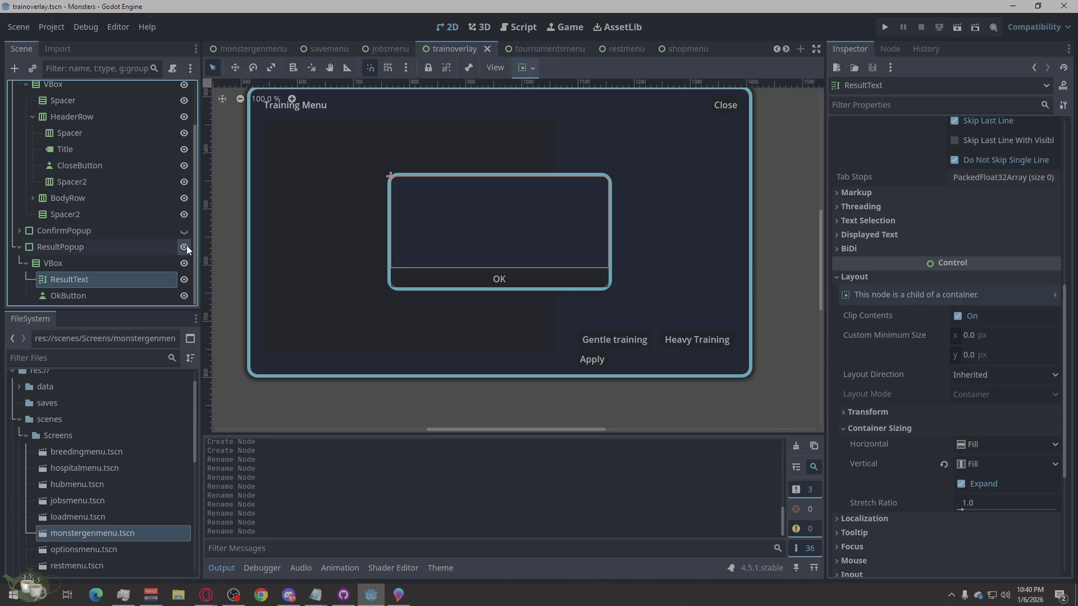
{"action": "scroll", "coordinate": [613, 302], "scroll_direction": "down", "scroll_amount": 3}
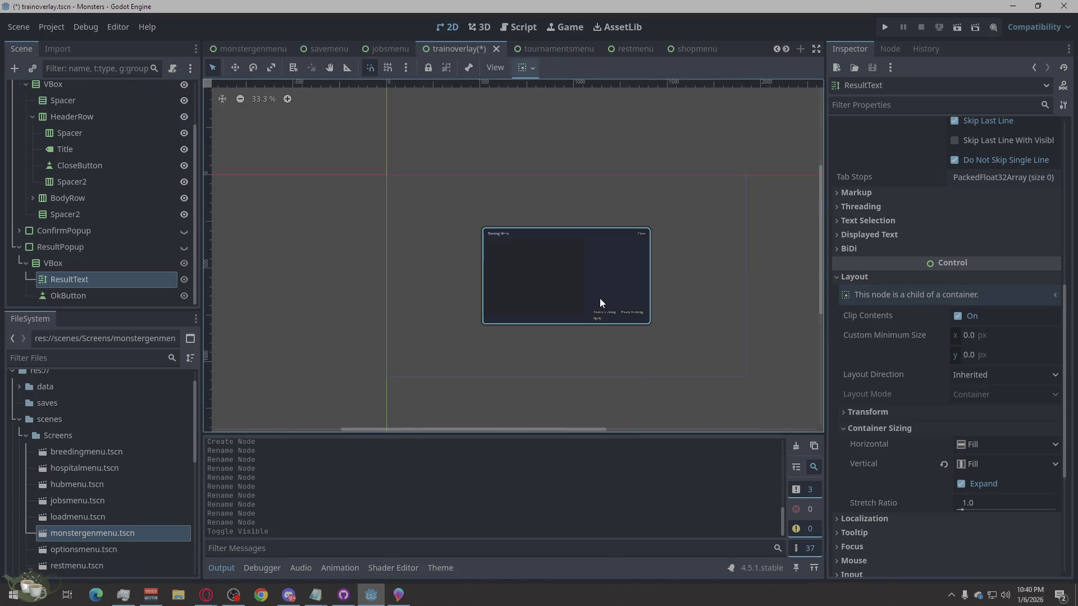
{"action": "scroll", "coordinate": [628, 304], "scroll_direction": "up", "scroll_amount": 3}
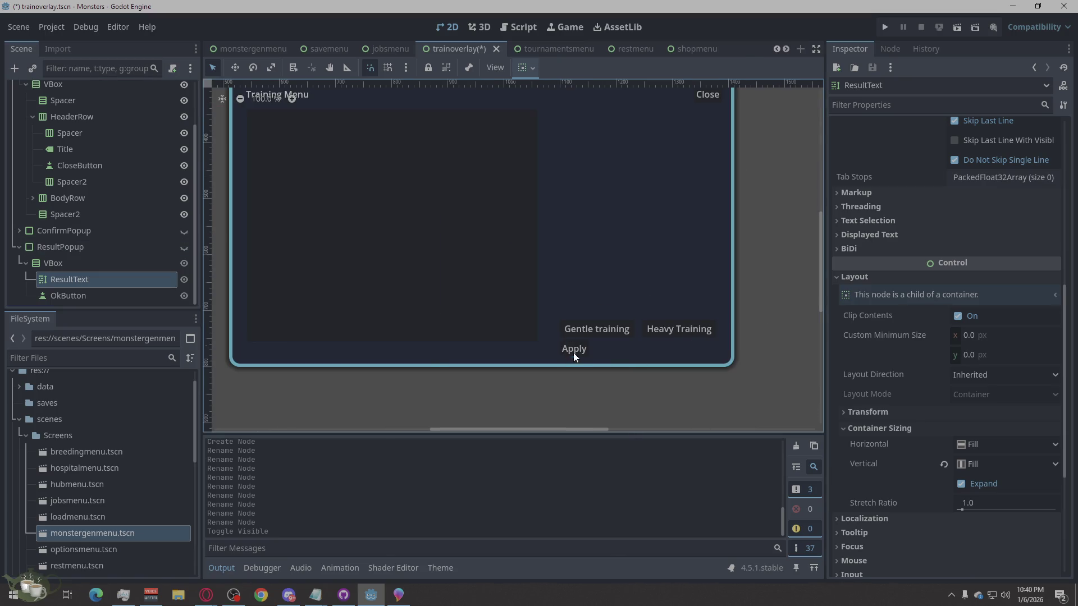
{"action": "scroll", "coordinate": [572, 352], "scroll_direction": "down", "scroll_amount": 2}
{"action": "scroll", "coordinate": [88, 183], "scroll_direction": "up", "scroll_amount": 2}
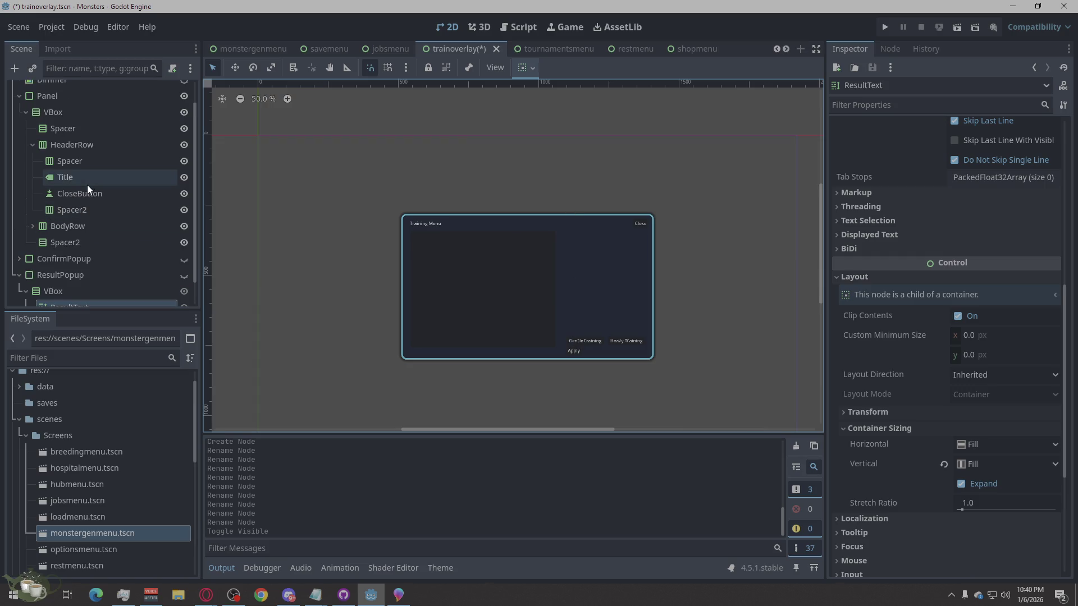
{"action": "left_click", "coordinate": [84, 194]}
{"action": "scroll", "coordinate": [630, 217], "scroll_direction": "up", "scroll_amount": 4}
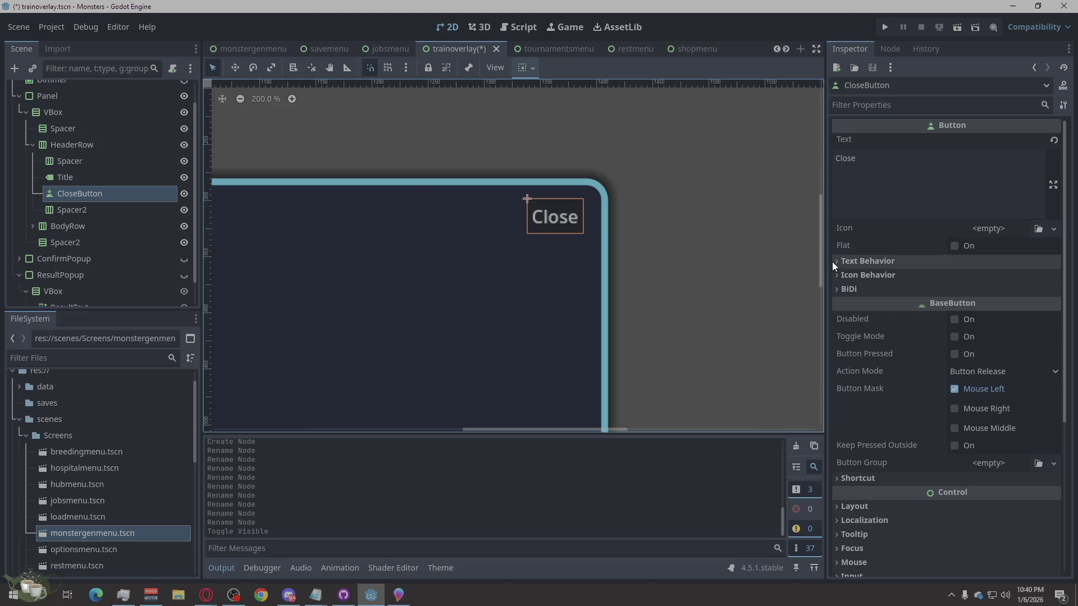
{"action": "scroll", "coordinate": [663, 205], "scroll_direction": "down", "scroll_amount": 2}
{"action": "scroll", "coordinate": [664, 207], "scroll_direction": "down", "scroll_amount": 3}
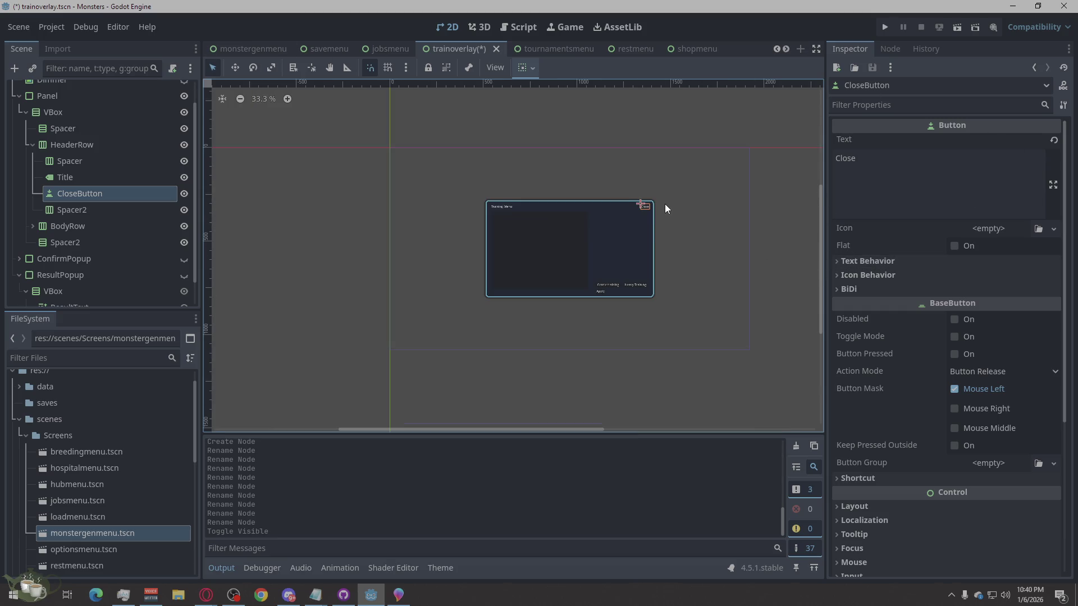
{"action": "key", "text": "ctrl+s"}
{"action": "scroll", "coordinate": [149, 215], "scroll_direction": "up", "scroll_amount": 1}
{"action": "left_click", "coordinate": [171, 89]}
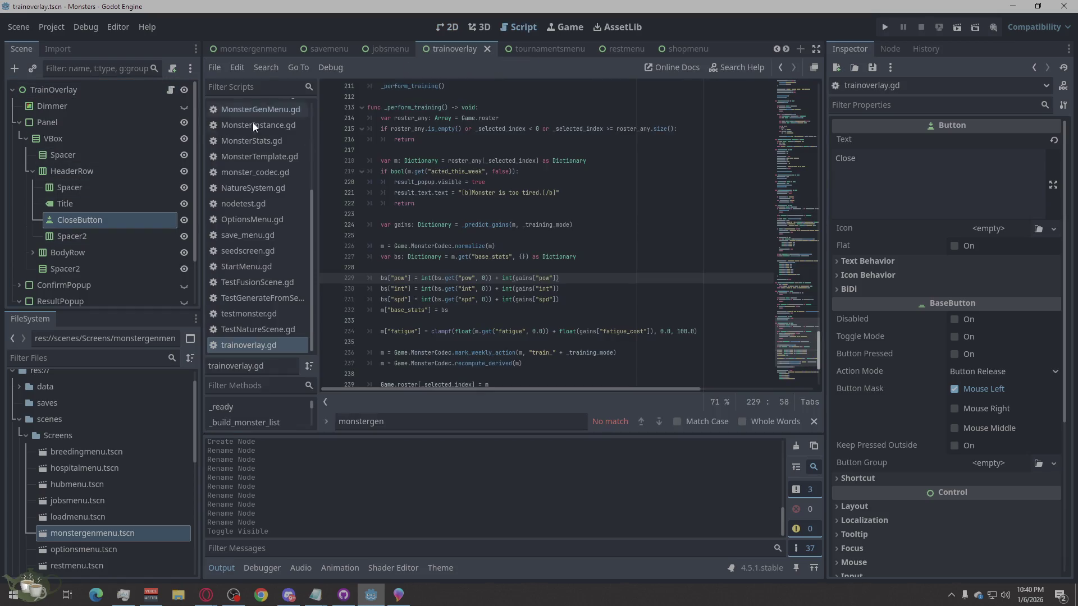
{"action": "scroll", "coordinate": [534, 212], "scroll_direction": "up", "scroll_amount": 5}
{"action": "scroll", "coordinate": [528, 231], "scroll_direction": "up", "scroll_amount": 5}
{"action": "scroll", "coordinate": [523, 257], "scroll_direction": "up", "scroll_amount": 5}
{"action": "scroll", "coordinate": [515, 281], "scroll_direction": "up", "scroll_amount": 5}
{"action": "scroll", "coordinate": [514, 280], "scroll_direction": "up", "scroll_amount": 8}
{"action": "scroll", "coordinate": [516, 293], "scroll_direction": "up", "scroll_amount": 8}
{"action": "scroll", "coordinate": [516, 304], "scroll_direction": "up", "scroll_amount": 8}
{"action": "scroll", "coordinate": [517, 317], "scroll_direction": "up", "scroll_amount": 8}
{"action": "scroll", "coordinate": [517, 328], "scroll_direction": "up", "scroll_amount": 5}
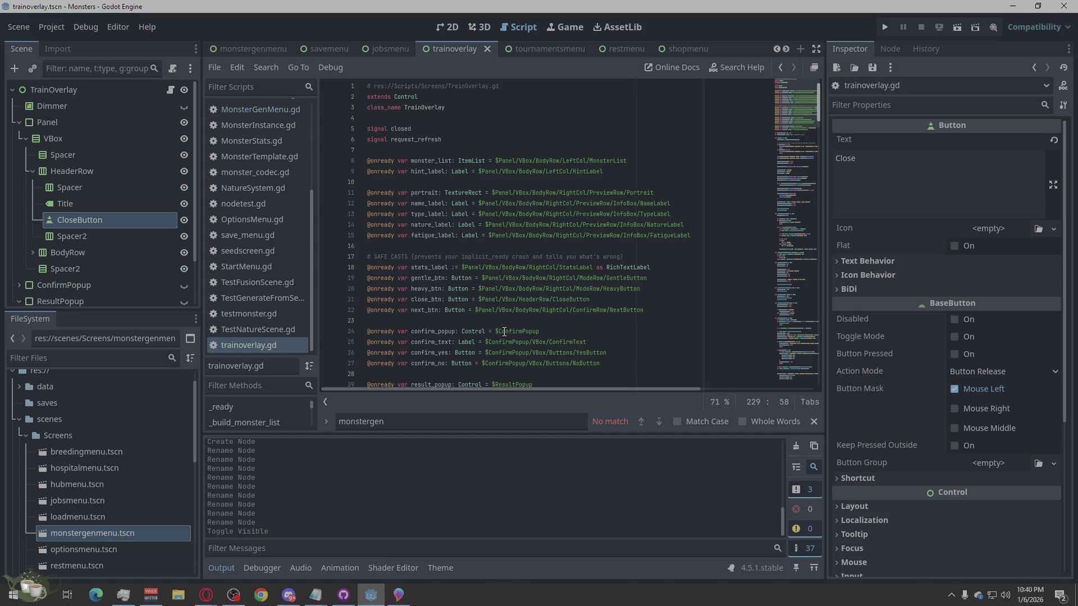
{"action": "scroll", "coordinate": [503, 331], "scroll_direction": "down", "scroll_amount": 1}
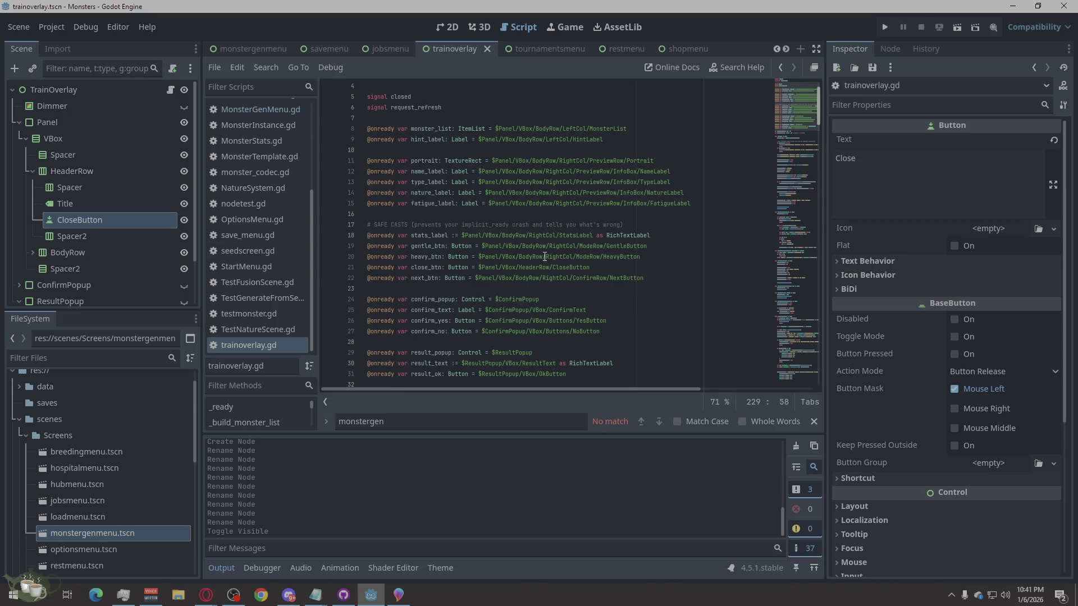
Step: Read the name_label NameLabel wiring on line 12 of trainoverlay.gd, then switch to the savemenu scene
{"action": "left_click_drag", "start_coordinate": [679, 173], "coordinate": [478, 173]}
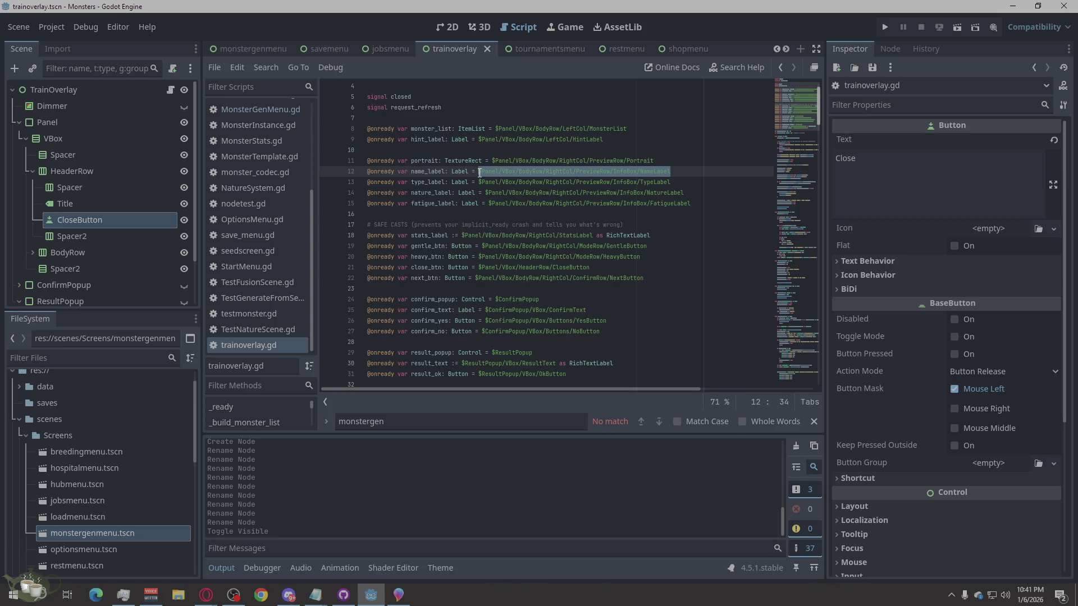
{"action": "left_click_drag", "start_coordinate": [444, 173], "coordinate": [378, 175]}
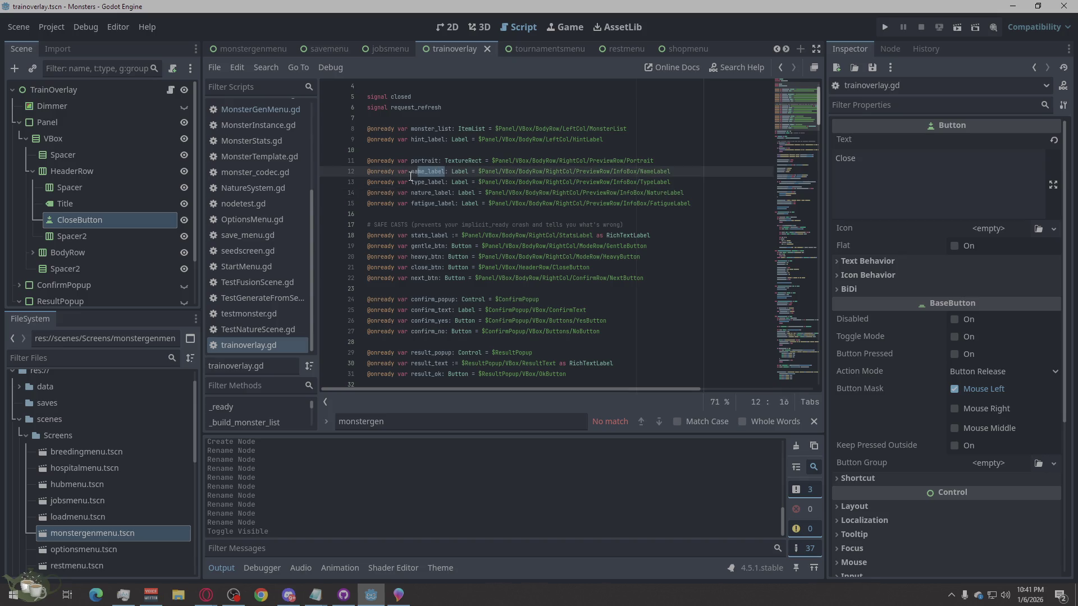
{"action": "left_click", "coordinate": [446, 203]}
{"action": "scroll", "coordinate": [535, 195], "scroll_direction": "down", "scroll_amount": 4}
{"action": "scroll", "coordinate": [535, 196], "scroll_direction": "down", "scroll_amount": 3}
{"action": "scroll", "coordinate": [535, 195], "scroll_direction": "up", "scroll_amount": 1}
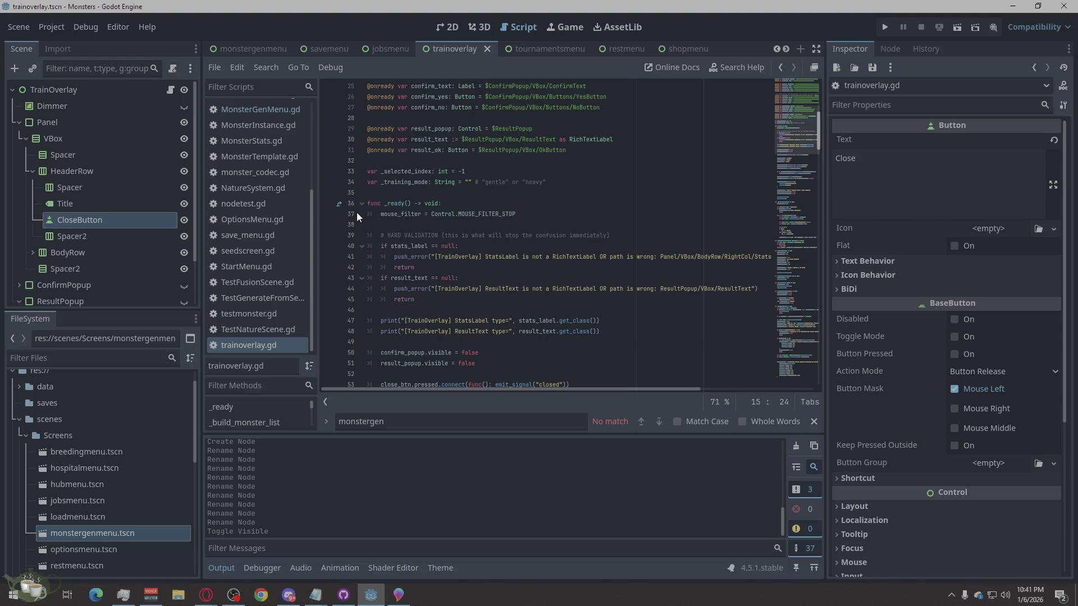
{"action": "scroll", "coordinate": [690, 288], "scroll_direction": "down", "scroll_amount": 1}
{"action": "scroll", "coordinate": [689, 289], "scroll_direction": "down", "scroll_amount": 1}
{"action": "scroll", "coordinate": [663, 290], "scroll_direction": "down", "scroll_amount": 3}
{"action": "scroll", "coordinate": [663, 290], "scroll_direction": "down", "scroll_amount": 3}
{"action": "scroll", "coordinate": [663, 290], "scroll_direction": "down", "scroll_amount": 1}
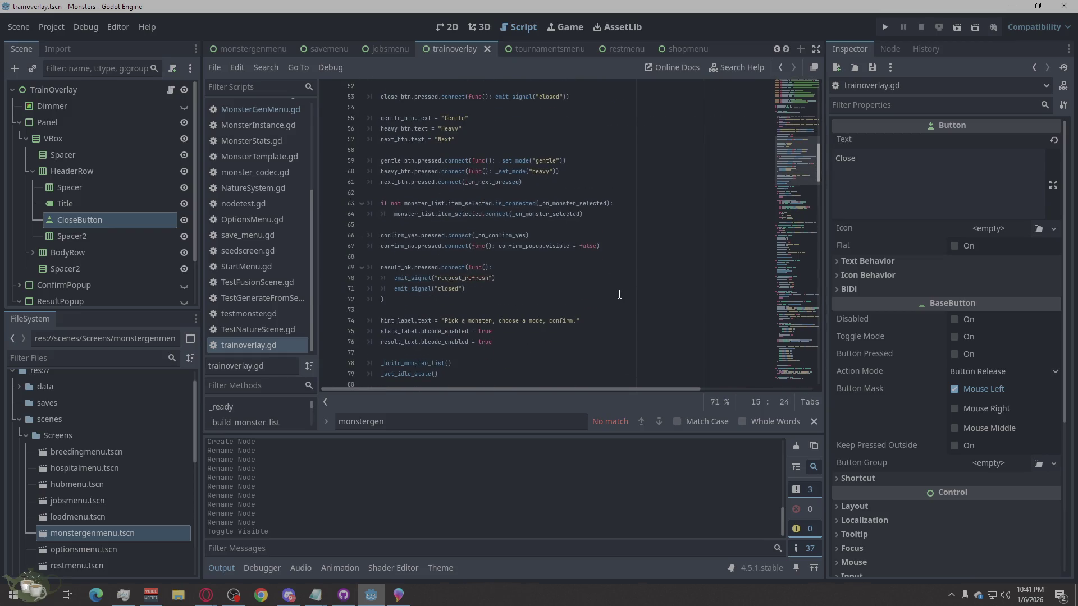
{"action": "scroll", "coordinate": [621, 296], "scroll_direction": "down", "scroll_amount": 4}
{"action": "scroll", "coordinate": [619, 294], "scroll_direction": "up", "scroll_amount": 5}
{"action": "scroll", "coordinate": [589, 282], "scroll_direction": "up", "scroll_amount": 13}
{"action": "scroll", "coordinate": [555, 270], "scroll_direction": "up", "scroll_amount": 3}
{"action": "scroll", "coordinate": [544, 263], "scroll_direction": "down", "scroll_amount": 7}
{"action": "scroll", "coordinate": [545, 265], "scroll_direction": "down", "scroll_amount": 8}
{"action": "scroll", "coordinate": [546, 265], "scroll_direction": "down", "scroll_amount": 7}
{"action": "scroll", "coordinate": [545, 266], "scroll_direction": "down", "scroll_amount": 6}
{"action": "scroll", "coordinate": [546, 266], "scroll_direction": "down", "scroll_amount": 4}
{"action": "scroll", "coordinate": [546, 266], "scroll_direction": "down", "scroll_amount": 4}
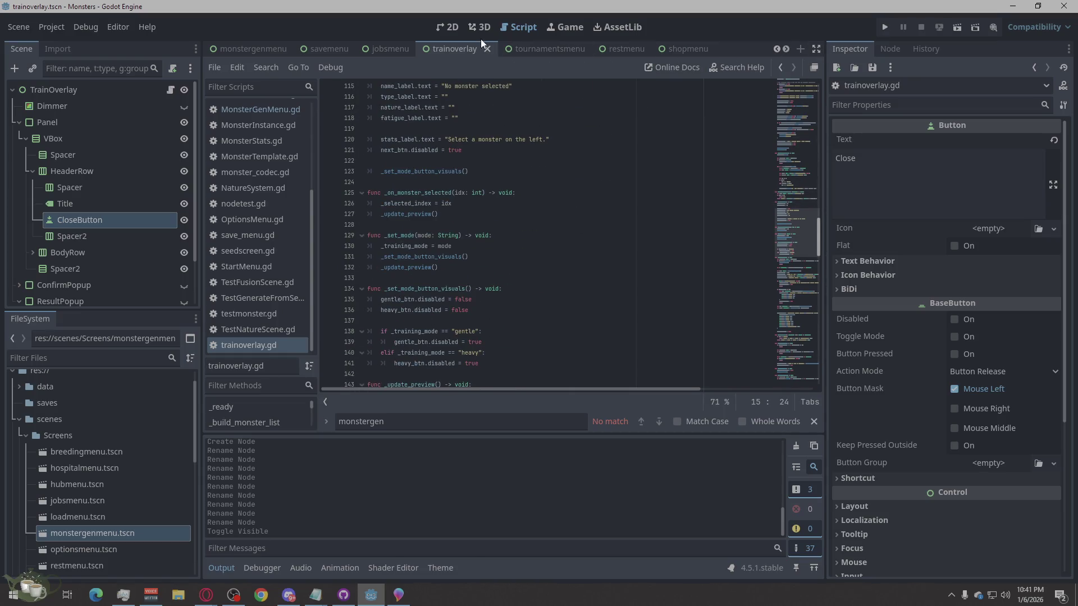
{"action": "left_click", "coordinate": [320, 46]}
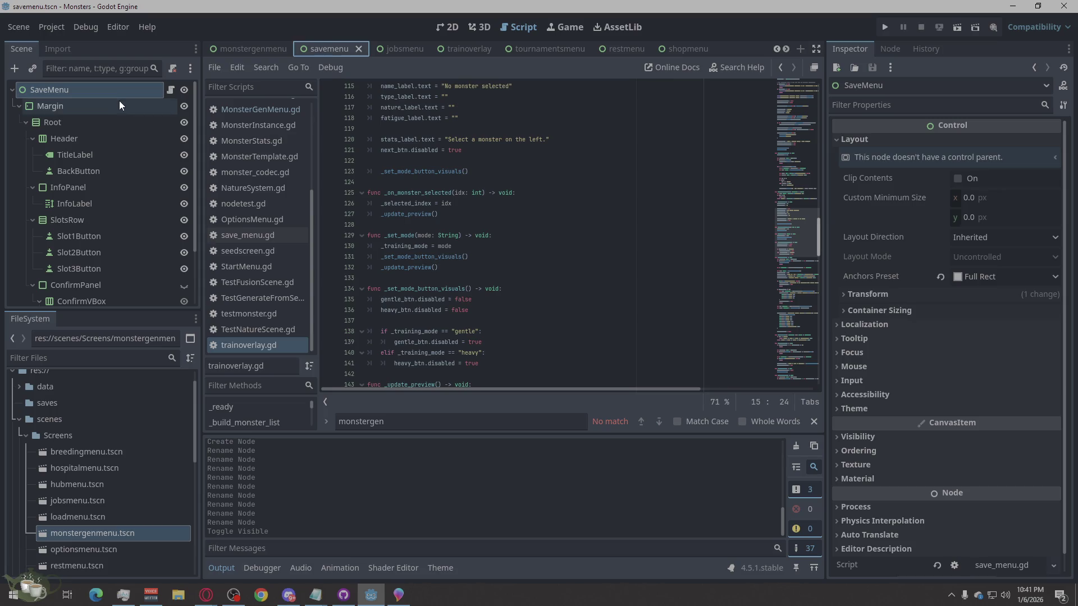
{"action": "scroll", "coordinate": [517, 190], "scroll_direction": "up", "scroll_amount": 2}
{"action": "scroll", "coordinate": [517, 189], "scroll_direction": "up", "scroll_amount": 2}
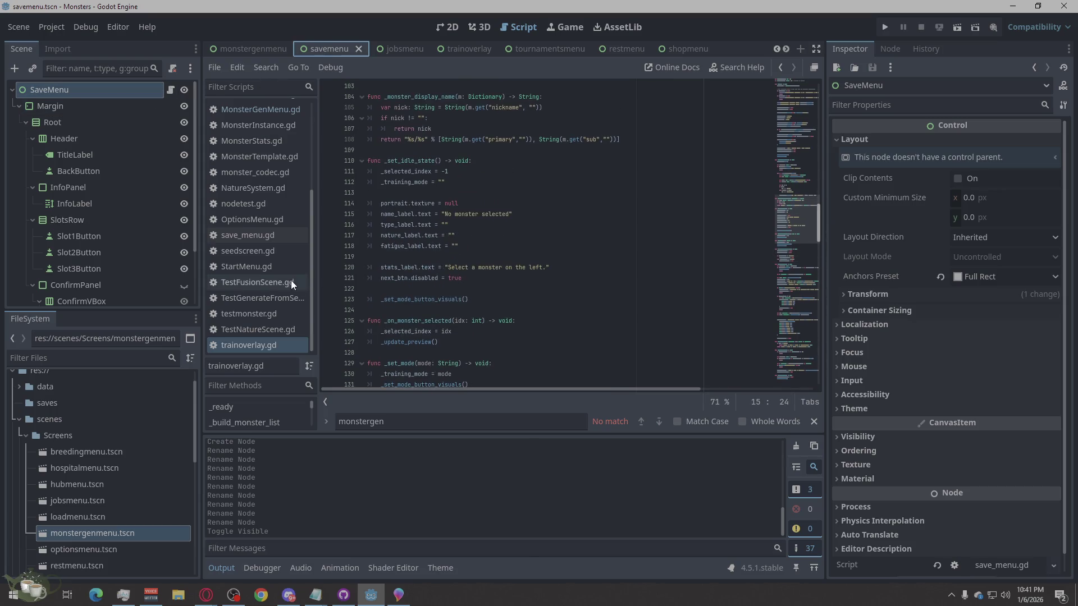
{"action": "scroll", "coordinate": [288, 277], "scroll_direction": "up", "scroll_amount": 3}
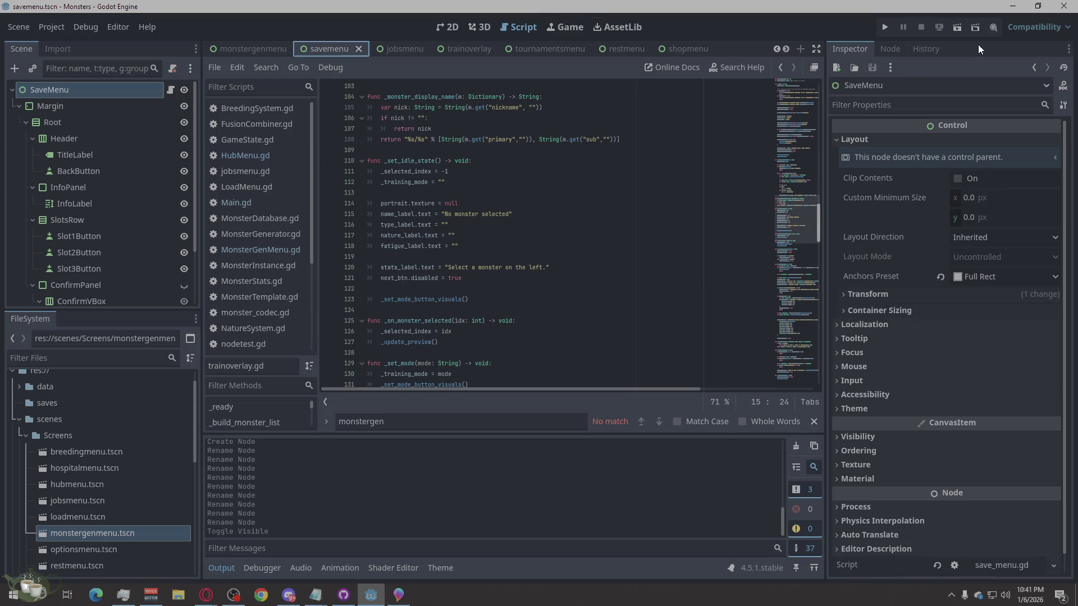
Step: Run the game, browse Save Slots 01-03 and load Save Slot 03 into the hub
{"action": "left_click", "coordinate": [887, 28]}
{"action": "left_click", "coordinate": [544, 286]}
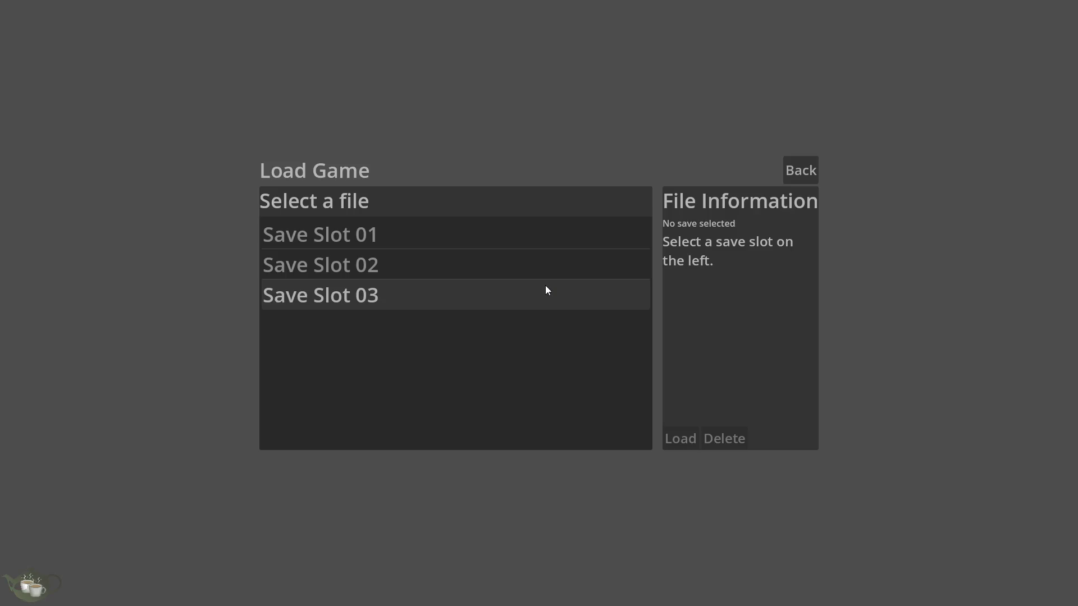
{"action": "left_click", "coordinate": [381, 238]}
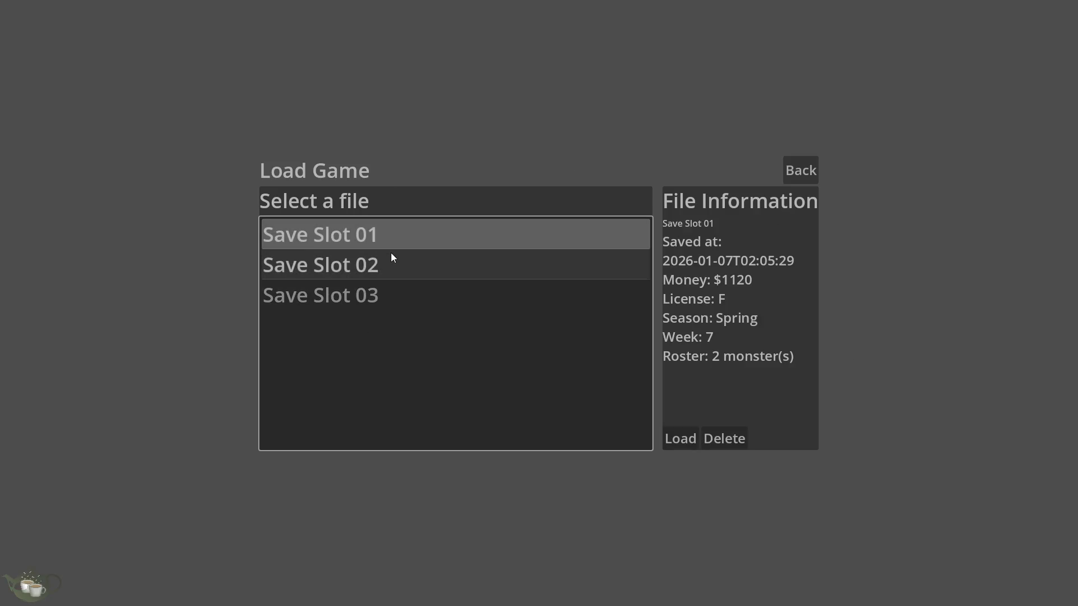
{"action": "left_click", "coordinate": [398, 290]}
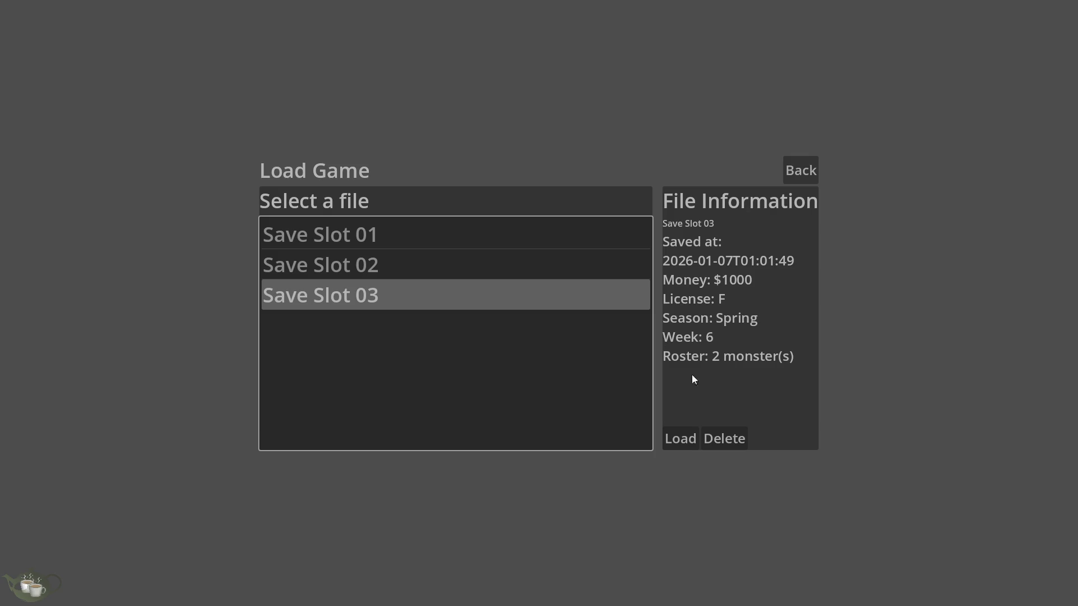
{"action": "left_click", "coordinate": [623, 257]}
{"action": "left_click", "coordinate": [628, 295]}
{"action": "left_click", "coordinate": [695, 435]}
Step: Select the Plant and Construct monsters in the roster to view their details
{"action": "left_click", "coordinate": [147, 246]}
{"action": "left_click", "coordinate": [157, 256]}
{"action": "left_click", "coordinate": [168, 256]}
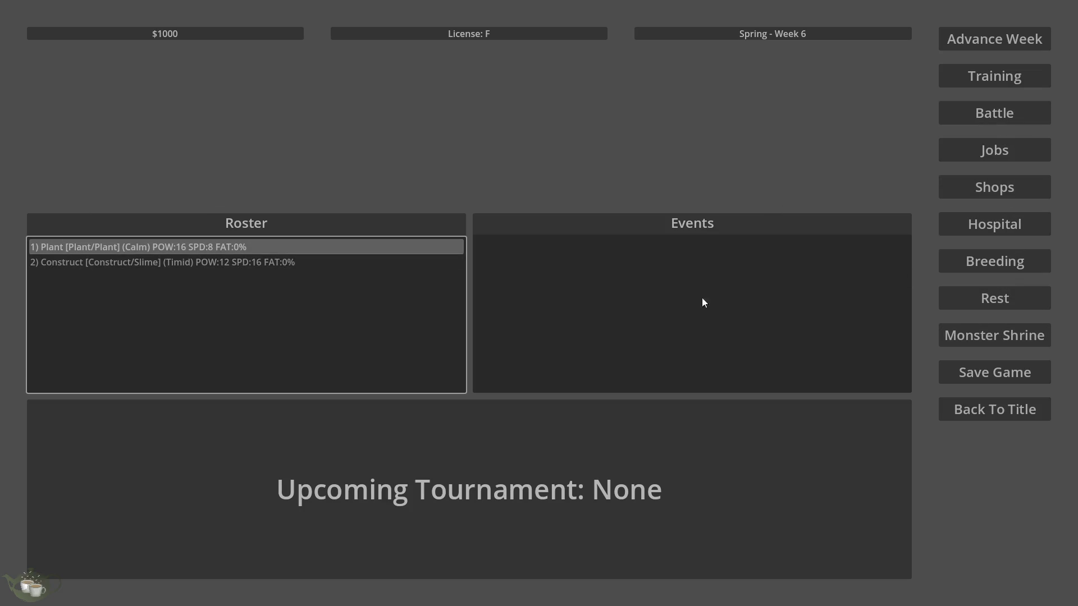
Step: Put Construct/Slime through Heavy training and dismiss the Training Complete results
{"action": "left_click", "coordinate": [1018, 76]}
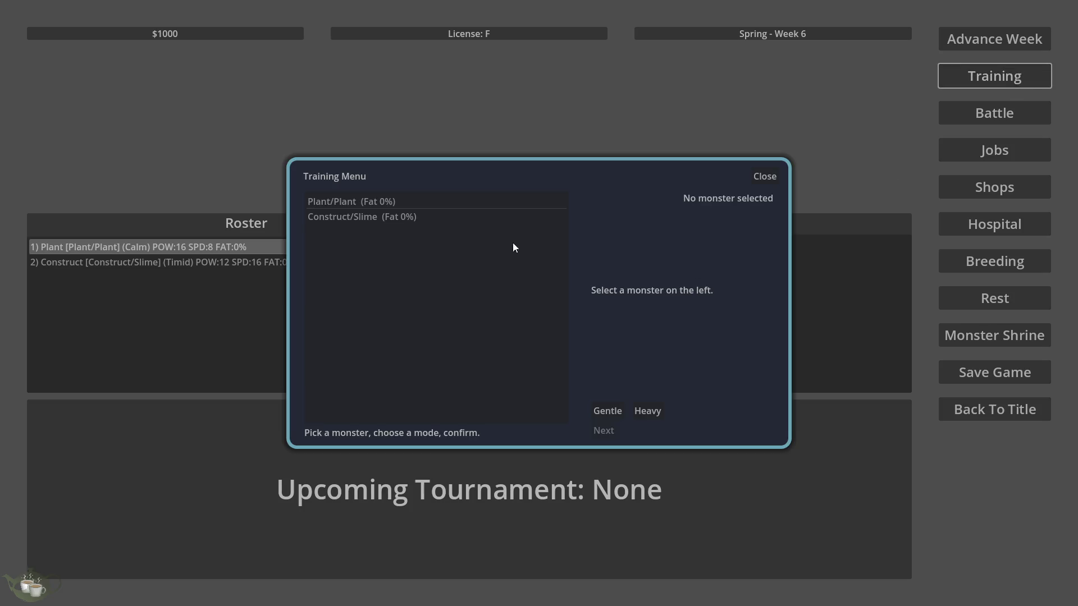
{"action": "left_click", "coordinate": [436, 217]}
{"action": "left_click", "coordinate": [639, 410]}
{"action": "left_click", "coordinate": [595, 431]}
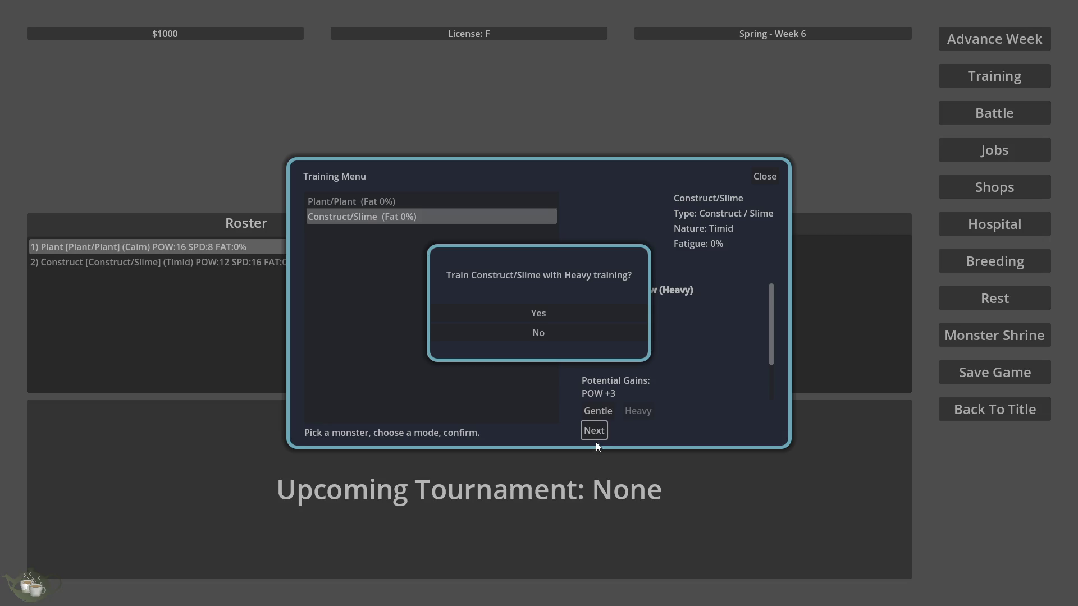
{"action": "left_click", "coordinate": [528, 316]}
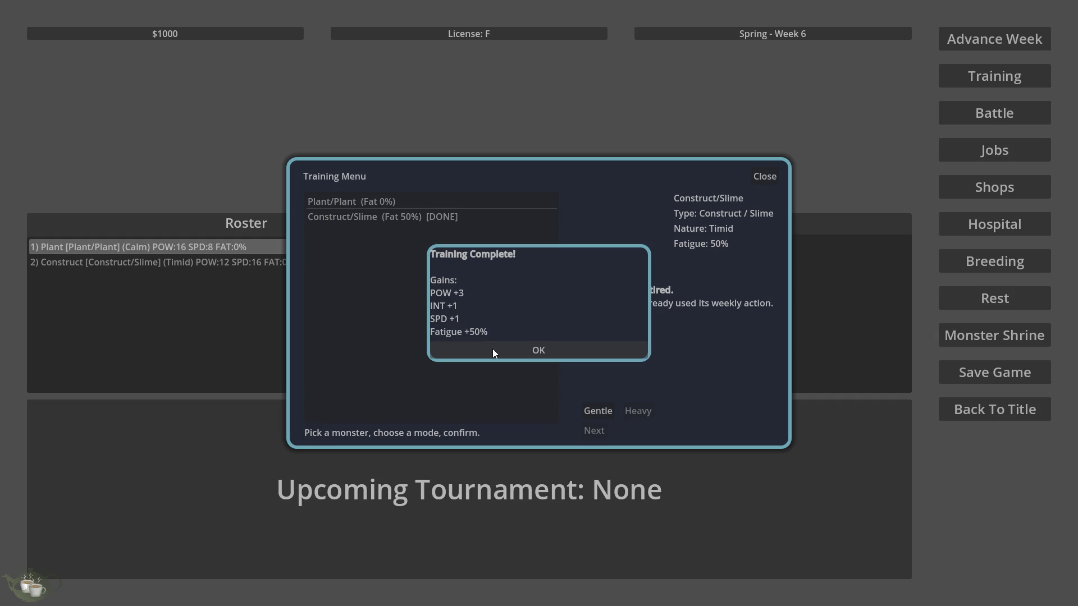
{"action": "left_click", "coordinate": [536, 349]}
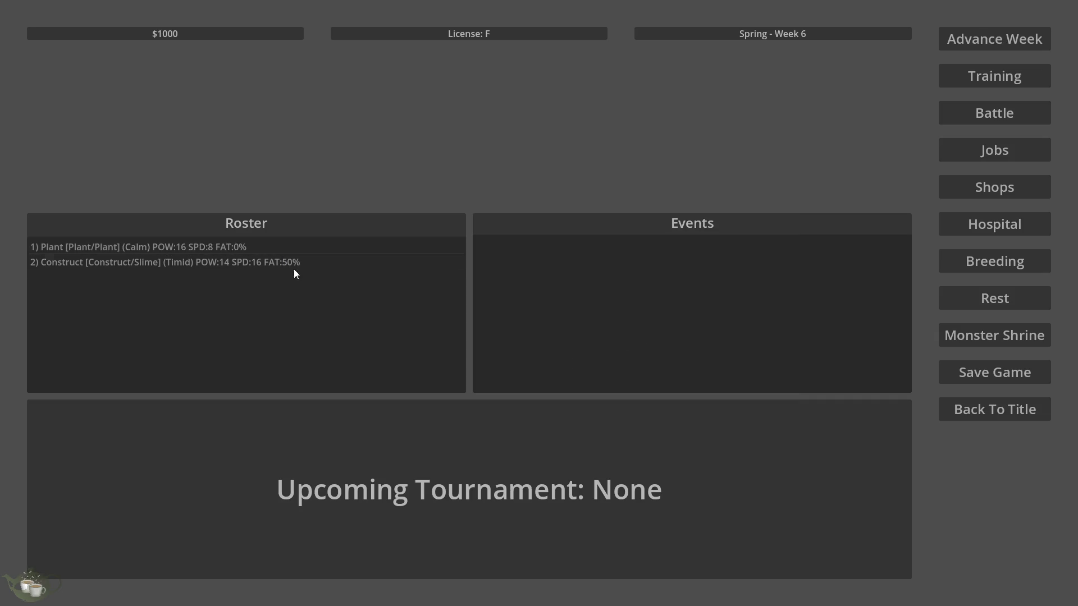
Step: Overwrite Slot 3 with the trained progress, quit to title and run the project again
{"action": "left_click", "coordinate": [994, 372]}
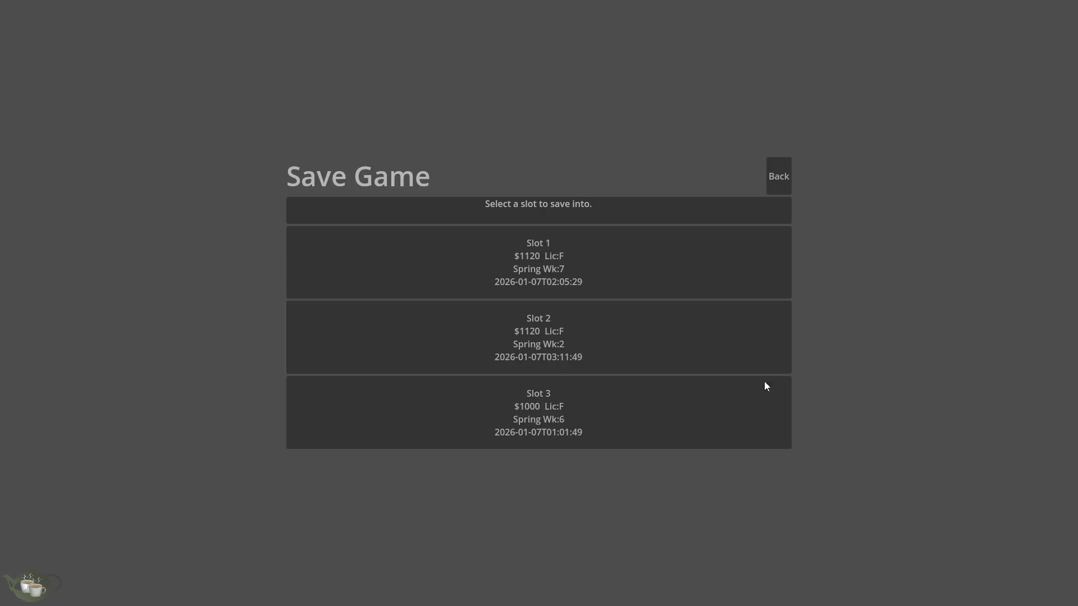
{"action": "left_click", "coordinate": [535, 403]}
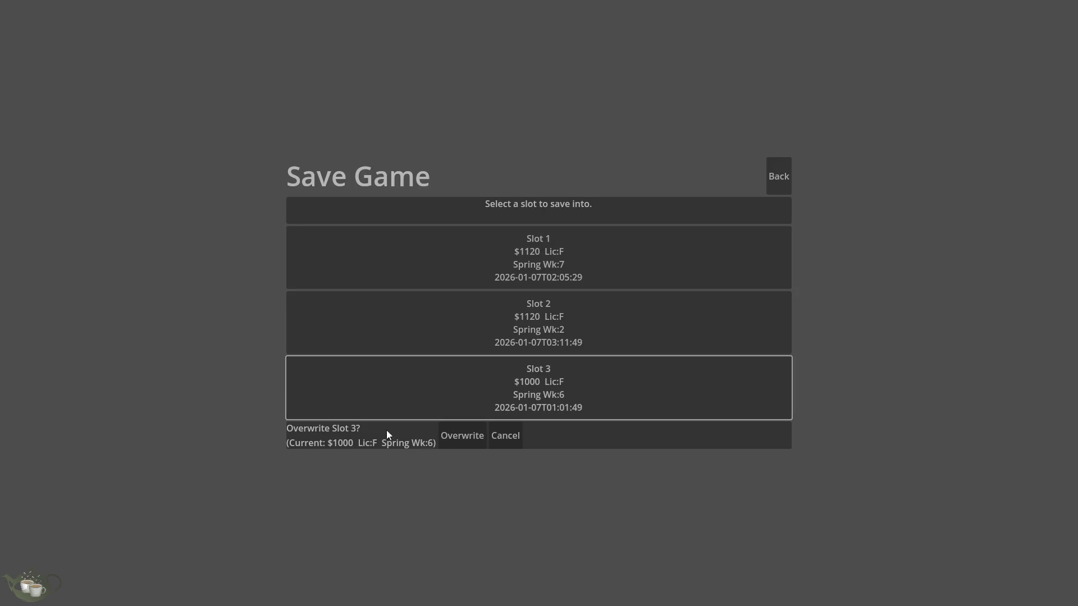
{"action": "left_click", "coordinate": [461, 435]}
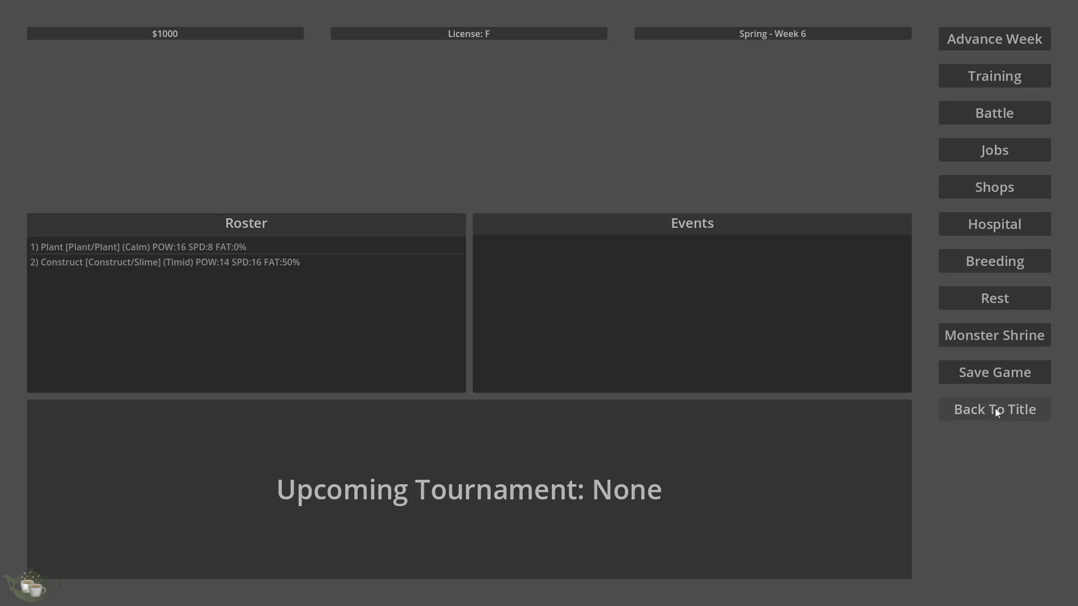
{"action": "left_click", "coordinate": [996, 411]}
{"action": "left_click", "coordinate": [514, 338]}
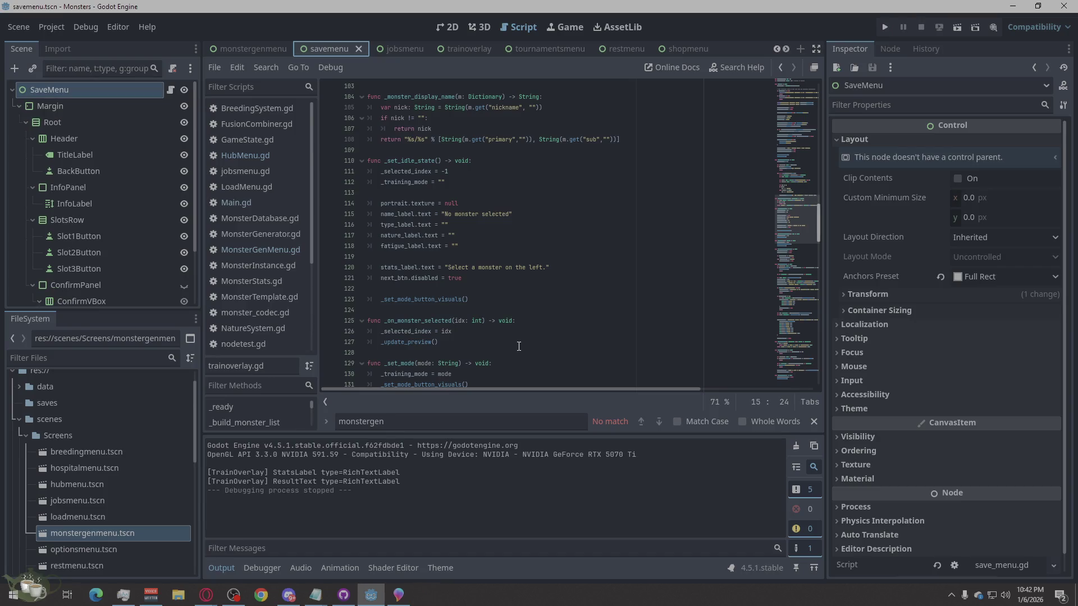
{"action": "left_click", "coordinate": [888, 28]}
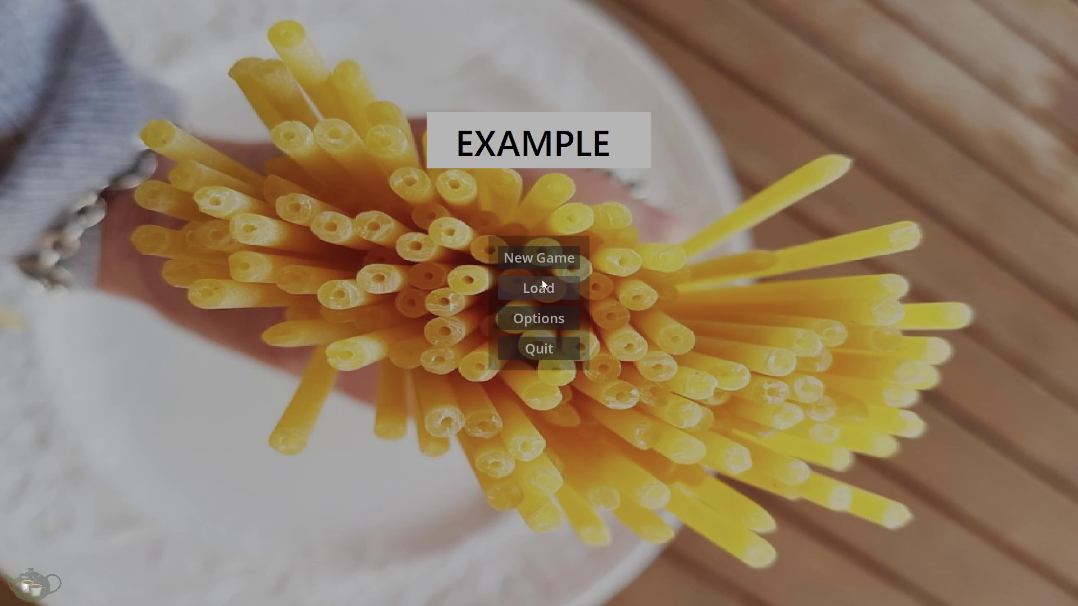
Step: Load Save Slot 03 again and check the Construct's persisted POW 14, FAT 50% stats
{"action": "left_click", "coordinate": [546, 291]}
{"action": "left_click", "coordinate": [382, 294]}
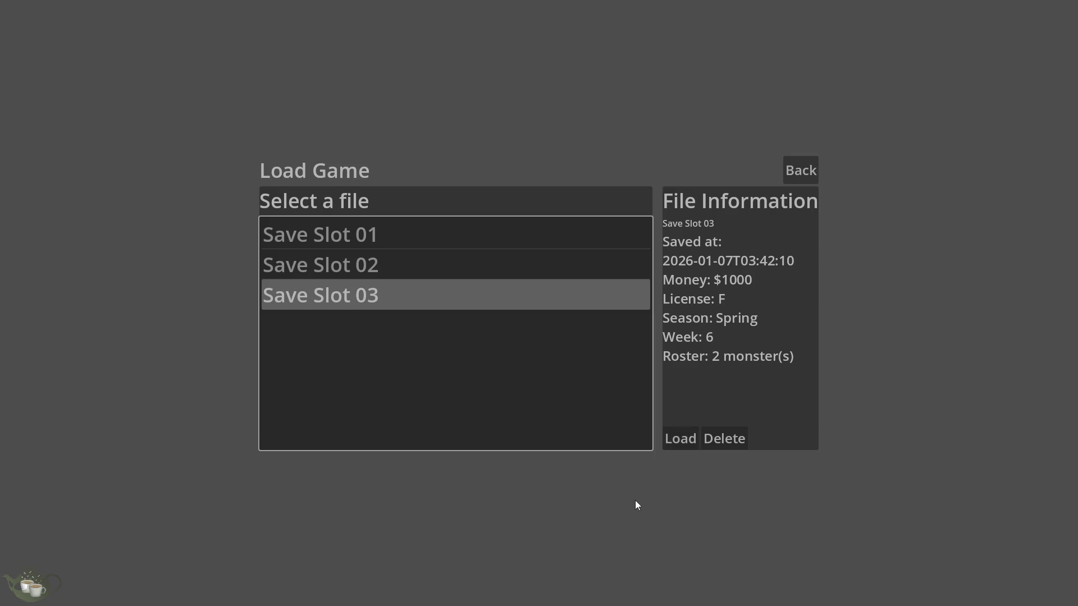
{"action": "left_click", "coordinate": [437, 264]}
{"action": "left_click", "coordinate": [463, 295]}
{"action": "left_click", "coordinate": [667, 447]}
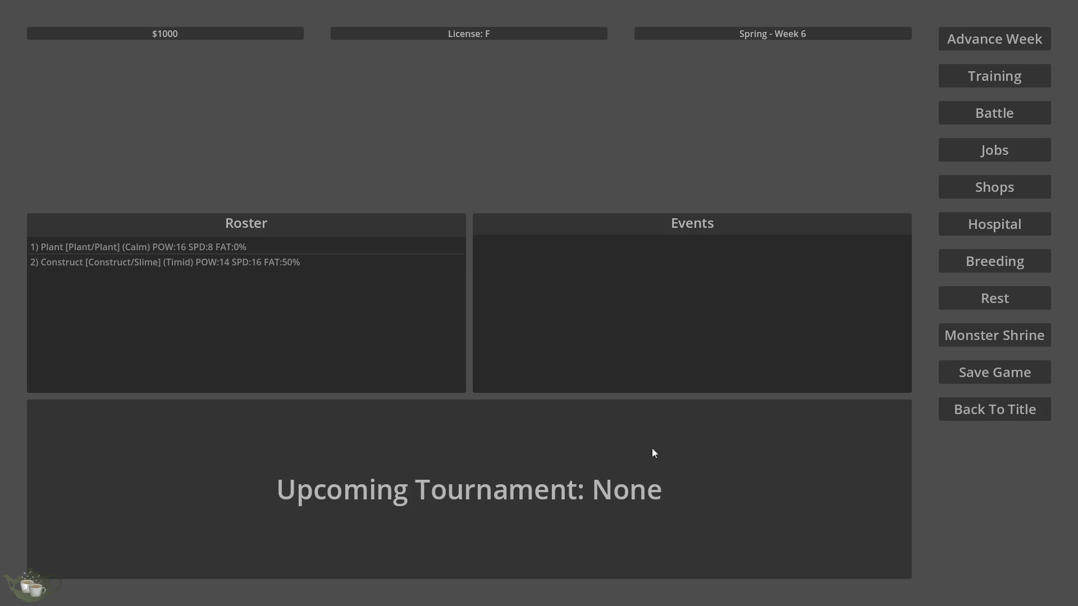
{"action": "left_click", "coordinate": [282, 262]}
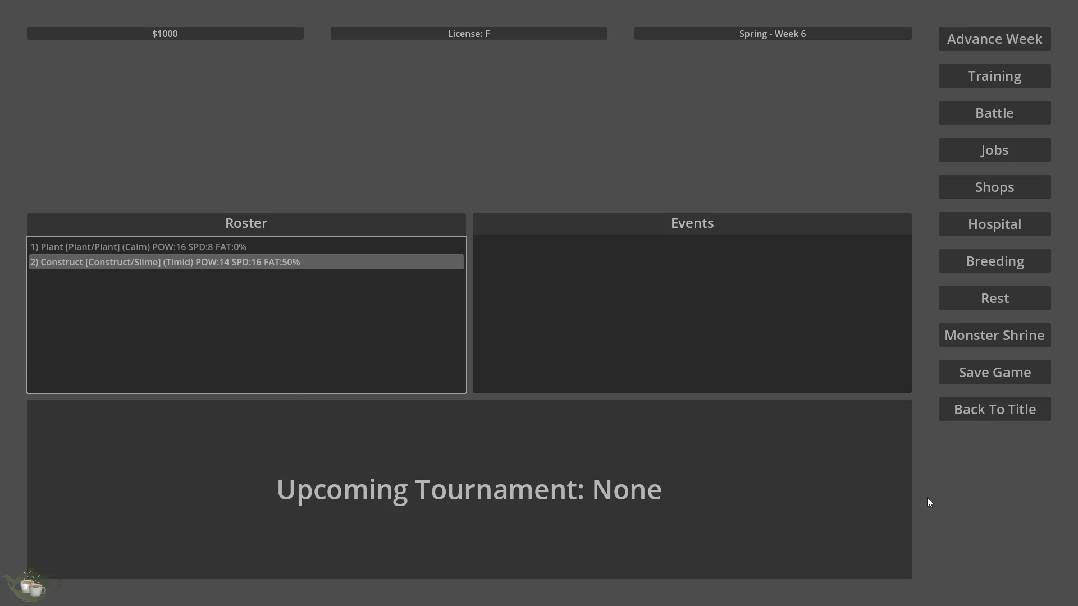
Step: Back out of the Save Game screen without saving, return to title and quit
{"action": "left_click", "coordinate": [998, 377]}
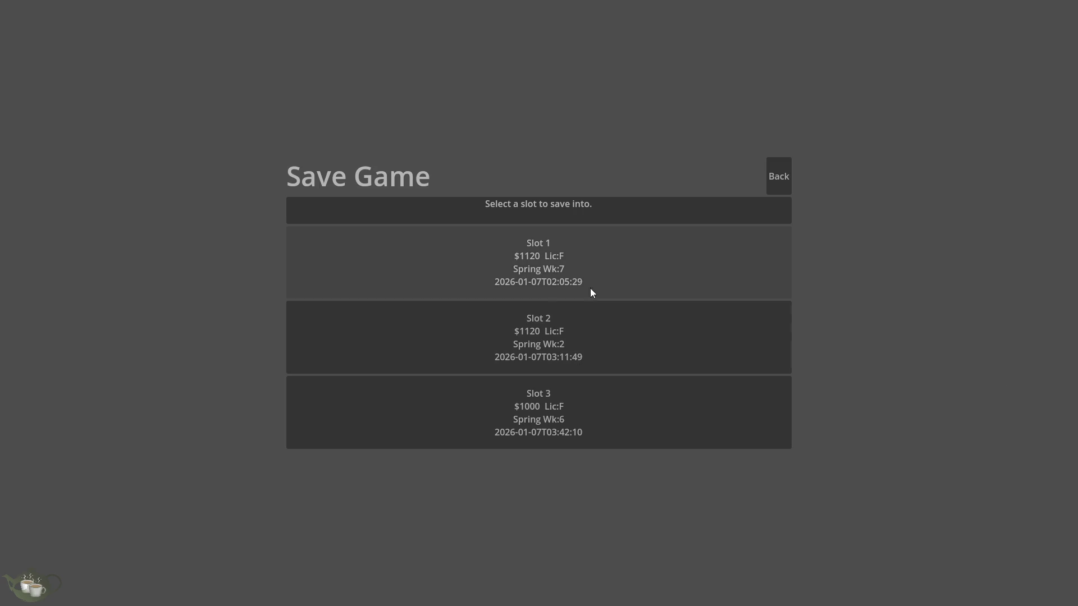
{"action": "left_click", "coordinate": [777, 183]}
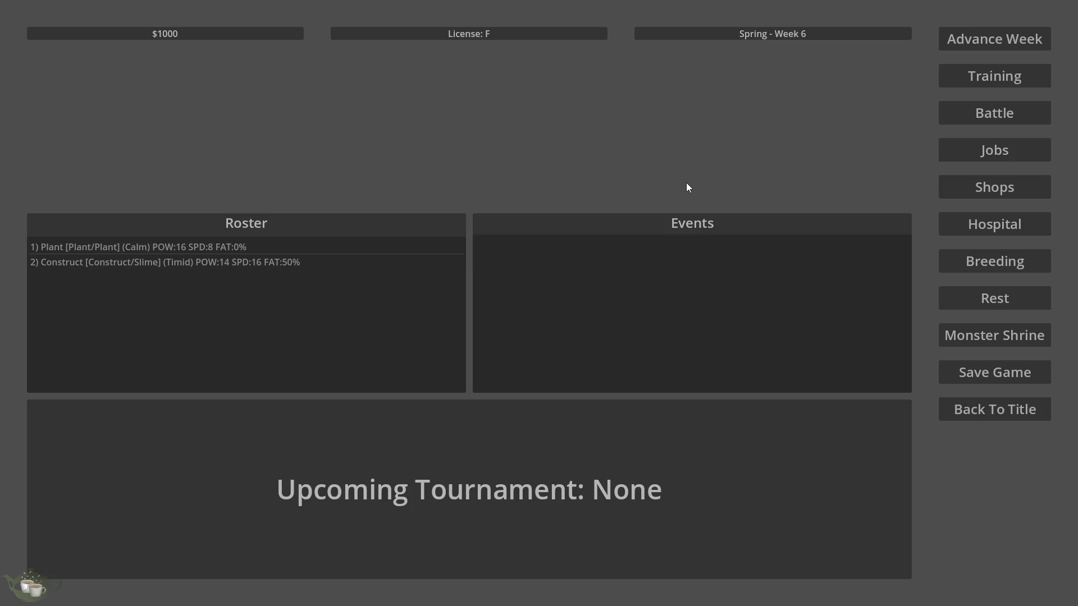
{"action": "left_click", "coordinate": [1004, 412]}
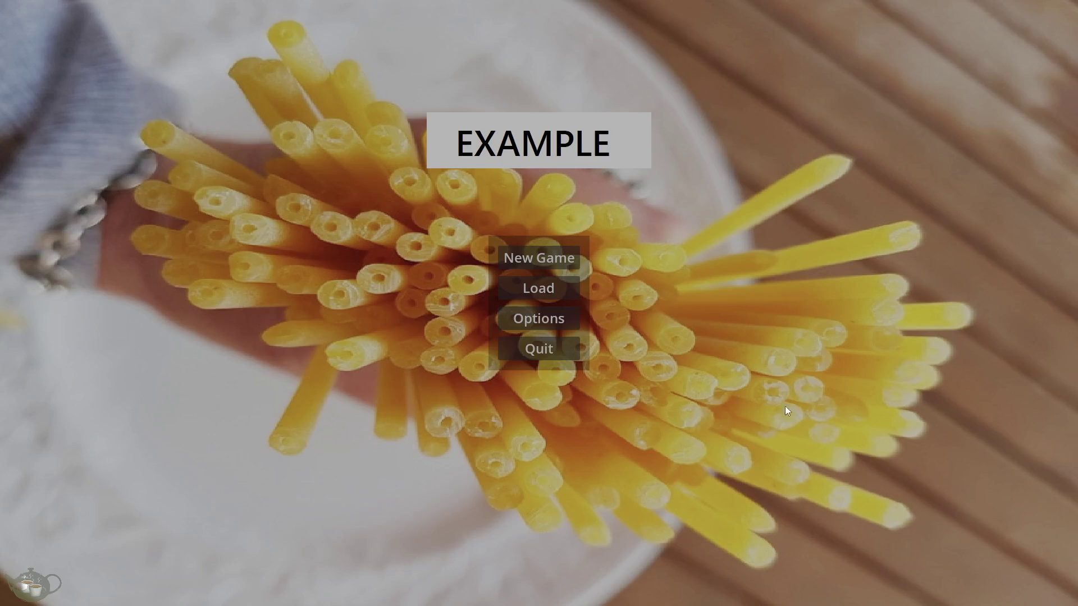
{"action": "left_click", "coordinate": [532, 341]}
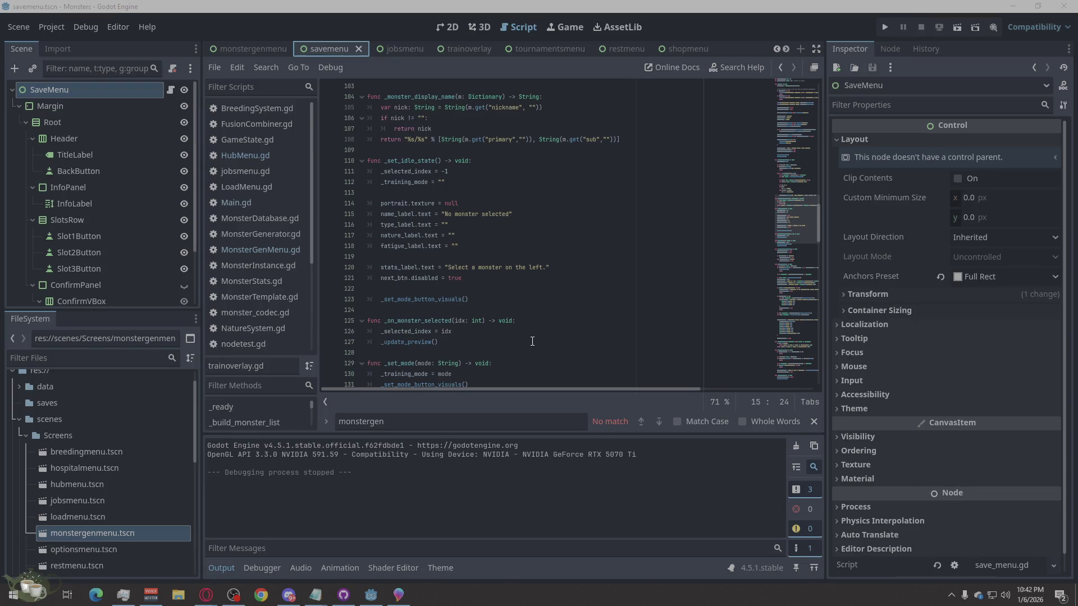
{"action": "scroll", "coordinate": [518, 345], "scroll_direction": "up", "scroll_amount": 3}
{"action": "scroll", "coordinate": [509, 332], "scroll_direction": "up", "scroll_amount": 3}
{"action": "scroll", "coordinate": [498, 316], "scroll_direction": "up", "scroll_amount": 3}
{"action": "scroll", "coordinate": [487, 300], "scroll_direction": "up", "scroll_amount": 3}
{"action": "scroll", "coordinate": [487, 295], "scroll_direction": "up", "scroll_amount": 8}
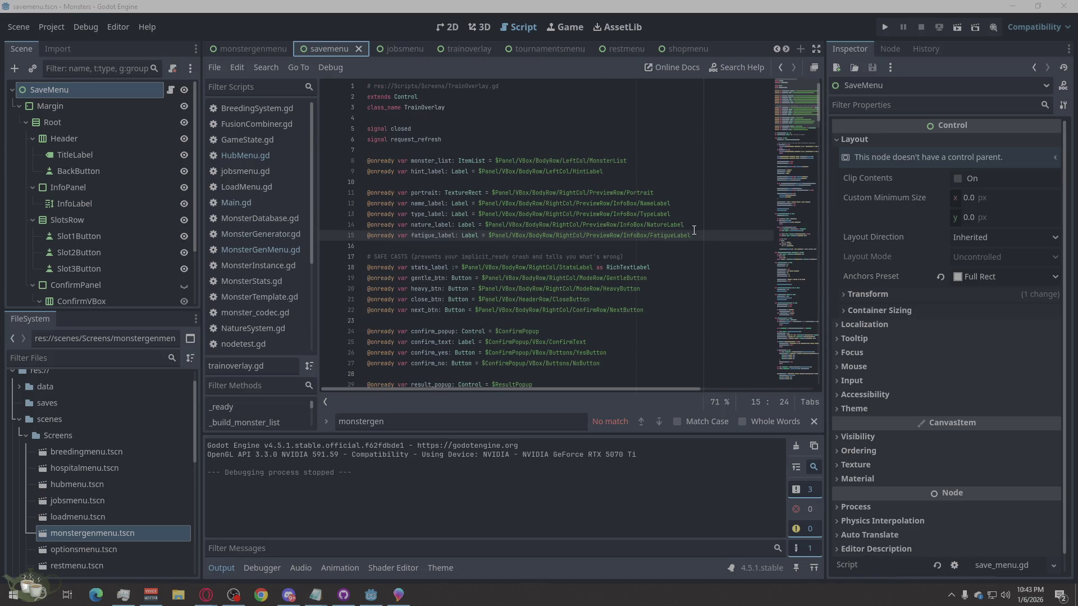
{"action": "left_click", "coordinate": [485, 246]}
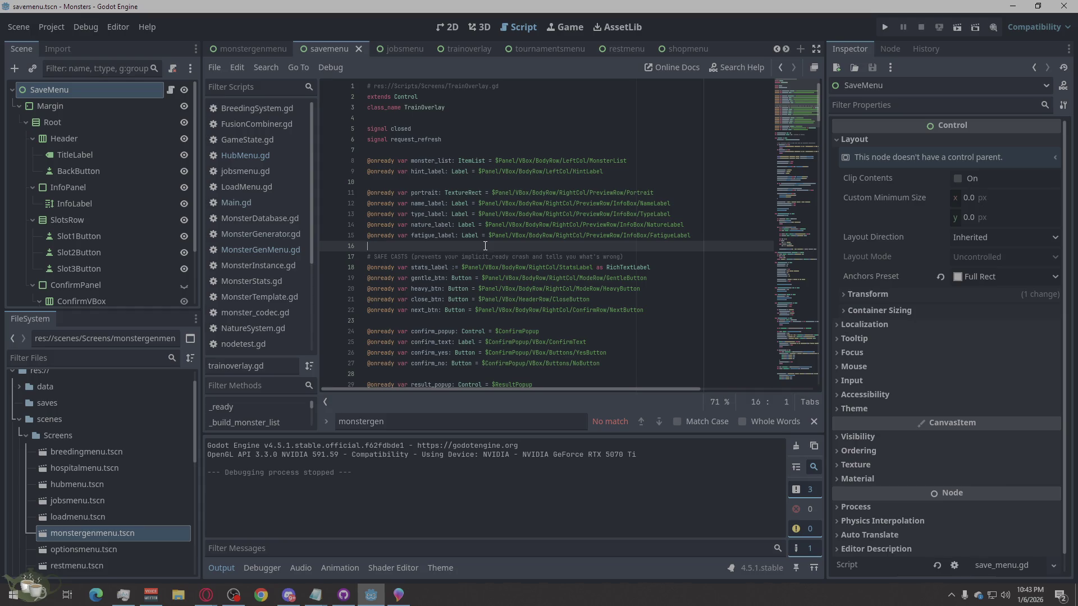
{"action": "scroll", "coordinate": [364, 289], "scroll_direction": "down", "scroll_amount": 5}
{"action": "scroll", "coordinate": [379, 277], "scroll_direction": "down", "scroll_amount": 5}
{"action": "scroll", "coordinate": [394, 270], "scroll_direction": "down", "scroll_amount": 5}
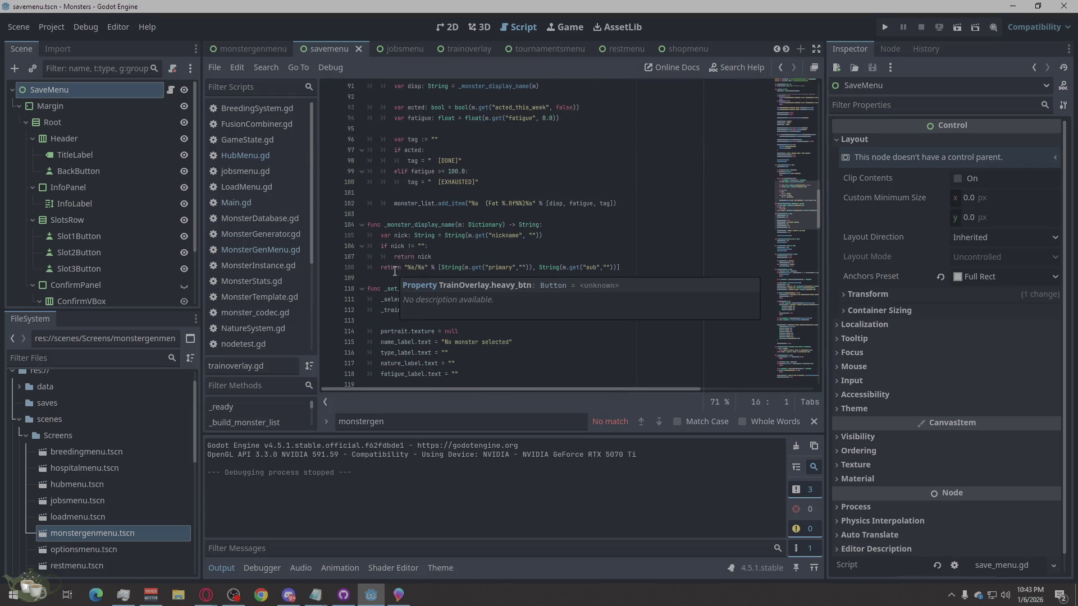
{"action": "scroll", "coordinate": [607, 298], "scroll_direction": "down", "scroll_amount": 3}
{"action": "scroll", "coordinate": [607, 298], "scroll_direction": "down", "scroll_amount": 3}
{"action": "scroll", "coordinate": [606, 297], "scroll_direction": "down", "scroll_amount": 3}
{"action": "scroll", "coordinate": [607, 296], "scroll_direction": "down", "scroll_amount": 3}
{"action": "scroll", "coordinate": [606, 296], "scroll_direction": "down", "scroll_amount": 3}
{"action": "scroll", "coordinate": [607, 297], "scroll_direction": "down", "scroll_amount": 2}
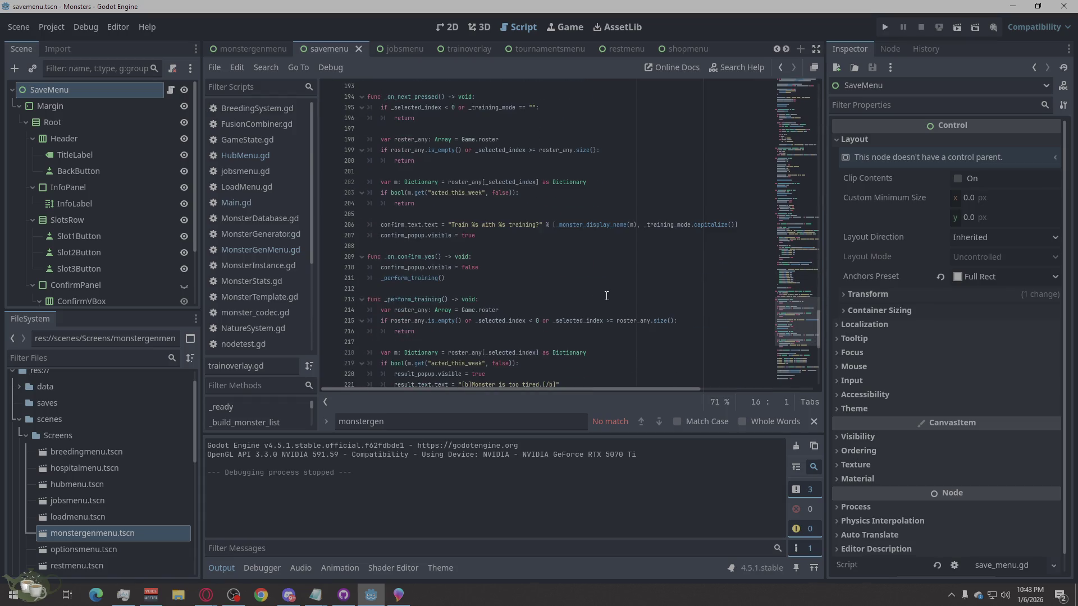
{"action": "scroll", "coordinate": [606, 297], "scroll_direction": "down", "scroll_amount": 3}
{"action": "scroll", "coordinate": [606, 297], "scroll_direction": "down", "scroll_amount": 2}
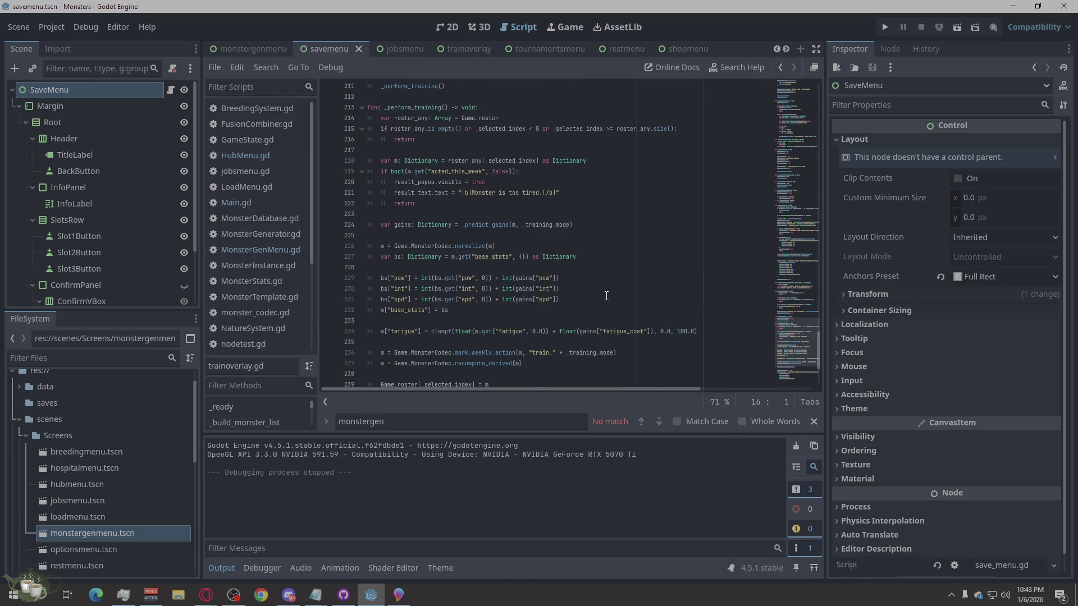
{"action": "scroll", "coordinate": [606, 296], "scroll_direction": "up", "scroll_amount": 5}
{"action": "scroll", "coordinate": [606, 296], "scroll_direction": "up", "scroll_amount": 5}
{"action": "scroll", "coordinate": [606, 295], "scroll_direction": "up", "scroll_amount": 5}
{"action": "scroll", "coordinate": [607, 295], "scroll_direction": "up", "scroll_amount": 5}
{"action": "scroll", "coordinate": [606, 295], "scroll_direction": "up", "scroll_amount": 5}
{"action": "scroll", "coordinate": [606, 296], "scroll_direction": "up", "scroll_amount": 5}
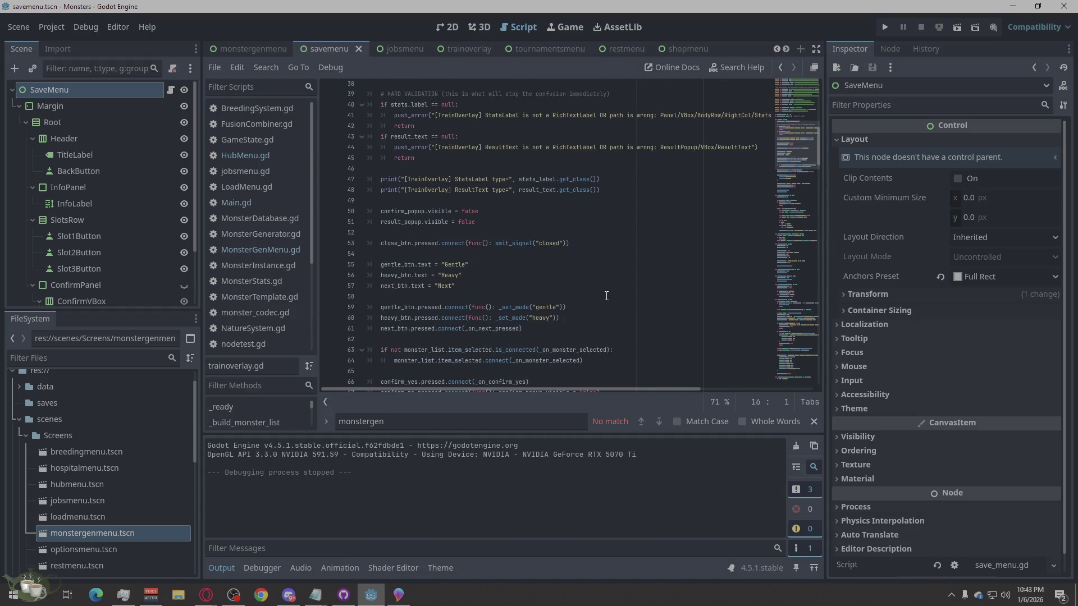
{"action": "scroll", "coordinate": [607, 296], "scroll_direction": "up", "scroll_amount": 4}
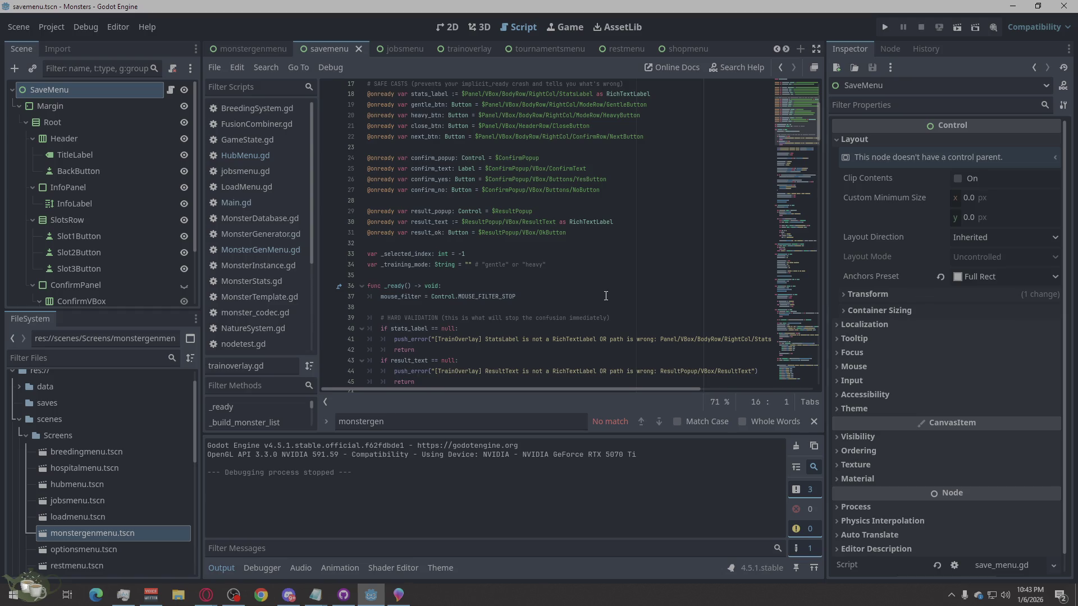
{"action": "scroll", "coordinate": [605, 295], "scroll_direction": "down", "scroll_amount": 1}
{"action": "scroll", "coordinate": [602, 297], "scroll_direction": "down", "scroll_amount": 3}
{"action": "scroll", "coordinate": [597, 302], "scroll_direction": "down", "scroll_amount": 1}
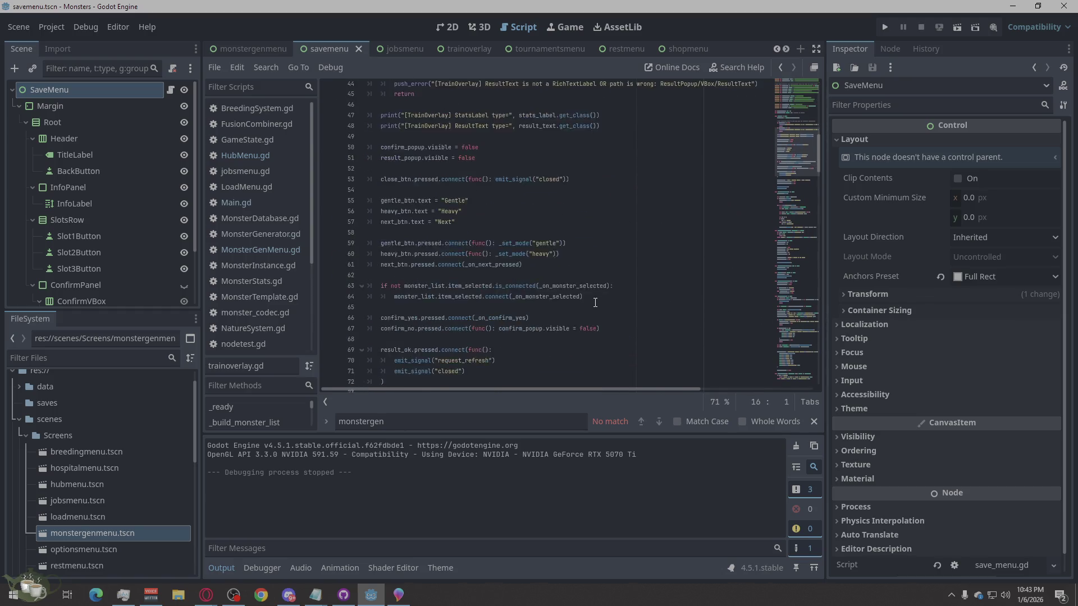
{"action": "scroll", "coordinate": [595, 297], "scroll_direction": "down", "scroll_amount": 2}
{"action": "scroll", "coordinate": [595, 296], "scroll_direction": "down", "scroll_amount": 1}
{"action": "scroll", "coordinate": [594, 295], "scroll_direction": "up", "scroll_amount": 1}
{"action": "scroll", "coordinate": [594, 294], "scroll_direction": "down", "scroll_amount": 3}
{"action": "scroll", "coordinate": [593, 294], "scroll_direction": "down", "scroll_amount": 3}
{"action": "scroll", "coordinate": [593, 294], "scroll_direction": "down", "scroll_amount": 3}
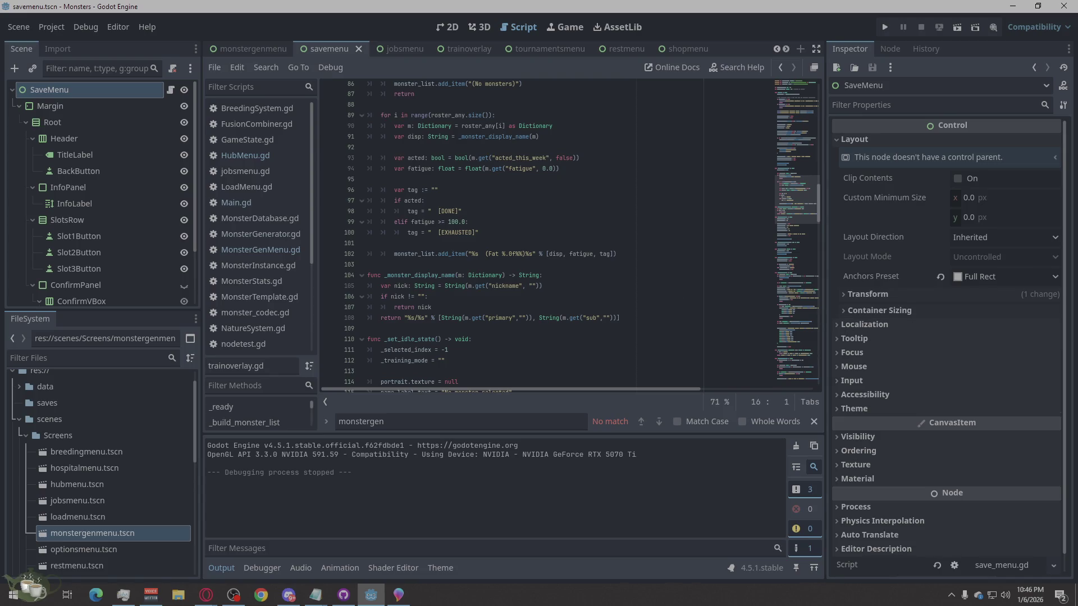
{"action": "left_click", "coordinate": [289, 594]}
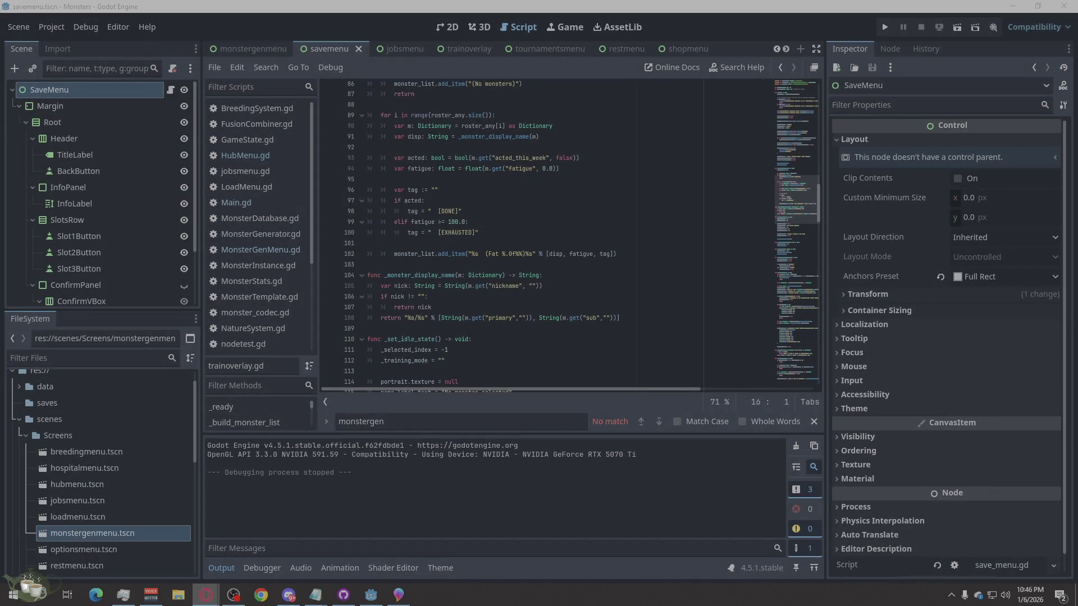
{"action": "left_click", "coordinate": [625, 518]}
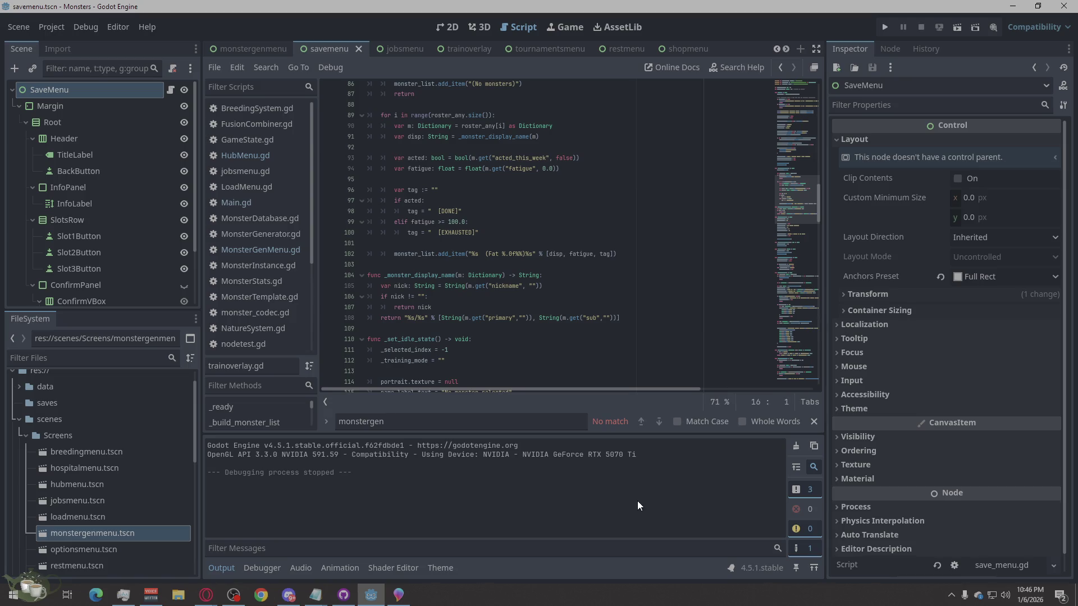
{"action": "scroll", "coordinate": [640, 370], "scroll_direction": "down", "scroll_amount": 1}
{"action": "scroll", "coordinate": [642, 336], "scroll_direction": "down", "scroll_amount": 2}
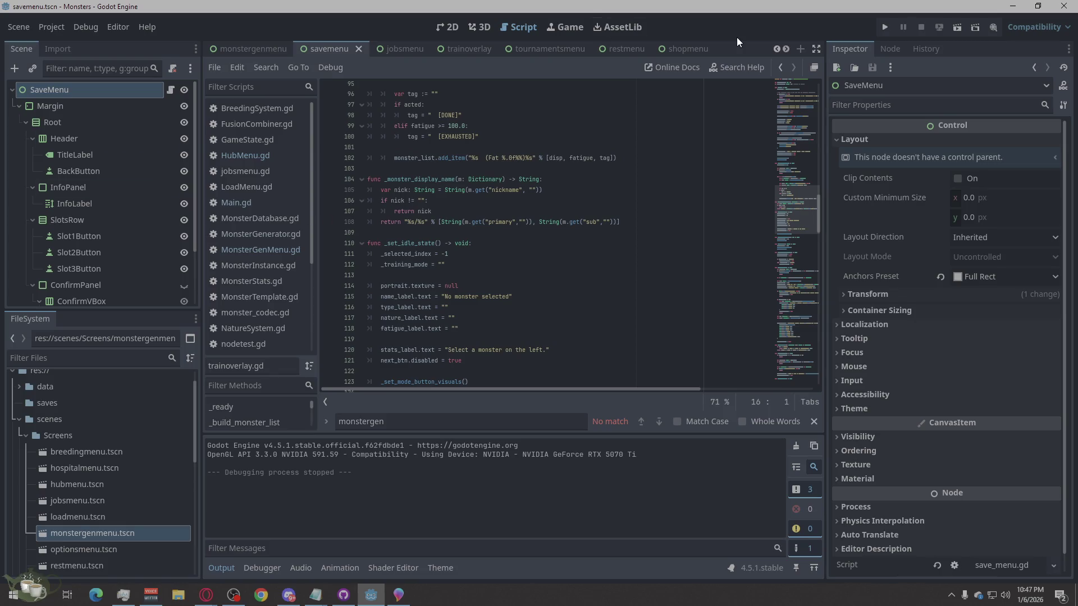
{"action": "left_click", "coordinate": [801, 49]}
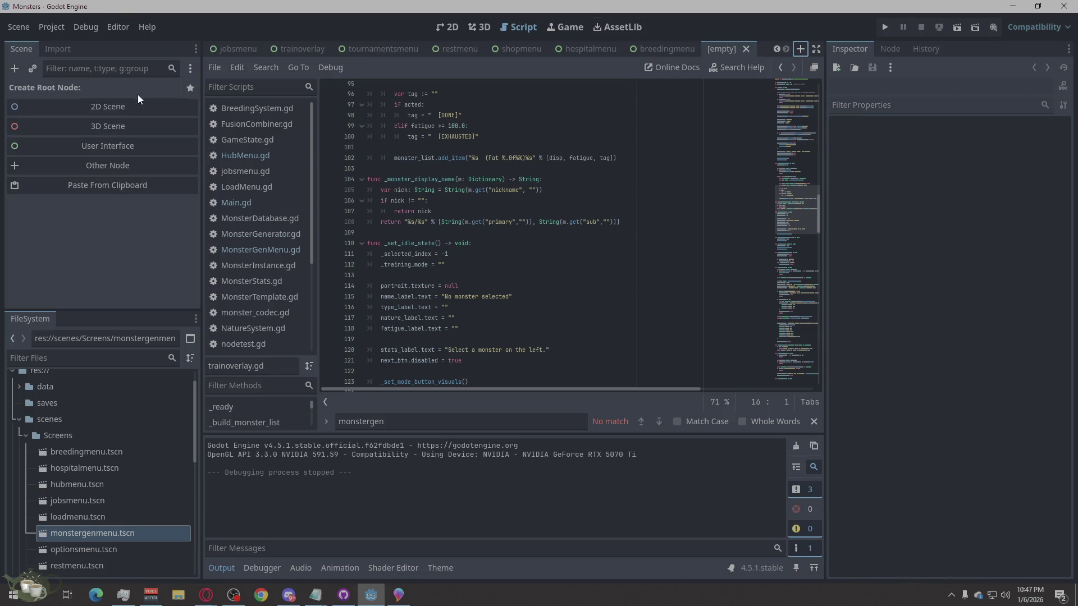
Step: Close the empty scene, expand the Sprites folder and load Ember.tscn
{"action": "left_click", "coordinate": [747, 49]}
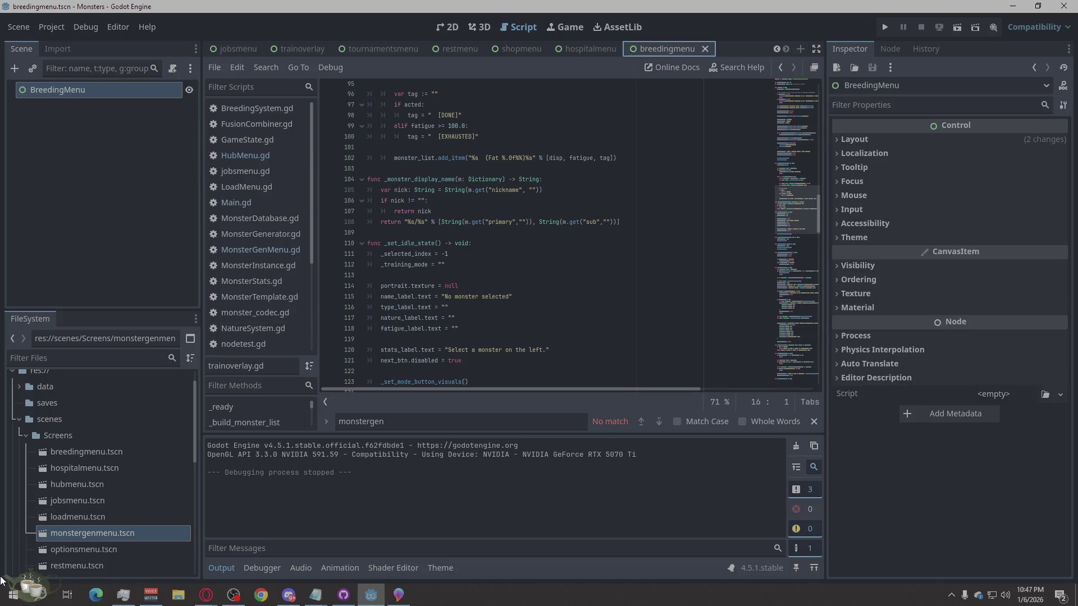
{"action": "left_click", "coordinate": [18, 419]}
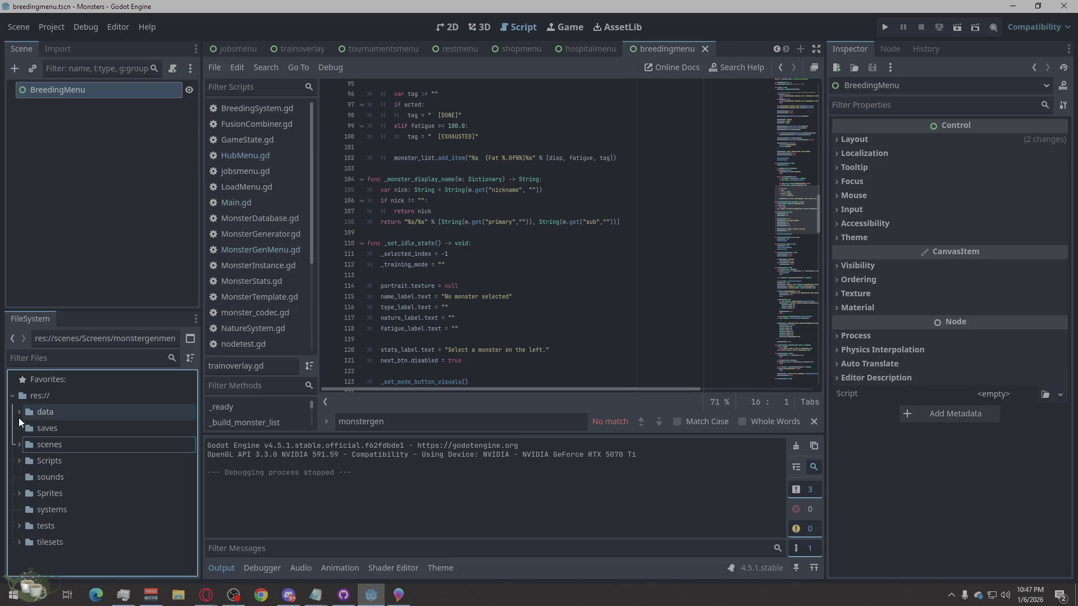
{"action": "left_click", "coordinate": [19, 492]}
{"action": "scroll", "coordinate": [76, 496], "scroll_direction": "down", "scroll_amount": 2}
{"action": "scroll", "coordinate": [77, 484], "scroll_direction": "down", "scroll_amount": 1}
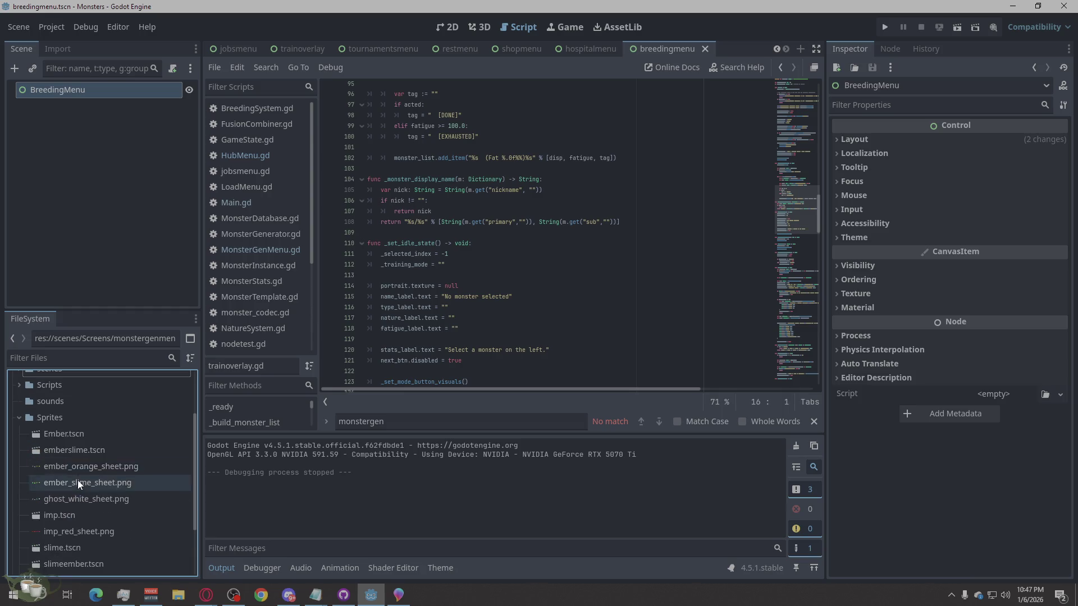
{"action": "double_click", "coordinate": [91, 433]}
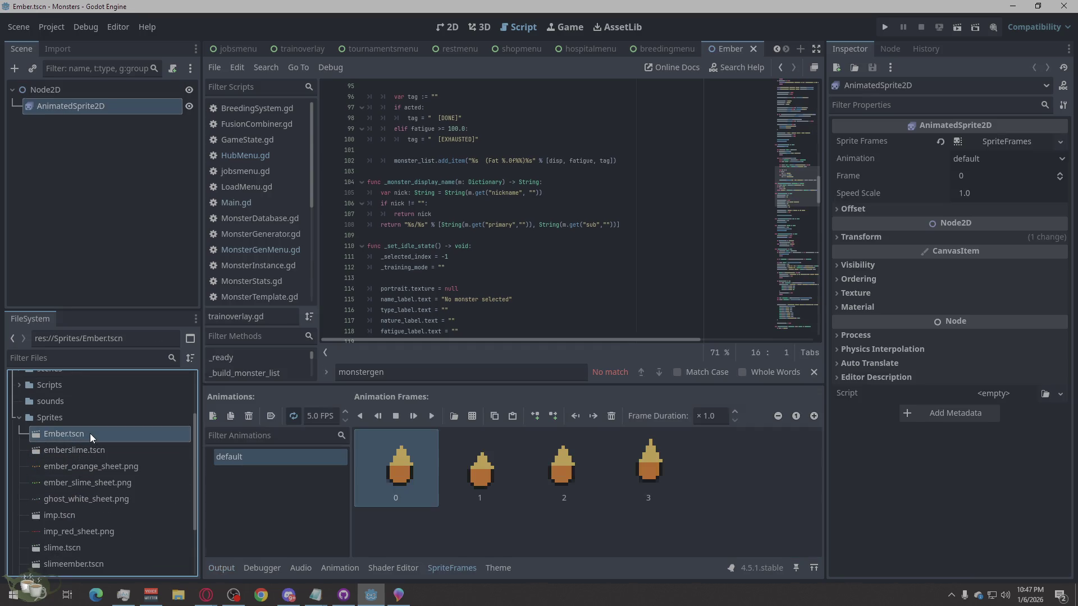
{"action": "scroll", "coordinate": [86, 522], "scroll_direction": "down", "scroll_amount": 1}
Step: Load slime, slimeember and emberslime sprite scenes, then return to the Ember scene
{"action": "double_click", "coordinate": [83, 524]}
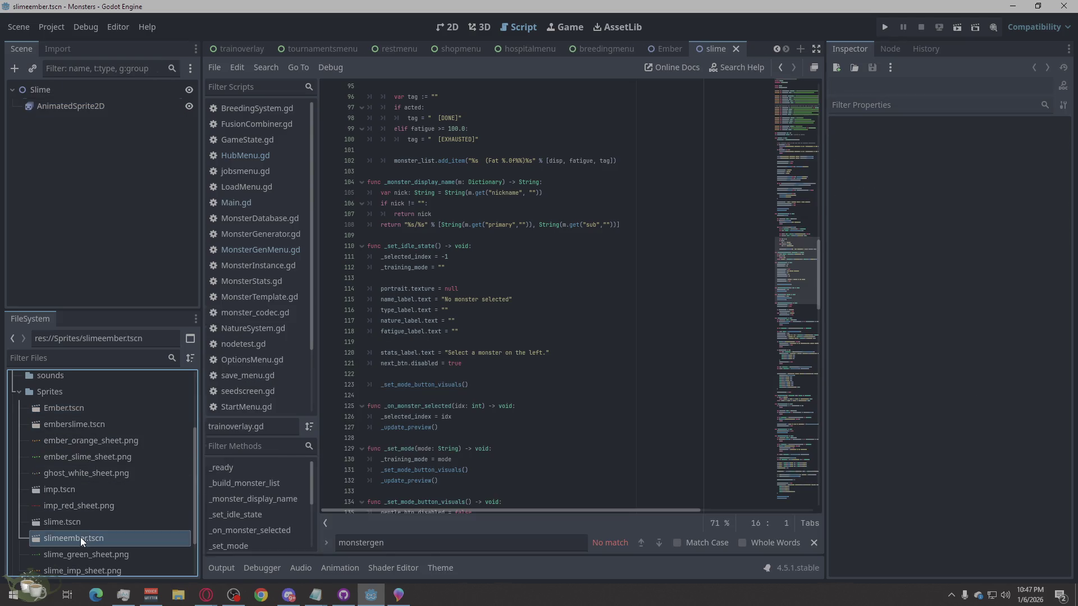
{"action": "double_click", "coordinate": [81, 537]}
{"action": "double_click", "coordinate": [85, 424]}
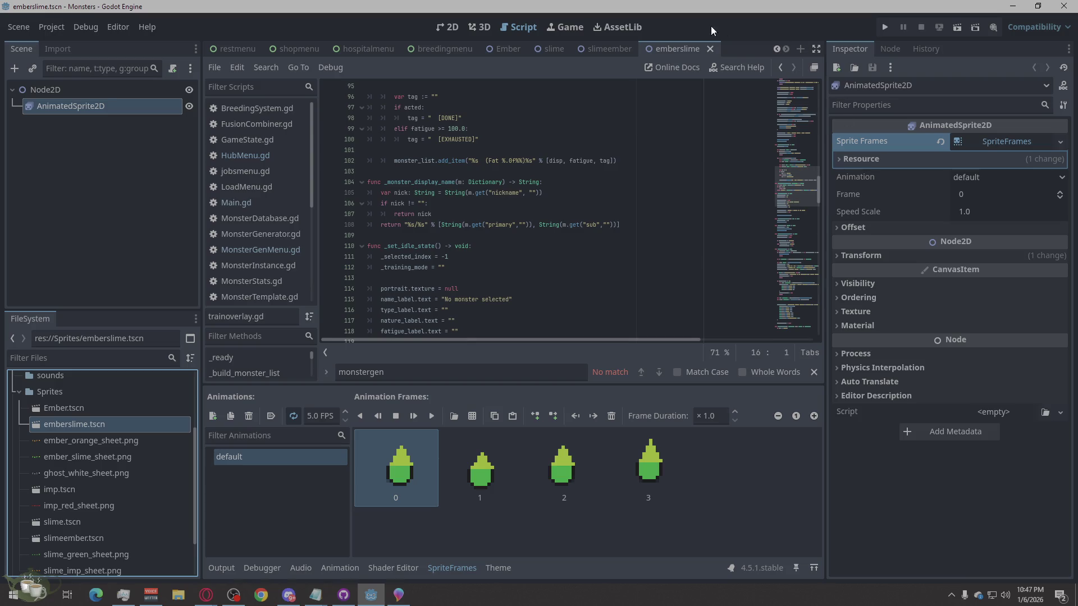
{"action": "left_click", "coordinate": [520, 49]}
Step: Preview the Ember, slime, slimeember and emberslime animations via their AnimatedSprite2D nodes
{"action": "left_click", "coordinate": [446, 27]}
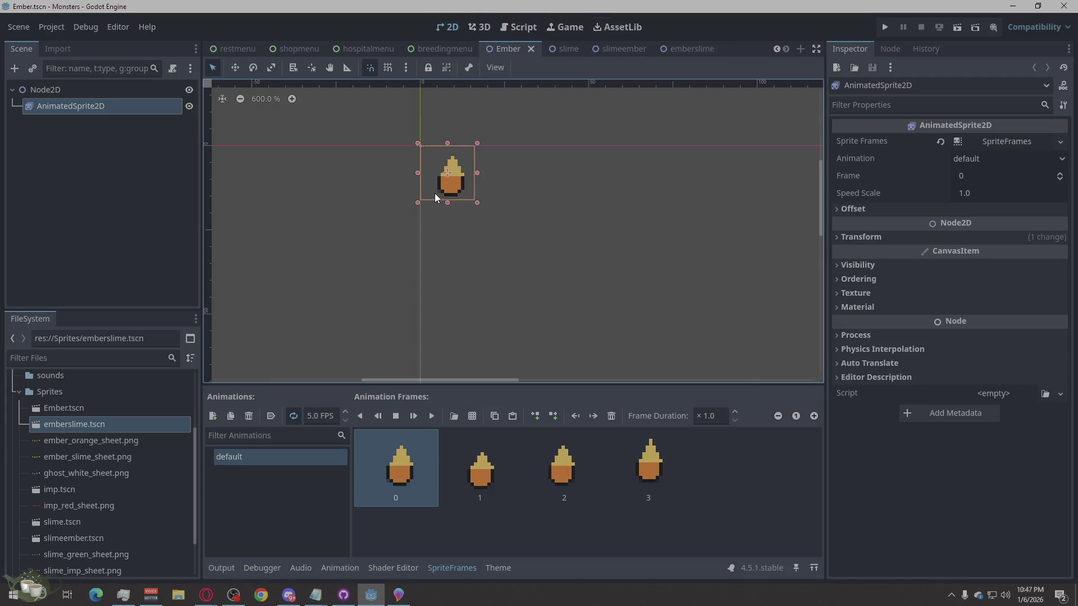
{"action": "left_click", "coordinate": [432, 415]}
{"action": "scroll", "coordinate": [485, 152], "scroll_direction": "up", "scroll_amount": 2}
{"action": "scroll", "coordinate": [486, 153], "scroll_direction": "up", "scroll_amount": 1}
{"action": "left_click", "coordinate": [564, 48]}
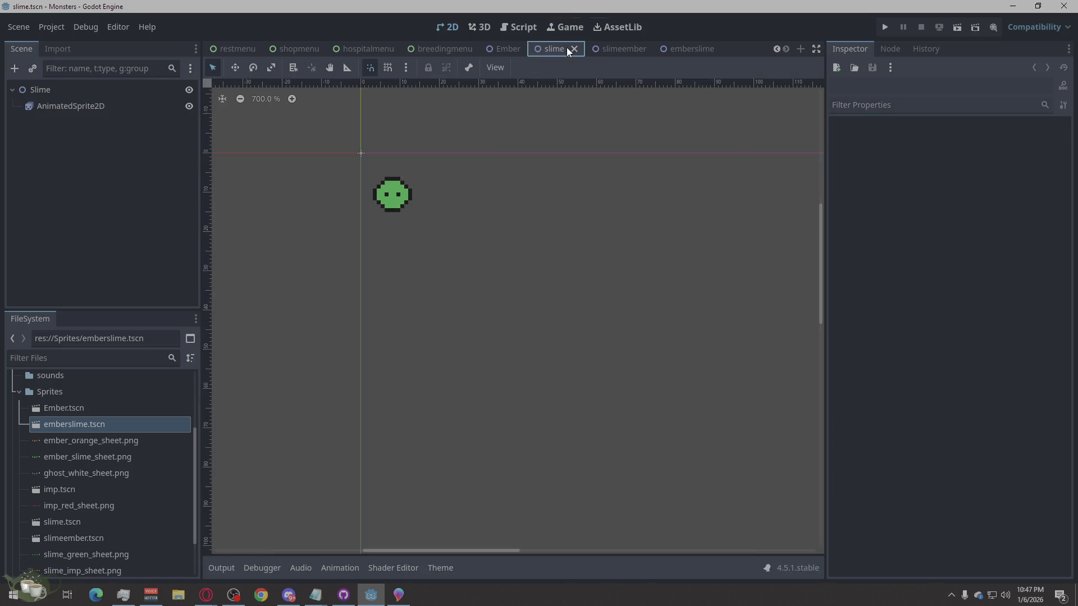
{"action": "left_click", "coordinate": [397, 196]}
{"action": "left_click", "coordinate": [430, 413]}
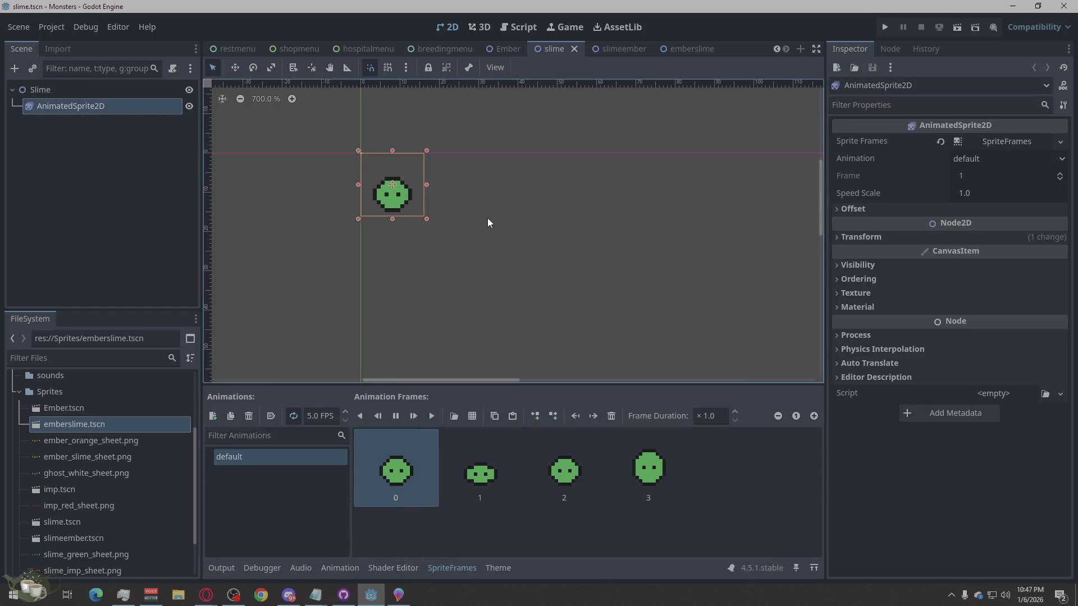
{"action": "left_click", "coordinate": [622, 54]}
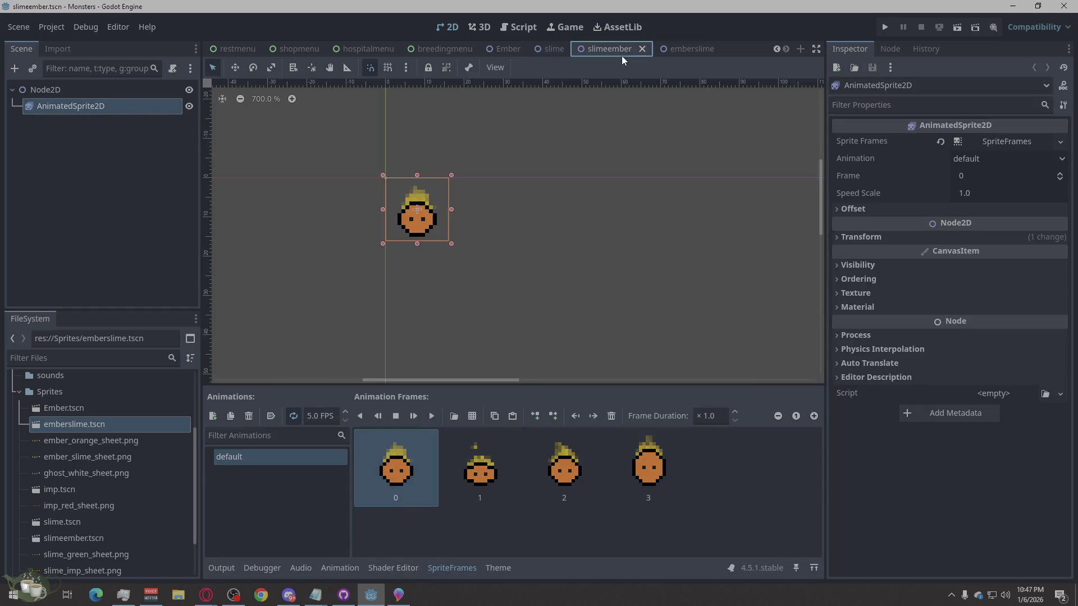
{"action": "left_click", "coordinate": [431, 415]}
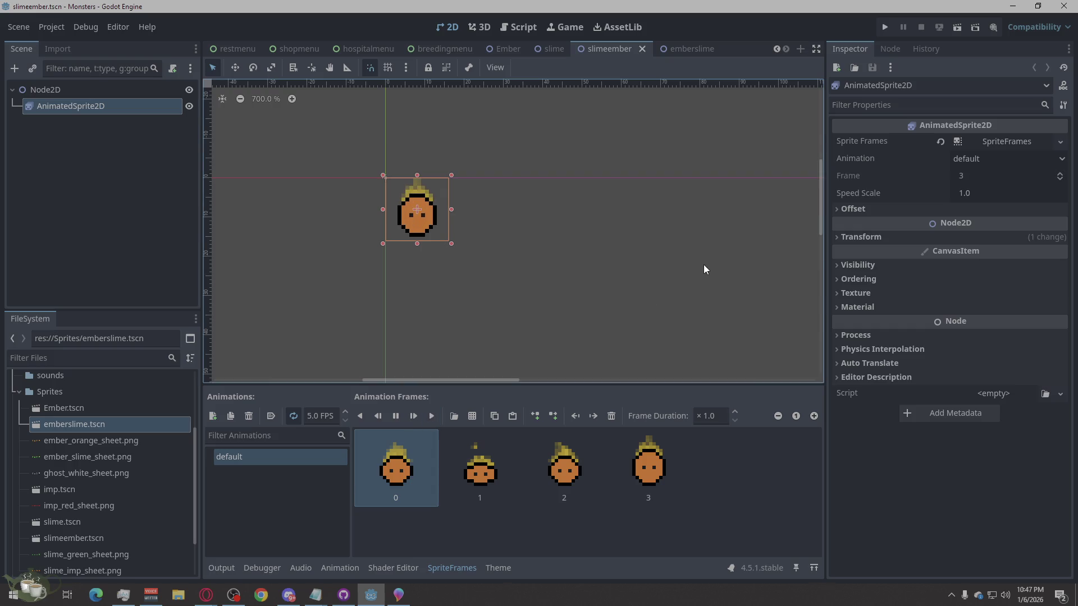
{"action": "left_click", "coordinate": [692, 48]}
{"action": "left_click", "coordinate": [436, 413]}
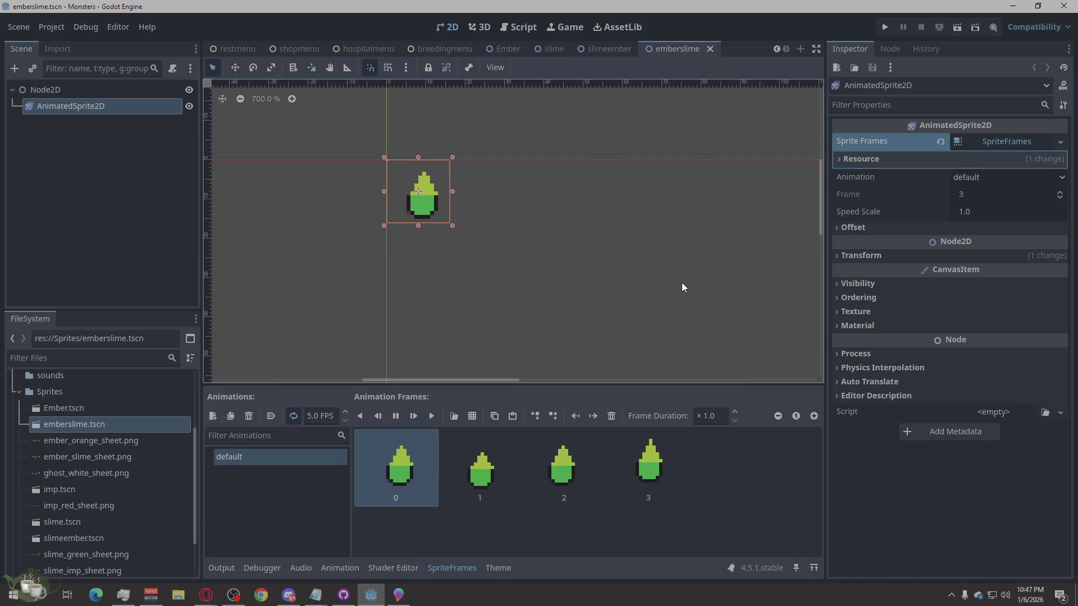
Step: Flip through the sprite scenes to compare them, settling on slimeember with the Sprites folder collapsed
{"action": "left_click", "coordinate": [602, 54]}
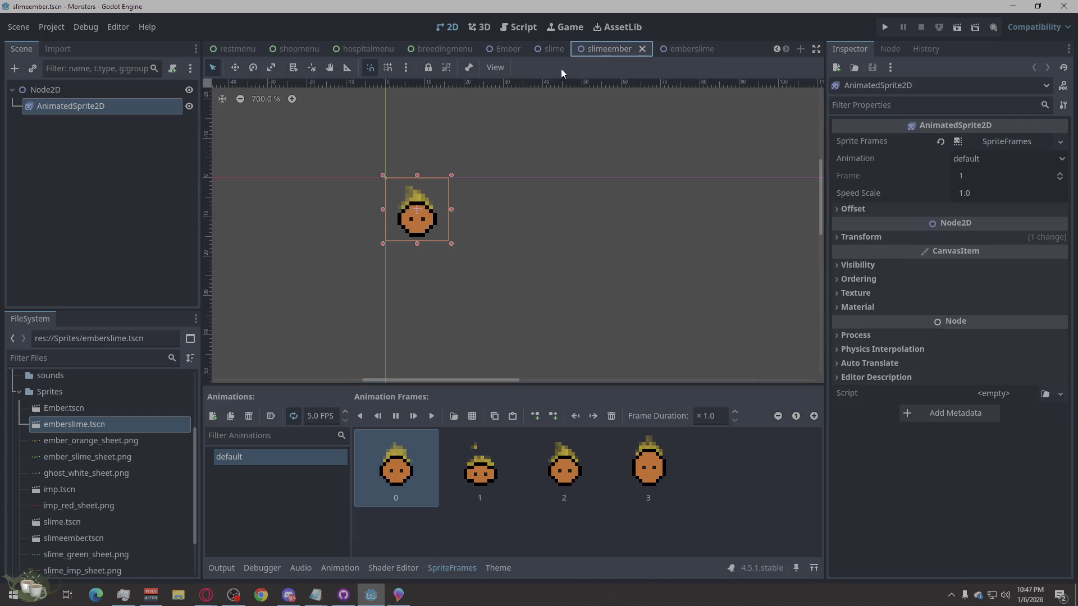
{"action": "left_click", "coordinate": [548, 49]}
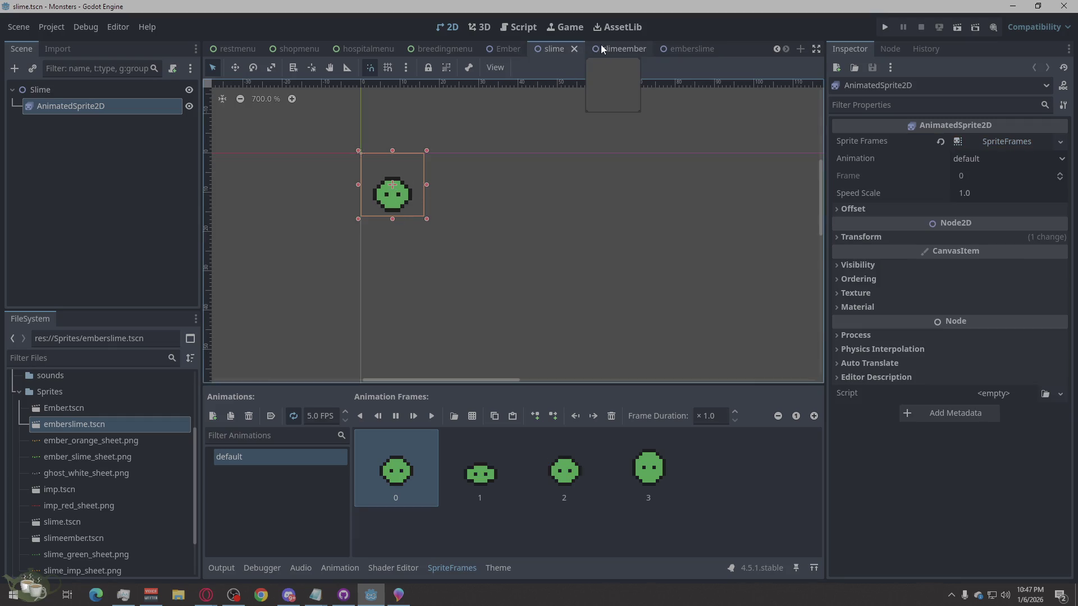
{"action": "left_click", "coordinate": [626, 46]}
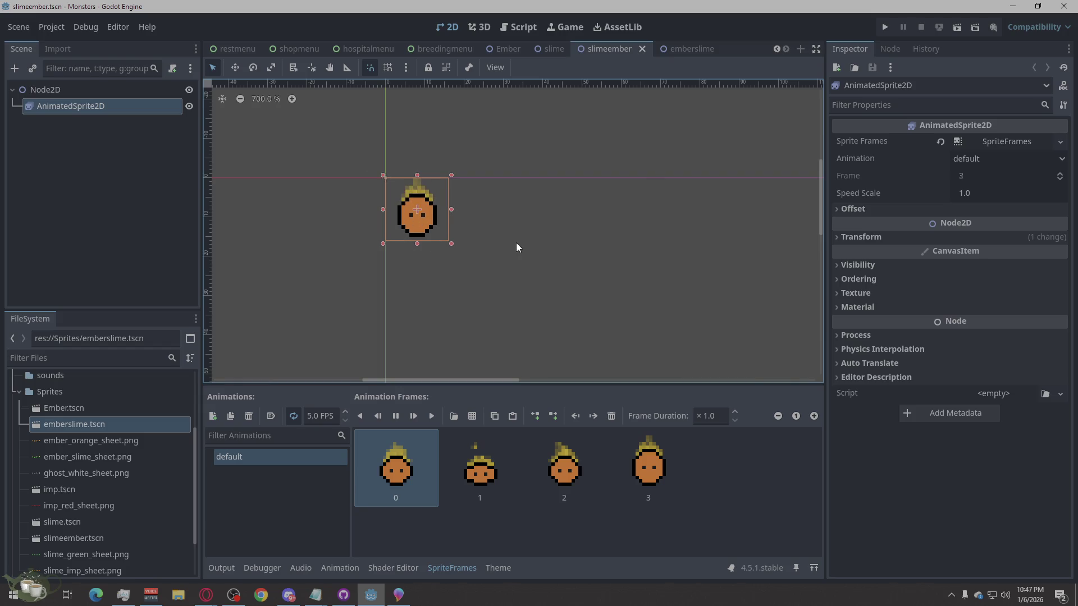
{"action": "left_click", "coordinate": [693, 50]}
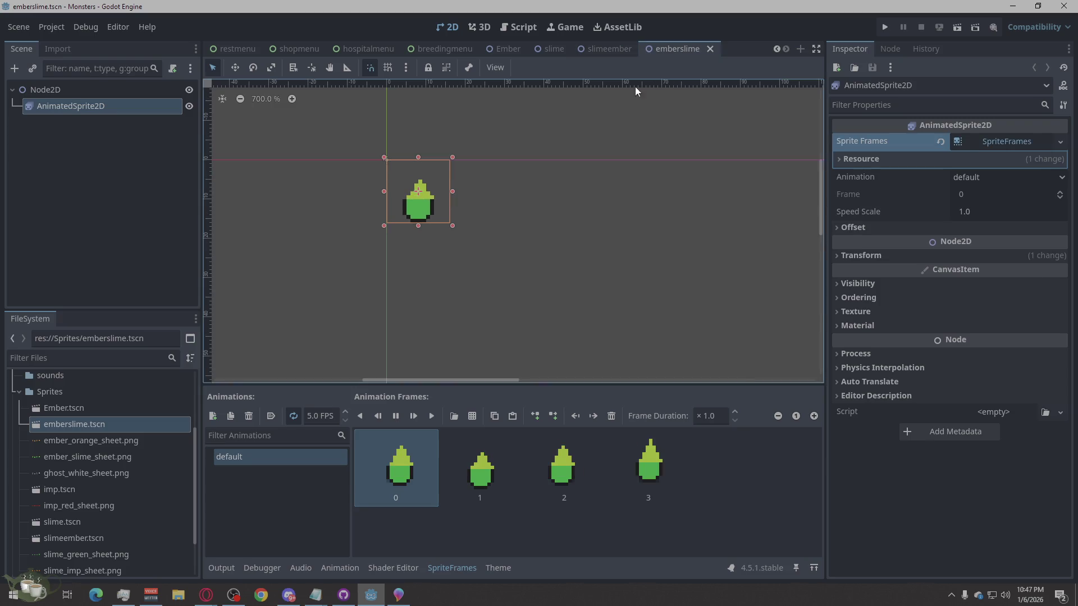
{"action": "left_click", "coordinate": [624, 100]}
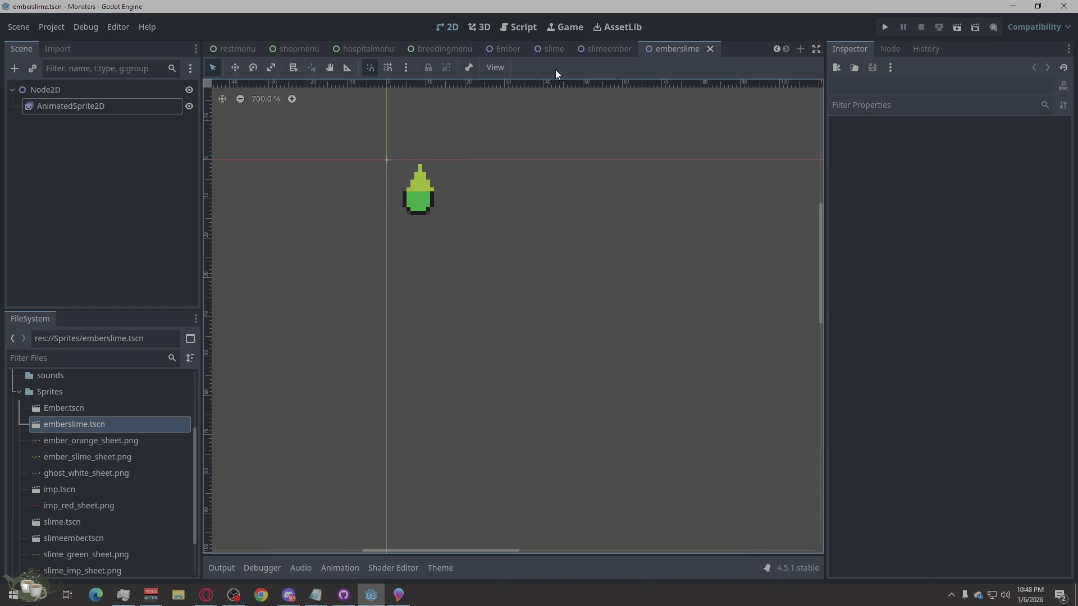
{"action": "left_click", "coordinate": [508, 49]}
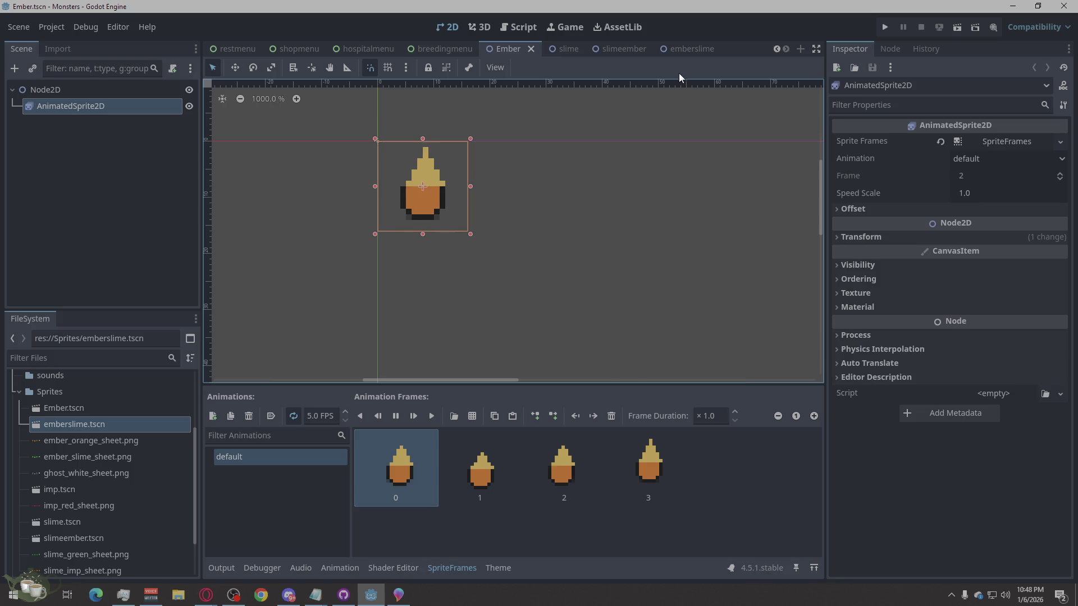
{"action": "left_click", "coordinate": [676, 48]}
{"action": "left_click", "coordinate": [601, 48]}
{"action": "left_click", "coordinate": [551, 49]}
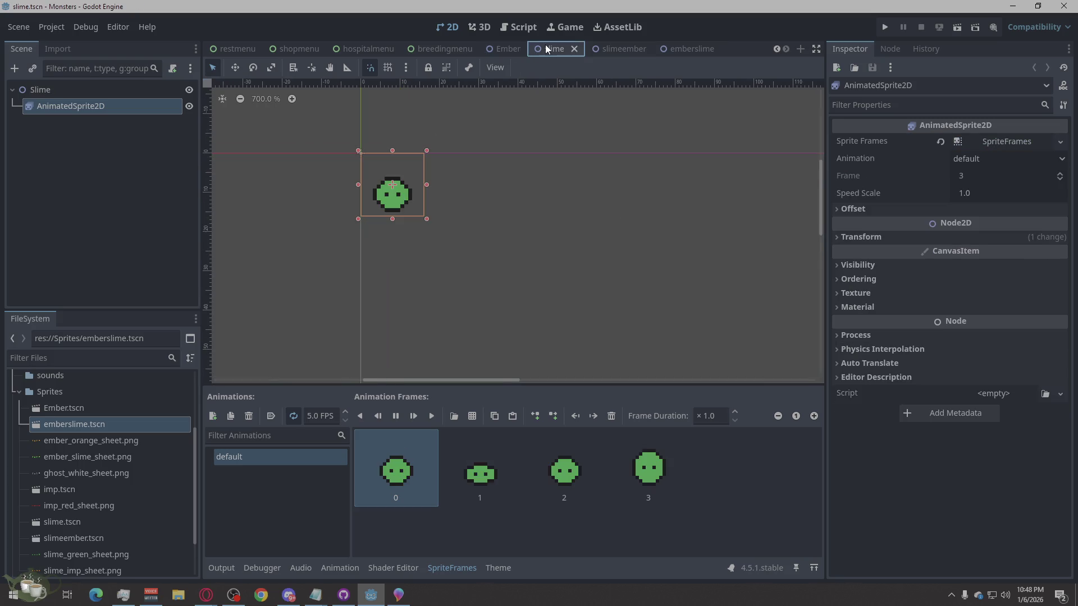
{"action": "left_click", "coordinate": [610, 48]}
{"action": "left_click", "coordinate": [590, 277]}
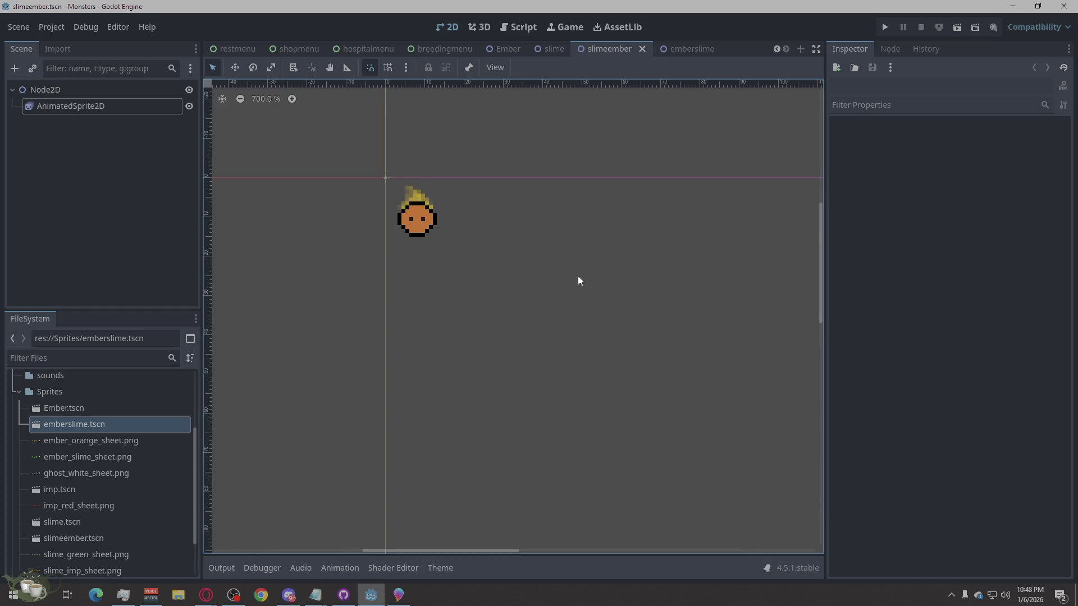
{"action": "left_click", "coordinate": [18, 392]}
{"action": "left_click", "coordinate": [459, 380]}
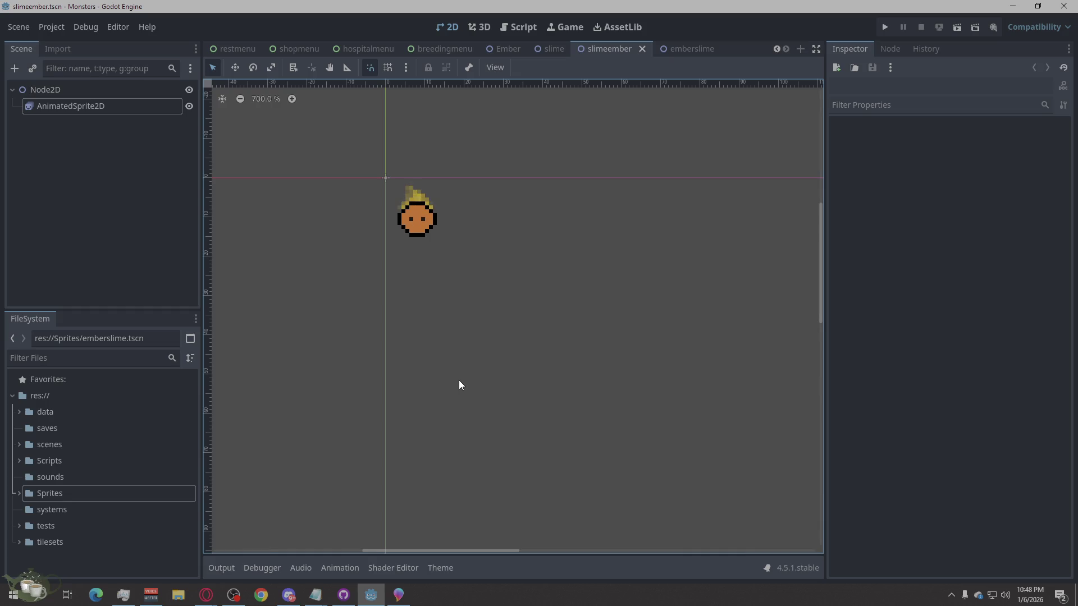
Step: Close the slime, slimeember, Ember and emberslime scenes and show the options menu scene
{"action": "left_click", "coordinate": [515, 48]}
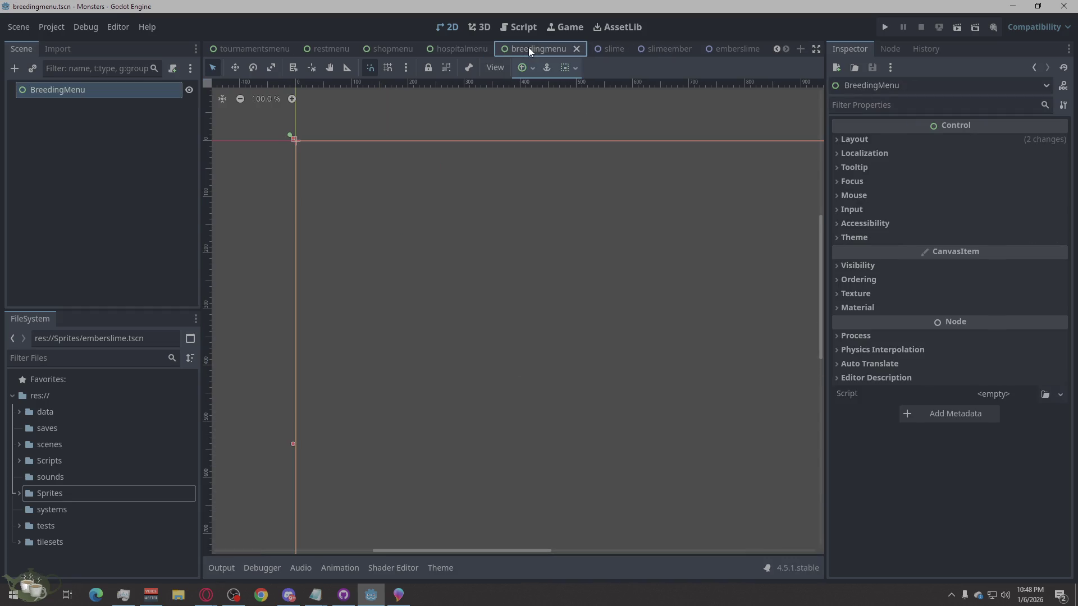
{"action": "left_click", "coordinate": [620, 46]}
{"action": "left_click", "coordinate": [618, 52]}
{"action": "left_click", "coordinate": [674, 49]}
{"action": "left_click", "coordinate": [717, 49]}
{"action": "left_click", "coordinate": [717, 45]}
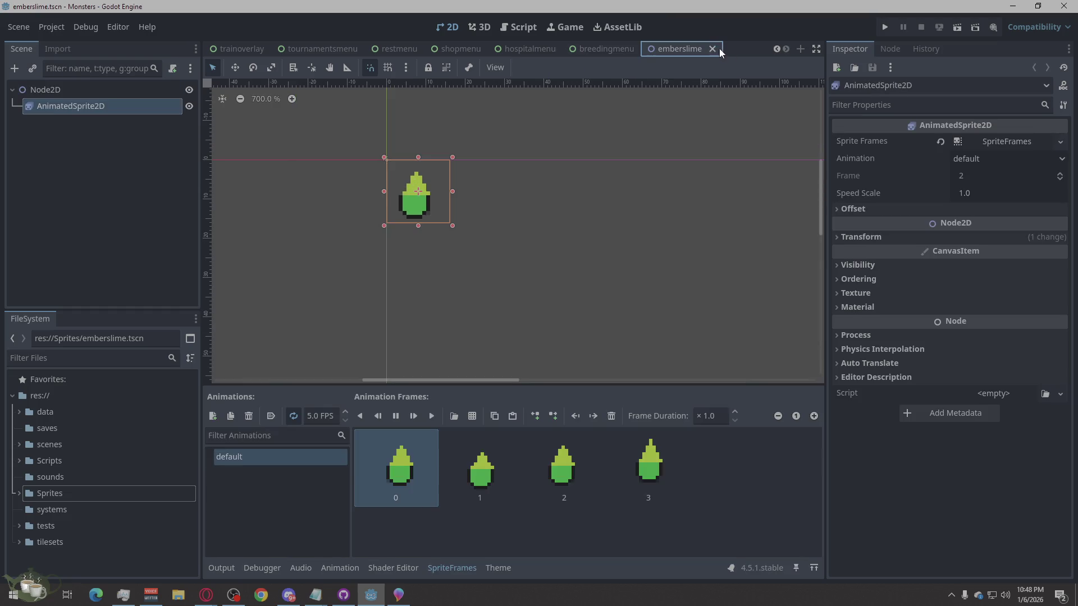
{"action": "scroll", "coordinate": [446, 50], "scroll_direction": "up", "scroll_amount": 3}
{"action": "scroll", "coordinate": [446, 50], "scroll_direction": "up", "scroll_amount": 3}
{"action": "left_click", "coordinate": [427, 49]}
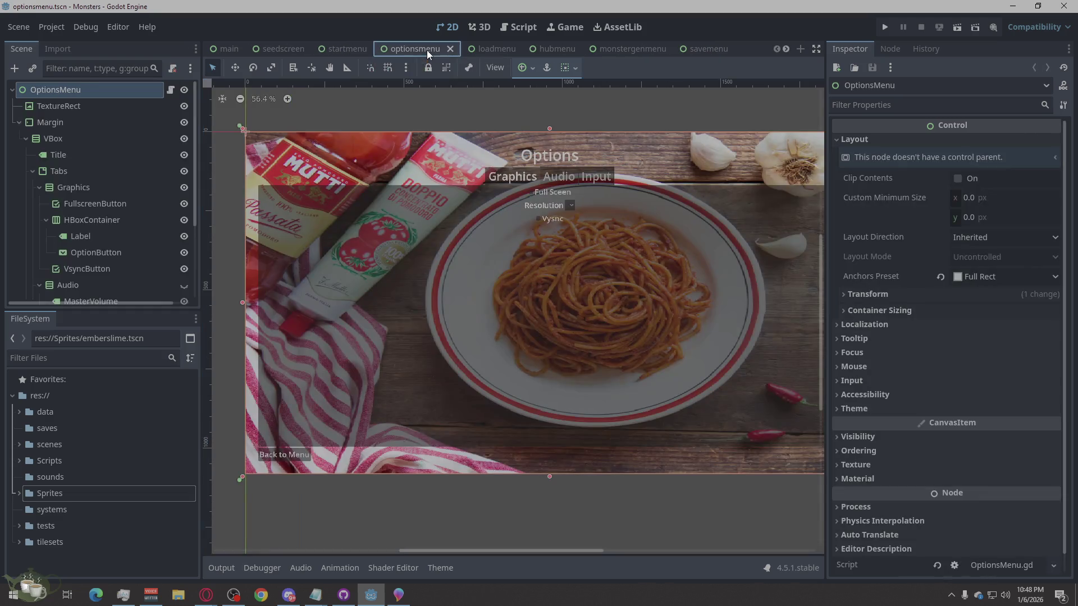
Step: Switch to the hub menu scene and briefly check the chat app
{"action": "left_click", "coordinate": [497, 49]}
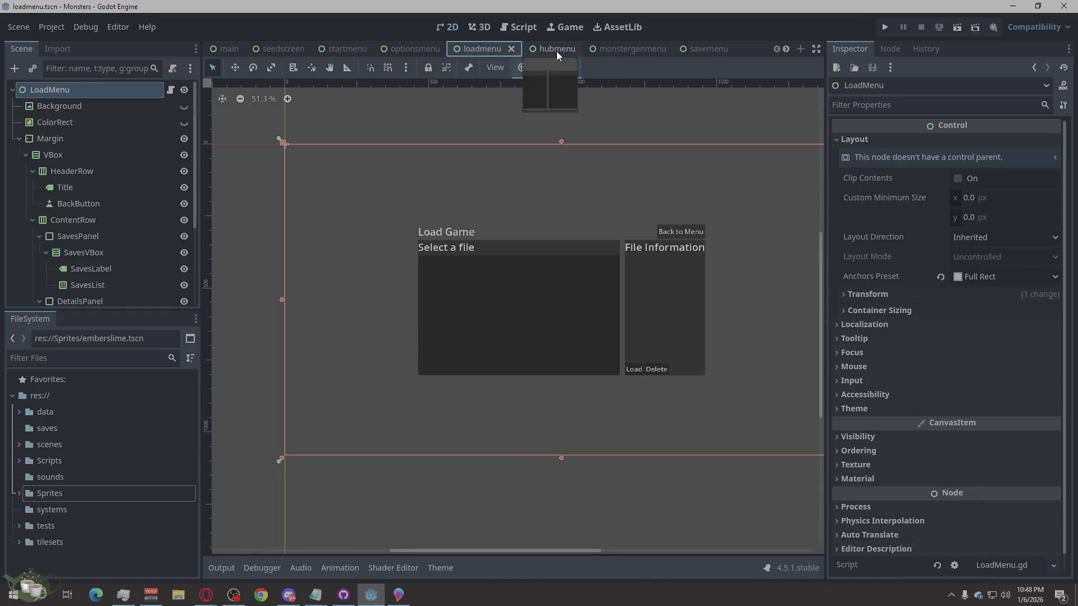
{"action": "left_click", "coordinate": [557, 51]}
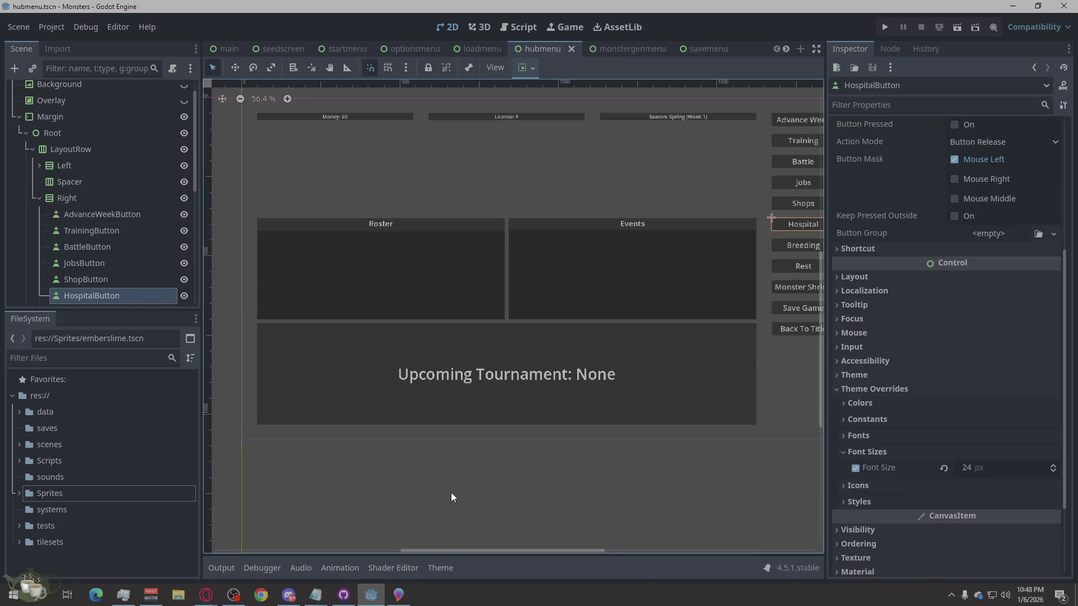
{"action": "scroll", "coordinate": [269, 417], "scroll_direction": "down", "scroll_amount": 3}
{"action": "left_click", "coordinate": [648, 192]}
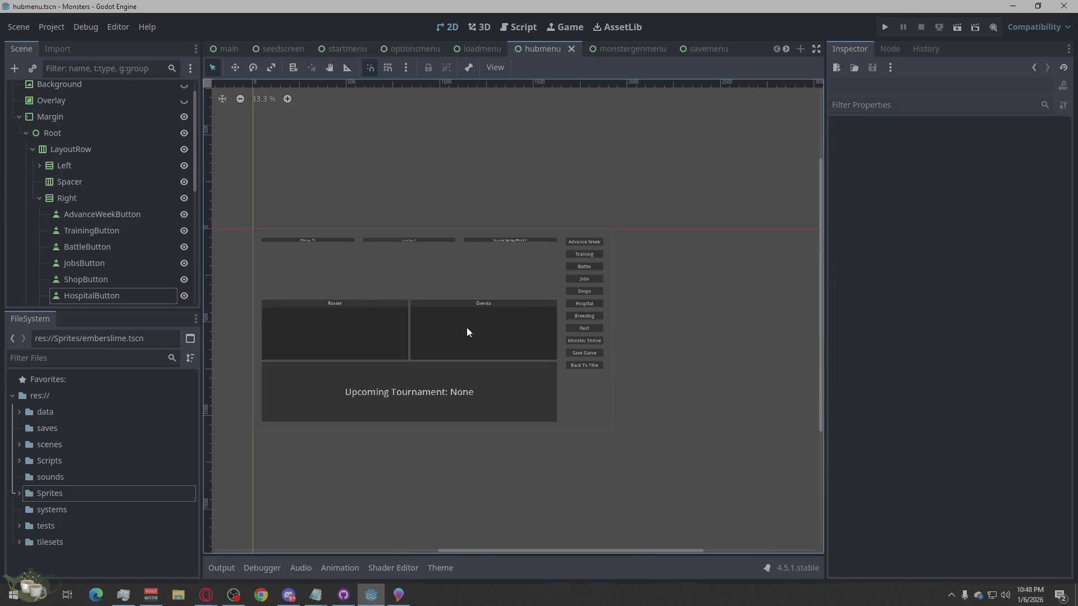
{"action": "scroll", "coordinate": [477, 328], "scroll_direction": "up", "scroll_amount": 3}
{"action": "scroll", "coordinate": [425, 343], "scroll_direction": "down", "scroll_amount": 2}
{"action": "scroll", "coordinate": [433, 340], "scroll_direction": "down", "scroll_amount": 1}
{"action": "scroll", "coordinate": [358, 351], "scroll_direction": "up", "scroll_amount": 1}
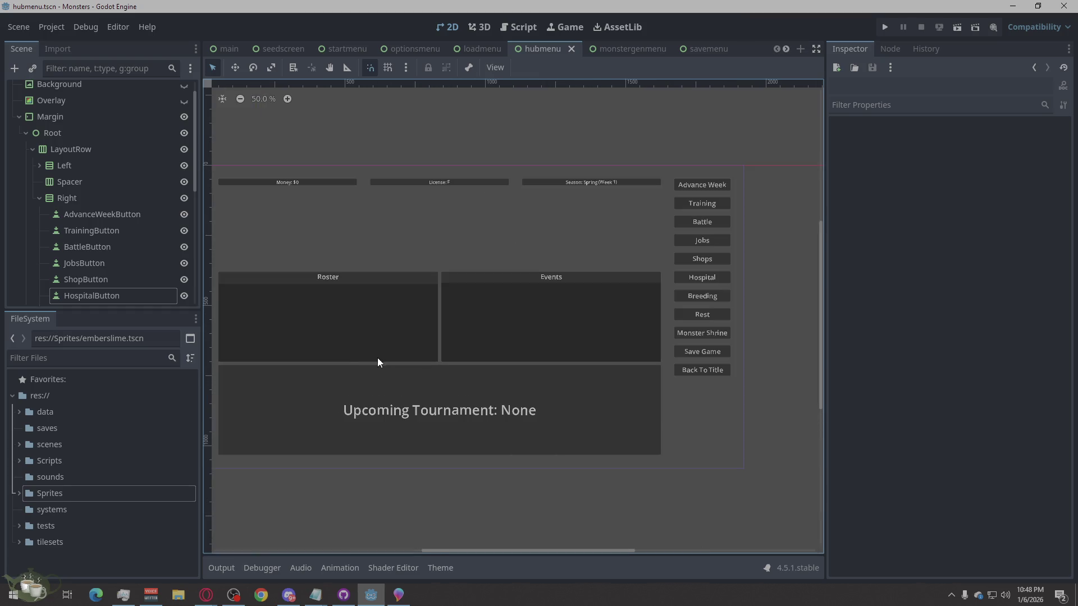
{"action": "scroll", "coordinate": [518, 348], "scroll_direction": "down", "scroll_amount": 1}
{"action": "scroll", "coordinate": [401, 354], "scroll_direction": "up", "scroll_amount": 1}
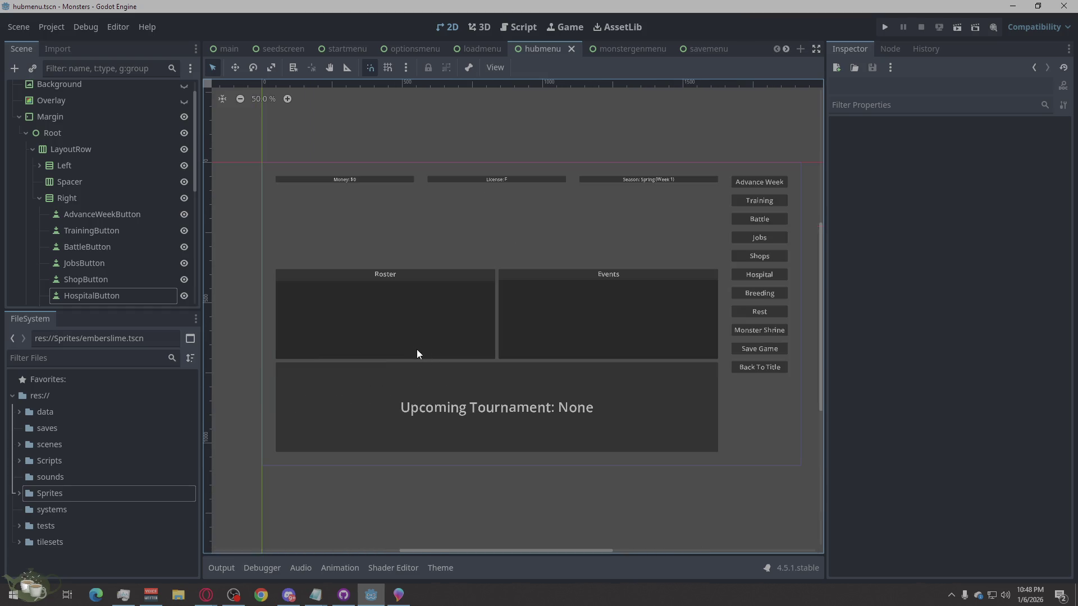
{"action": "left_click_drag", "start_coordinate": [460, 550], "coordinate": [464, 550]}
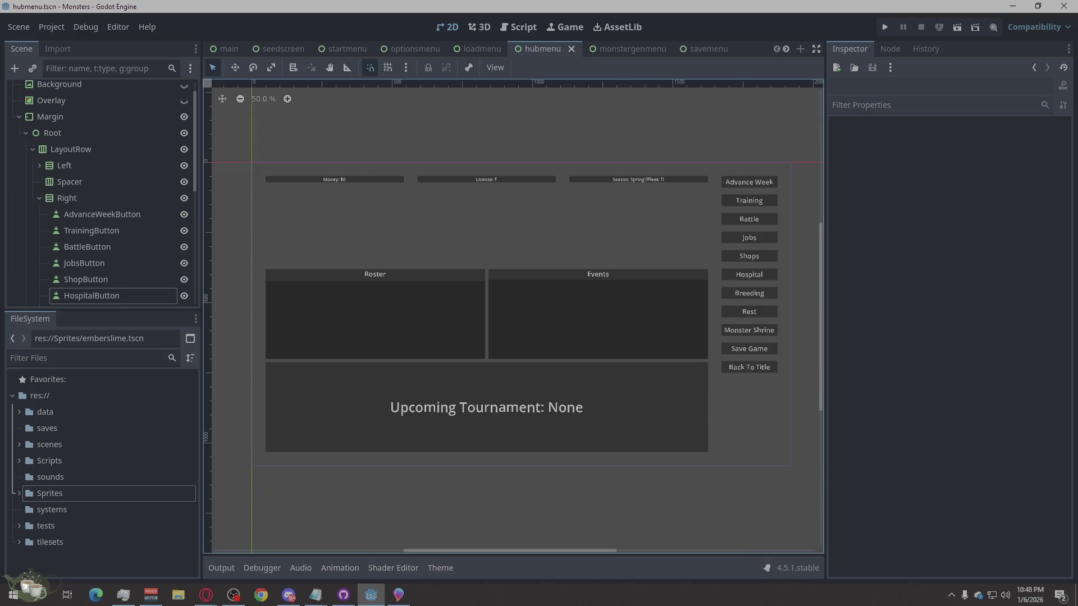
{"action": "key", "text": "alt+Tab"}
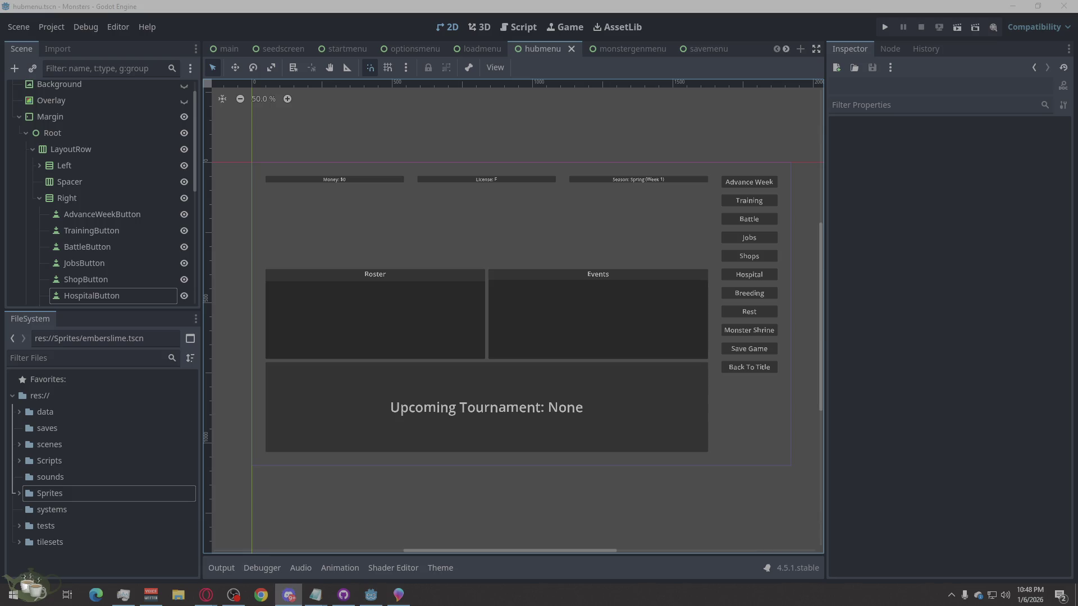
{"action": "left_click", "coordinate": [747, 542]}
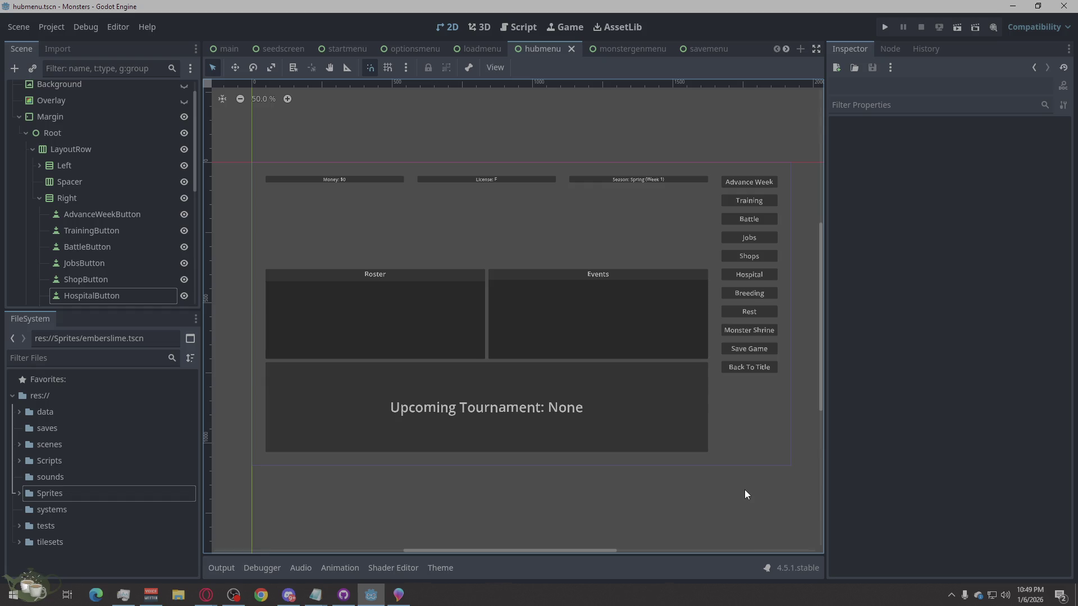
{"action": "scroll", "coordinate": [811, 477], "scroll_direction": "up", "scroll_amount": 1}
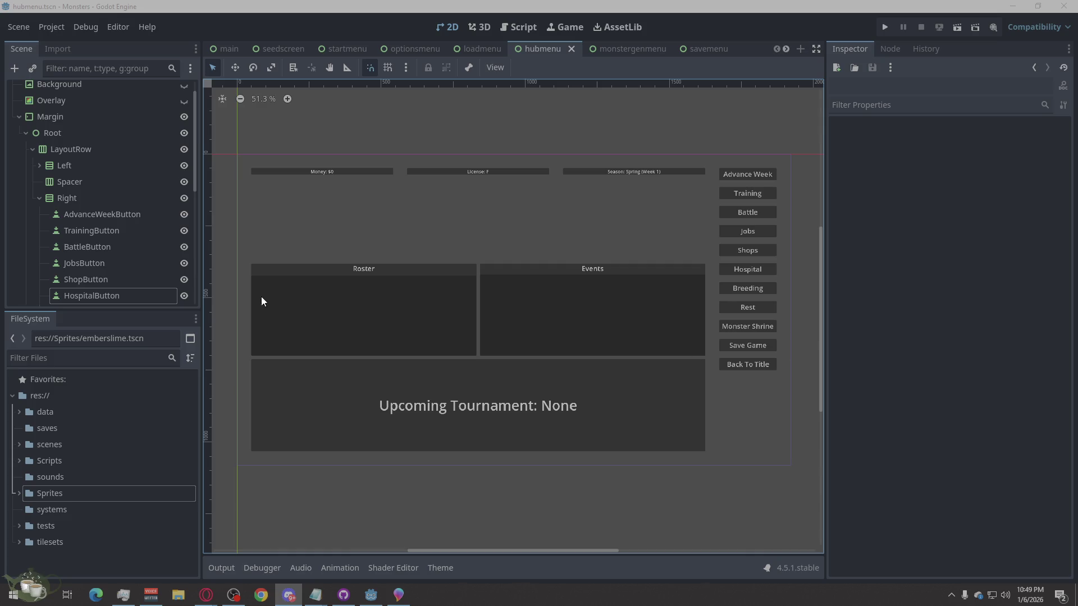
Step: Collapse the Right node in the Scene dock and run the project
{"action": "left_click", "coordinate": [39, 198]}
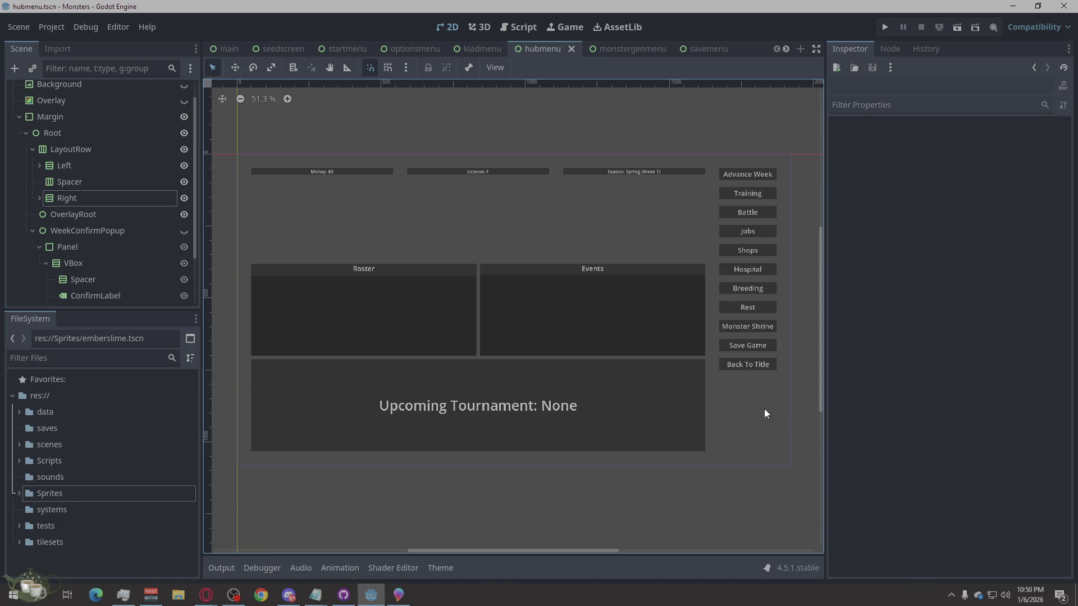
{"action": "scroll", "coordinate": [379, 312], "scroll_direction": "down", "scroll_amount": 1}
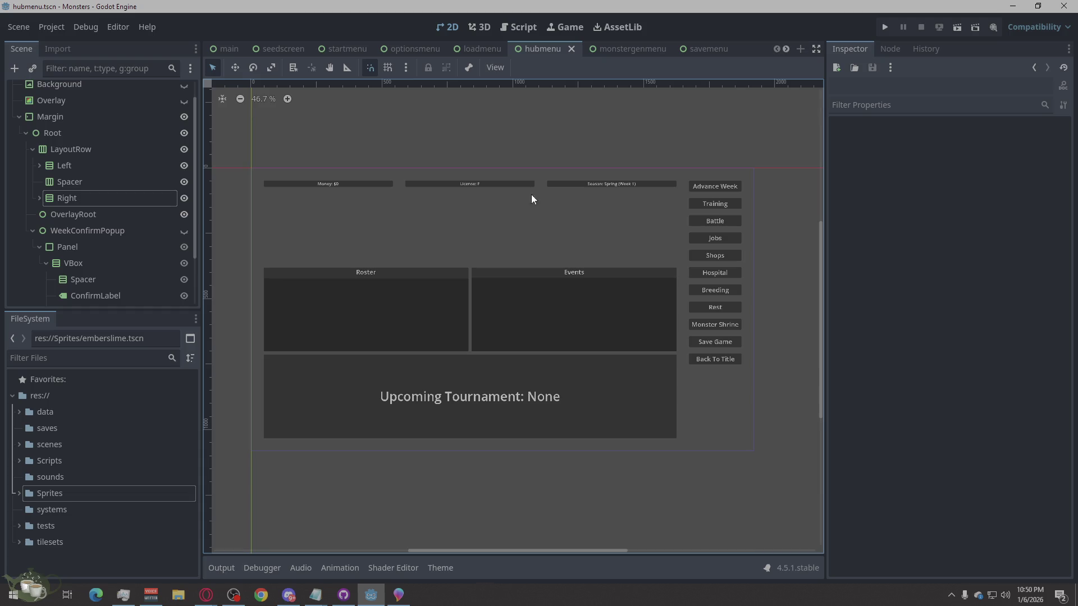
{"action": "left_click", "coordinate": [885, 27]}
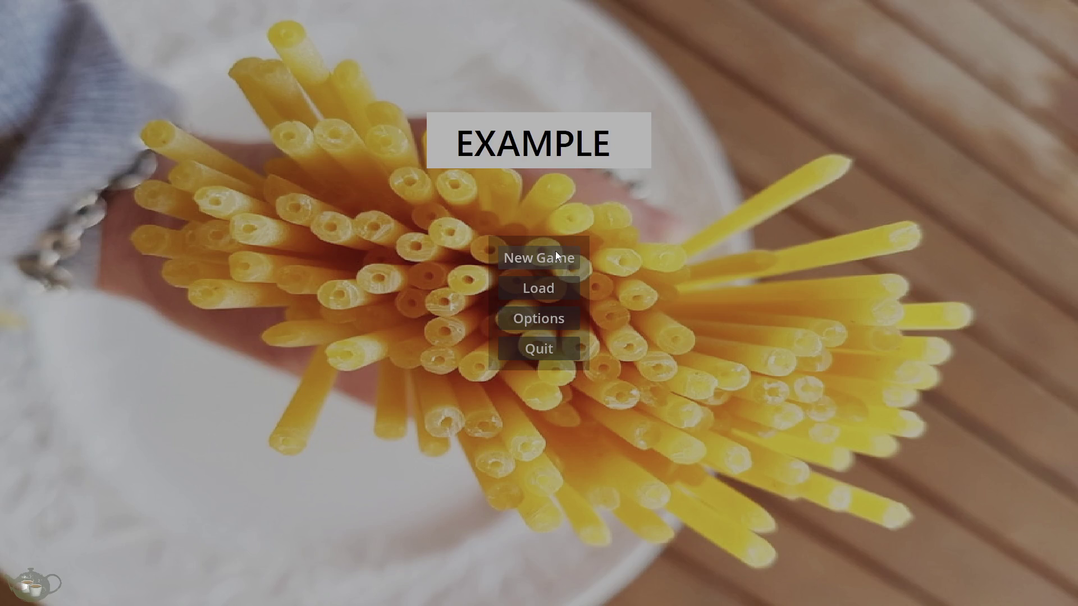
Step: Start a new game and recruit a generated monster from the Monster Shrine
{"action": "left_click", "coordinate": [554, 251]}
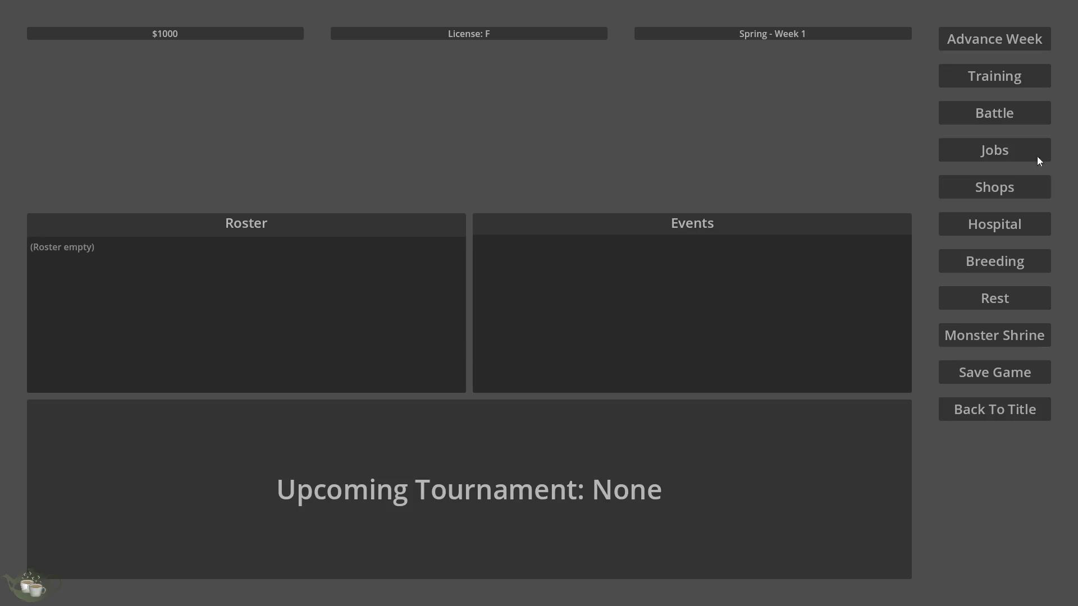
{"action": "left_click", "coordinate": [989, 334]}
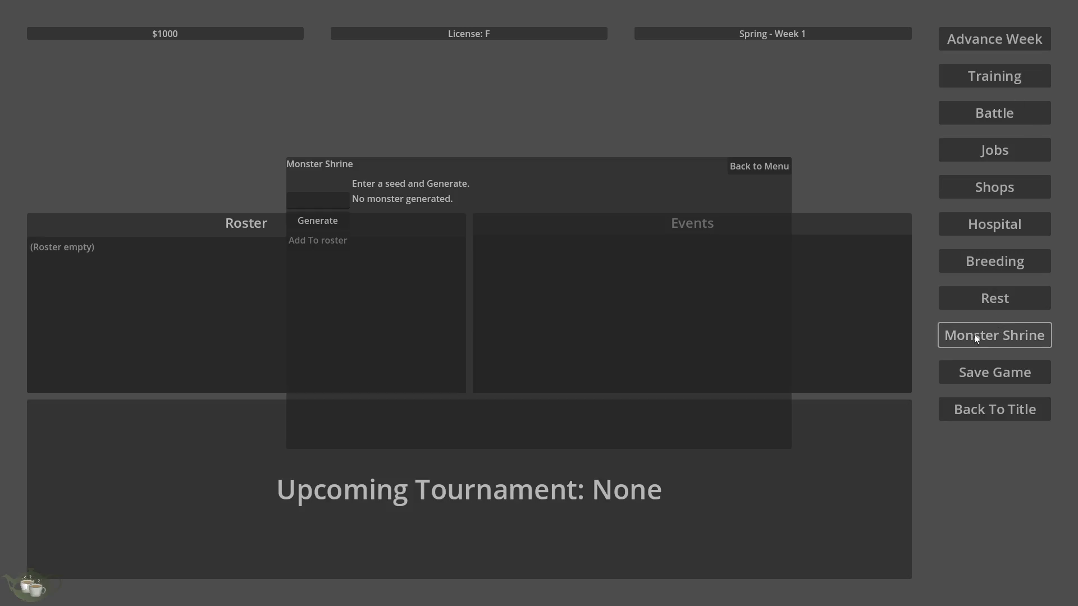
{"action": "left_click", "coordinate": [315, 220]}
{"action": "left_click", "coordinate": [312, 239]}
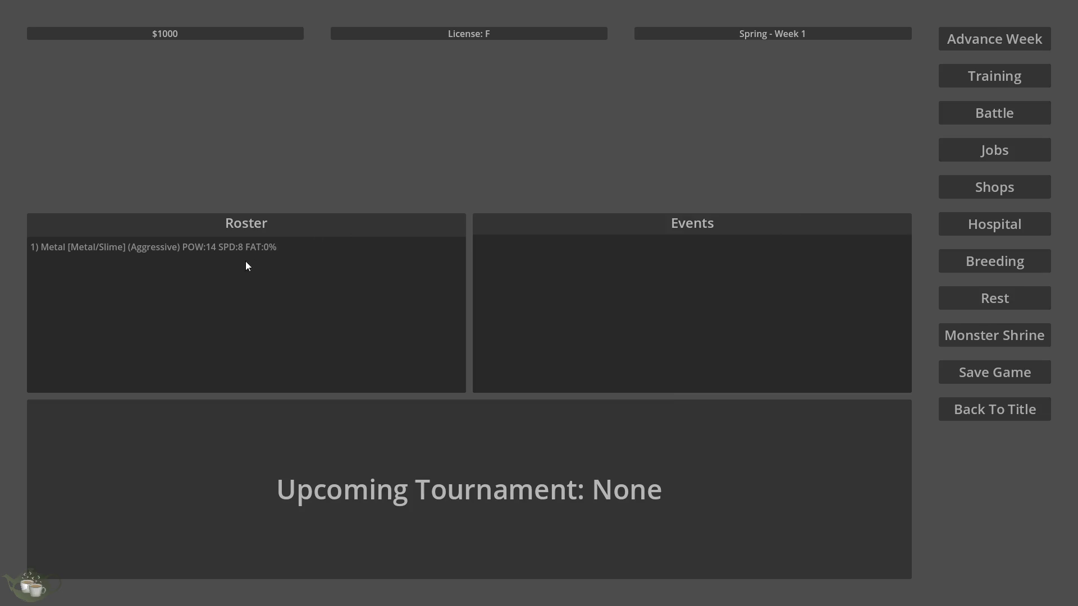
{"action": "left_click", "coordinate": [231, 252]}
Step: Put the Metal/Slime monster through Heavy training and confirm the results
{"action": "left_click", "coordinate": [967, 78]}
{"action": "left_click", "coordinate": [419, 201]}
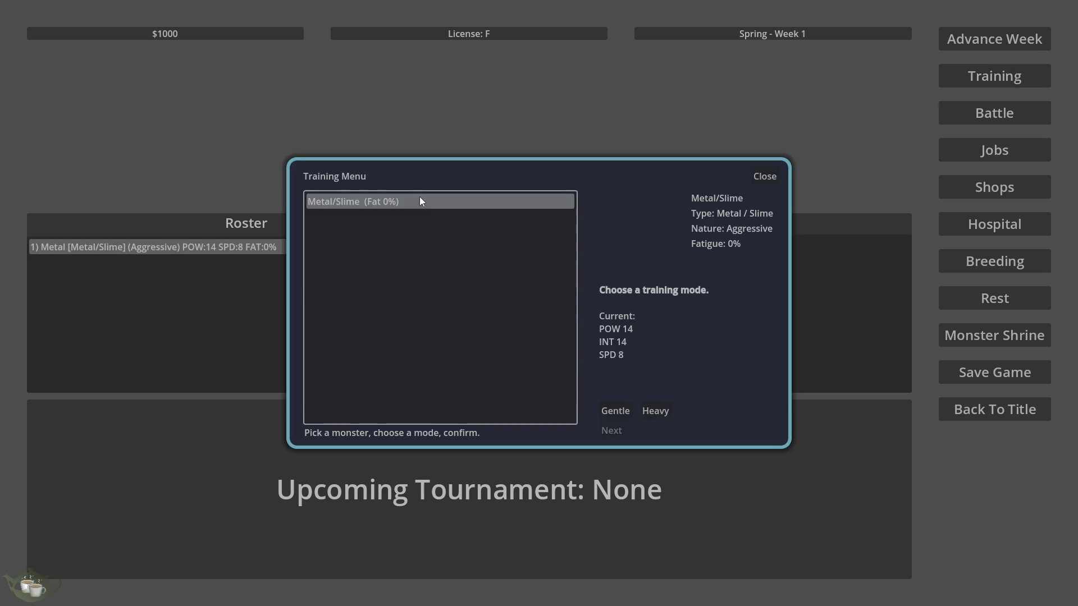
{"action": "left_click", "coordinate": [656, 410]}
{"action": "left_click", "coordinate": [611, 431]}
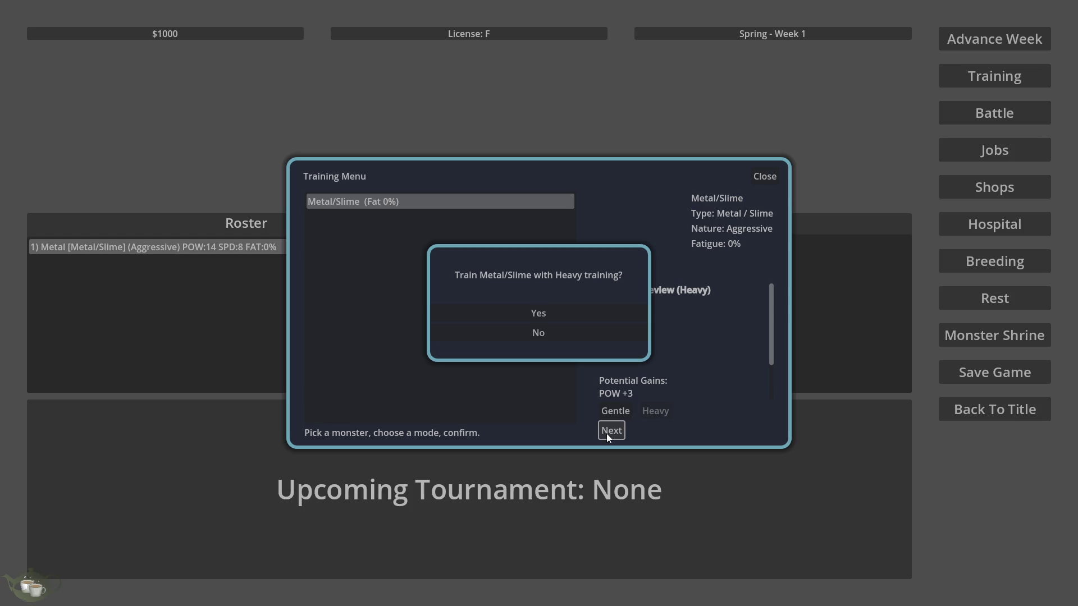
{"action": "left_click", "coordinate": [574, 314]}
{"action": "left_click", "coordinate": [531, 345]}
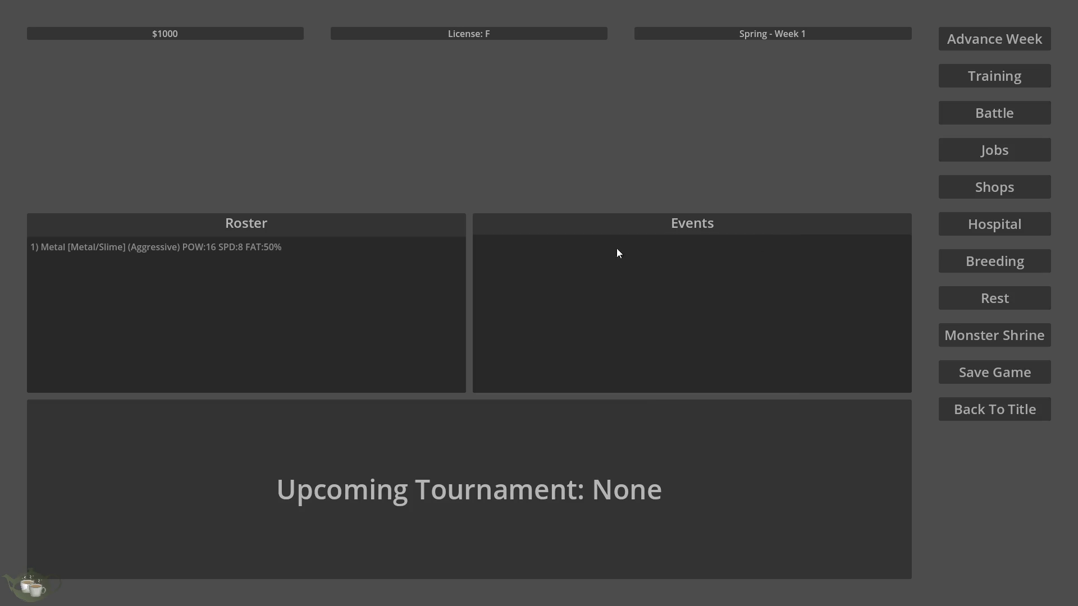
Step: Check the Jobs Board, return to the title screen and quit the game
{"action": "left_click", "coordinate": [430, 247]}
{"action": "left_click", "coordinate": [991, 150]}
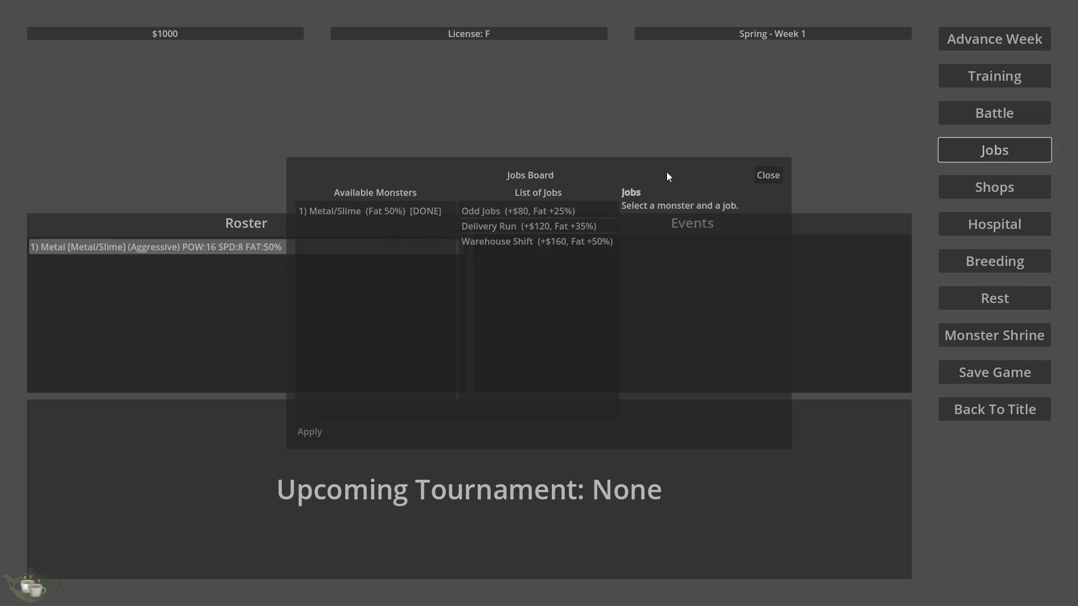
{"action": "left_click", "coordinate": [765, 174]}
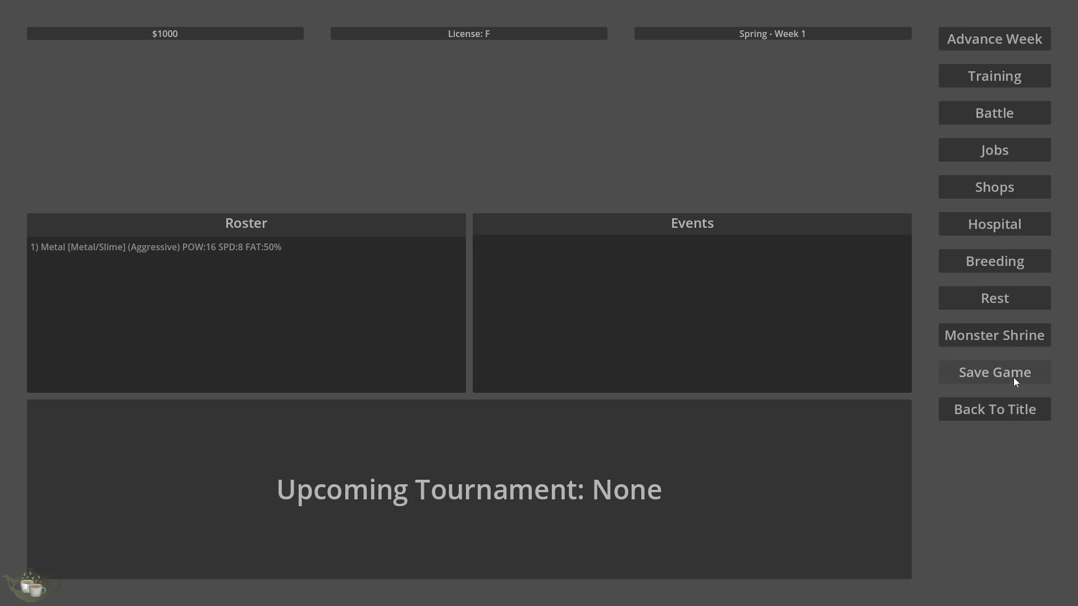
{"action": "left_click", "coordinate": [991, 405]}
{"action": "left_click", "coordinate": [534, 345]}
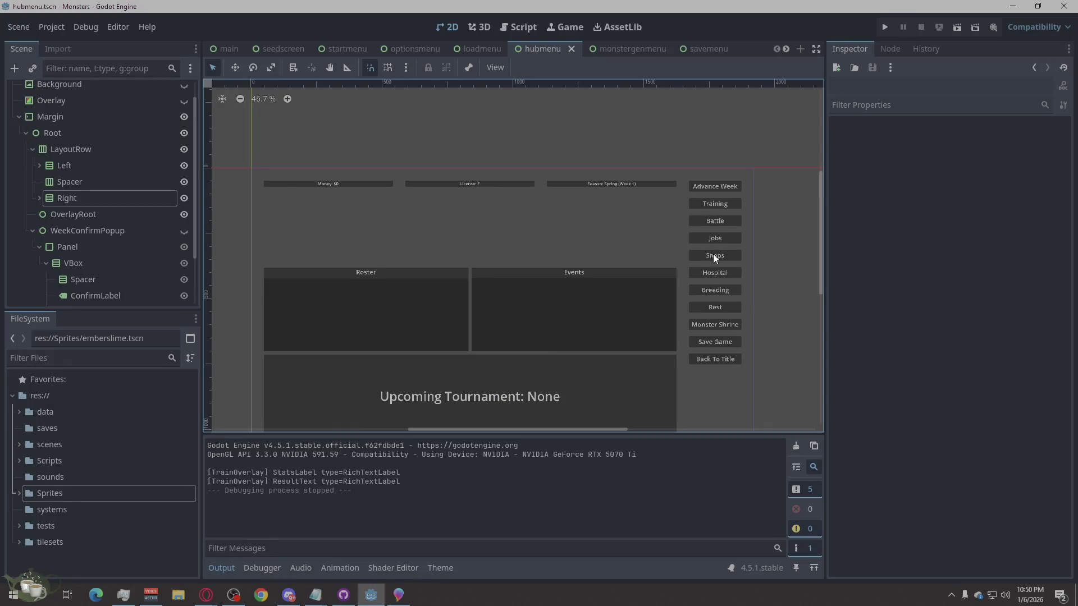
{"action": "scroll", "coordinate": [531, 203], "scroll_direction": "down", "scroll_amount": 2}
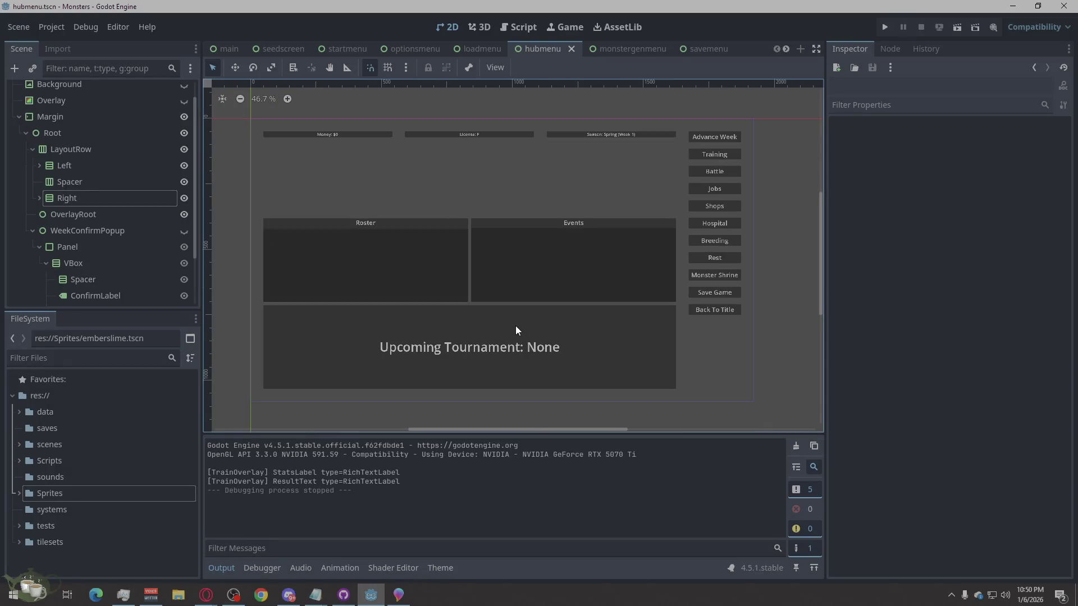
{"action": "scroll", "coordinate": [443, 211], "scroll_direction": "up", "scroll_amount": 1}
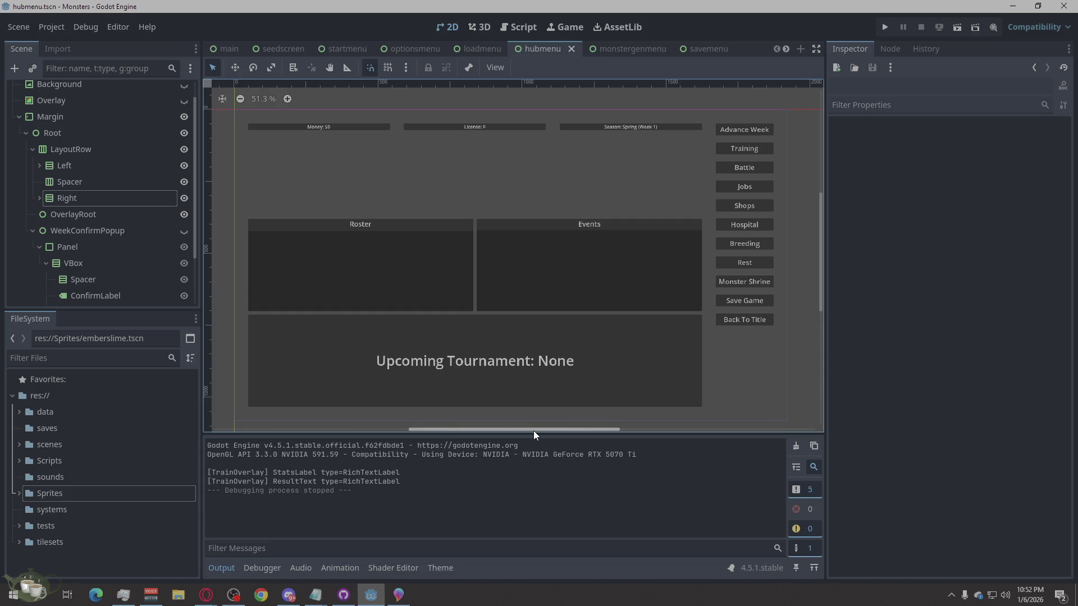
{"action": "left_click_drag", "start_coordinate": [533, 430], "coordinate": [532, 431]}
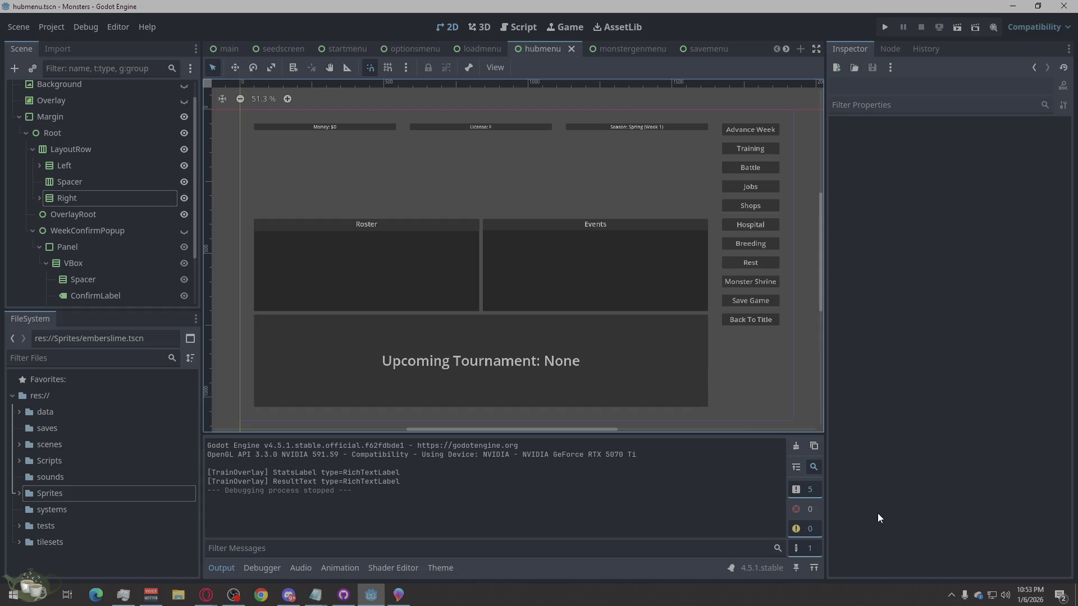
{"action": "left_click", "coordinate": [933, 512]}
Step: Run a new game, confirm the Training menu lists no monsters, then show the Jobs Board
{"action": "left_click", "coordinate": [884, 27]}
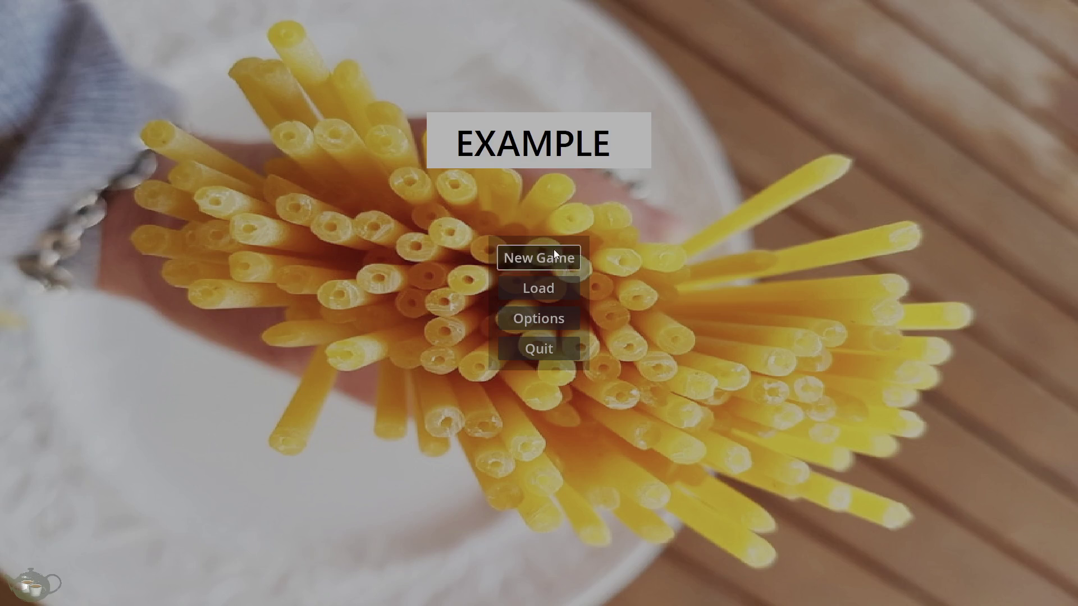
{"action": "left_click", "coordinate": [556, 252]}
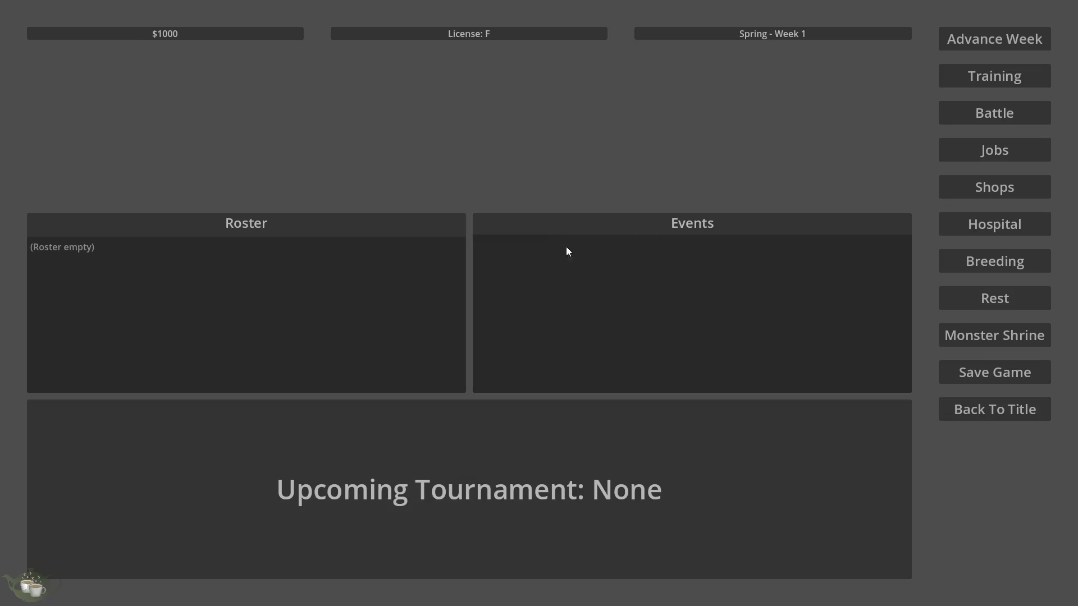
{"action": "left_click", "coordinate": [1006, 86]}
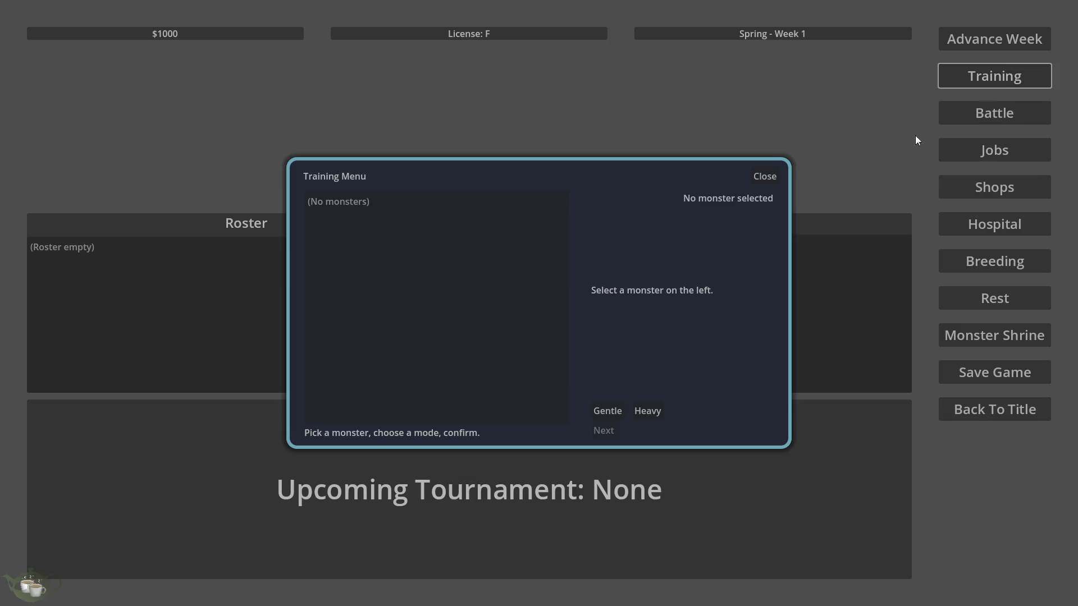
{"action": "left_click", "coordinate": [766, 176]}
{"action": "left_click", "coordinate": [978, 150]}
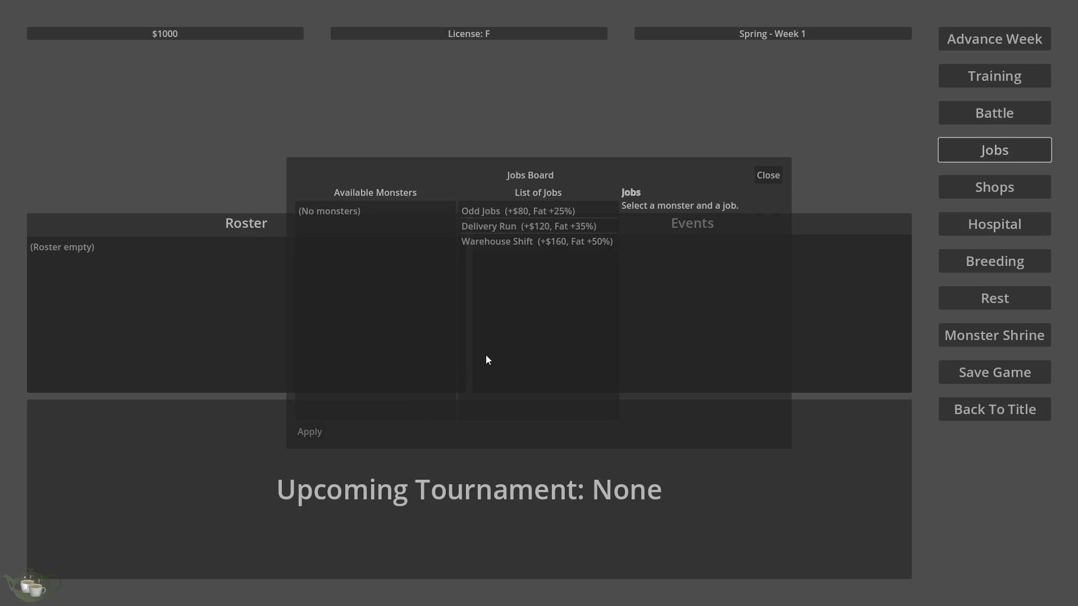
Step: Close the Jobs Board, return to the title screen and quit the game
{"action": "left_click", "coordinate": [767, 175]}
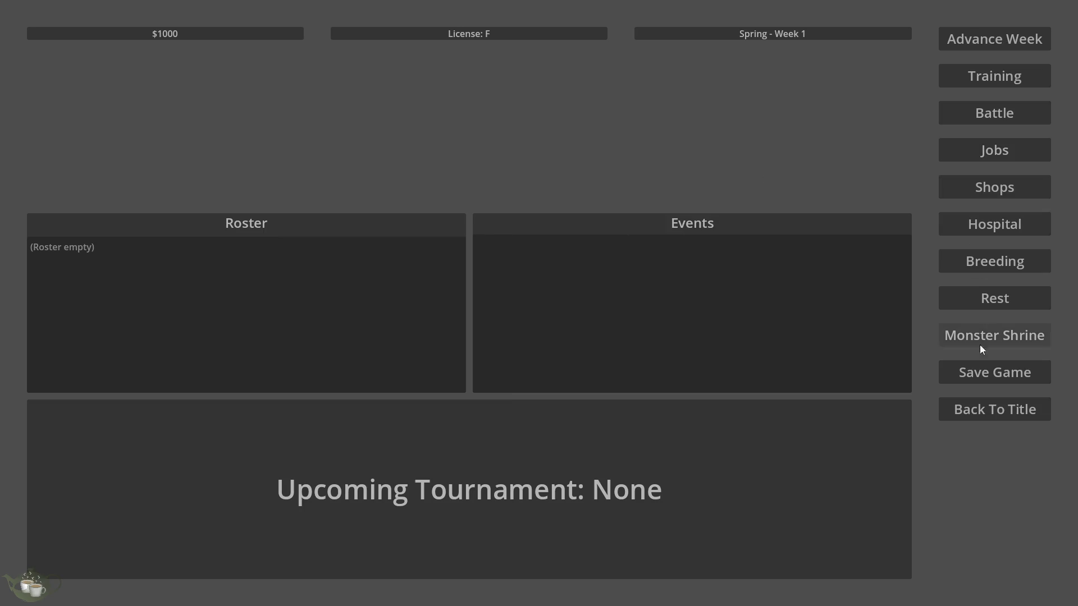
{"action": "left_click", "coordinate": [987, 400]}
{"action": "left_click", "coordinate": [527, 345]}
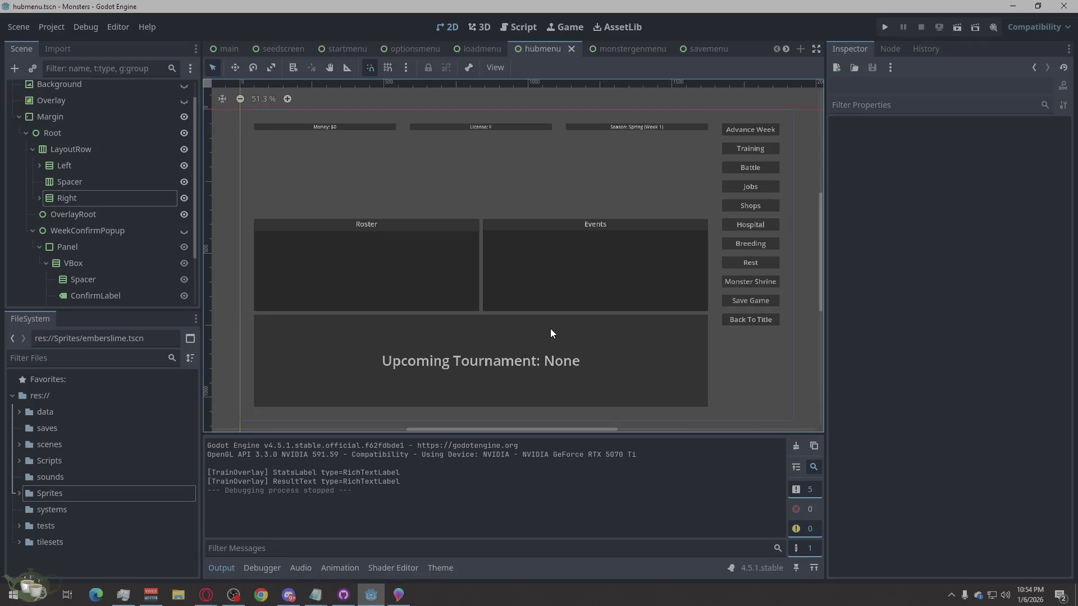
{"action": "left_click", "coordinate": [975, 323]}
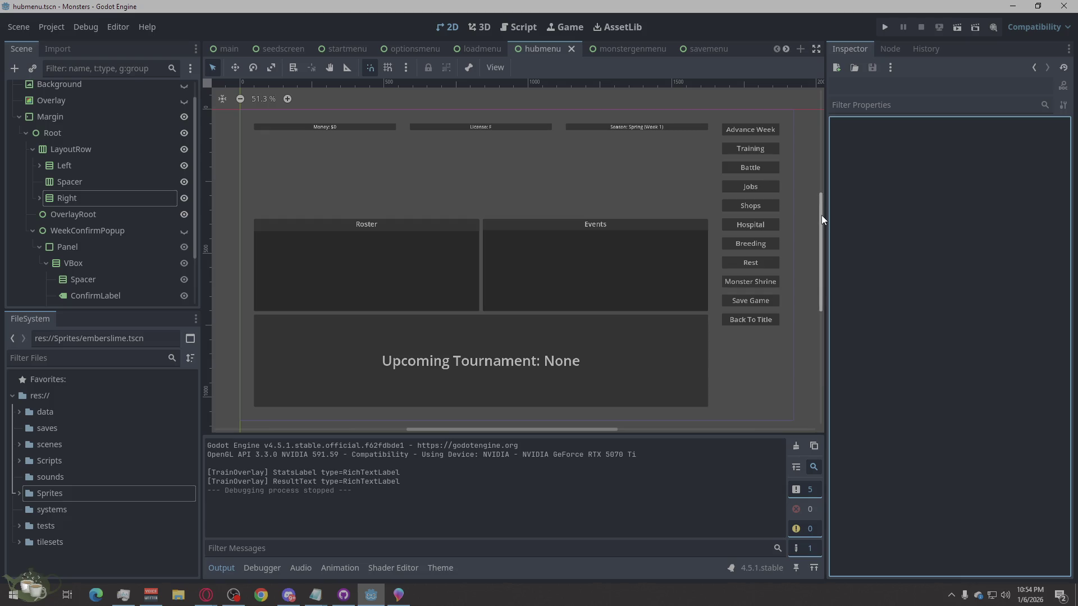
{"action": "left_click", "coordinate": [819, 208]}
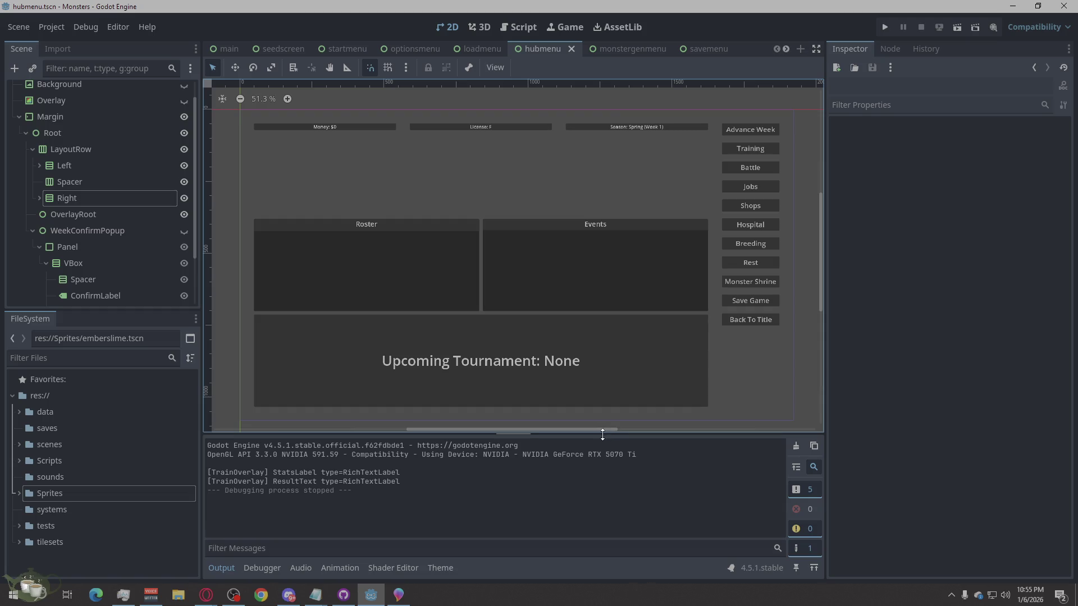
{"action": "left_click_drag", "start_coordinate": [595, 431], "coordinate": [593, 435]}
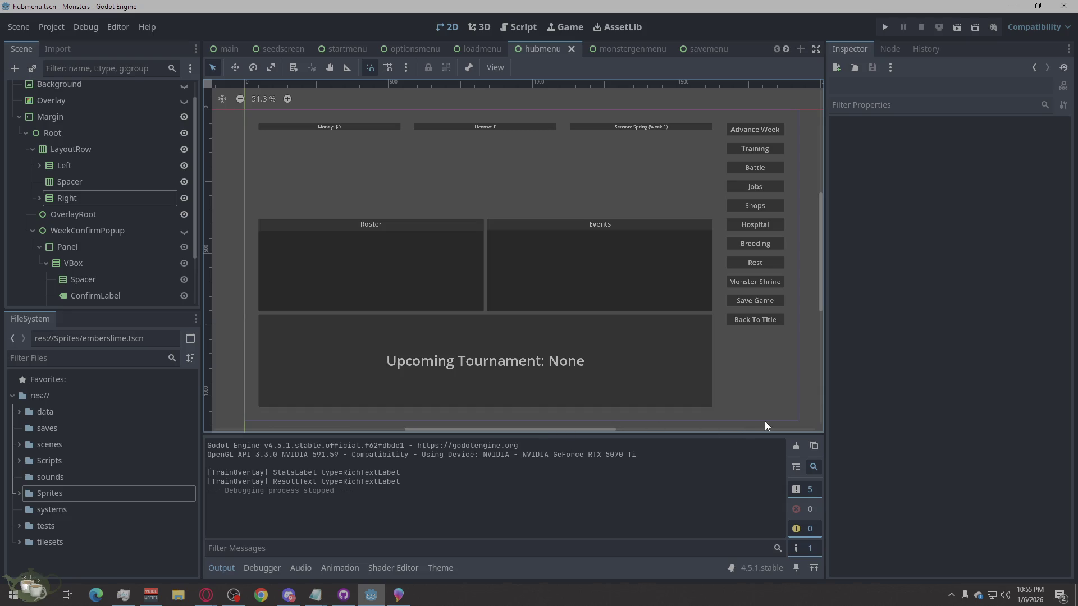
Step: Inspect the Margin node, then create and immediately discard a new empty scene
{"action": "left_click", "coordinate": [791, 145]}
{"action": "left_click", "coordinate": [809, 135]}
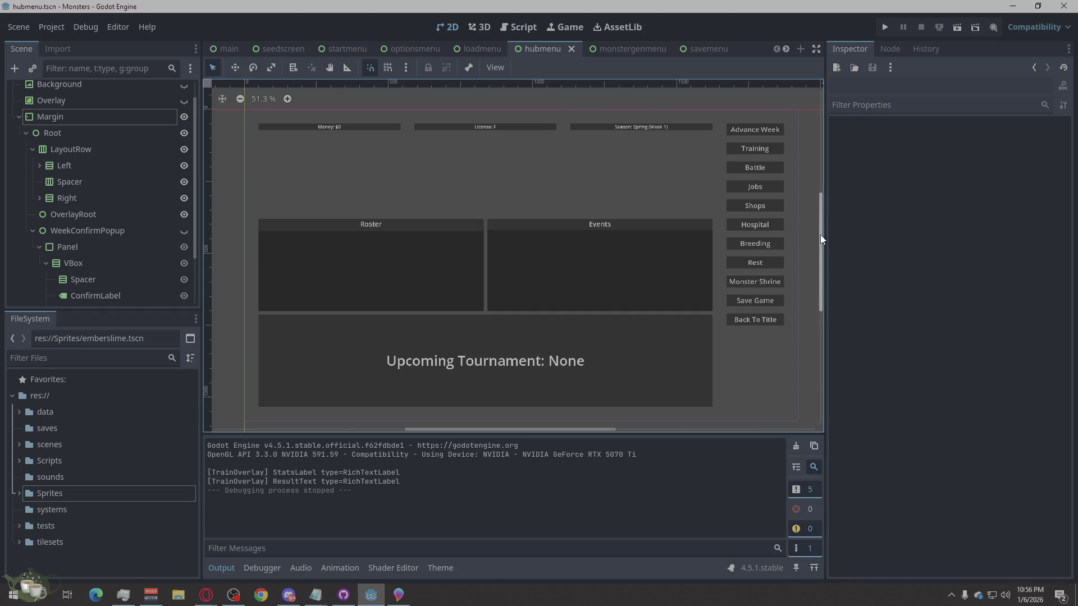
{"action": "left_click_drag", "start_coordinate": [821, 236], "coordinate": [820, 238]}
{"action": "left_click_drag", "start_coordinate": [491, 427], "coordinate": [492, 428]}
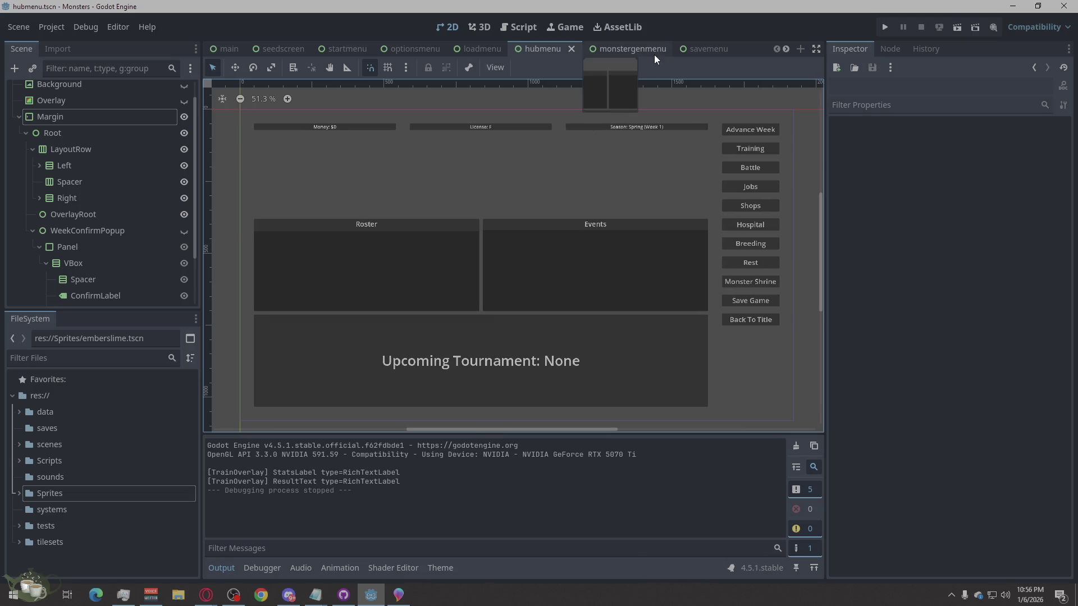
{"action": "left_click", "coordinate": [801, 52]}
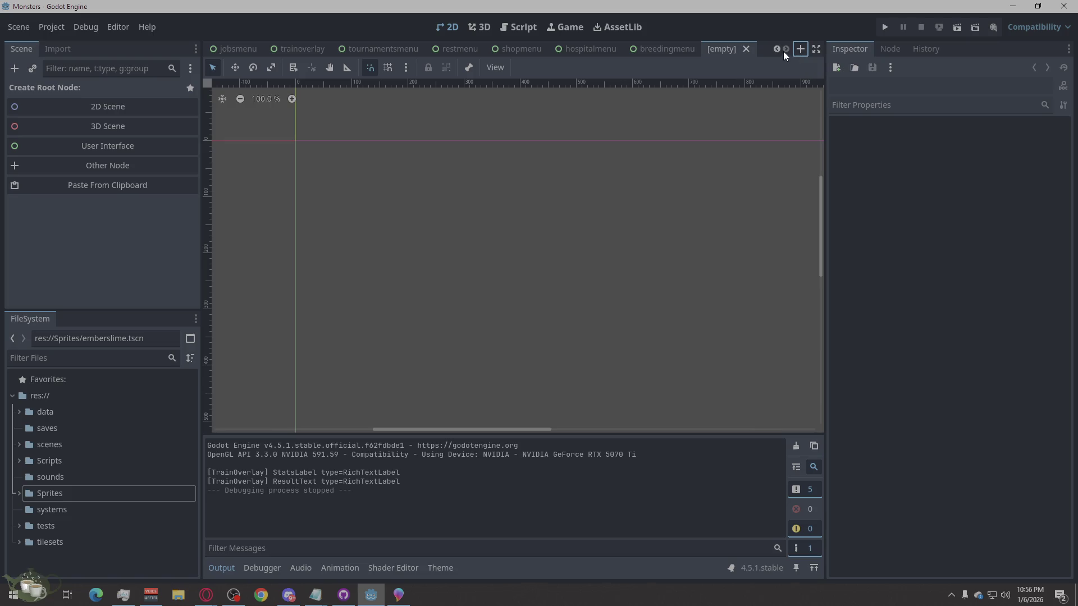
{"action": "left_click", "coordinate": [747, 48]}
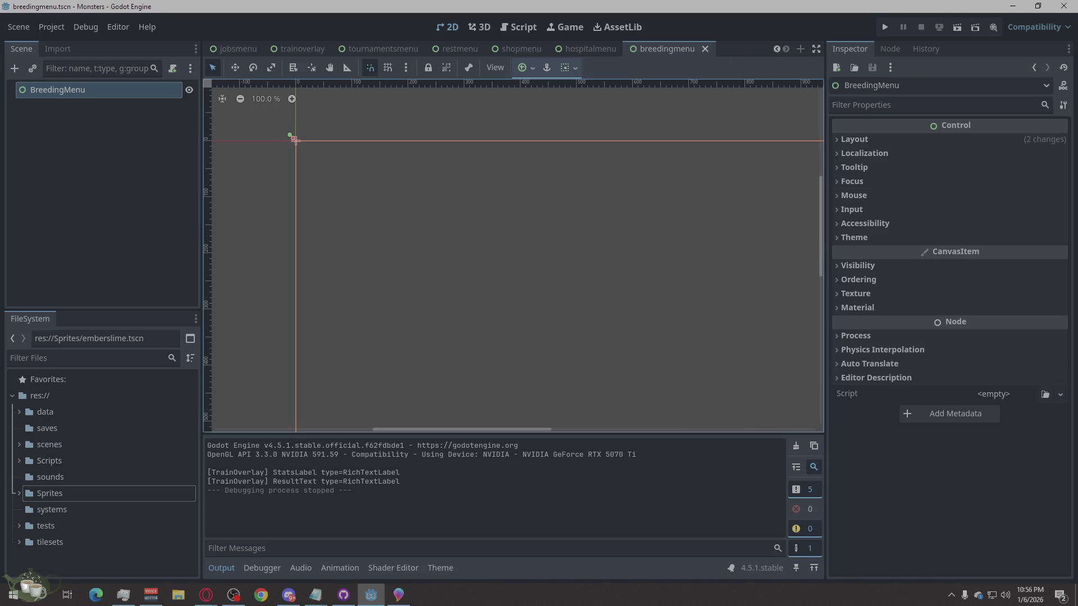
{"action": "scroll", "coordinate": [358, 46], "scroll_direction": "up", "scroll_amount": 4}
{"action": "scroll", "coordinate": [364, 48], "scroll_direction": "up", "scroll_amount": 4}
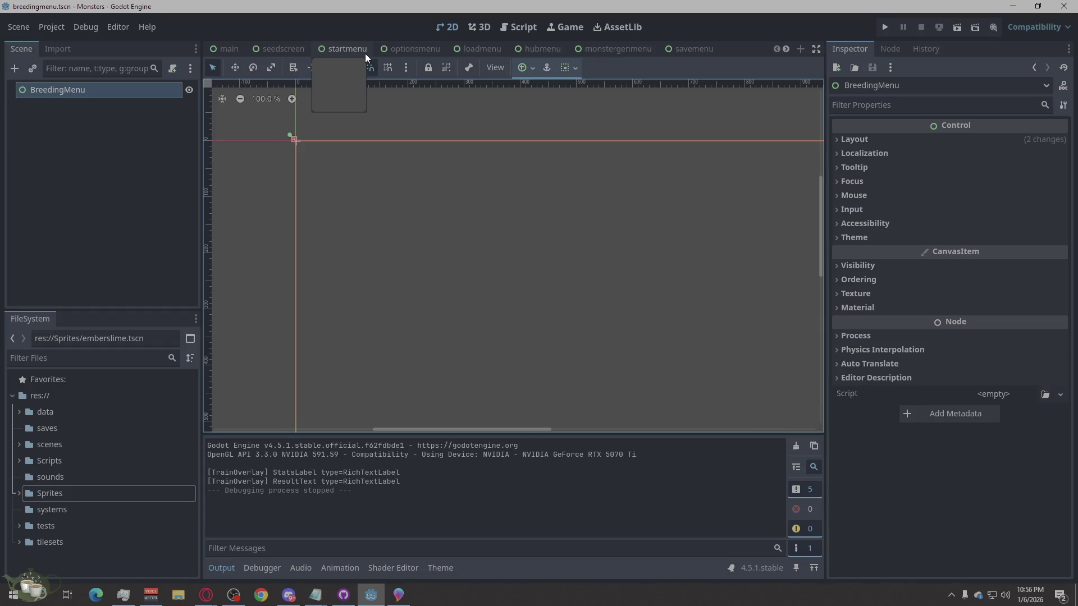
Step: Browse through the loadmenu, hubmenu, optionsmenu, startmenu and monstergenmenu scenes
{"action": "left_click", "coordinate": [491, 47]}
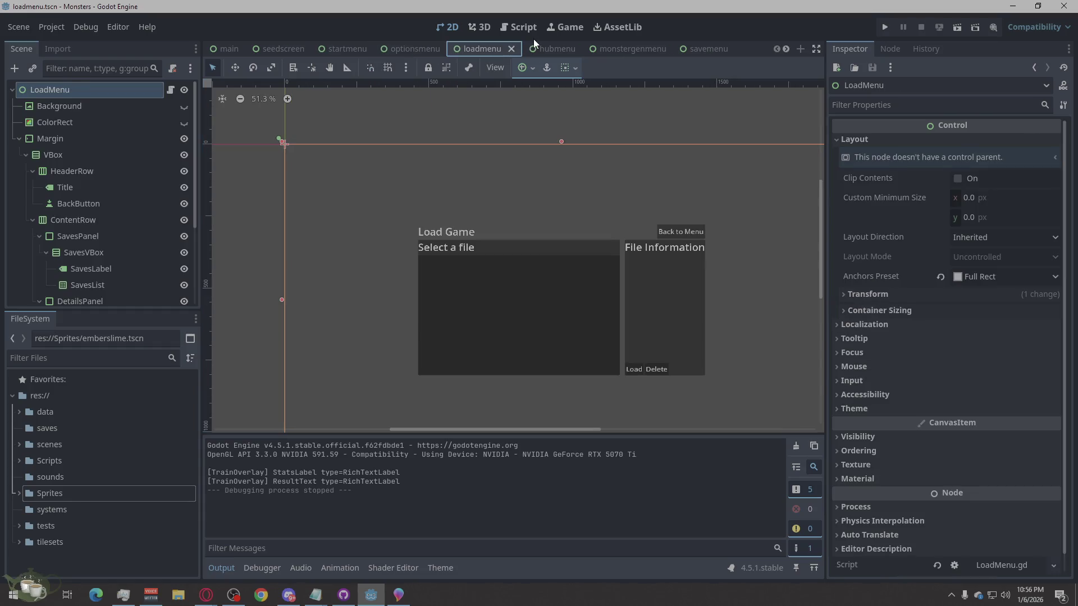
{"action": "left_click", "coordinate": [542, 47]}
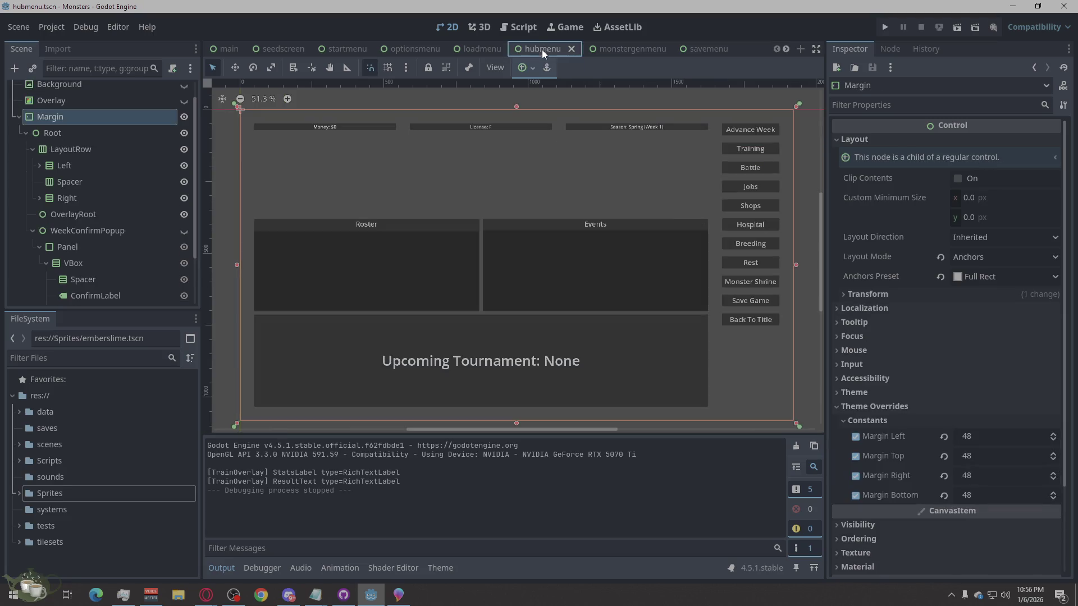
{"action": "left_click", "coordinate": [484, 53]}
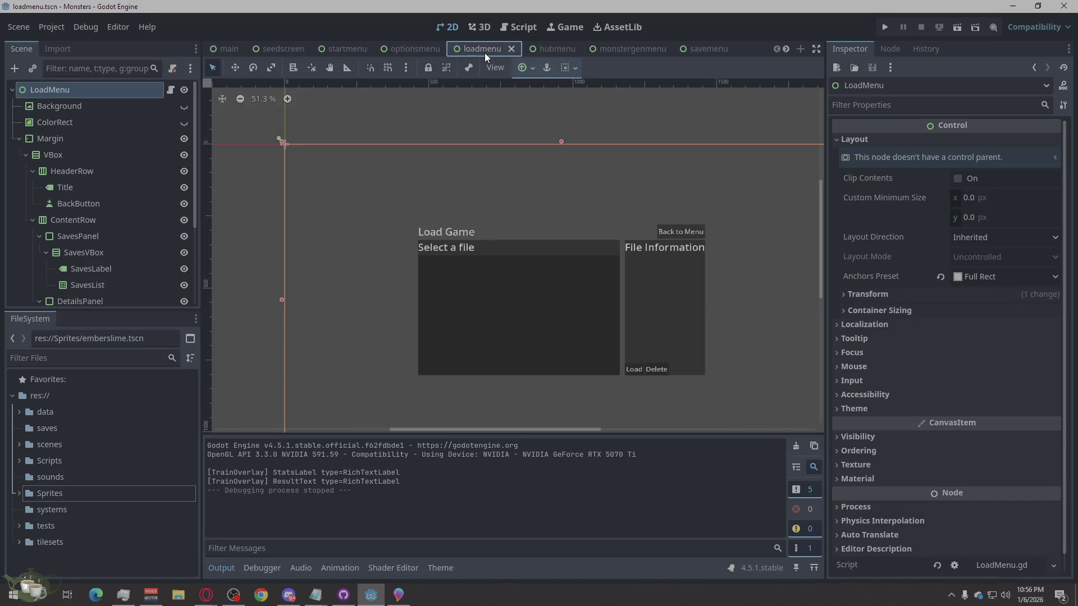
{"action": "left_click", "coordinate": [408, 44]}
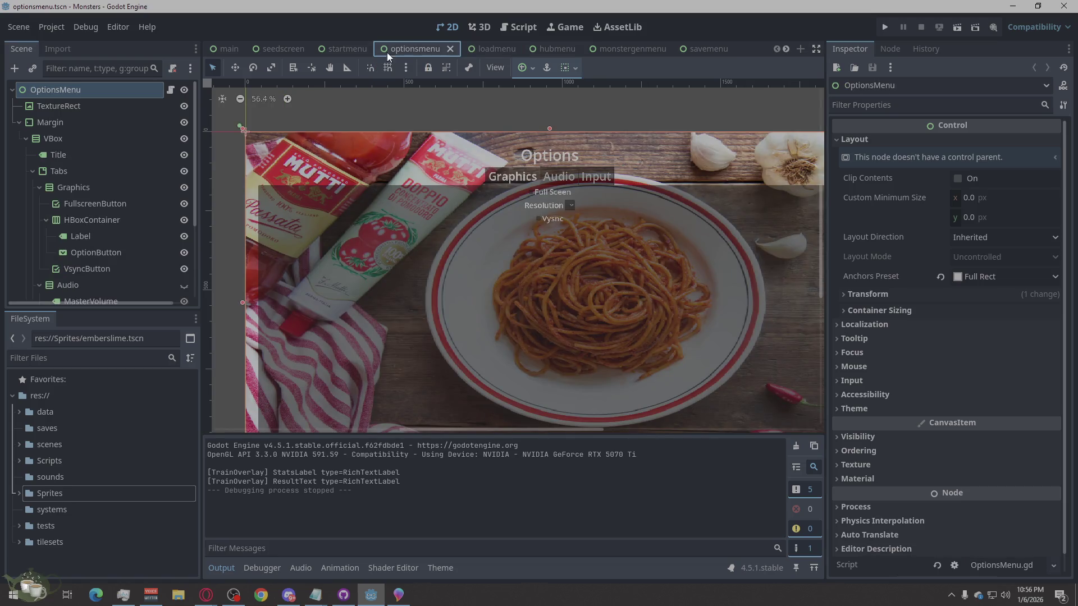
{"action": "left_click", "coordinate": [343, 45]}
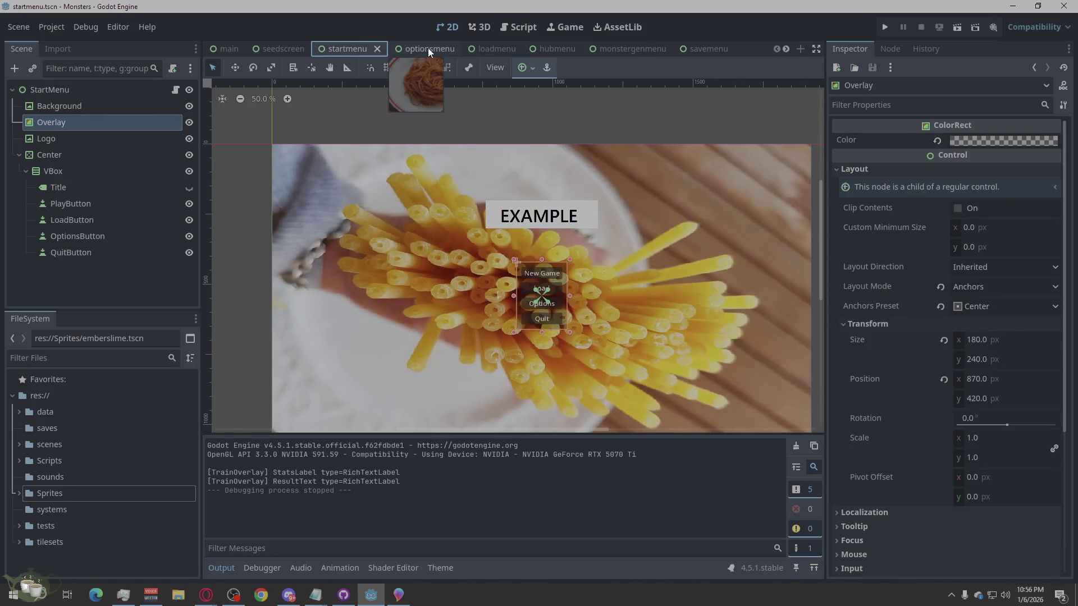
{"action": "left_click", "coordinate": [429, 47]}
{"action": "mouse_move", "coordinate": [494, 47]}
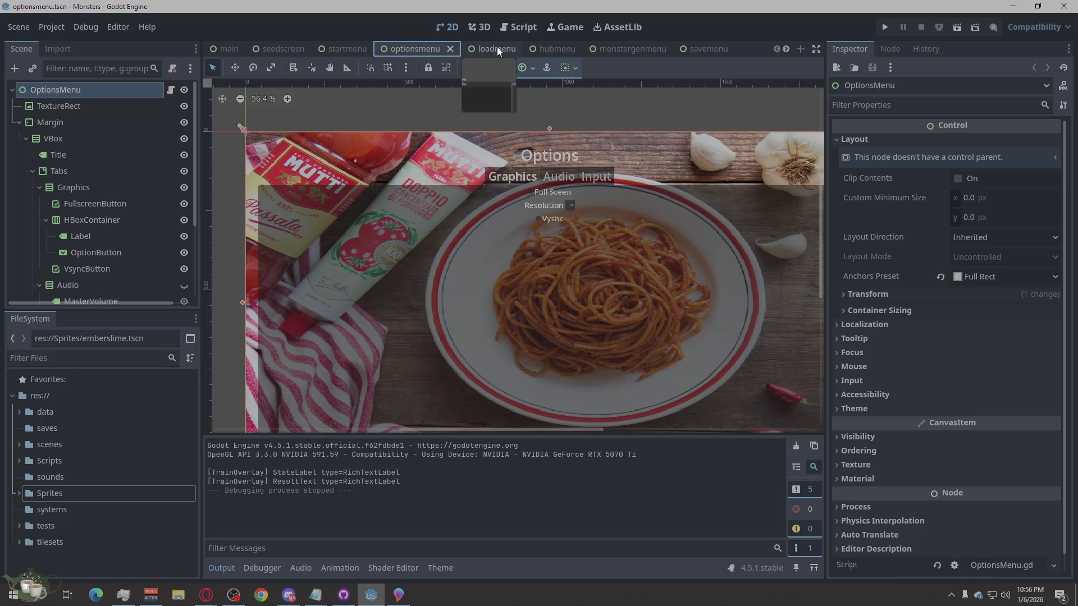
{"action": "left_click", "coordinate": [497, 46]}
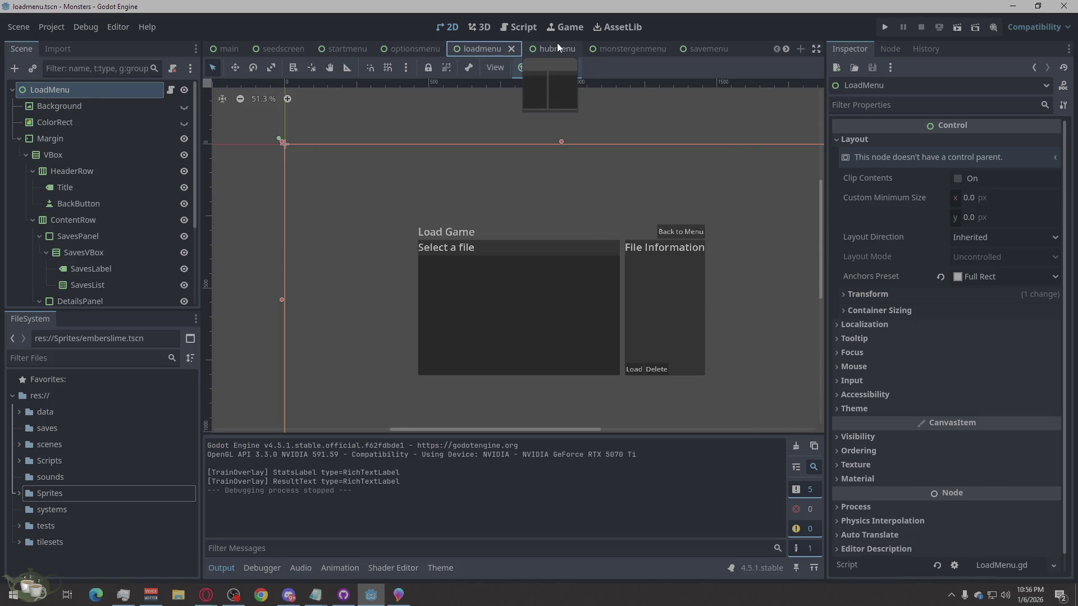
{"action": "left_click", "coordinate": [556, 45]}
{"action": "mouse_move", "coordinate": [627, 49]}
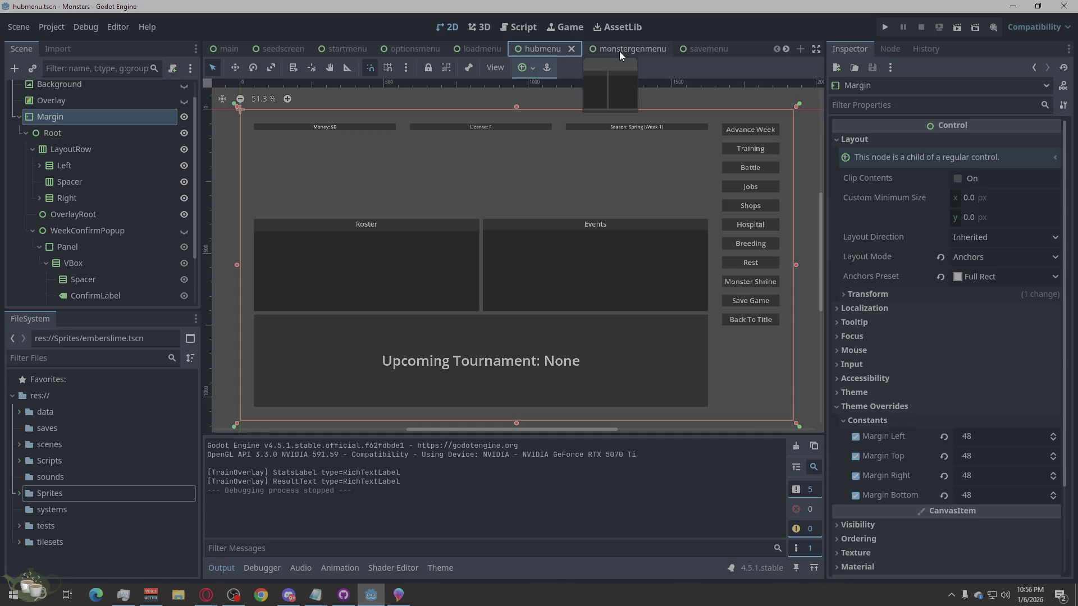
{"action": "left_click", "coordinate": [482, 50]}
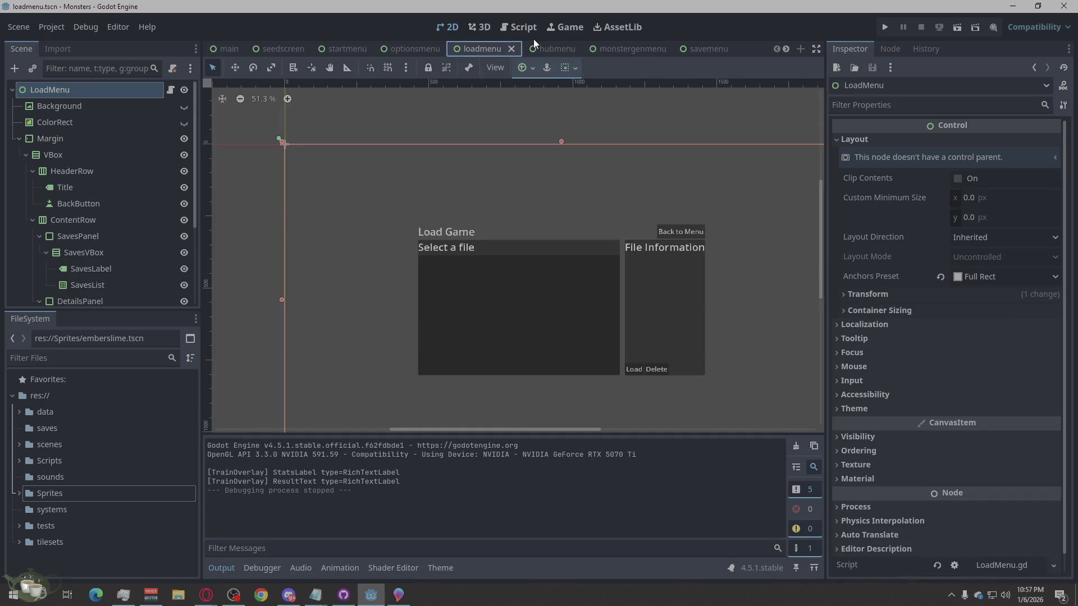
{"action": "left_click", "coordinate": [552, 49]}
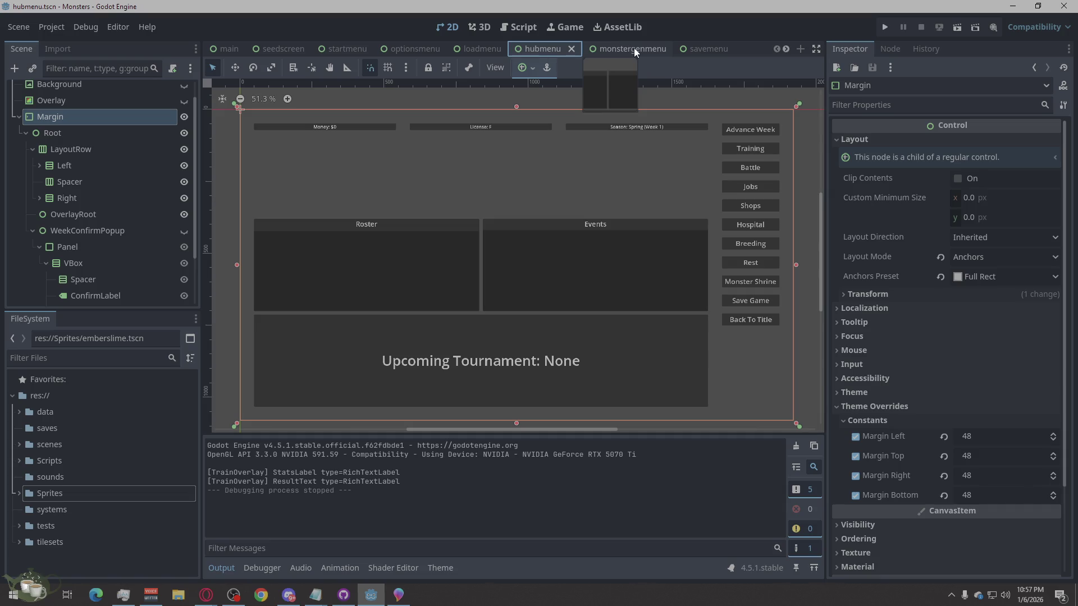
{"action": "left_click", "coordinate": [634, 48]}
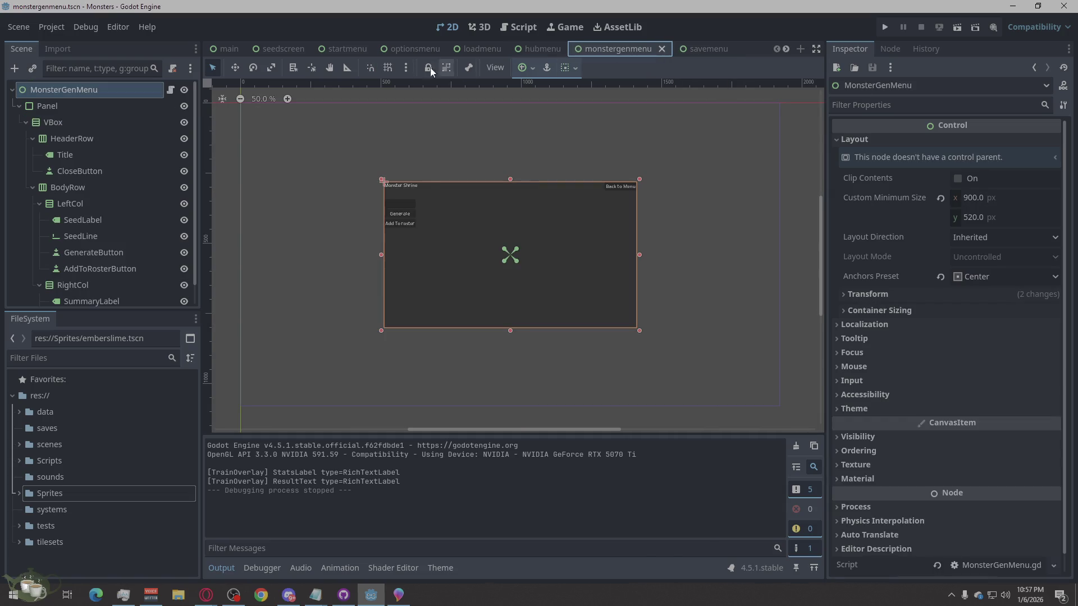
{"action": "scroll", "coordinate": [448, 55], "scroll_direction": "down", "scroll_amount": 2}
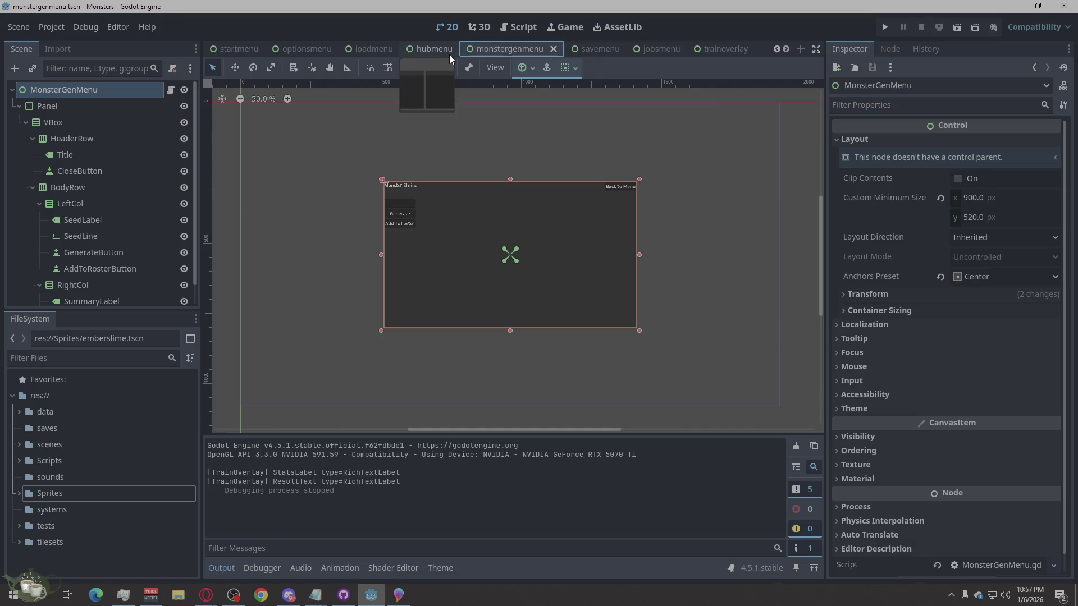
{"action": "scroll", "coordinate": [630, 56], "scroll_direction": "down", "scroll_amount": 1}
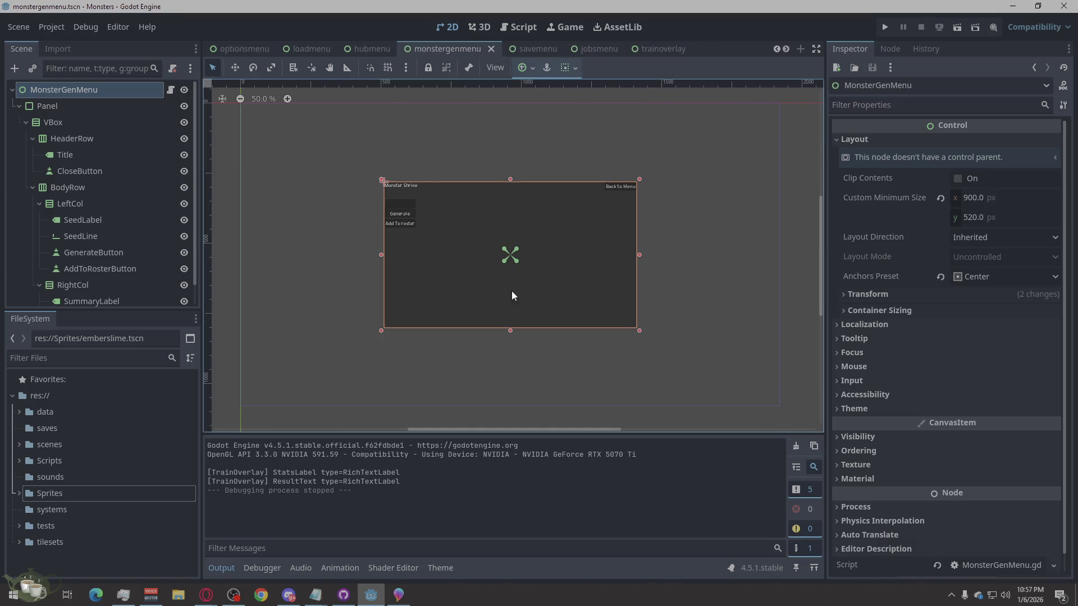
Step: In the hubmenu scene, box-select all layout controls and then clear the selection
{"action": "left_click", "coordinate": [705, 249]}
{"action": "left_click", "coordinate": [368, 49]}
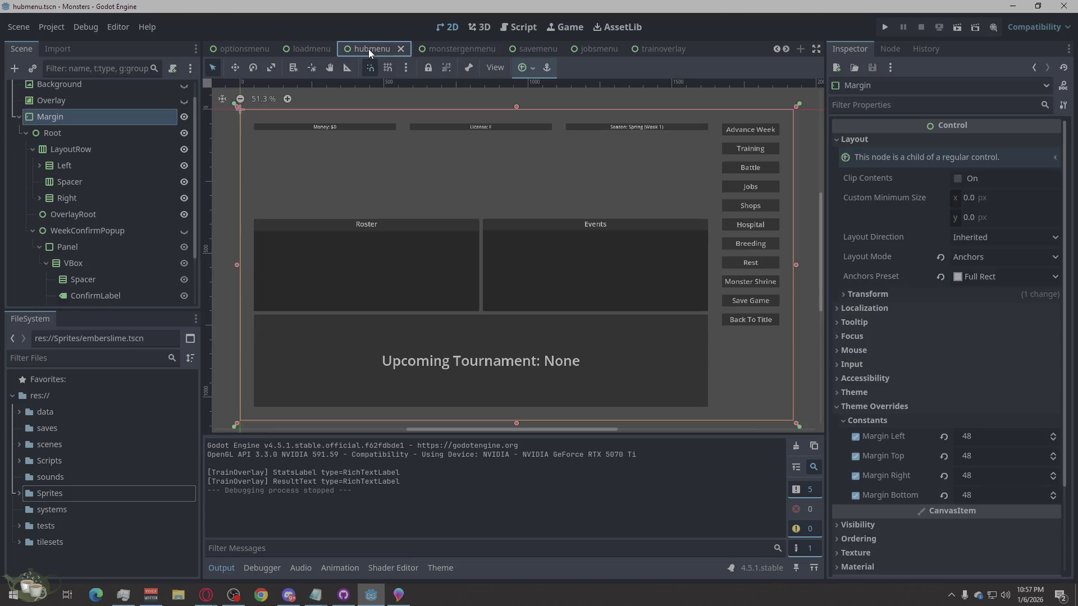
{"action": "left_click", "coordinate": [710, 100]}
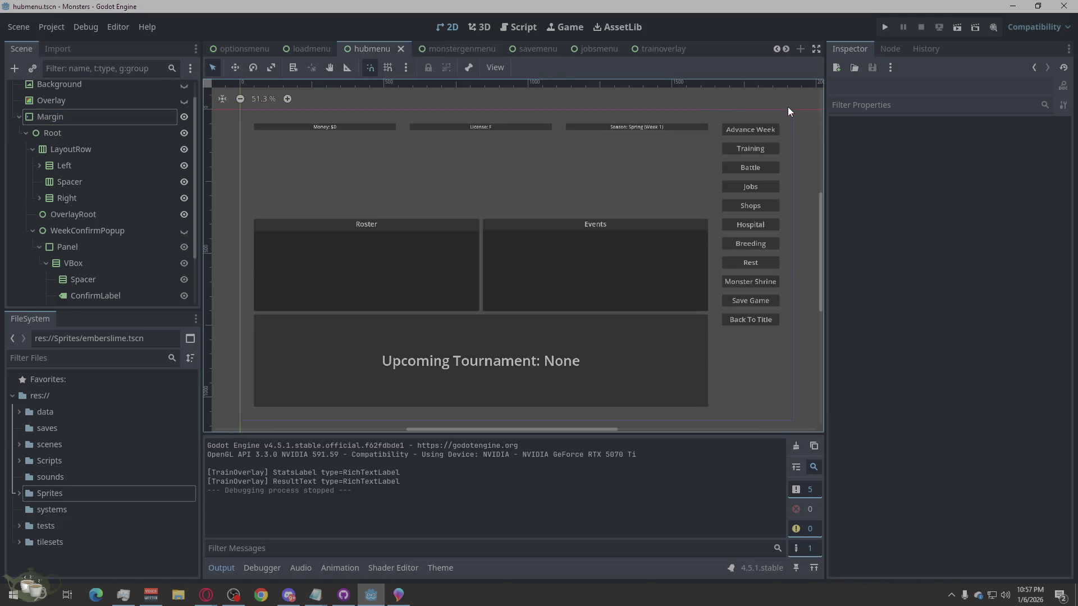
{"action": "left_click_drag", "start_coordinate": [786, 110], "coordinate": [234, 433]}
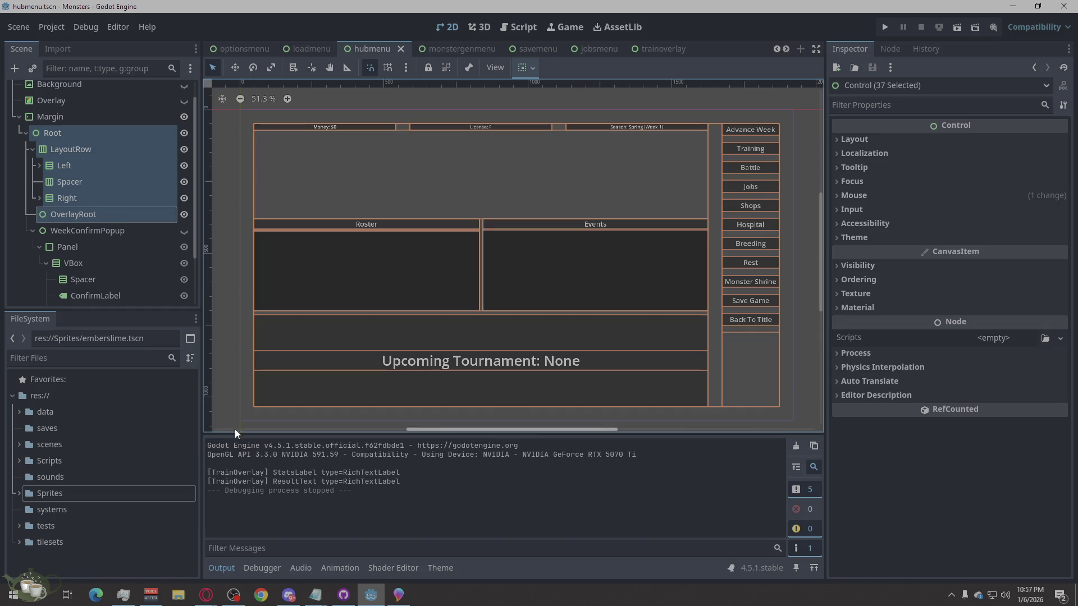
{"action": "left_click", "coordinate": [242, 402]}
{"action": "left_click", "coordinate": [219, 384]}
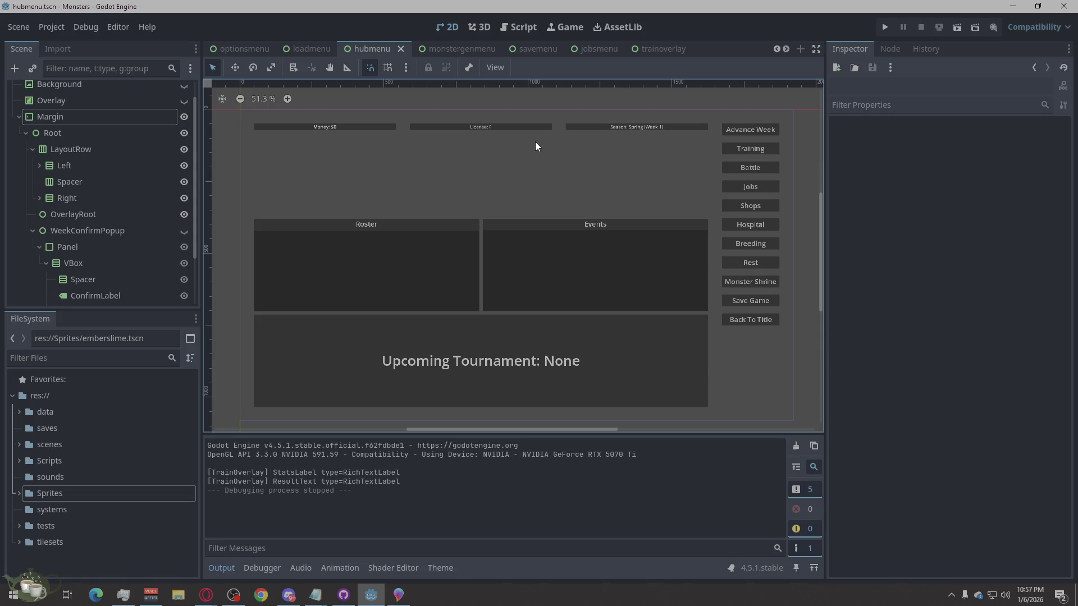
Step: Hide ConfirmPopup in the jobsmenu scene and run the project
{"action": "left_click", "coordinate": [587, 50]}
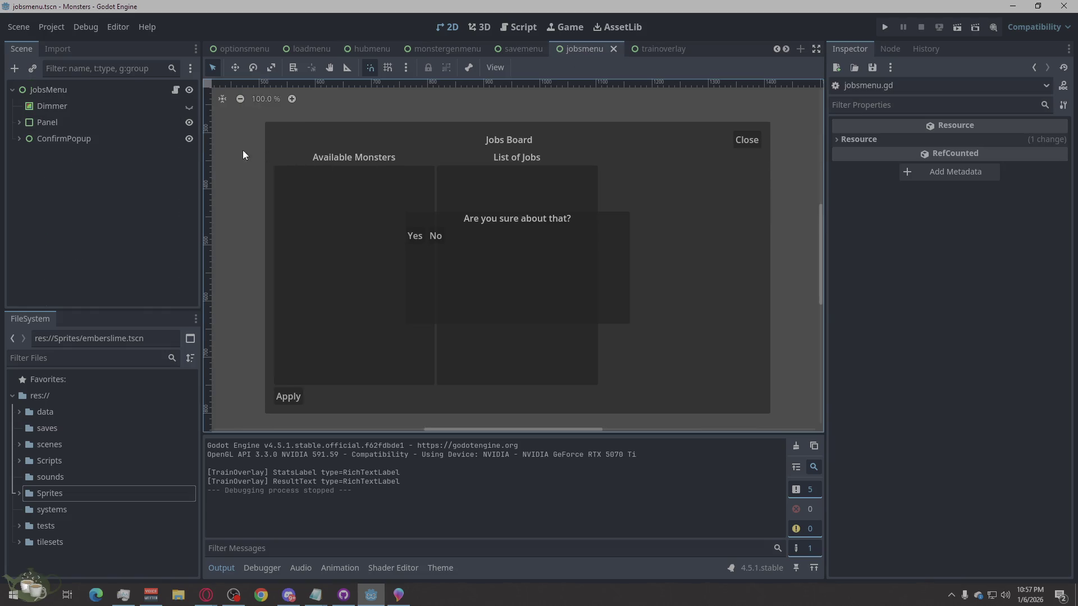
{"action": "left_click", "coordinate": [189, 138]}
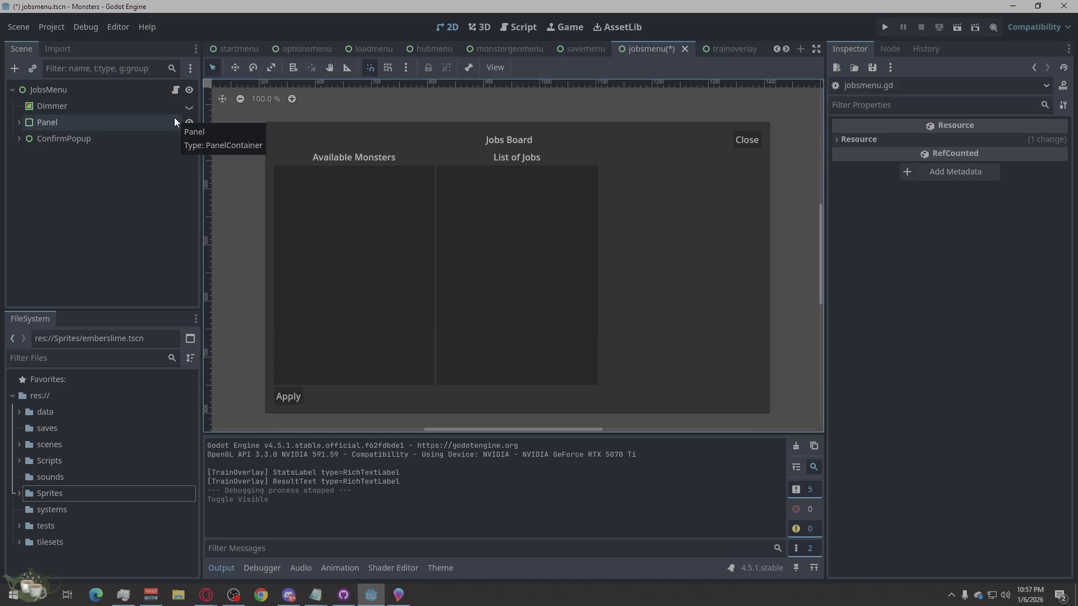
{"action": "left_click", "coordinate": [890, 29]}
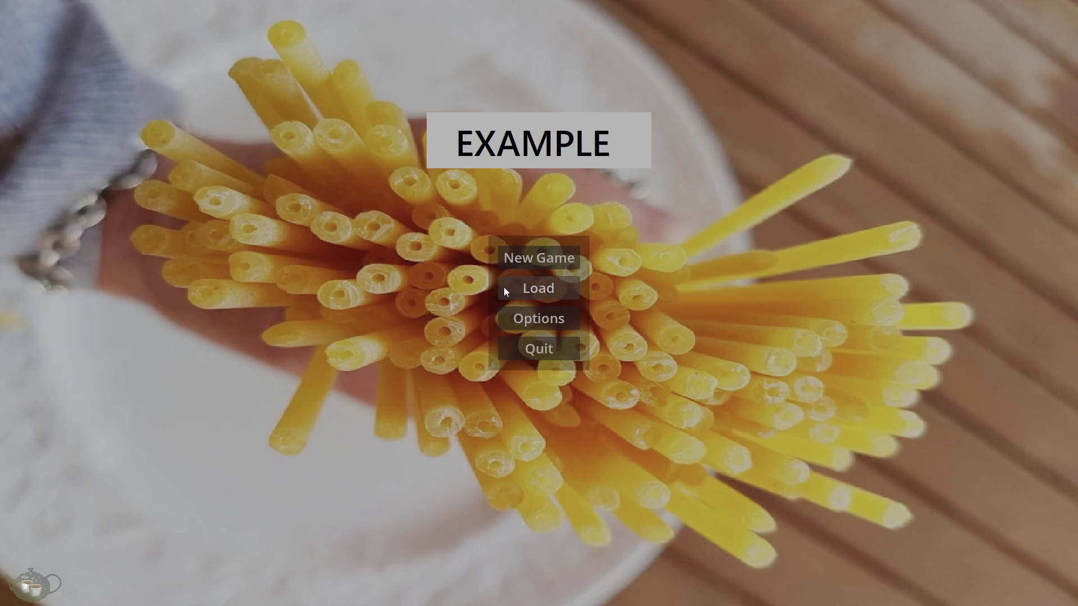
Step: Enter management, attempt Delivery Run on the Jobs Board, then generate a monster at the Monster Shrine
{"action": "left_click", "coordinate": [512, 261]}
{"action": "left_click", "coordinate": [988, 148]}
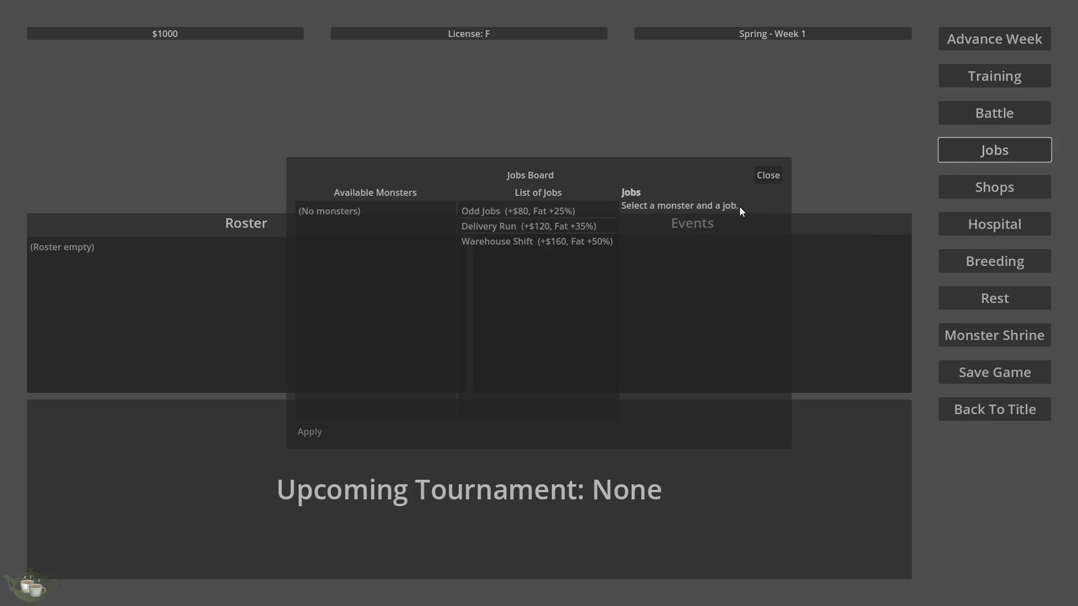
{"action": "left_click", "coordinate": [476, 227]}
{"action": "left_click", "coordinate": [306, 434]}
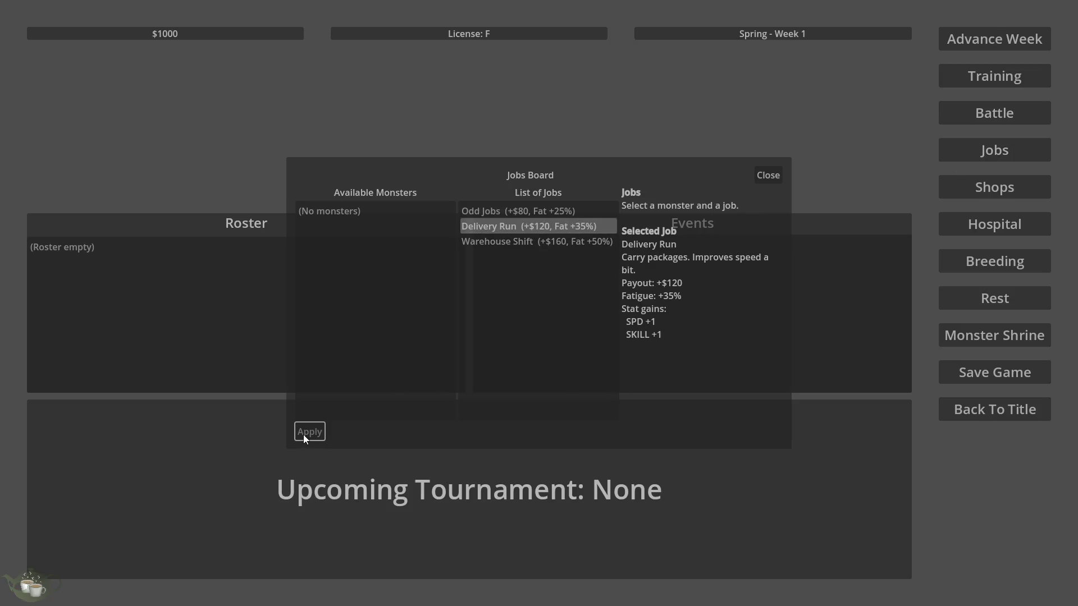
{"action": "left_click", "coordinate": [759, 172]}
{"action": "left_click", "coordinate": [993, 335]}
{"action": "left_click", "coordinate": [337, 221]}
{"action": "left_click", "coordinate": [330, 242]}
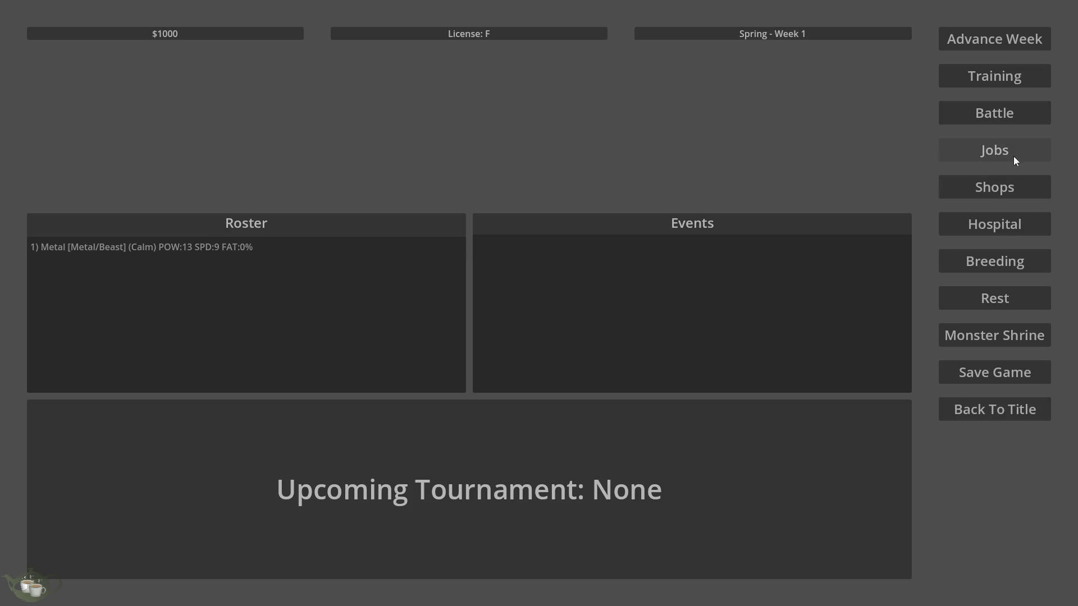
Step: Send the Metal/Beast monster on Odd Jobs, confirm it, and close the Jobs Board
{"action": "left_click", "coordinate": [990, 152]}
{"action": "left_click", "coordinate": [409, 215]}
{"action": "left_click", "coordinate": [528, 215]}
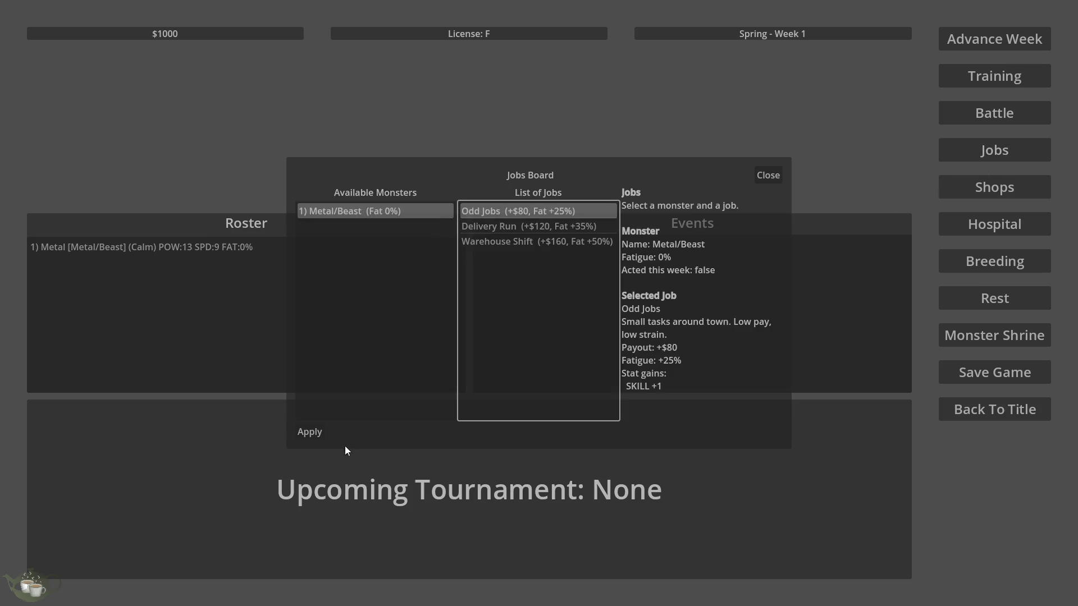
{"action": "left_click", "coordinate": [312, 432]}
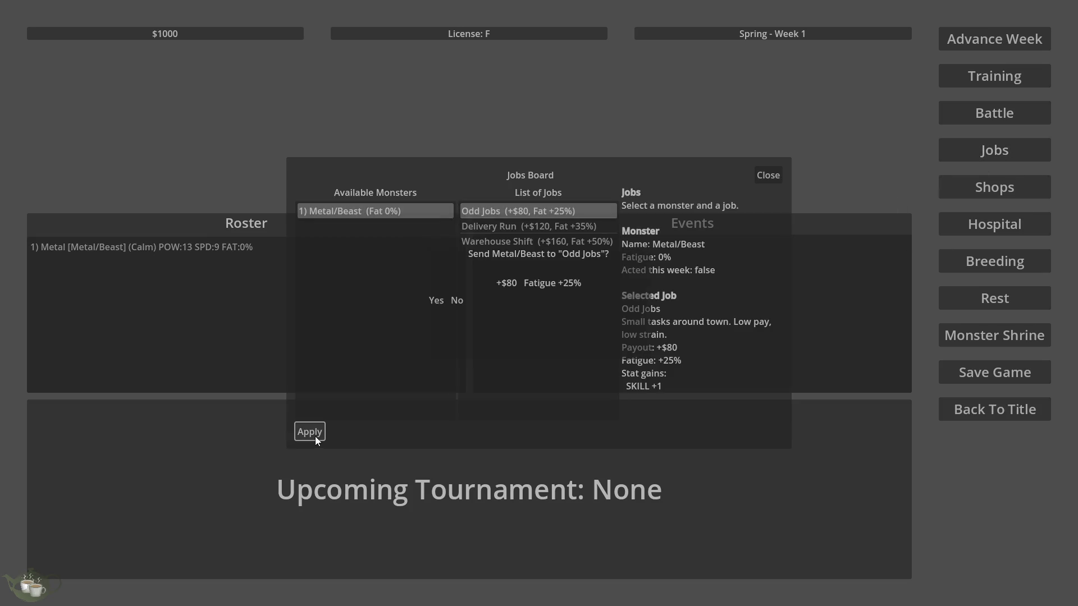
{"action": "left_click", "coordinate": [434, 301]}
{"action": "left_click", "coordinate": [769, 178]}
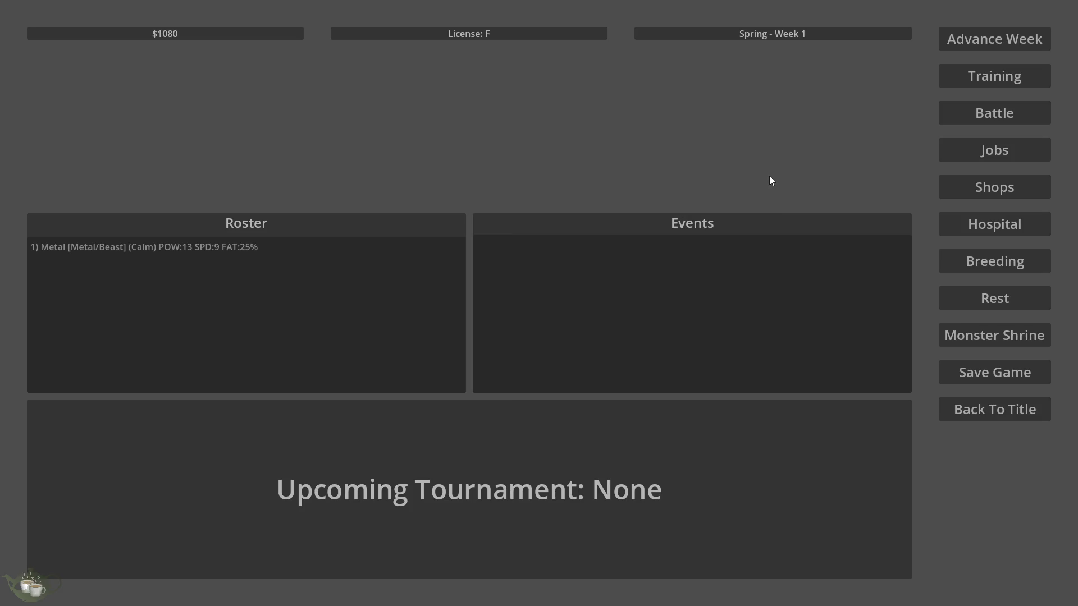
Step: Advance to the next week, return to the title screen and quit the test run
{"action": "left_click", "coordinate": [973, 45]}
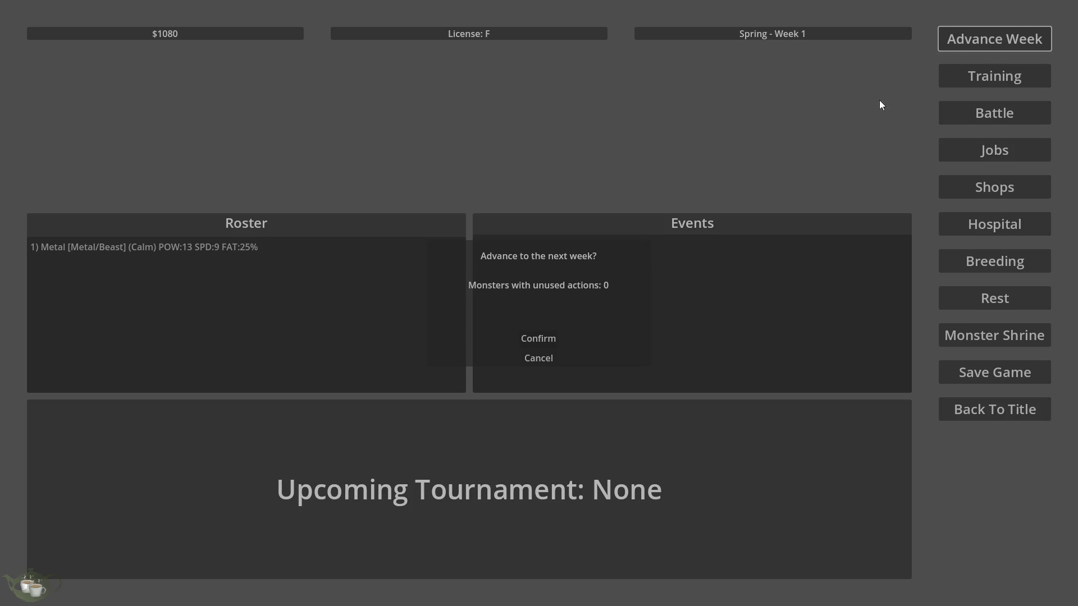
{"action": "left_click", "coordinate": [544, 334]}
{"action": "left_click", "coordinate": [996, 415]}
{"action": "left_click", "coordinate": [535, 342]}
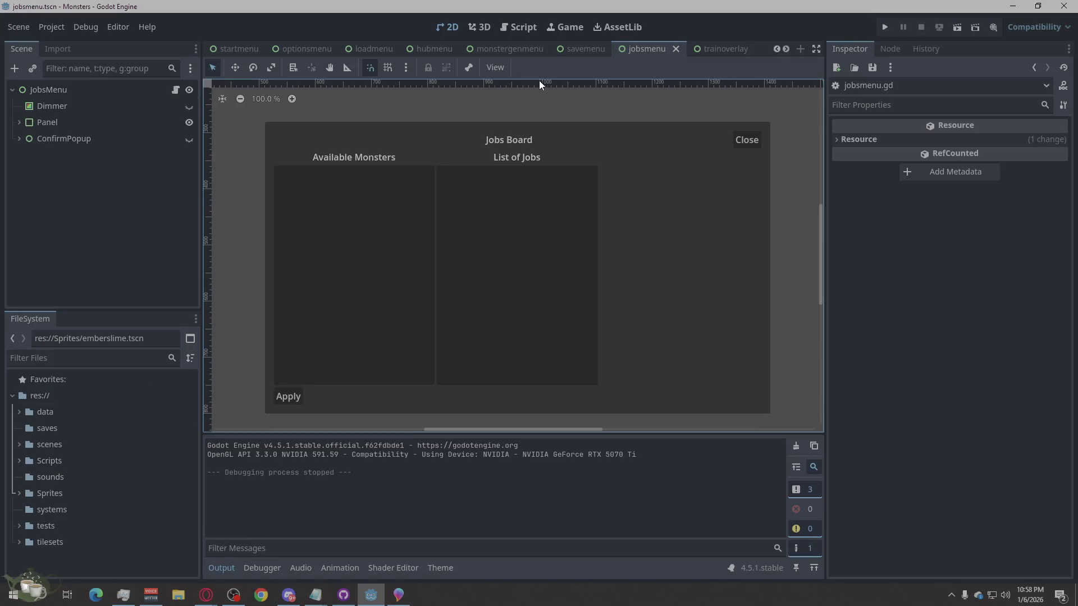
{"action": "scroll", "coordinate": [489, 52], "scroll_direction": "up", "scroll_amount": 1}
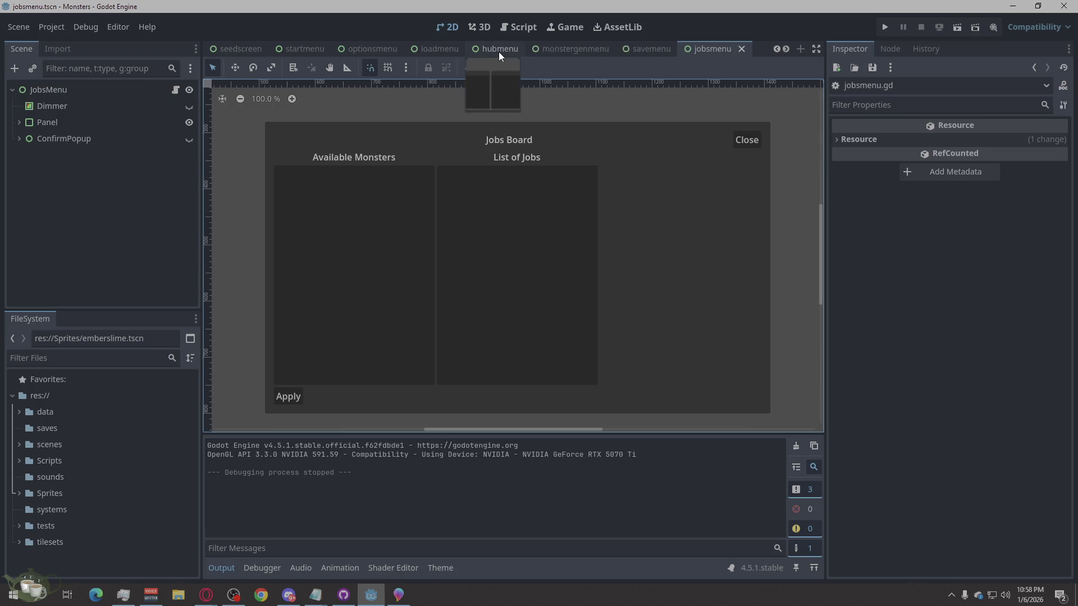
{"action": "scroll", "coordinate": [499, 51], "scroll_direction": "up", "scroll_amount": 1}
{"action": "scroll", "coordinate": [499, 52], "scroll_direction": "down", "scroll_amount": 3}
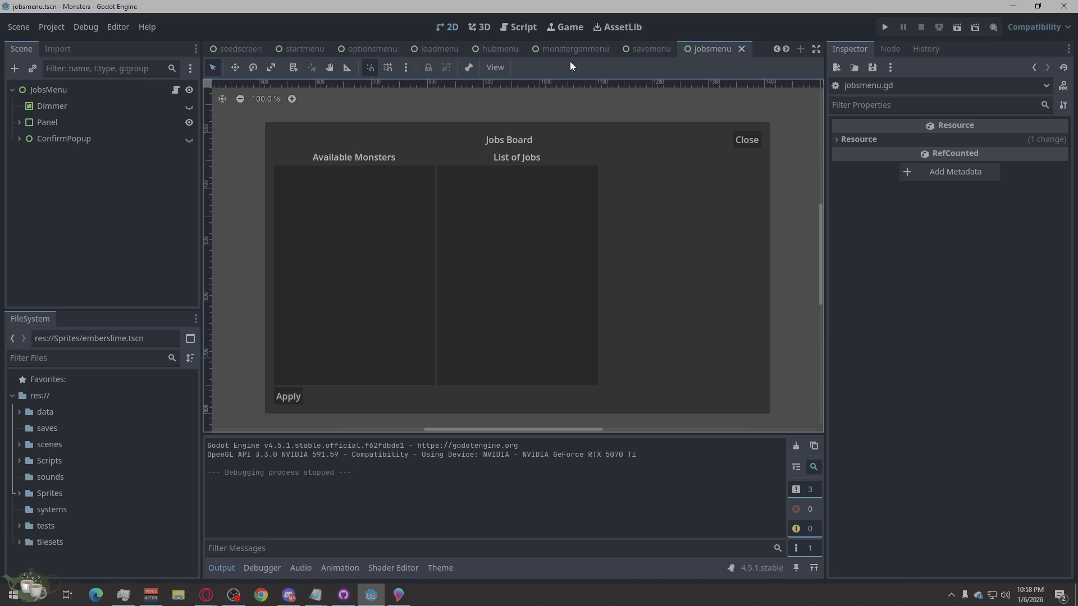
{"action": "scroll", "coordinate": [594, 55], "scroll_direction": "down", "scroll_amount": 1}
{"action": "scroll", "coordinate": [594, 55], "scroll_direction": "down", "scroll_amount": 1}
{"action": "scroll", "coordinate": [593, 55], "scroll_direction": "down", "scroll_amount": 1}
{"action": "scroll", "coordinate": [594, 55], "scroll_direction": "down", "scroll_amount": 1}
Step: Switch from the shopmenu tab to the restmenu scene
{"action": "left_click", "coordinate": [594, 55]}
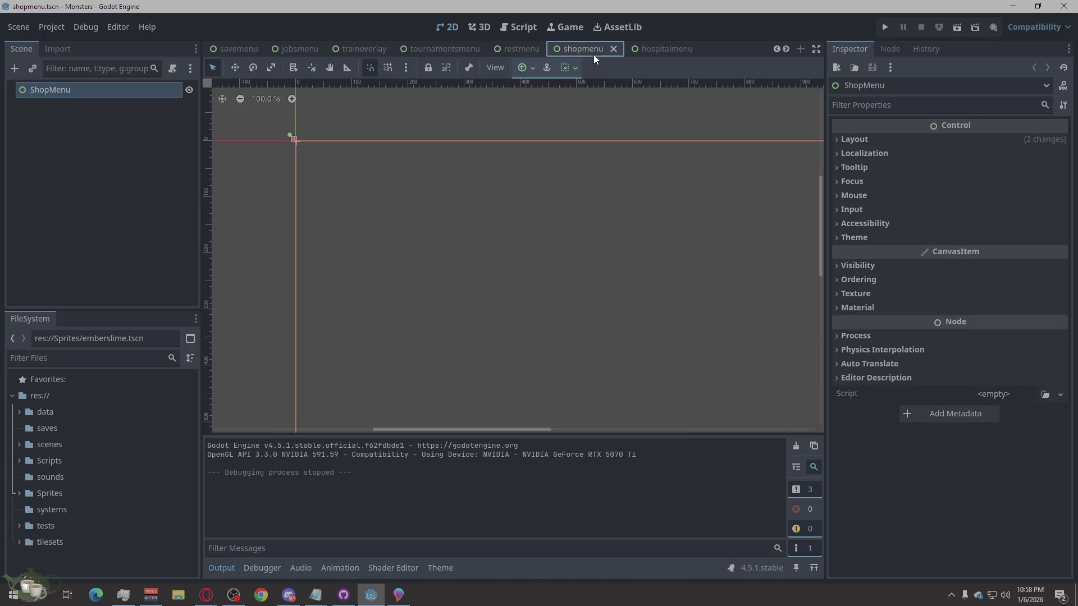
{"action": "left_click", "coordinate": [527, 50]}
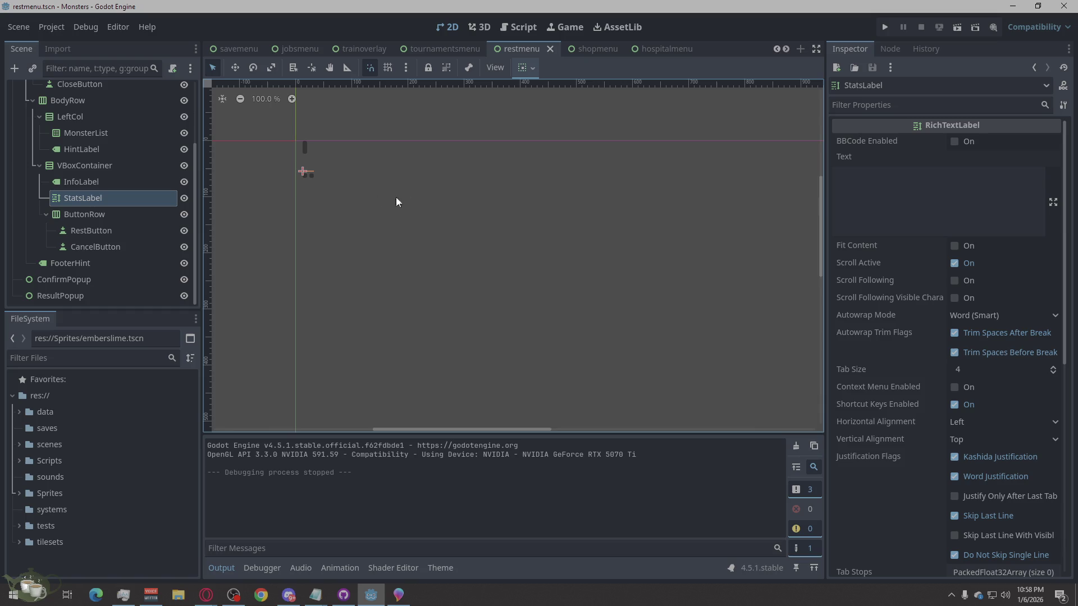
{"action": "scroll", "coordinate": [133, 170], "scroll_direction": "up", "scroll_amount": 3}
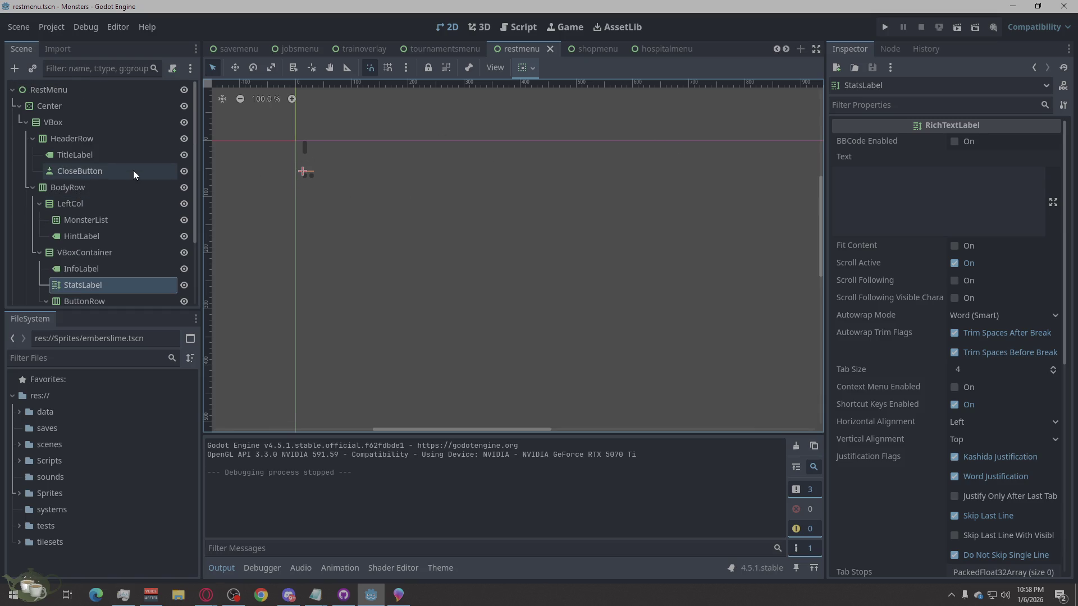
Step: Give Center an Anchors layout with the Center preset and a 900 × 560 custom minimum size
{"action": "left_click", "coordinate": [81, 92]}
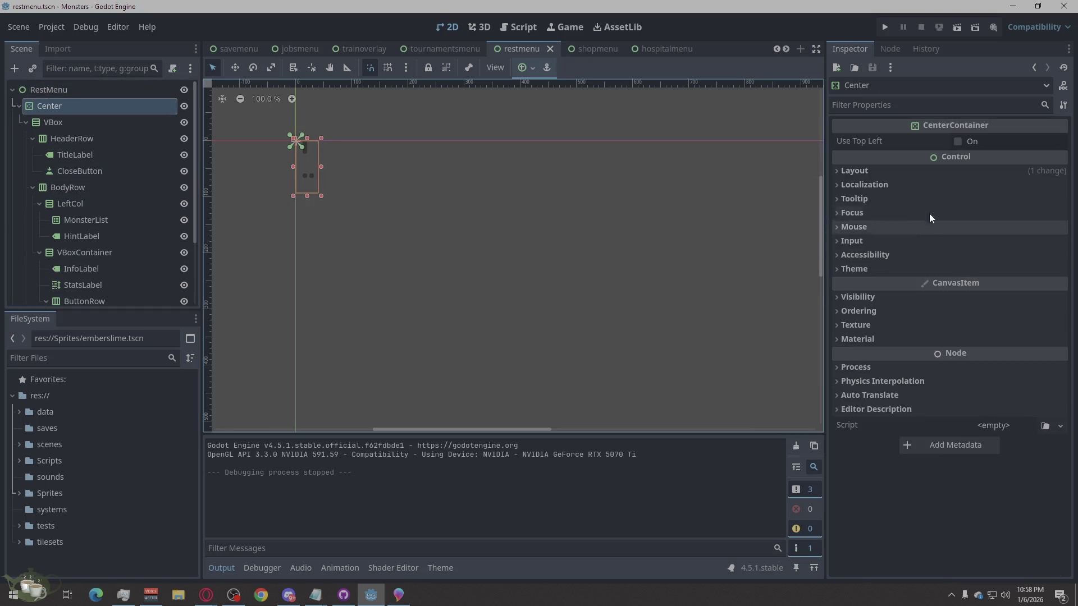
{"action": "left_click", "coordinate": [890, 167]}
{"action": "left_click", "coordinate": [966, 289]}
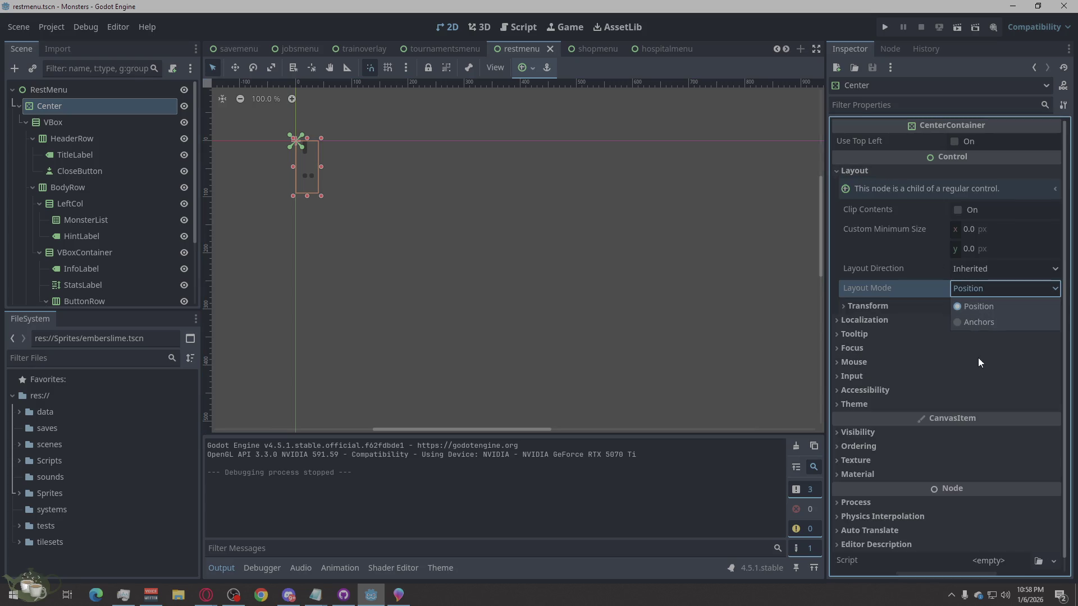
{"action": "left_click", "coordinate": [978, 322]}
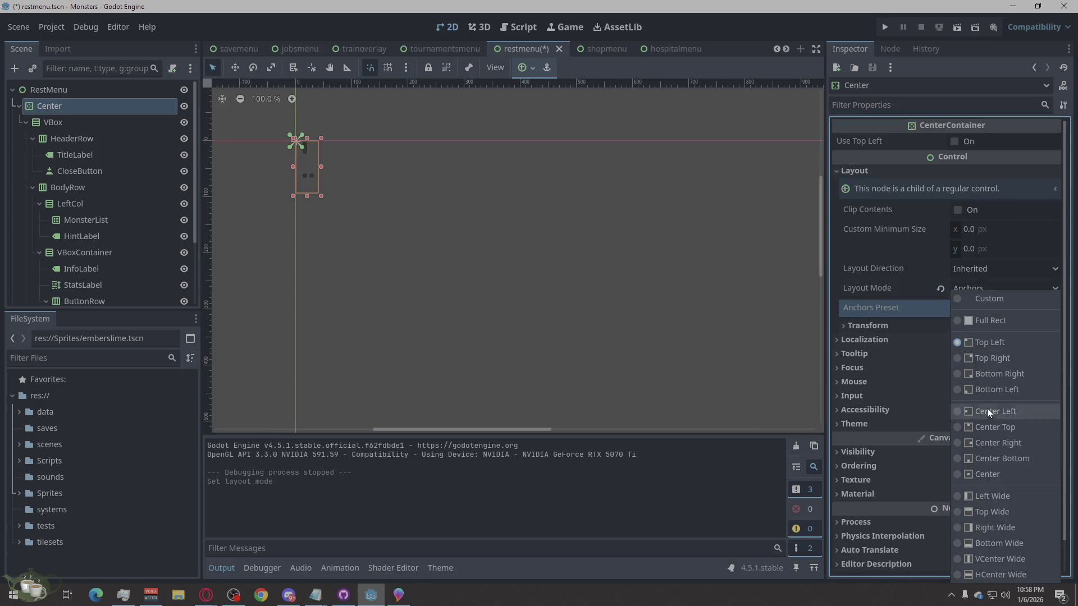
{"action": "left_click", "coordinate": [997, 473]}
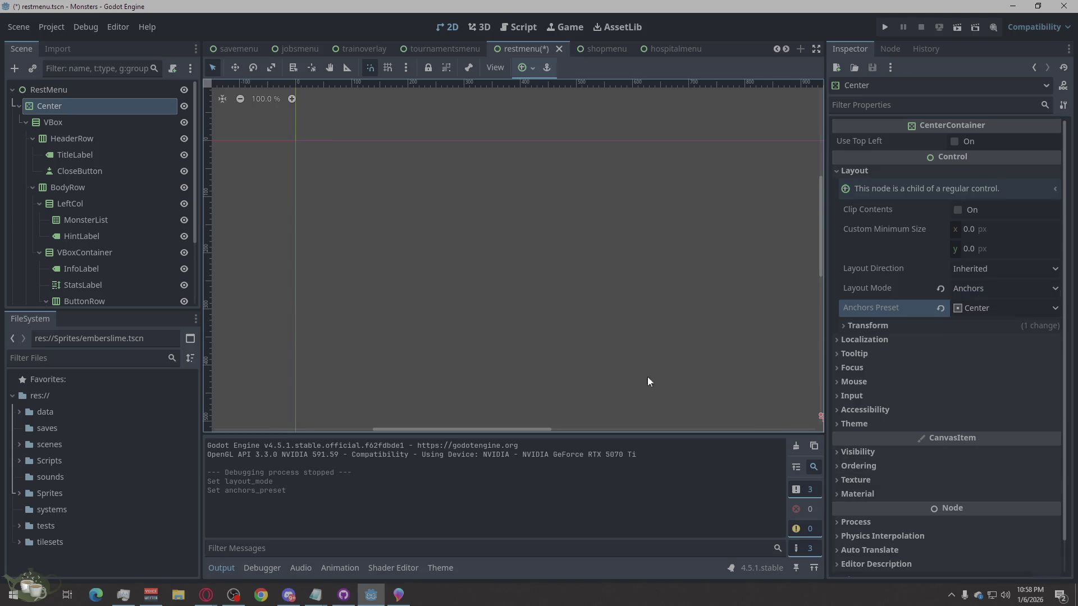
{"action": "scroll", "coordinate": [402, 243], "scroll_direction": "down", "scroll_amount": 2}
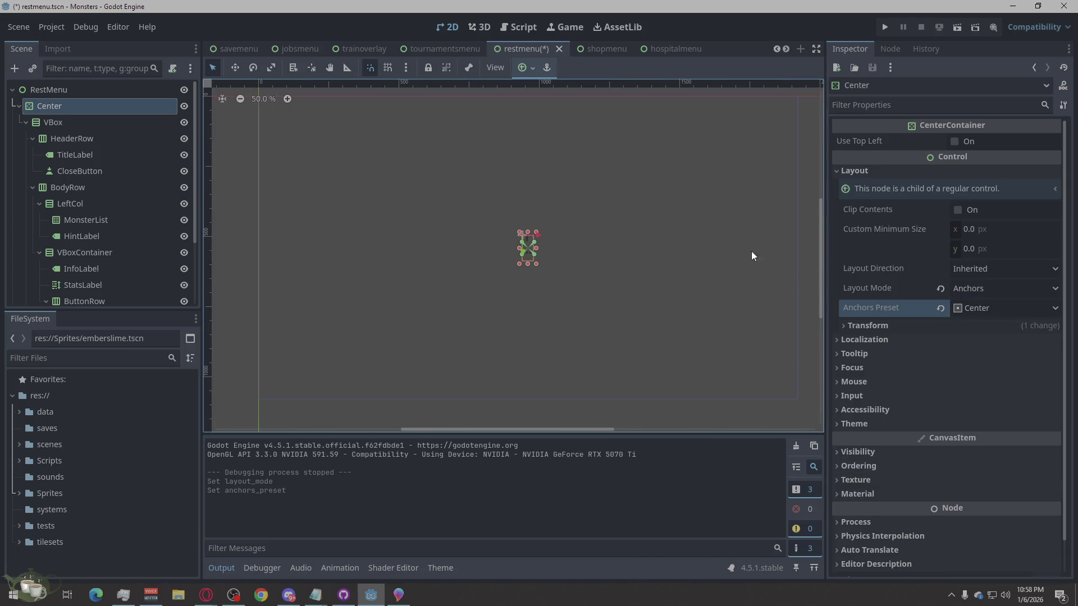
{"action": "left_click", "coordinate": [978, 230]}
{"action": "type", "text": "900"}
{"action": "left_click", "coordinate": [969, 253]}
{"action": "type", "text": "560"}
{"action": "key", "text": "Return"}
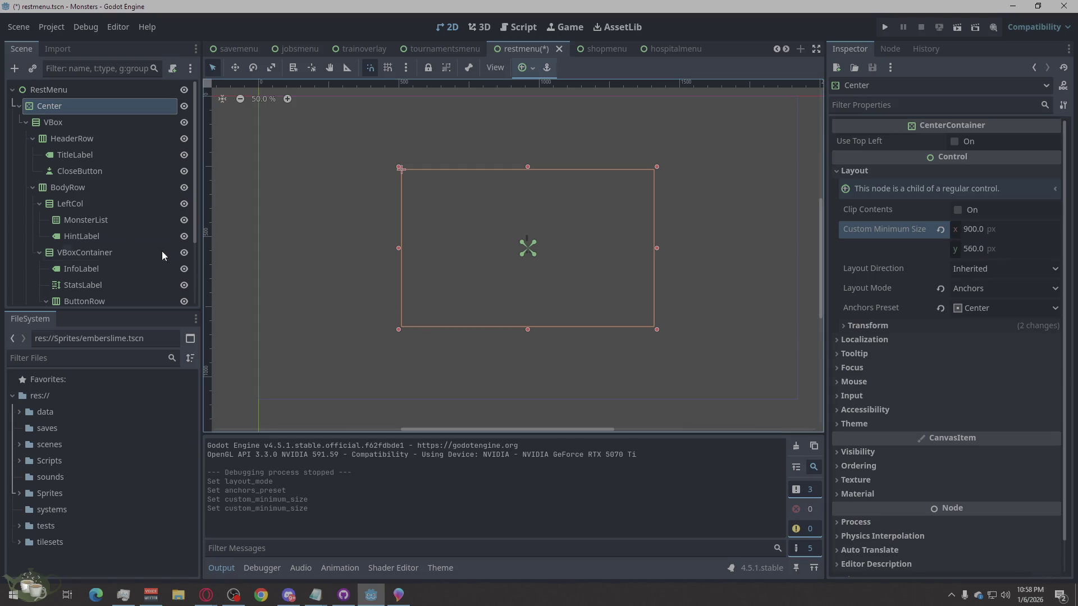
Step: Review HeaderRow, TitleLabel and VBox, including VBox's container sizing, without changes
{"action": "left_click", "coordinate": [68, 133]}
{"action": "left_click", "coordinate": [71, 159]}
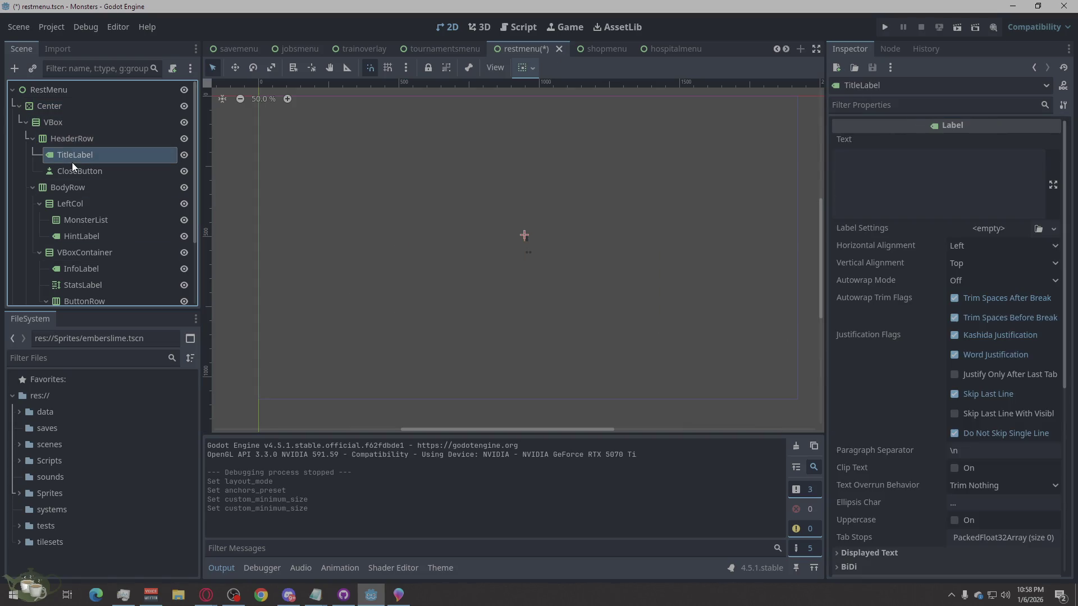
{"action": "left_click", "coordinate": [79, 138]}
{"action": "left_click", "coordinate": [93, 103]}
{"action": "left_click", "coordinate": [920, 175]}
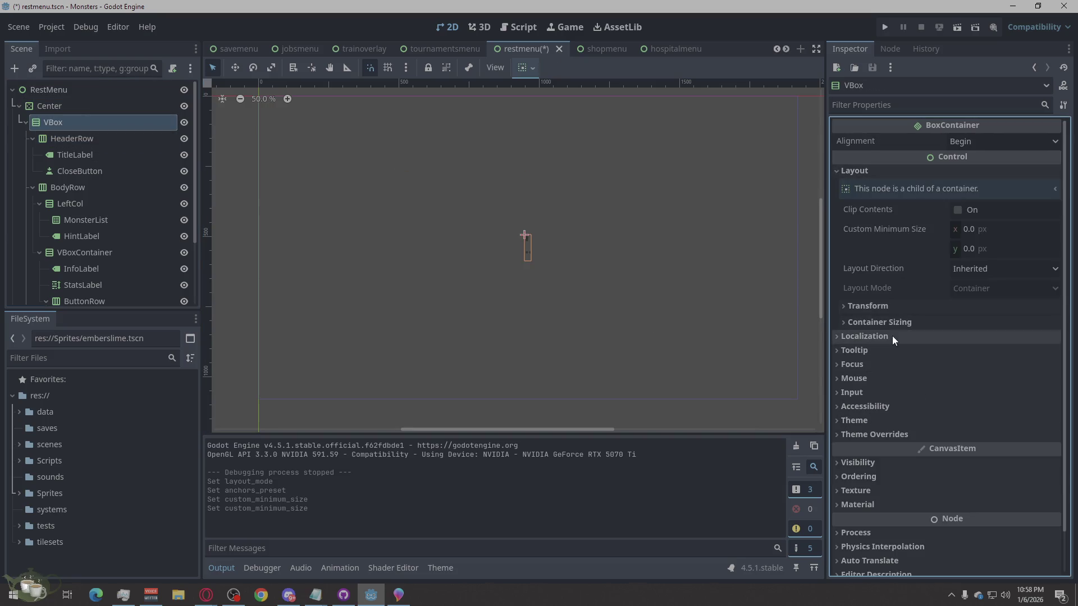
{"action": "left_click", "coordinate": [882, 321]}
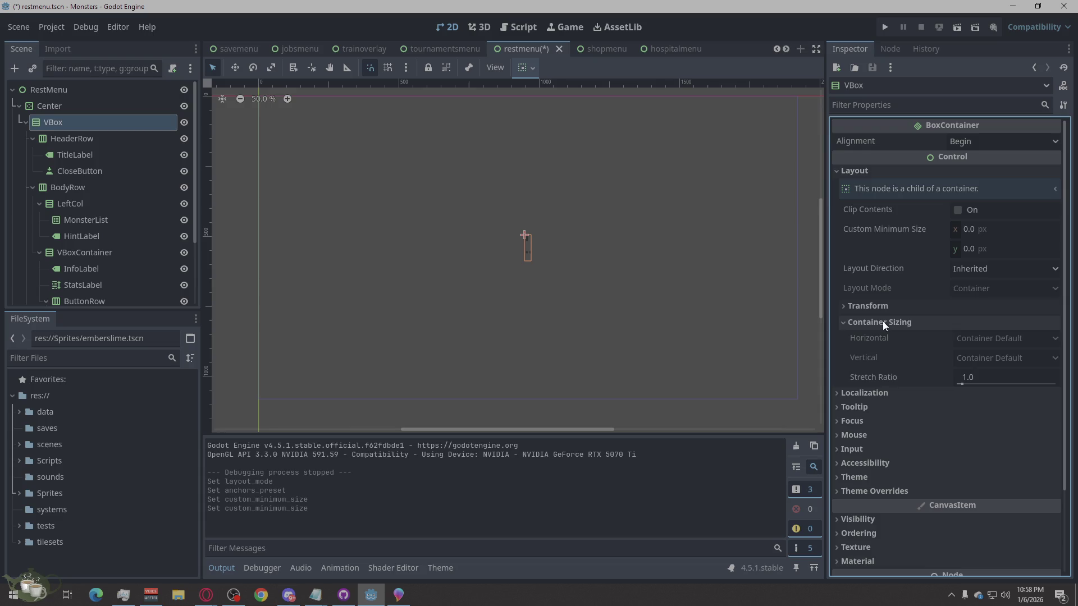
{"action": "left_click", "coordinate": [911, 309]}
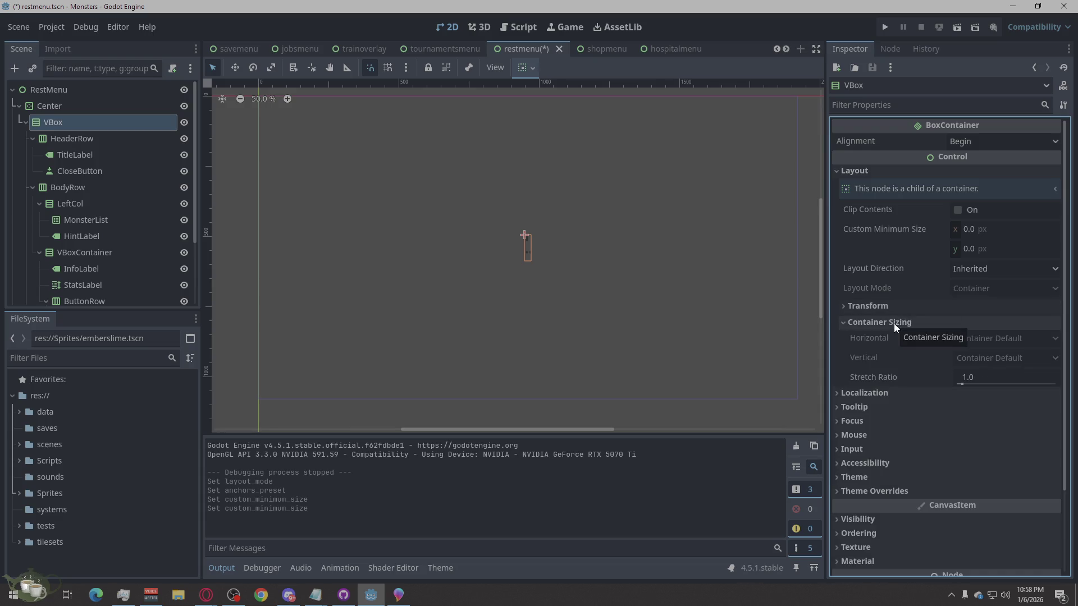
{"action": "left_click", "coordinate": [893, 323]}
{"action": "left_click", "coordinate": [67, 110]}
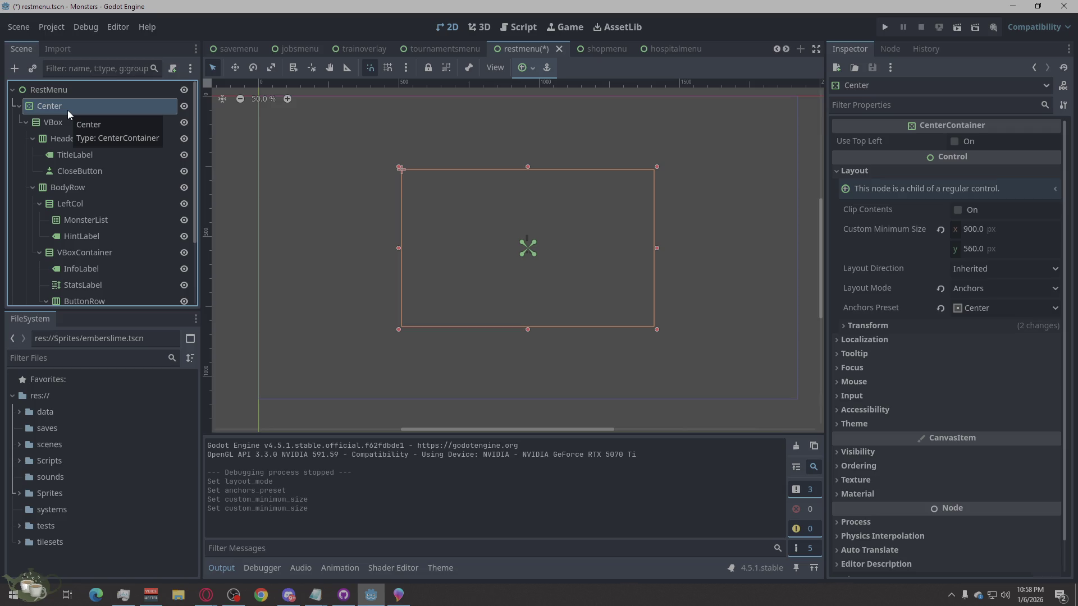
{"action": "right_click", "coordinate": [68, 110]}
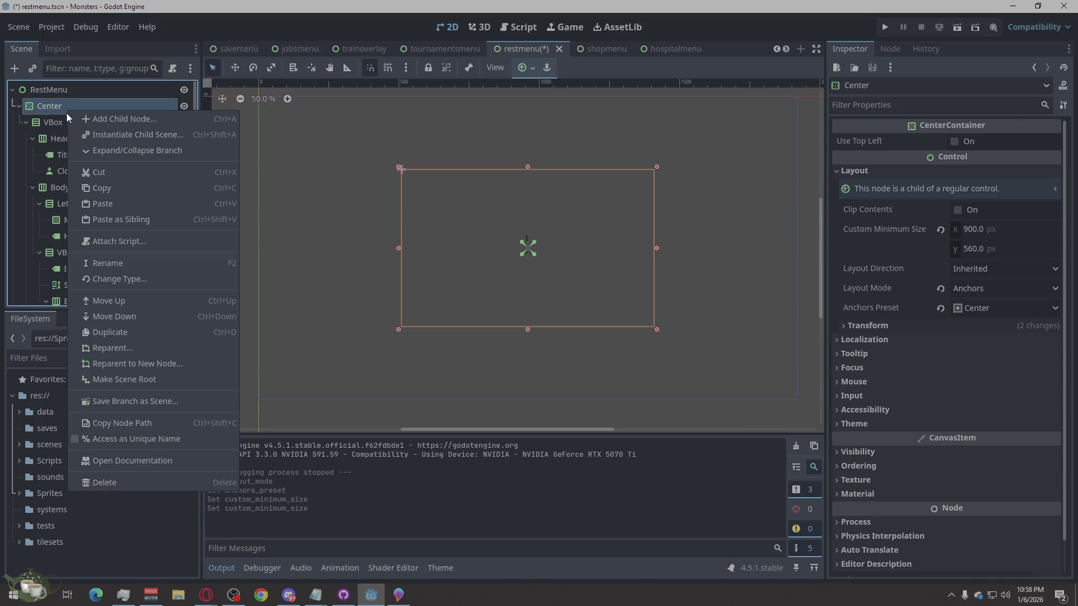
{"action": "left_click", "coordinate": [206, 595]}
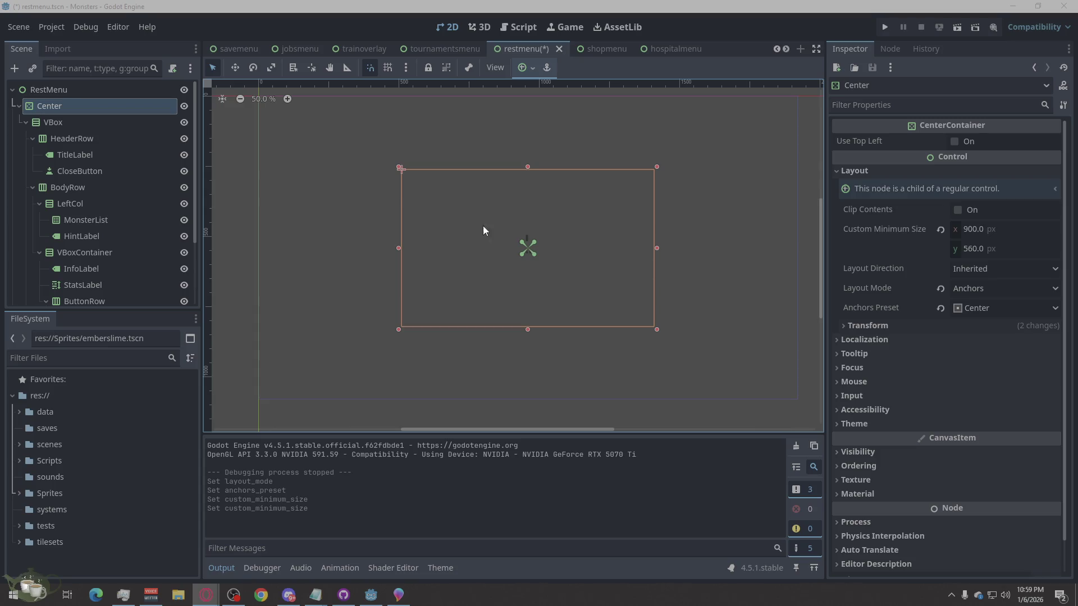
{"action": "left_click", "coordinate": [89, 124]}
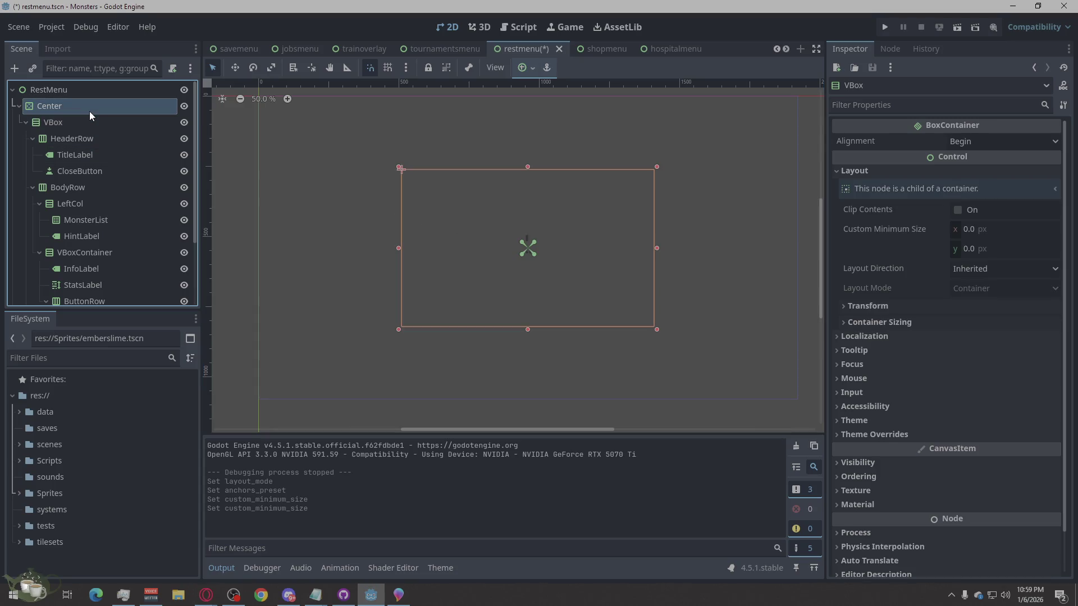
{"action": "right_click", "coordinate": [93, 111]}
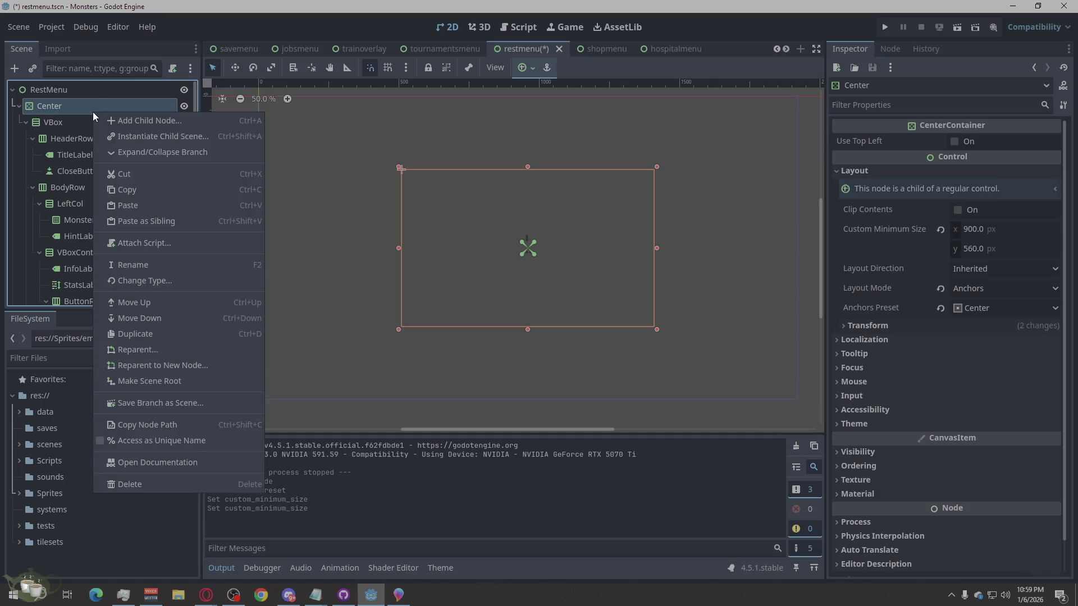
{"action": "left_click", "coordinate": [502, 144]}
{"action": "scroll", "coordinate": [641, 169], "scroll_direction": "up", "scroll_amount": 1}
{"action": "scroll", "coordinate": [645, 253], "scroll_direction": "up", "scroll_amount": 1}
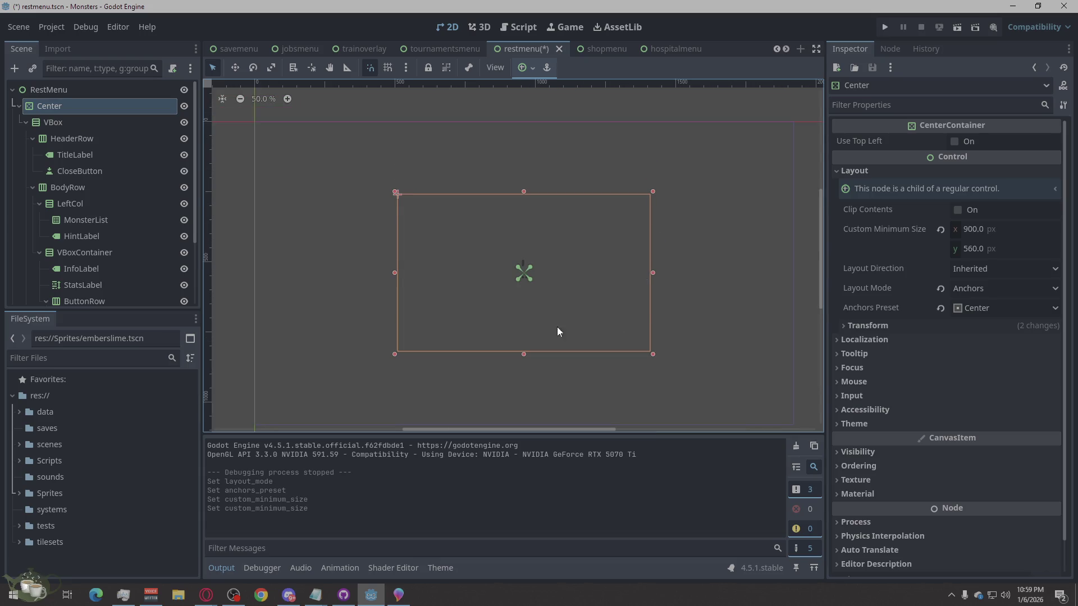
{"action": "left_click", "coordinate": [118, 123]}
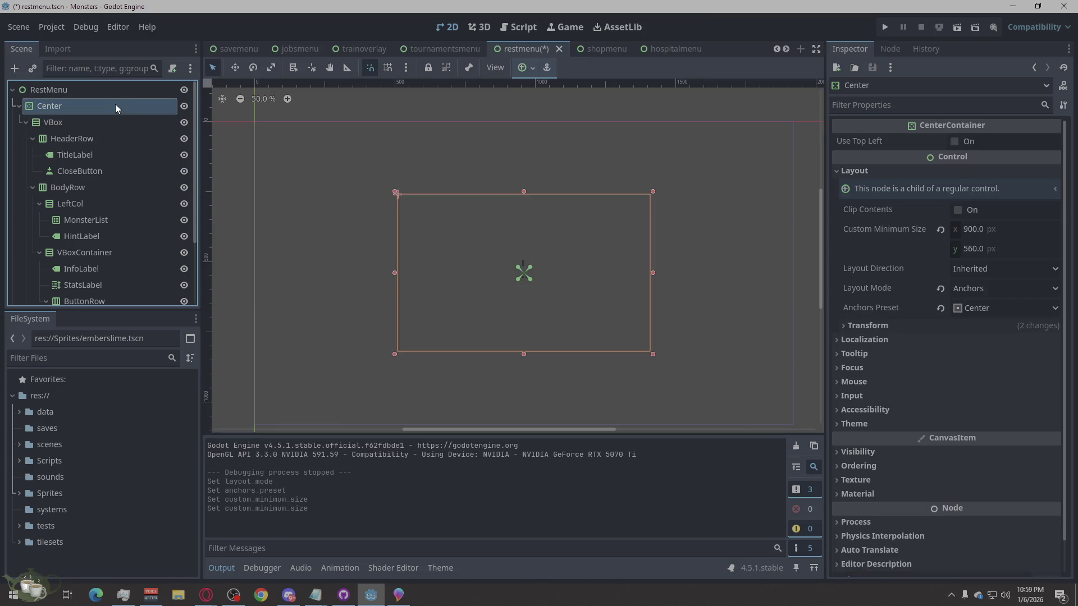
{"action": "right_click", "coordinate": [115, 103]}
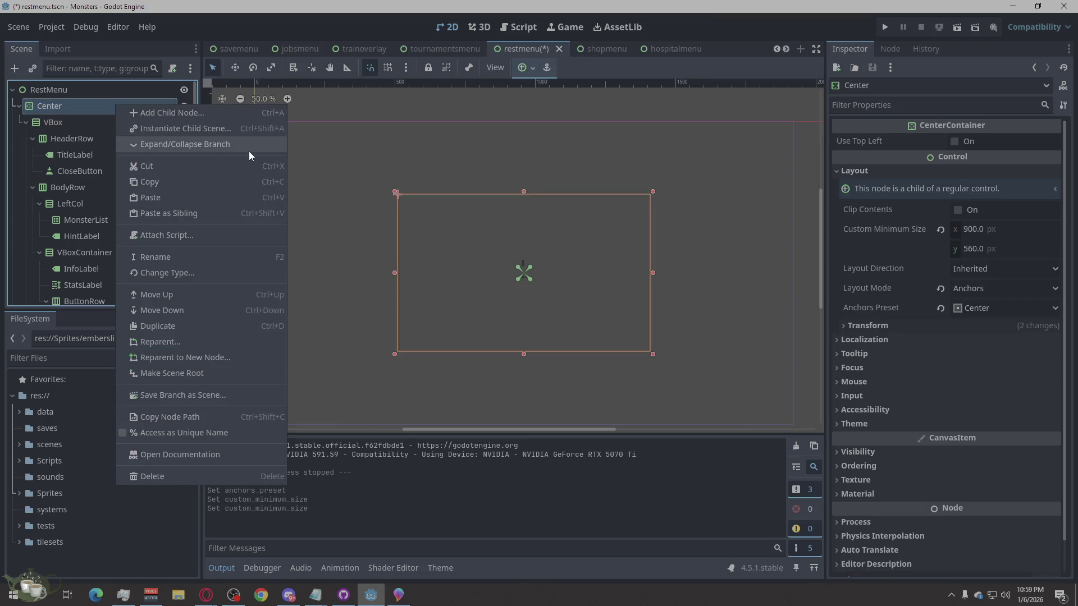
{"action": "left_click", "coordinate": [484, 130]}
{"action": "left_click", "coordinate": [732, 210]}
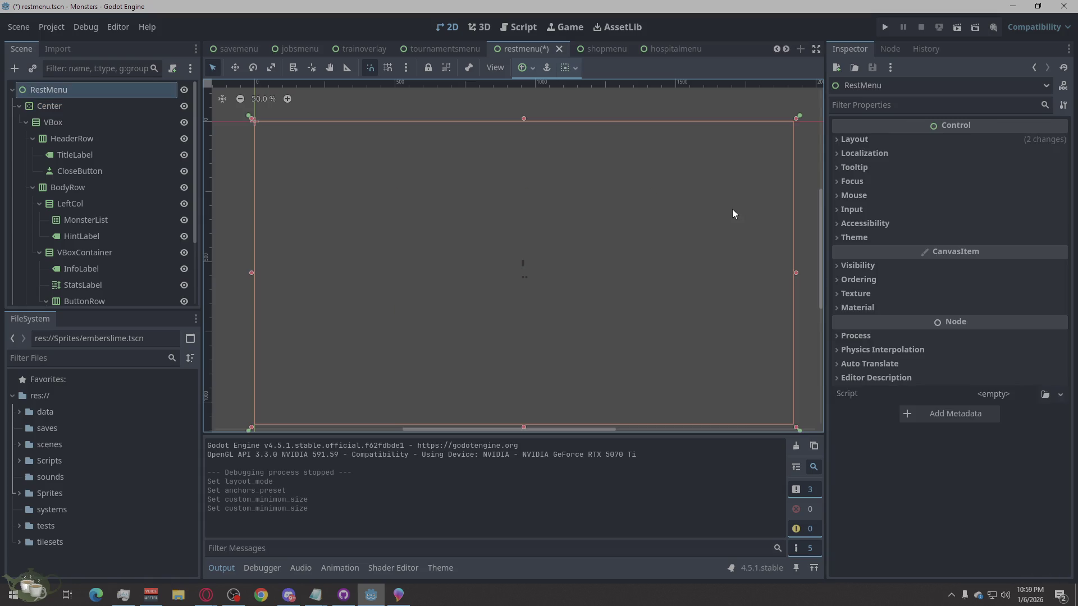
{"action": "left_click", "coordinate": [334, 98]}
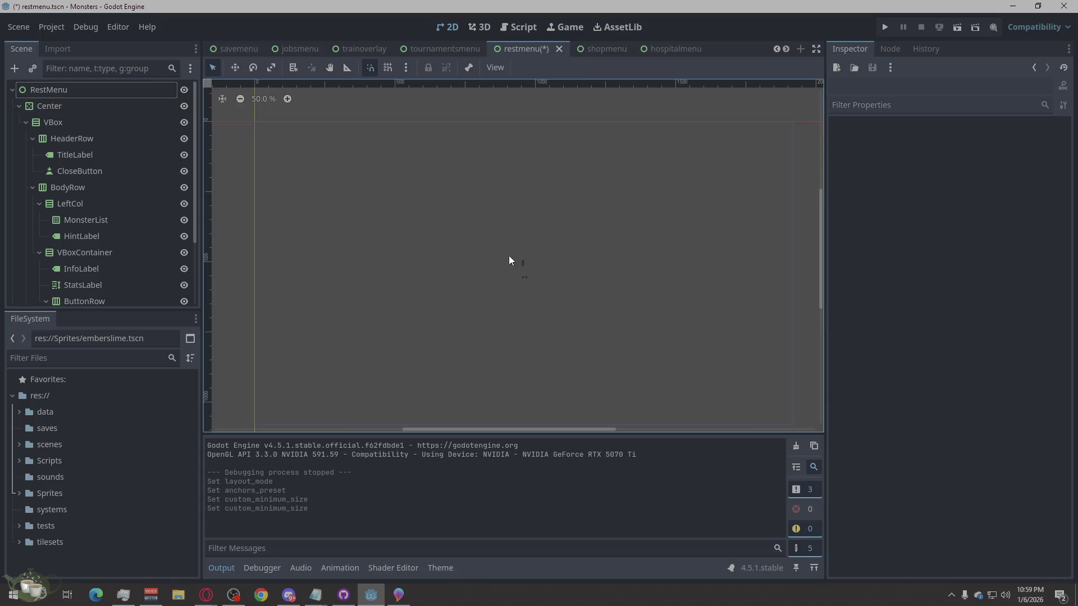
{"action": "left_click_drag", "start_coordinate": [817, 249], "coordinate": [820, 254]}
{"action": "left_click", "coordinate": [100, 123]}
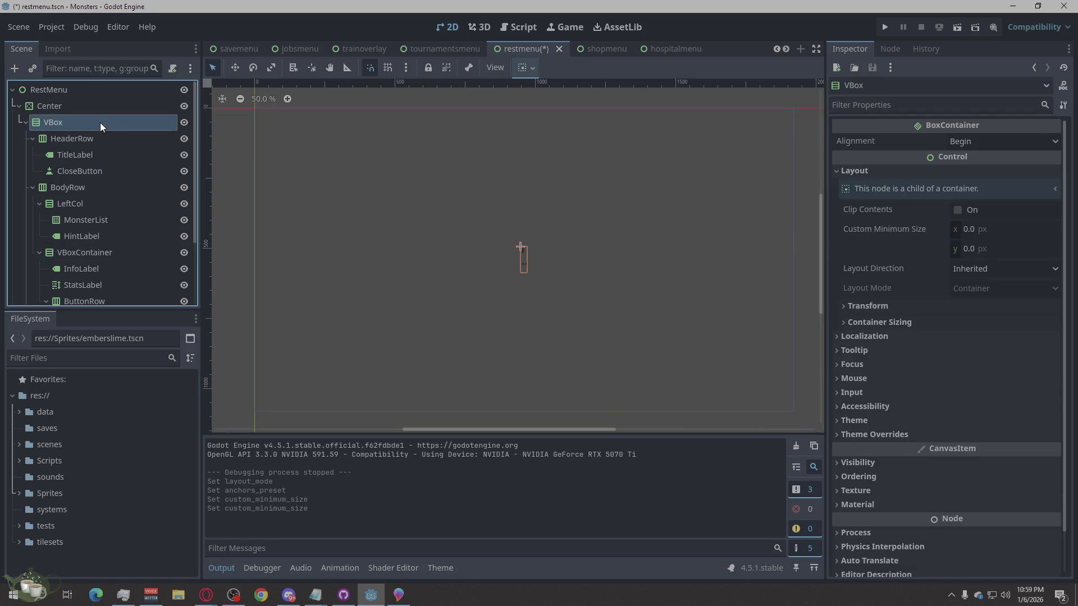
Step: Change VBox's custom minimum height from 420 to 520 px, giving 900 × 520
{"action": "left_click", "coordinate": [104, 105]}
{"action": "left_click", "coordinate": [99, 125]}
{"action": "right_click", "coordinate": [99, 125]}
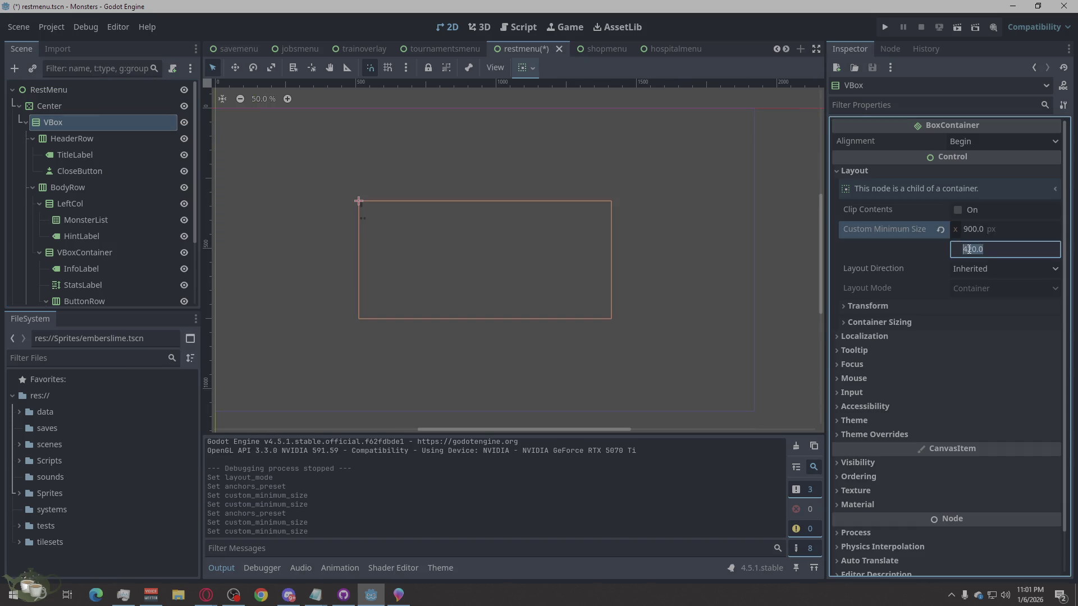
{"action": "left_click", "coordinate": [967, 249]}
{"action": "key", "text": "BackSpace"}
{"action": "type", "text": "5"}
{"action": "key", "text": "Return"}
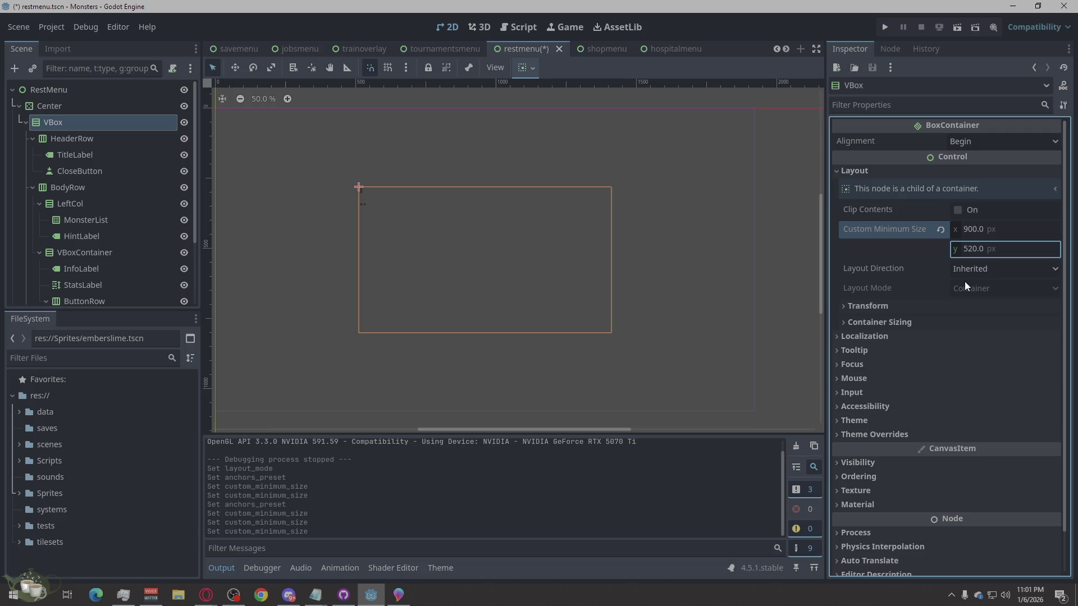
{"action": "left_click", "coordinate": [799, 239]}
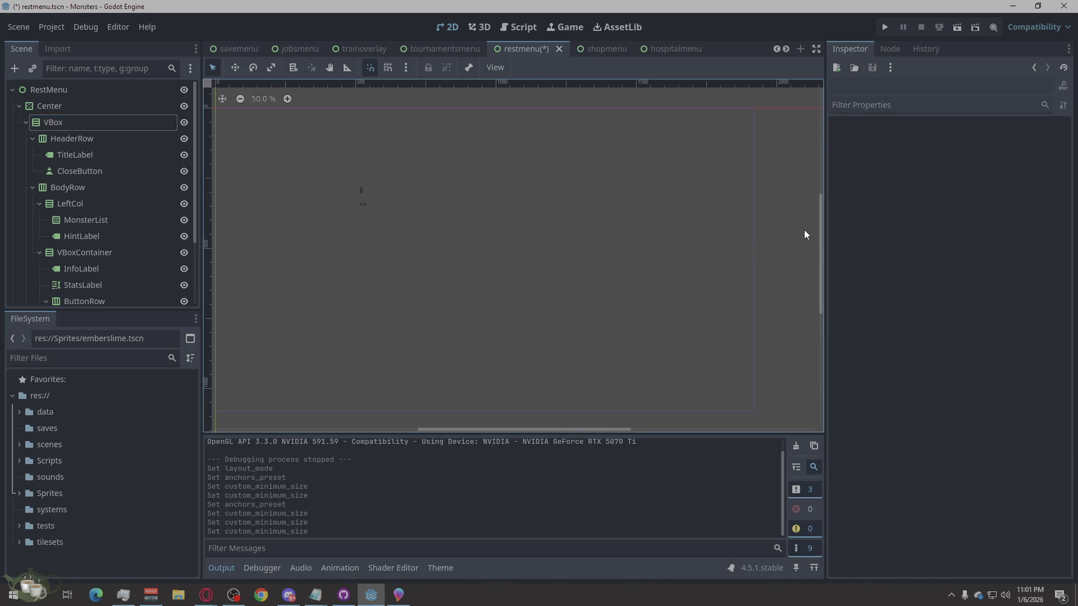
{"action": "left_click_drag", "start_coordinate": [509, 426], "coordinate": [499, 429]}
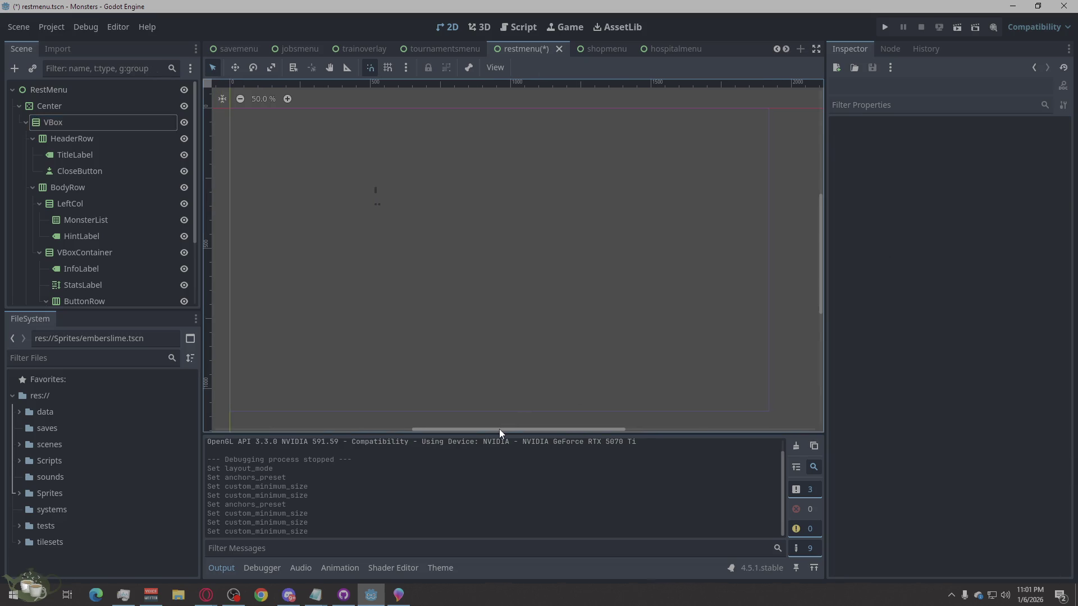
{"action": "left_click", "coordinate": [71, 119]}
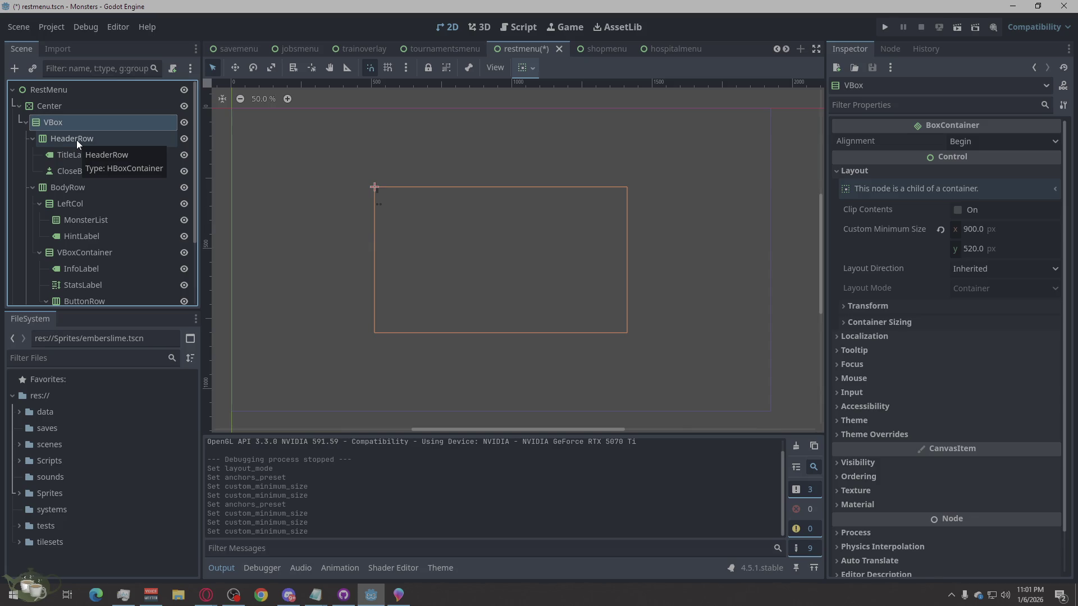
{"action": "left_click", "coordinate": [77, 140]}
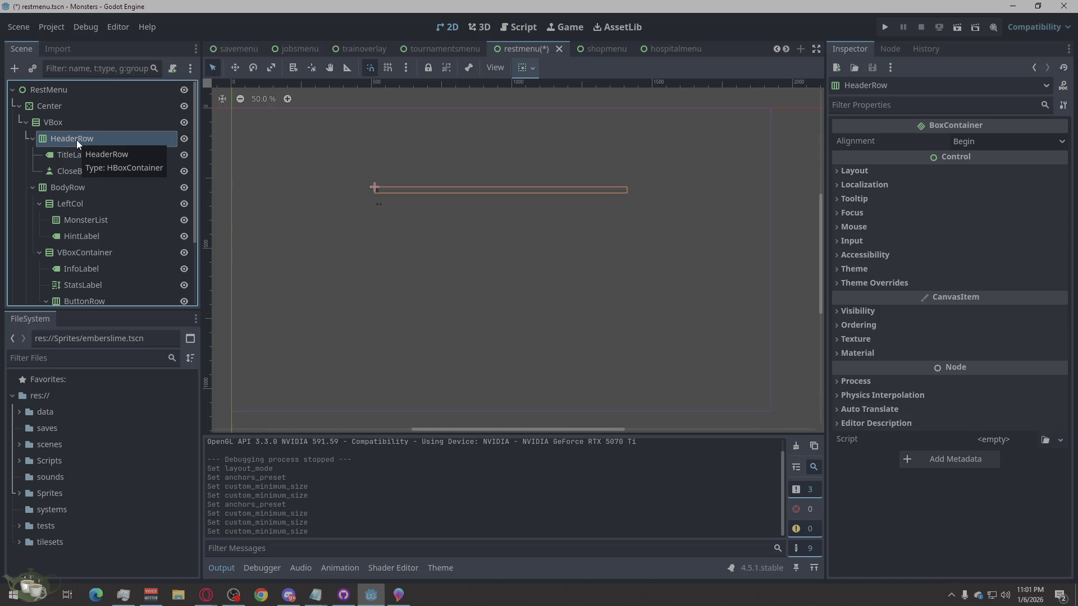
Step: Set the CloseButton's Text to 'Close'
{"action": "left_click", "coordinate": [92, 123]}
{"action": "left_click", "coordinate": [101, 151]}
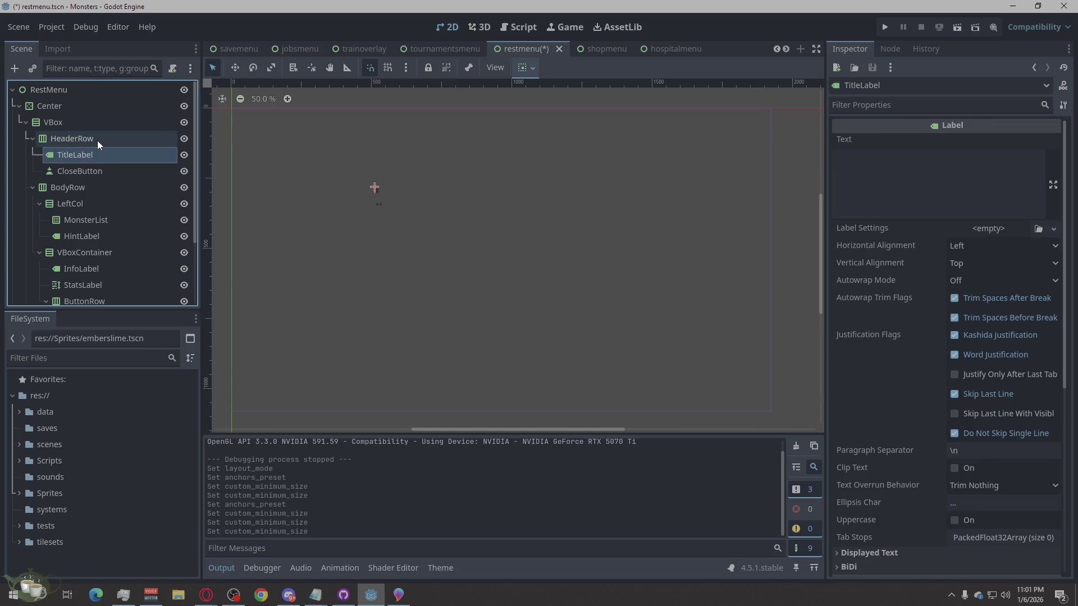
{"action": "left_click", "coordinate": [98, 152]}
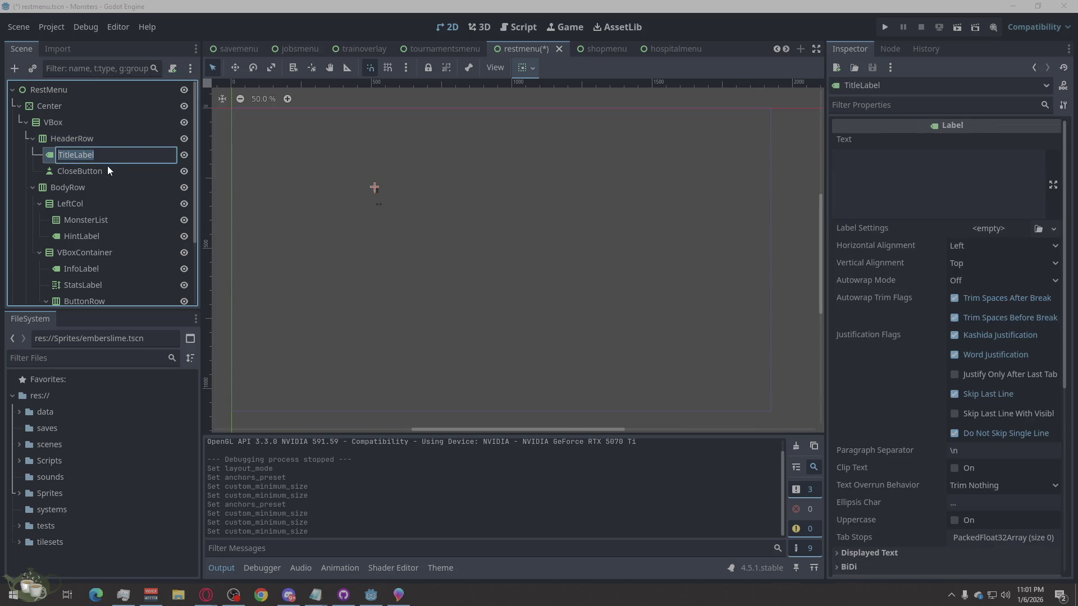
{"action": "left_click", "coordinate": [112, 169]}
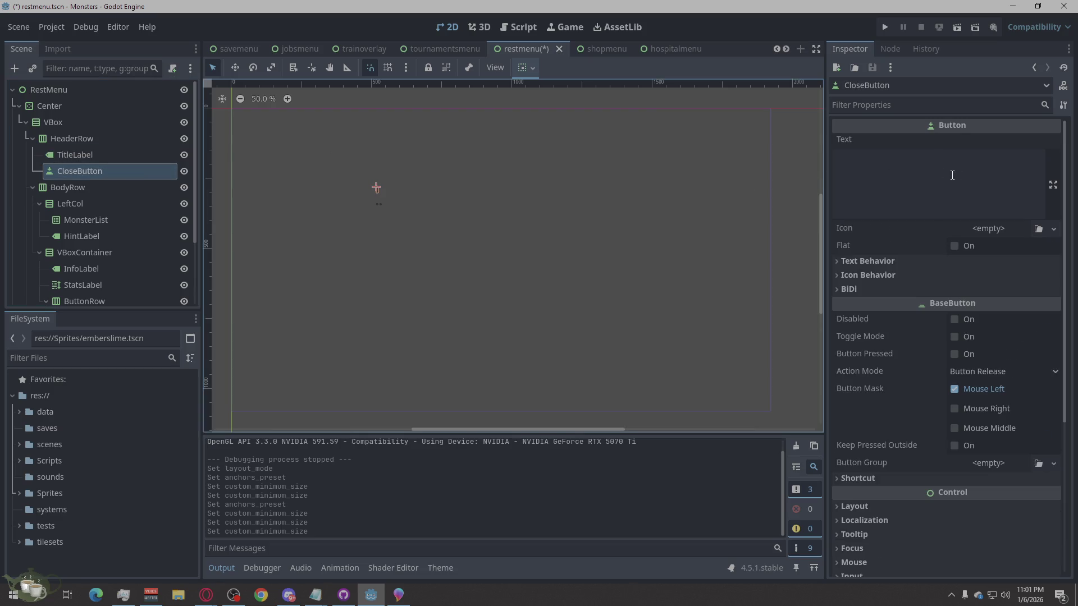
{"action": "left_click", "coordinate": [957, 174]}
{"action": "type", "text": "cLO"}
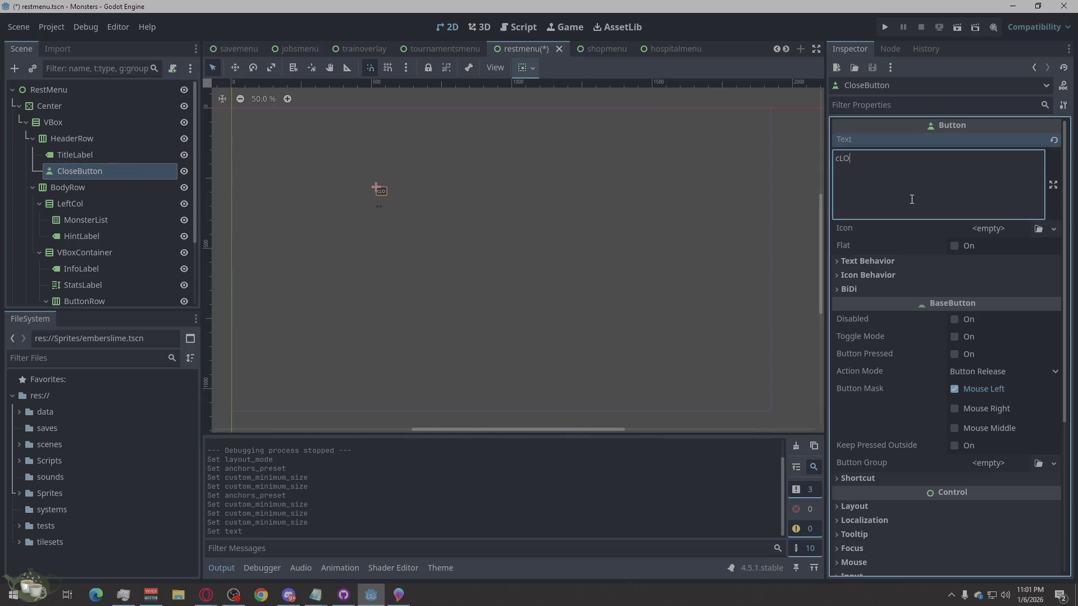
{"action": "key", "text": "ctrl+a"}
{"action": "type", "text": "Clo"}
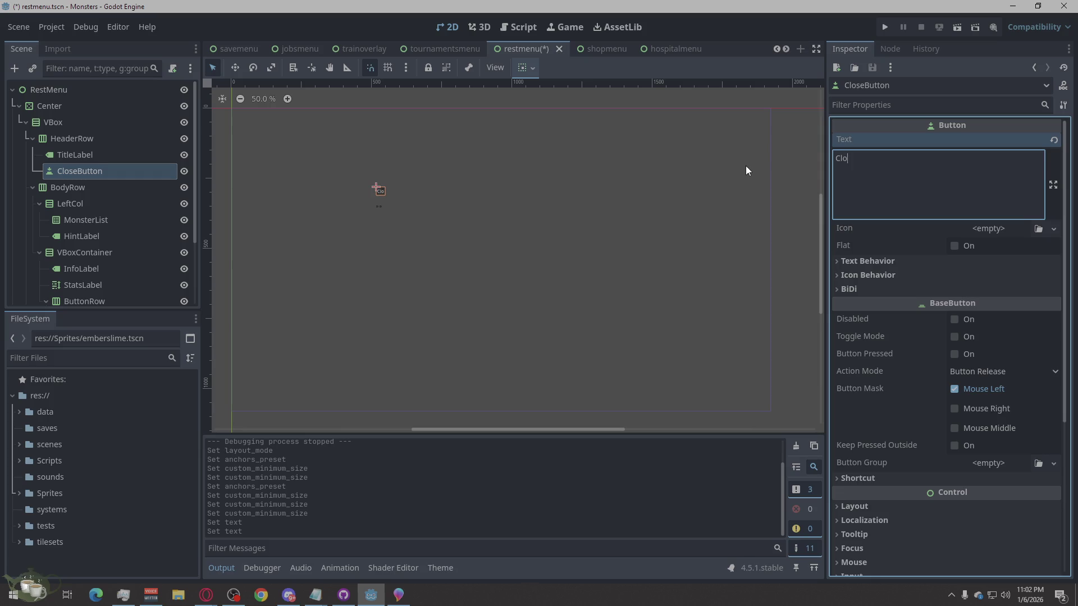
{"action": "type", "text": "se"}
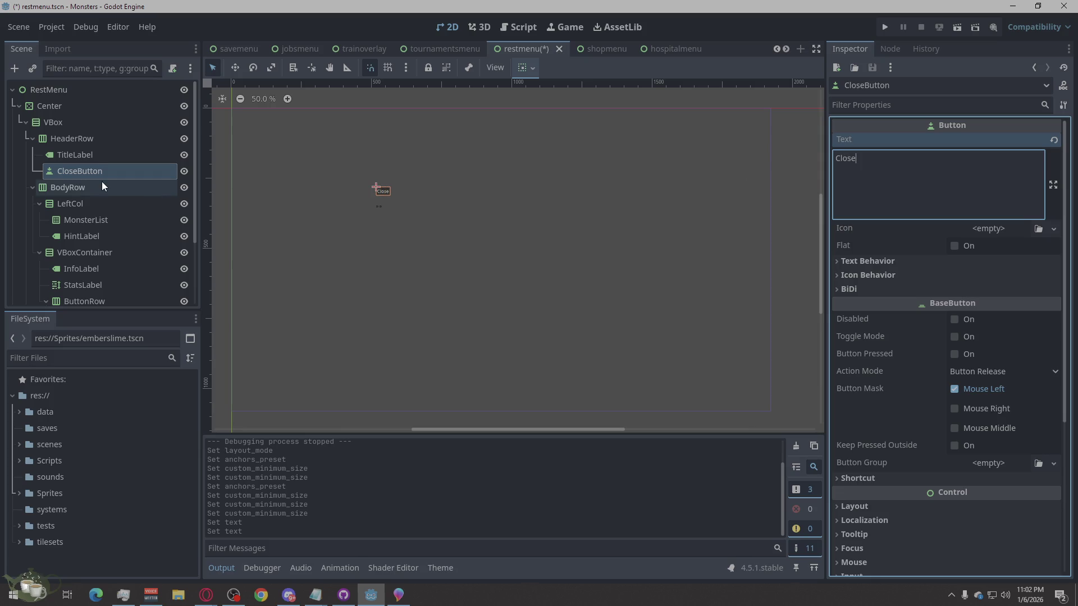
Step: Cancel an accidental rename of TitleLabel and set its Text to 'Rest Menu'
{"action": "left_click", "coordinate": [77, 154]}
{"action": "left_click", "coordinate": [76, 153]}
{"action": "double_click", "coordinate": [77, 155]}
{"action": "type", "text": "r"}
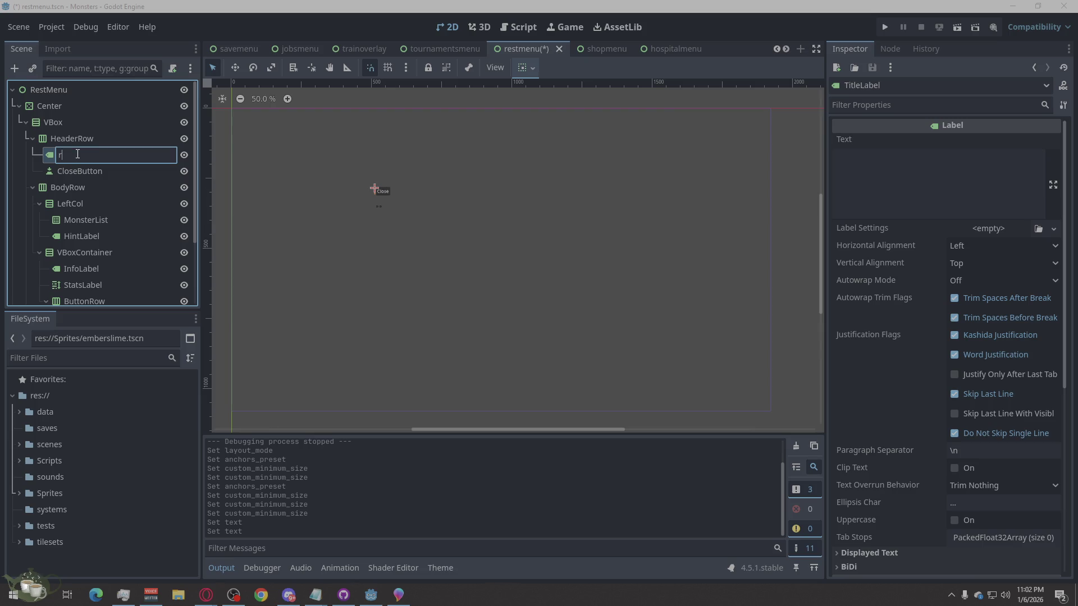
{"action": "type", "text": "est"}
{"action": "key", "text": "BackSpace"}
{"action": "key", "text": "Escape"}
{"action": "left_click", "coordinate": [891, 186]}
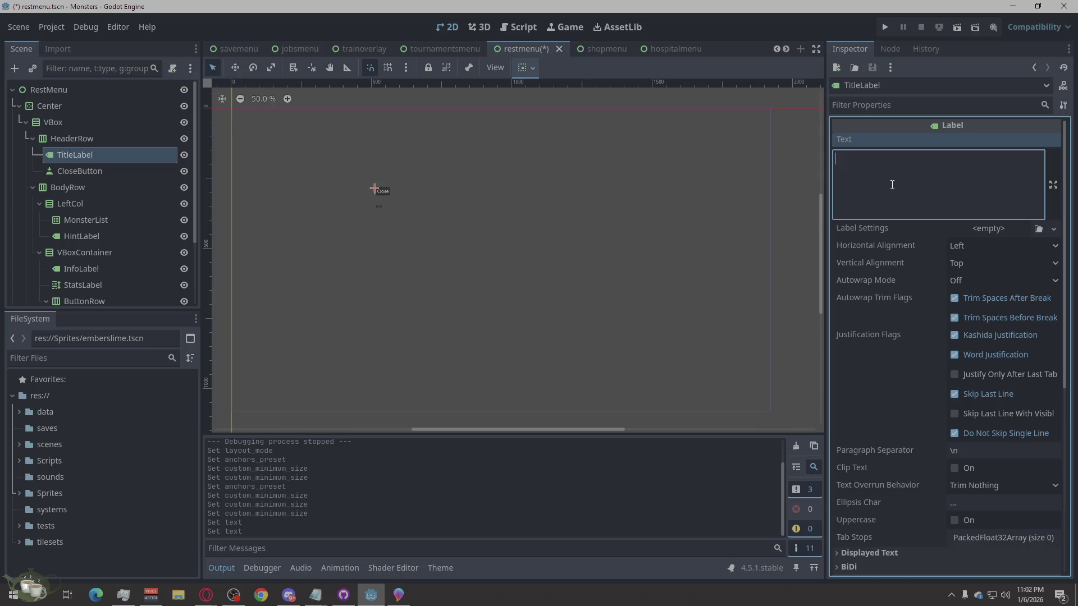
{"action": "type", "text": "Rest Menu"}
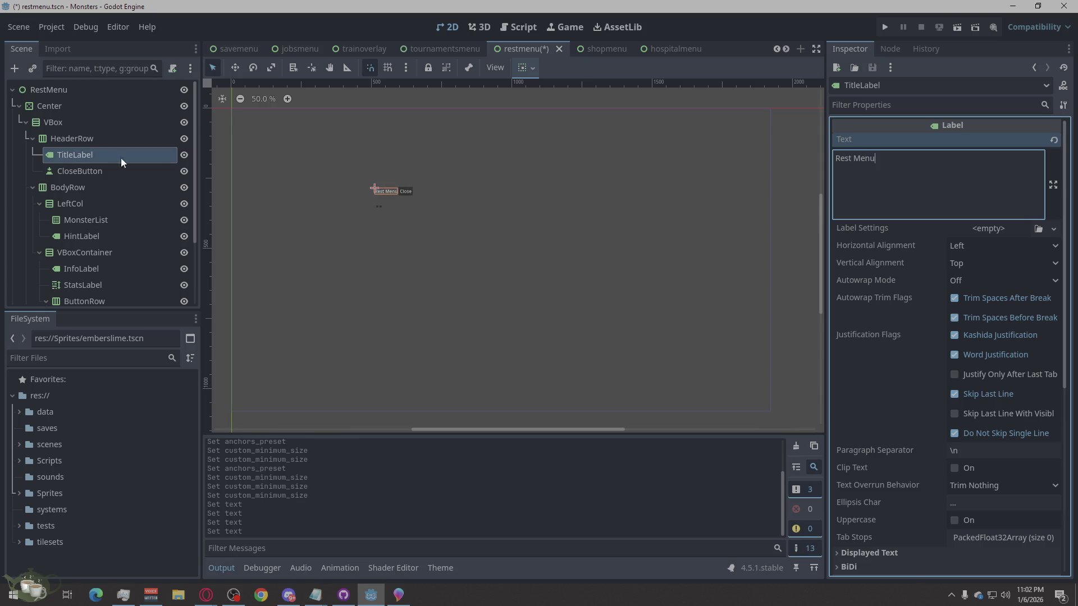
{"action": "left_click", "coordinate": [71, 206]}
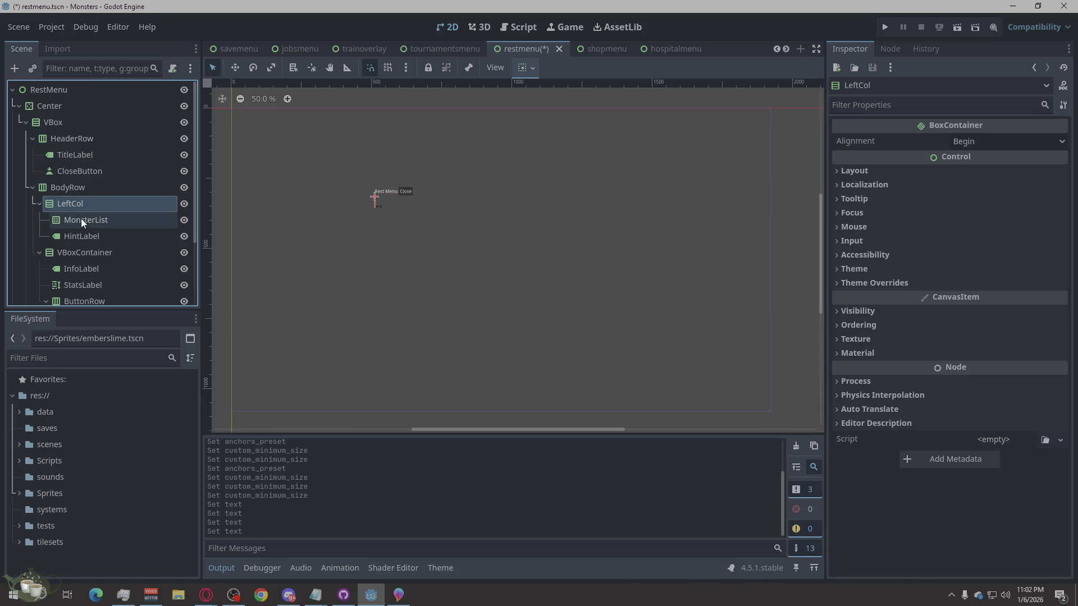
Step: Enable Vertical Expand in BodyRow's Container Sizing
{"action": "left_click", "coordinate": [81, 219]}
{"action": "left_click", "coordinate": [84, 198]}
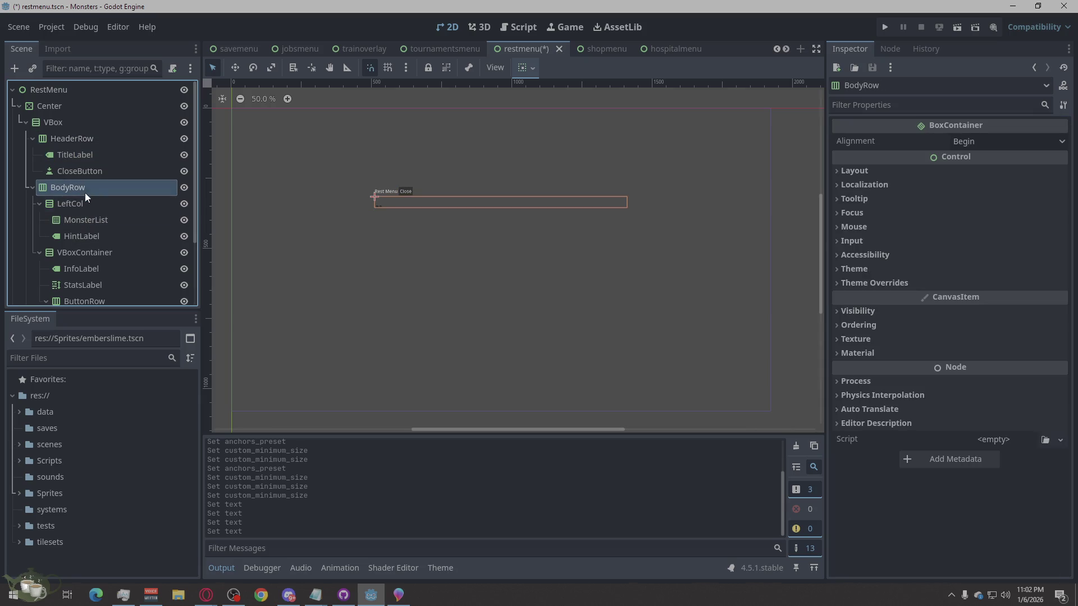
{"action": "left_click", "coordinate": [81, 201]}
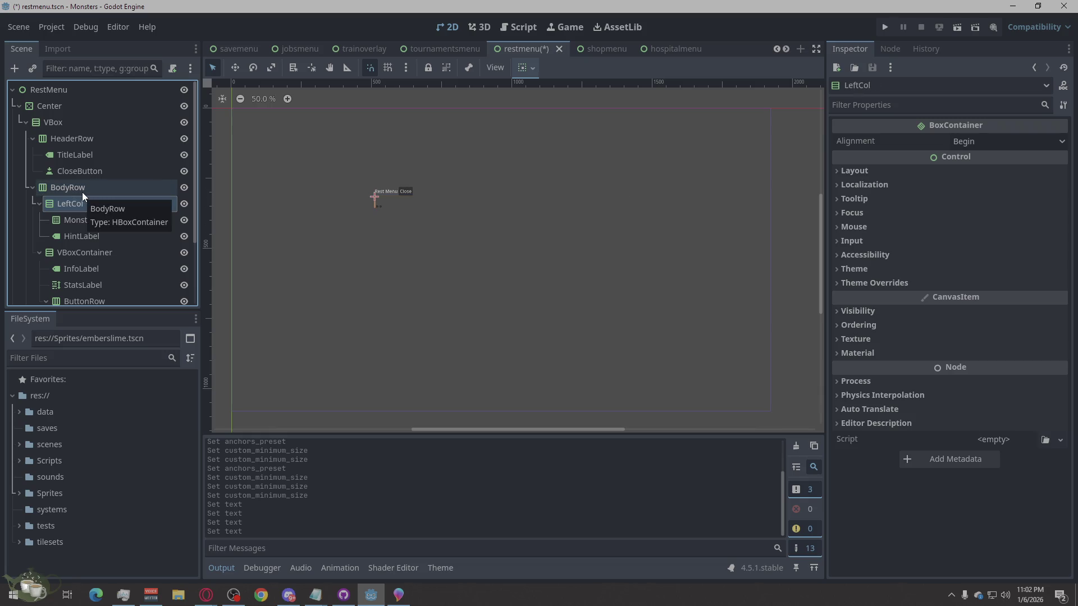
{"action": "left_click", "coordinate": [82, 193]}
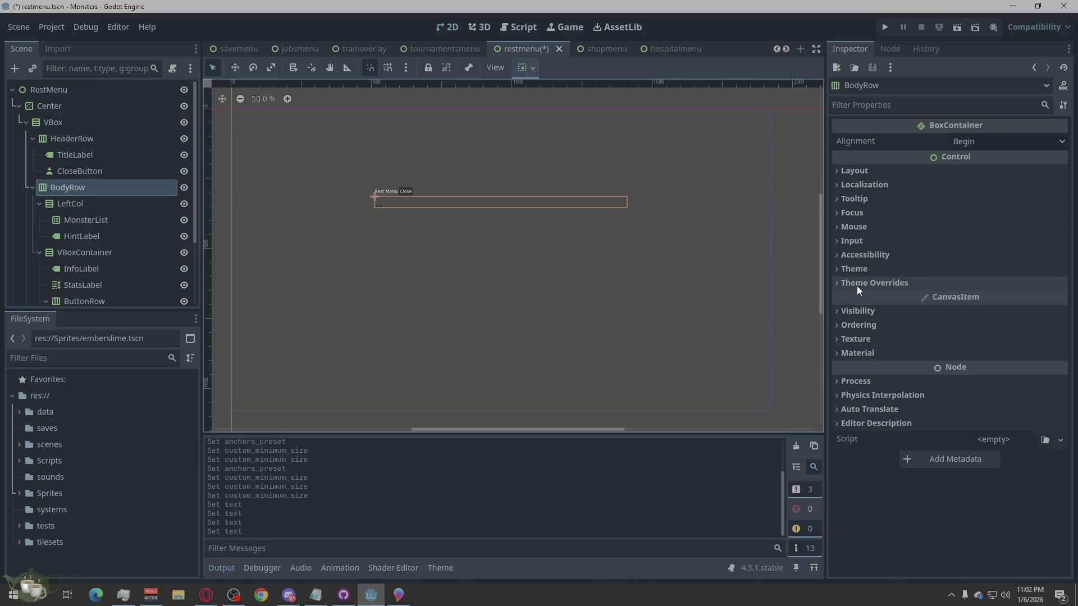
{"action": "left_click", "coordinate": [849, 173]}
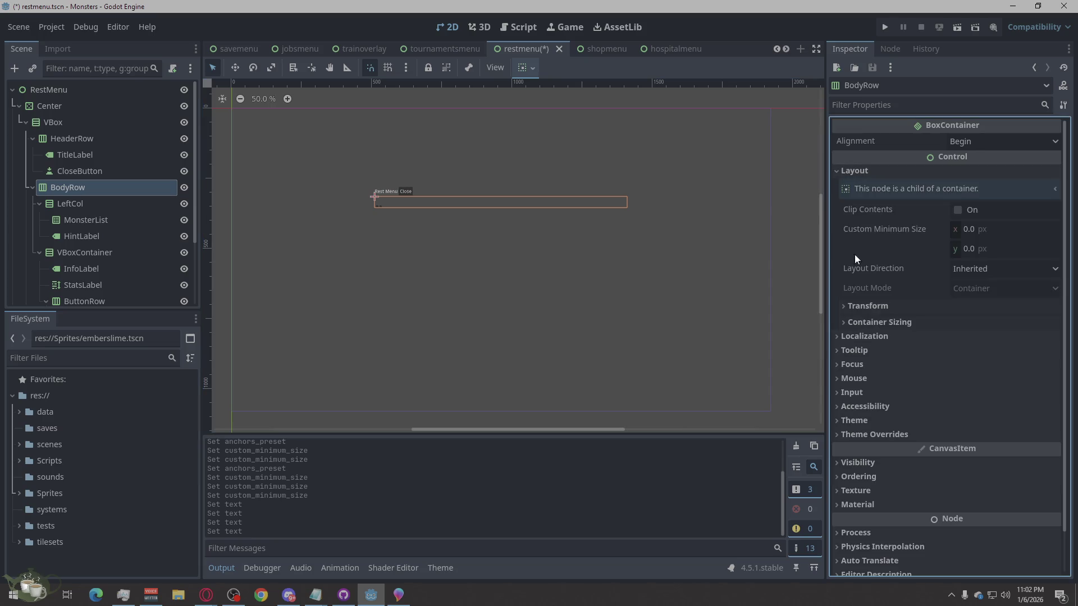
{"action": "left_click", "coordinate": [841, 322]}
{"action": "left_click", "coordinate": [1006, 376]}
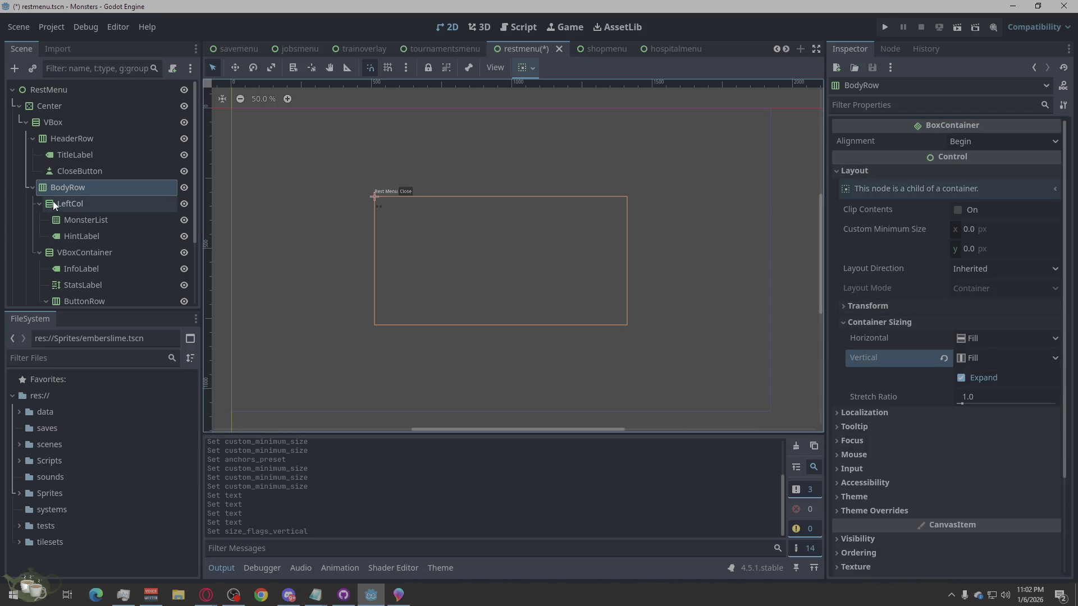
{"action": "scroll", "coordinate": [96, 194], "scroll_direction": "down", "scroll_amount": 1}
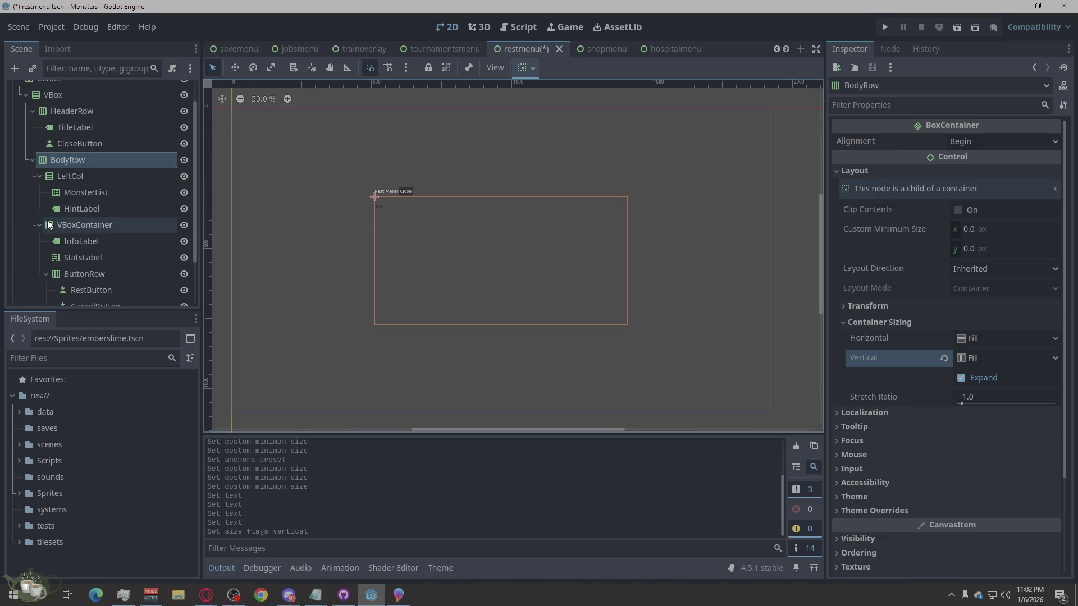
{"action": "scroll", "coordinate": [93, 218], "scroll_direction": "down", "scroll_amount": 2}
Step: Review FooterHint, ButtonRow, BodyRow and LeftCol nodes without changing them
{"action": "left_click", "coordinate": [62, 262]}
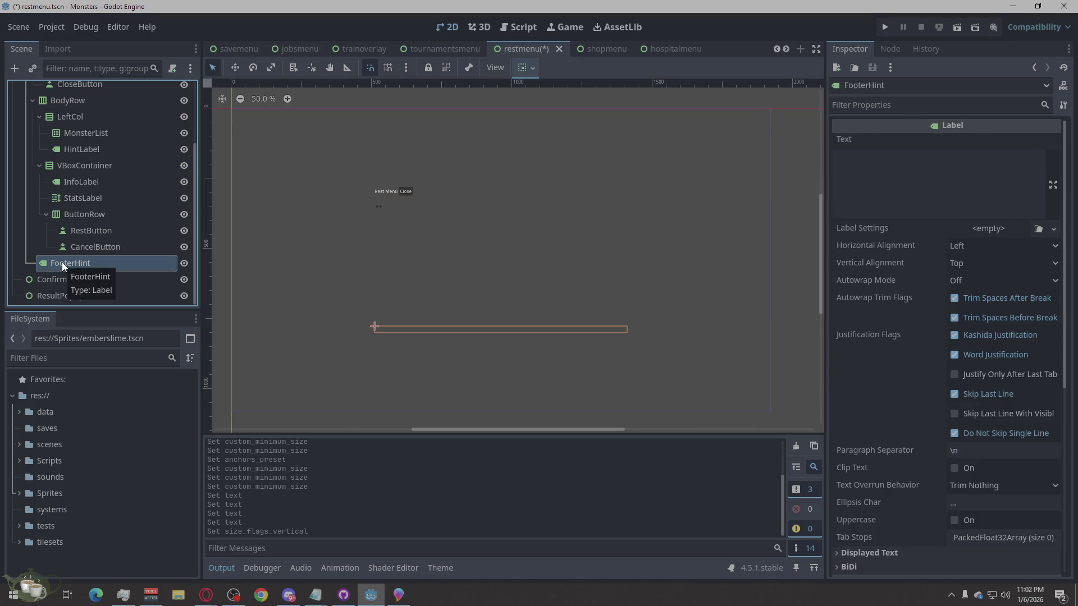
{"action": "left_click", "coordinate": [80, 216]}
{"action": "left_click", "coordinate": [98, 166]}
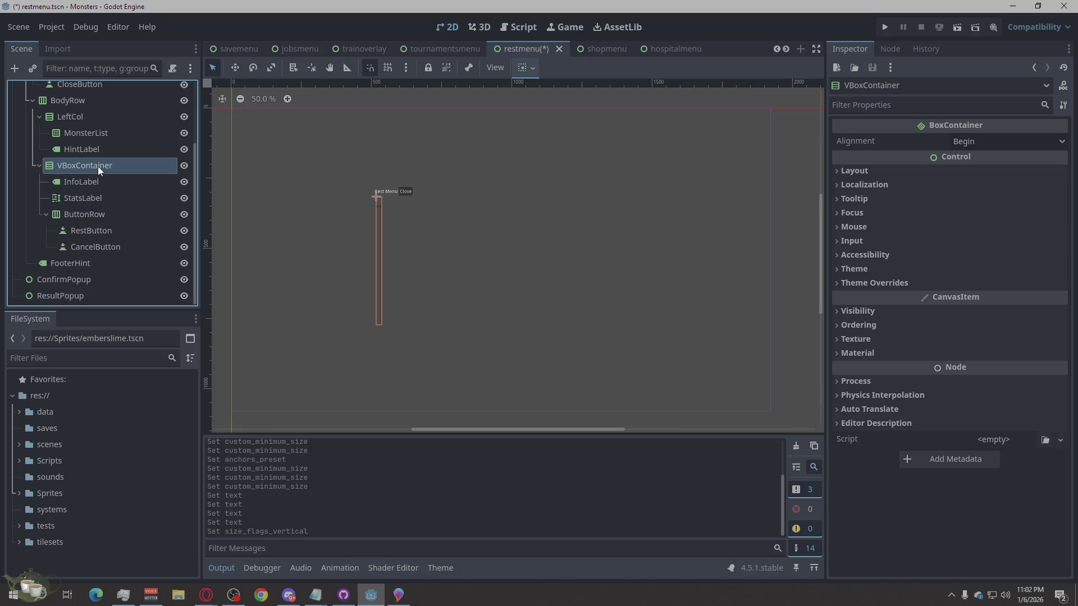
{"action": "left_click", "coordinate": [84, 106]}
{"action": "left_click", "coordinate": [83, 114]}
{"action": "right_click", "coordinate": [84, 113]}
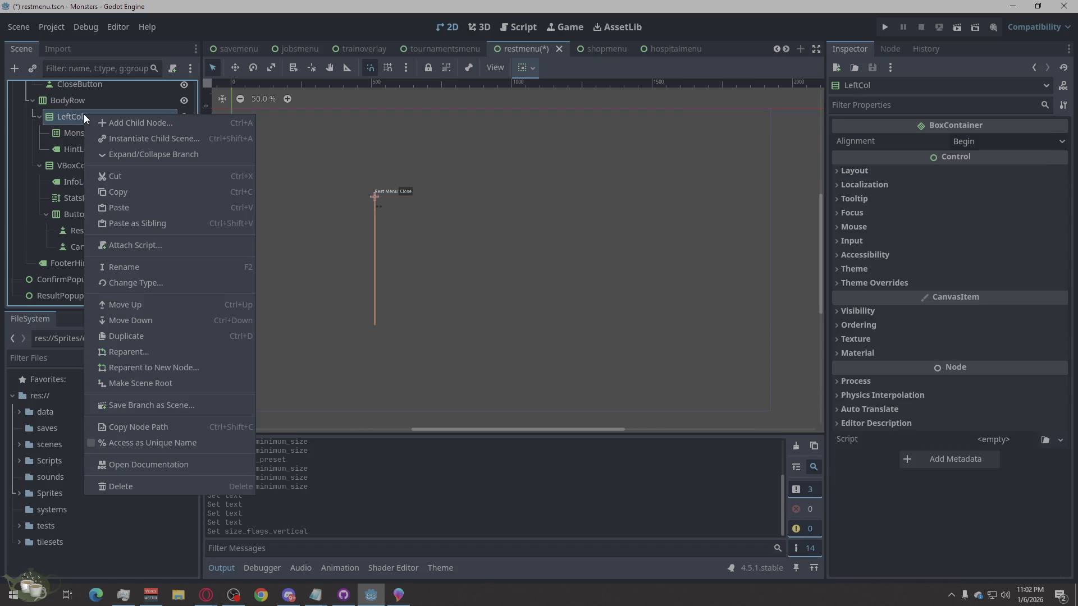
{"action": "left_click", "coordinate": [61, 166]}
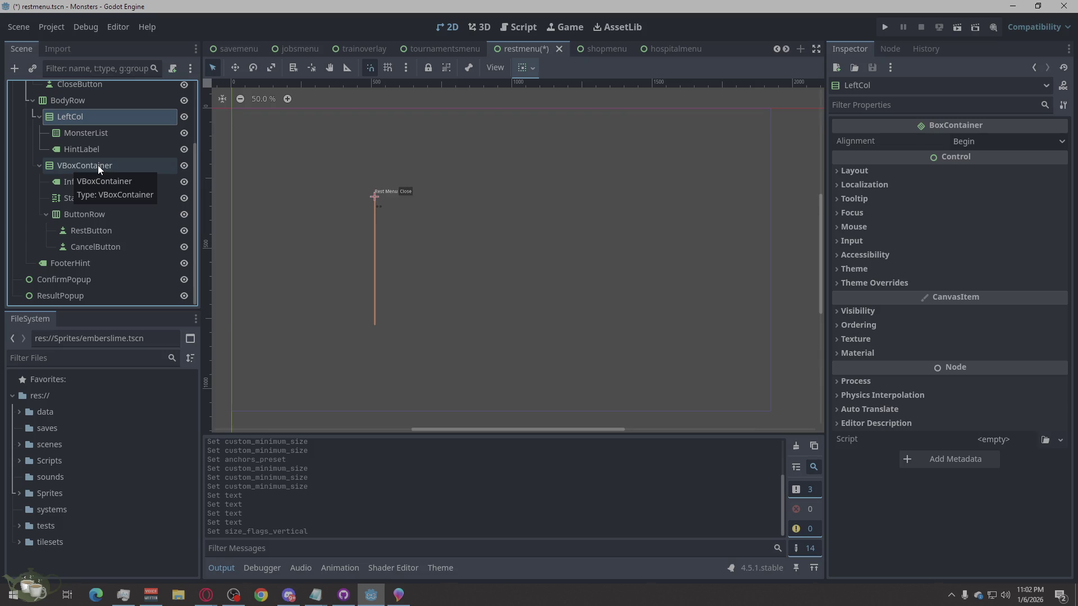
{"action": "double_click", "coordinate": [98, 165]}
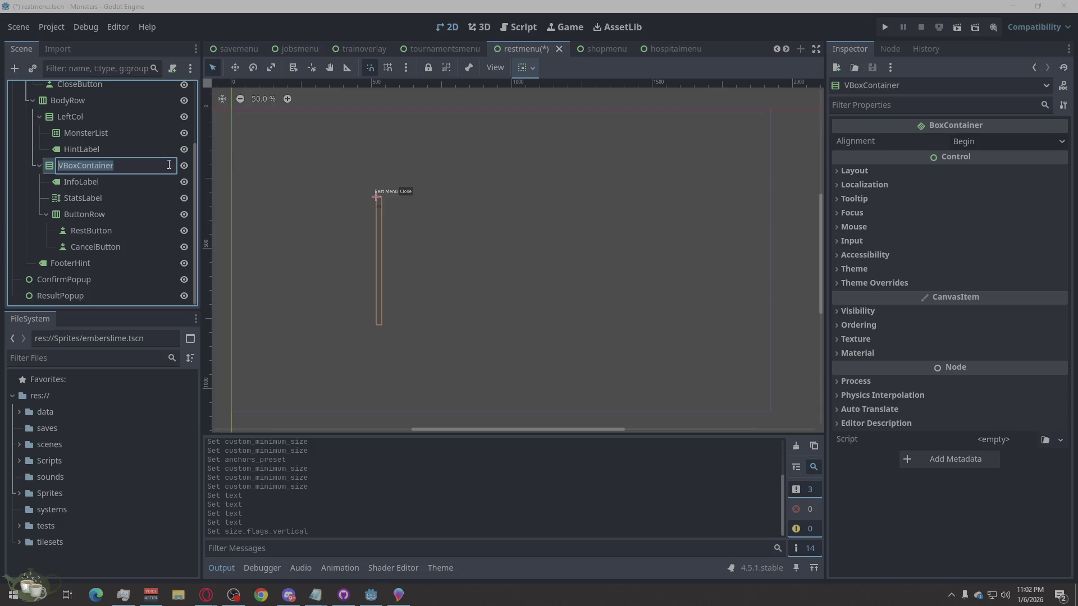
{"action": "type", "text": "Q"}
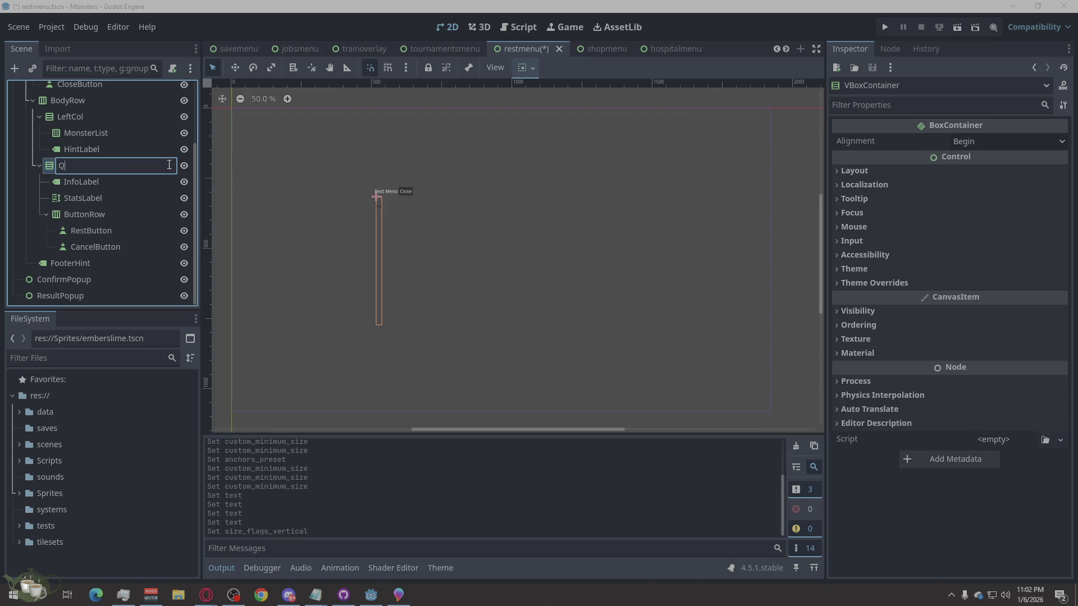
{"action": "type", "text": "W"}
{"action": "key", "text": "BackSpace"}
{"action": "key", "text": "BackSpace"}
{"action": "type", "text": "RightCo"}
{"action": "key", "text": "Return"}
{"action": "left_click", "coordinate": [95, 204]}
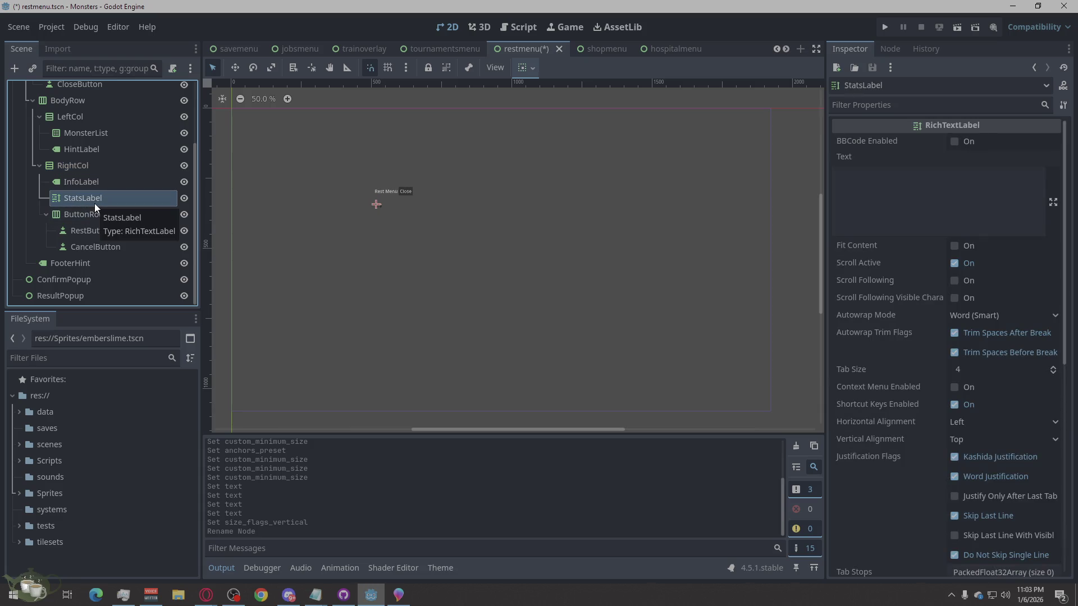
{"action": "left_click", "coordinate": [100, 170]}
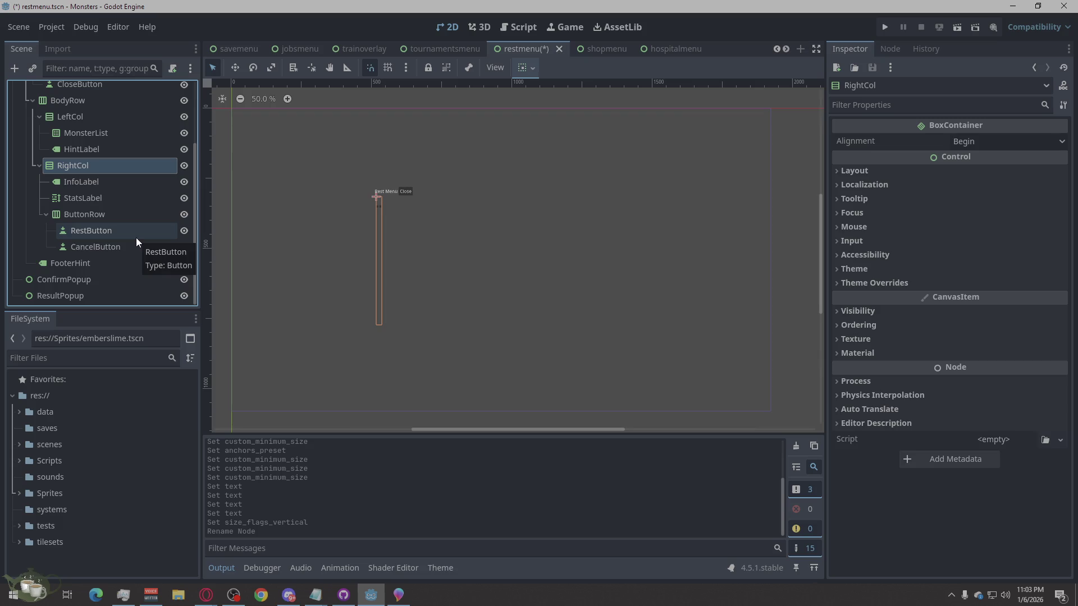
{"action": "scroll", "coordinate": [136, 237], "scroll_direction": "up", "scroll_amount": 2}
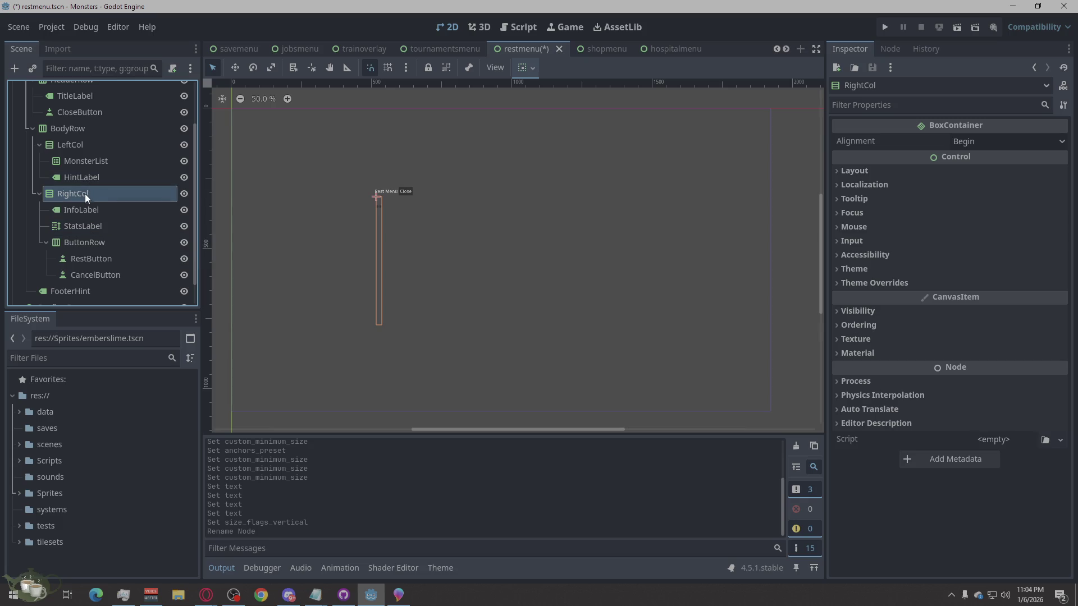
{"action": "left_click", "coordinate": [66, 131]}
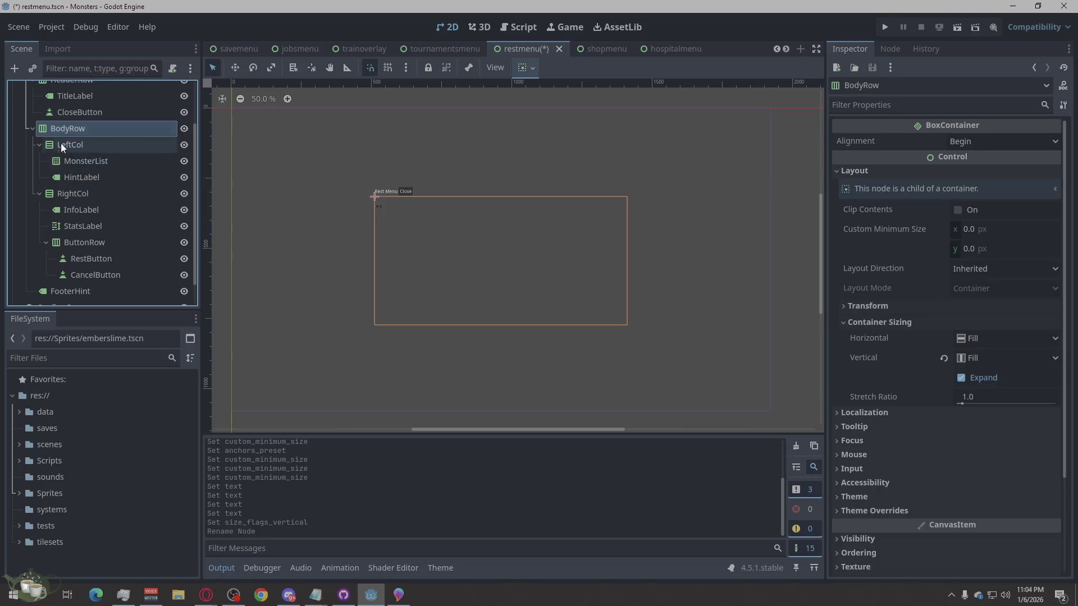
{"action": "left_click", "coordinate": [81, 194]}
{"action": "right_click", "coordinate": [83, 195]}
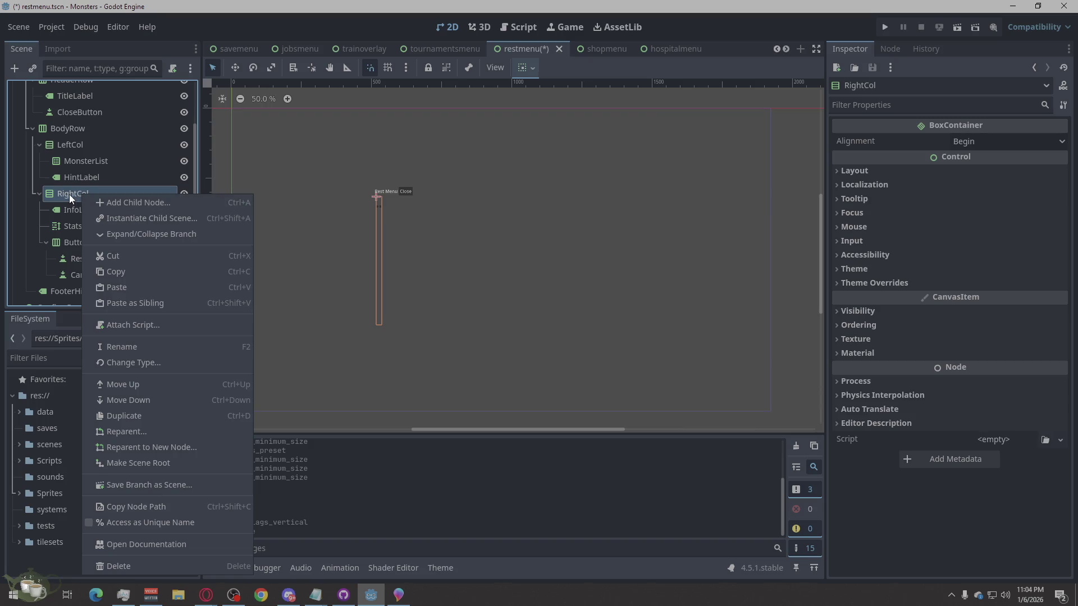
{"action": "left_click", "coordinate": [22, 215]}
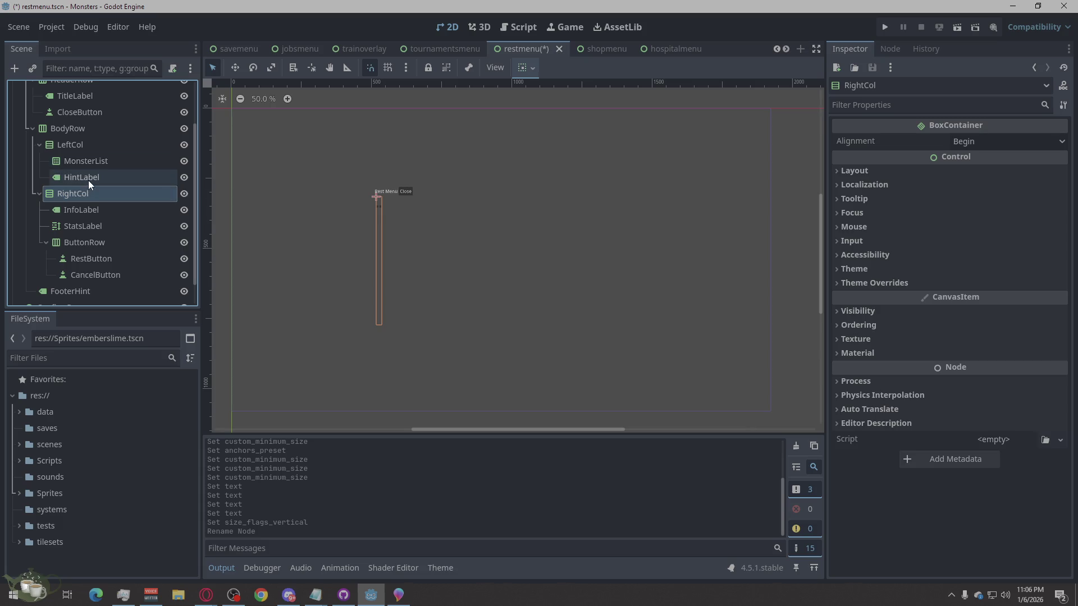
Step: Inspect RightCol's layout and the InfoLabel, StatsLabel and HintLabel nodes
{"action": "left_click", "coordinate": [106, 206]}
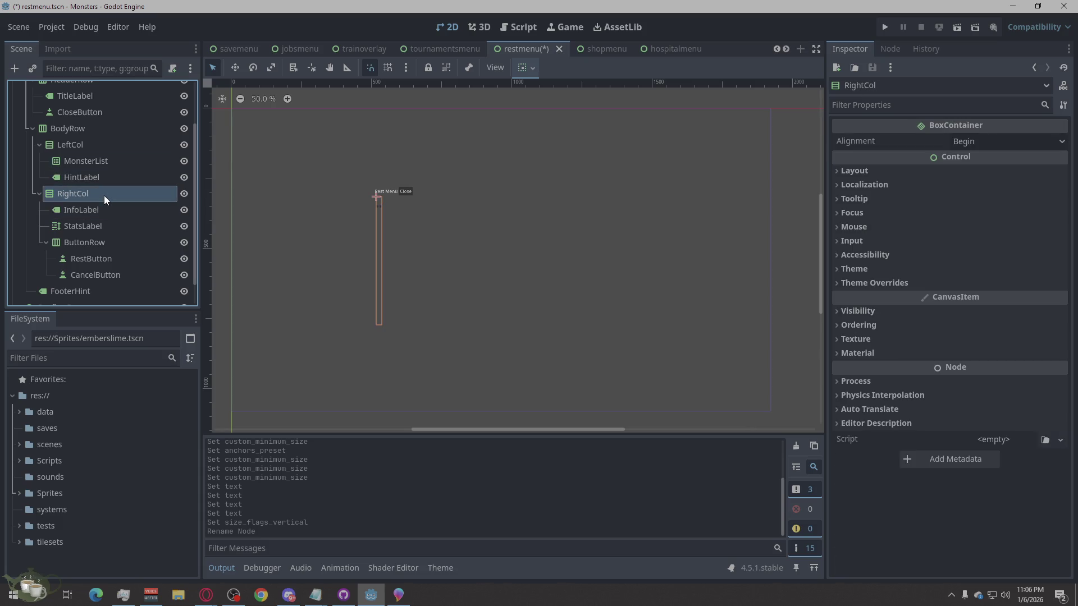
{"action": "right_click", "coordinate": [106, 194]}
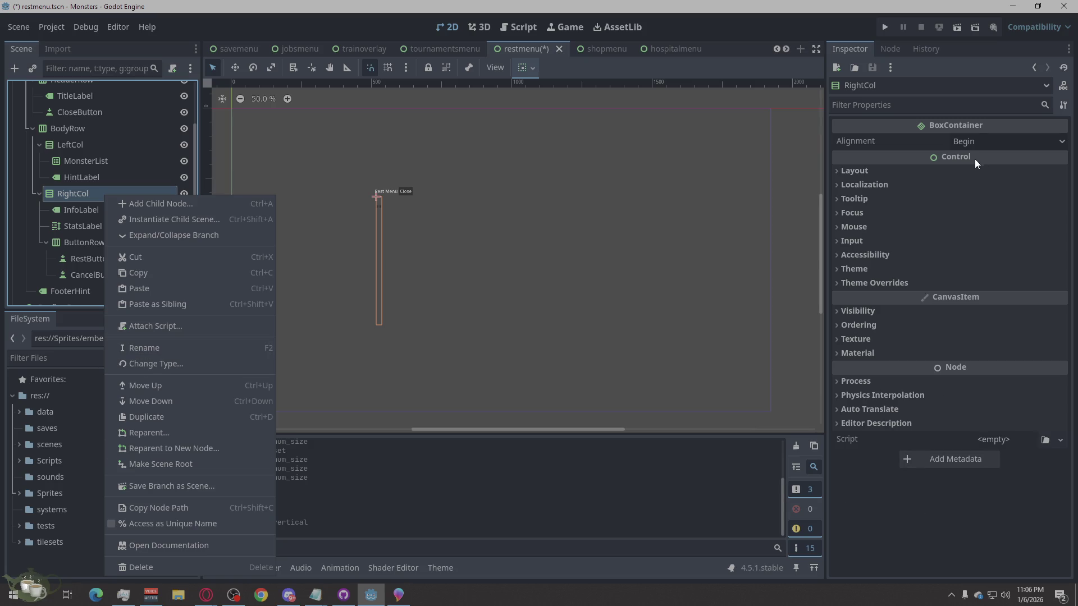
{"action": "left_click", "coordinate": [69, 192]}
{"action": "left_click", "coordinate": [931, 171]}
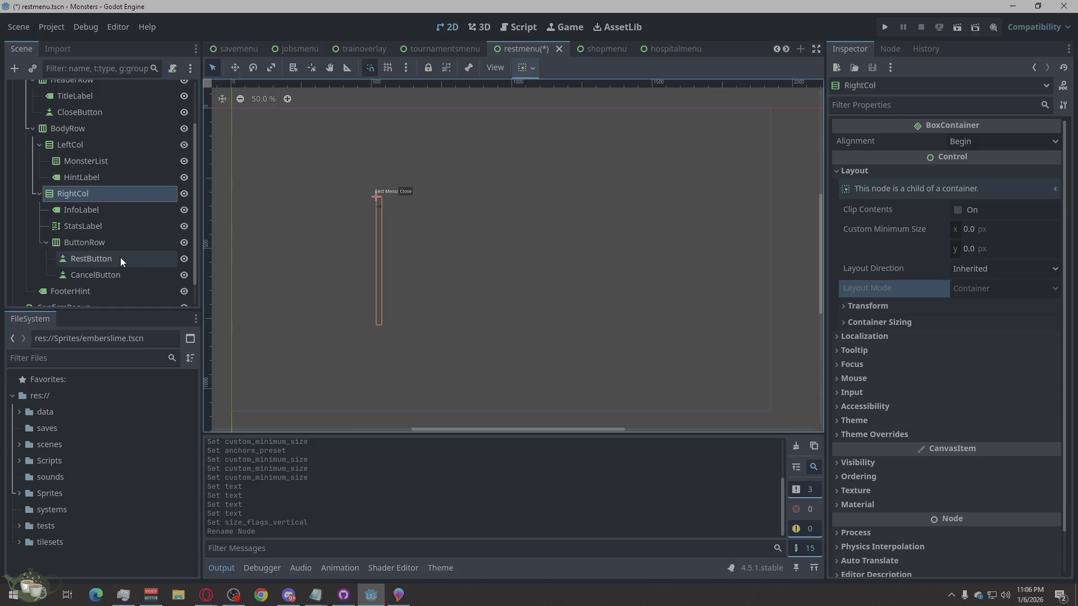
{"action": "left_click", "coordinate": [118, 211]}
{"action": "left_click", "coordinate": [114, 224]}
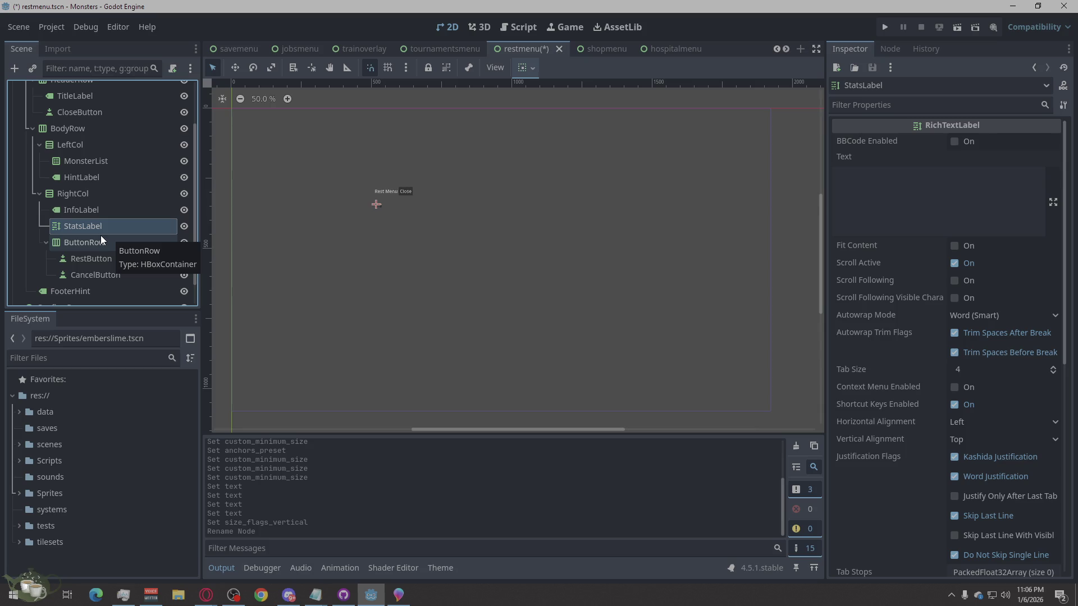
{"action": "scroll", "coordinate": [107, 201], "scroll_direction": "up", "scroll_amount": 3}
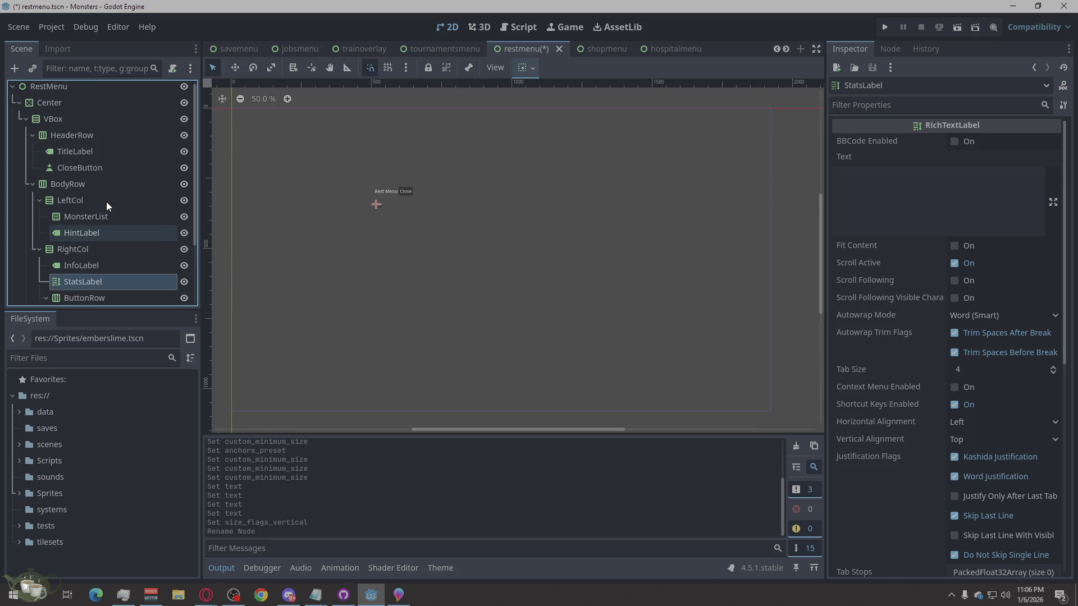
{"action": "scroll", "coordinate": [107, 201], "scroll_direction": "down", "scroll_amount": 3}
{"action": "scroll", "coordinate": [327, 203], "scroll_direction": "up", "scroll_amount": 1}
{"action": "scroll", "coordinate": [425, 188], "scroll_direction": "up", "scroll_amount": 1}
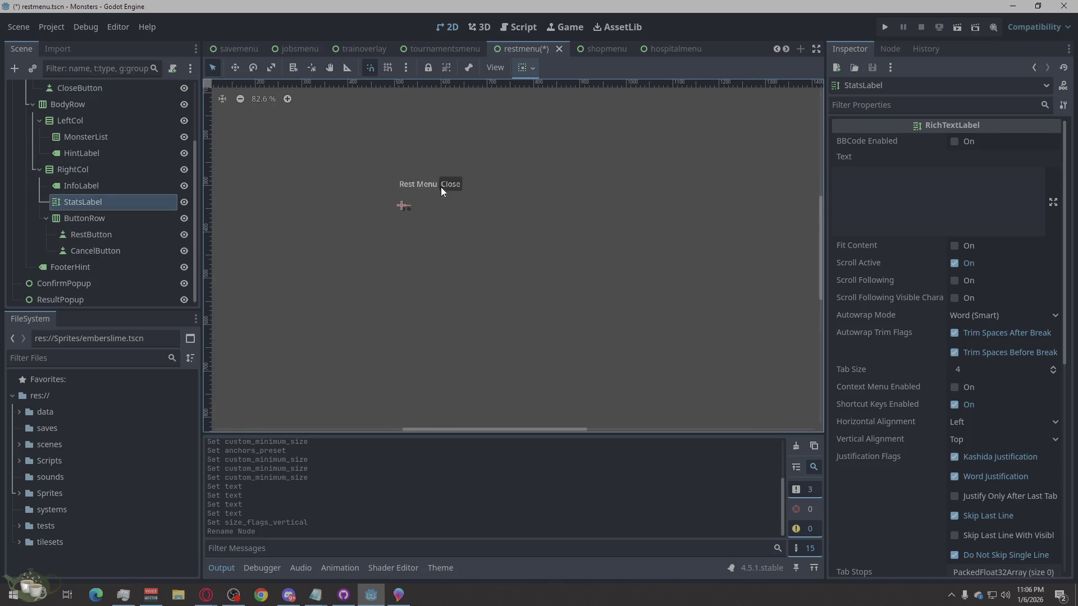
{"action": "left_click", "coordinate": [100, 150]}
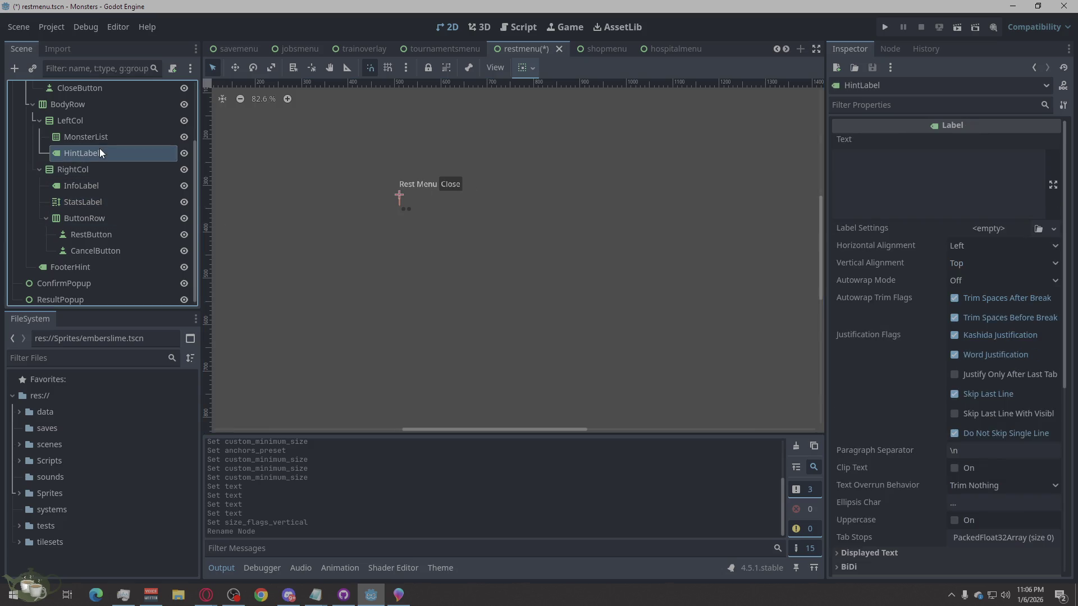
{"action": "scroll", "coordinate": [107, 129], "scroll_direction": "up", "scroll_amount": 3}
Step: Enable Horizontal Expand in TitleLabel's Container Sizing
{"action": "left_click", "coordinate": [80, 154]}
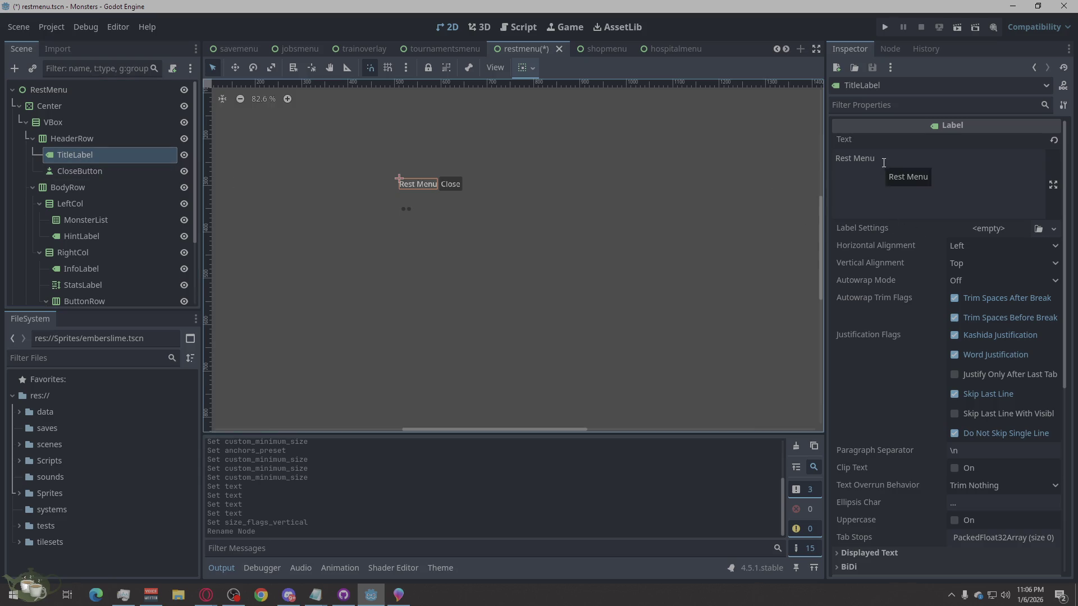
{"action": "scroll", "coordinate": [1002, 345], "scroll_direction": "down", "scroll_amount": 5}
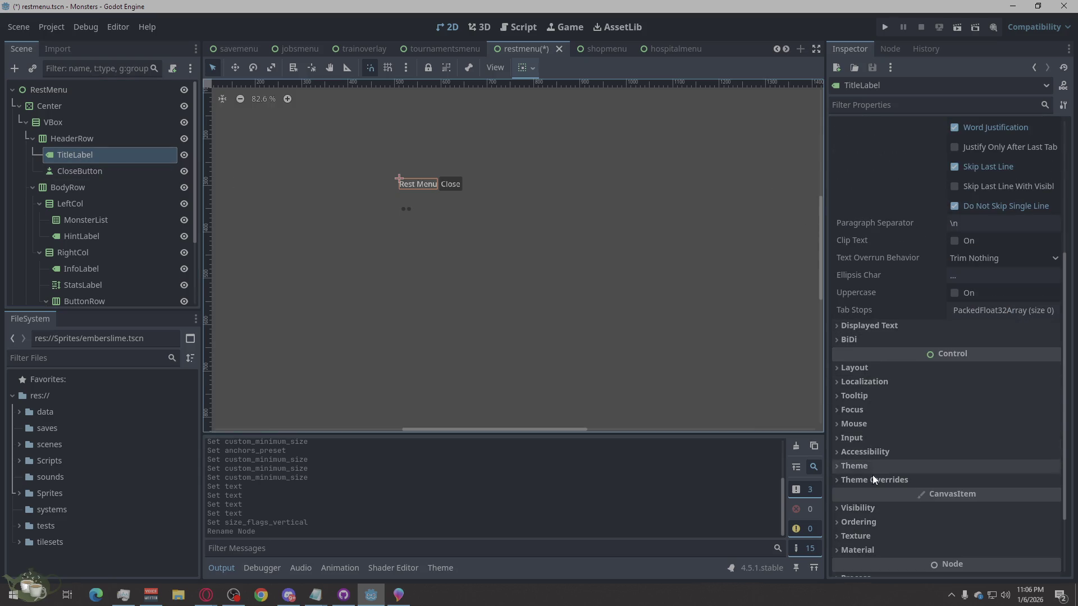
{"action": "left_click", "coordinate": [875, 368]}
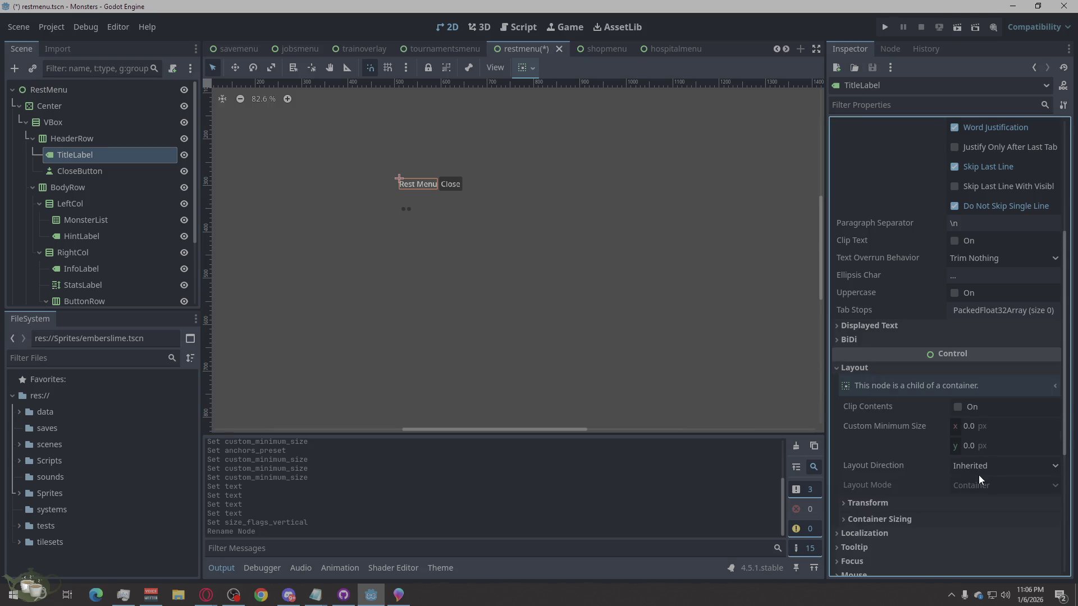
{"action": "scroll", "coordinate": [960, 469], "scroll_direction": "down", "scroll_amount": 1}
{"action": "left_click", "coordinate": [869, 455]}
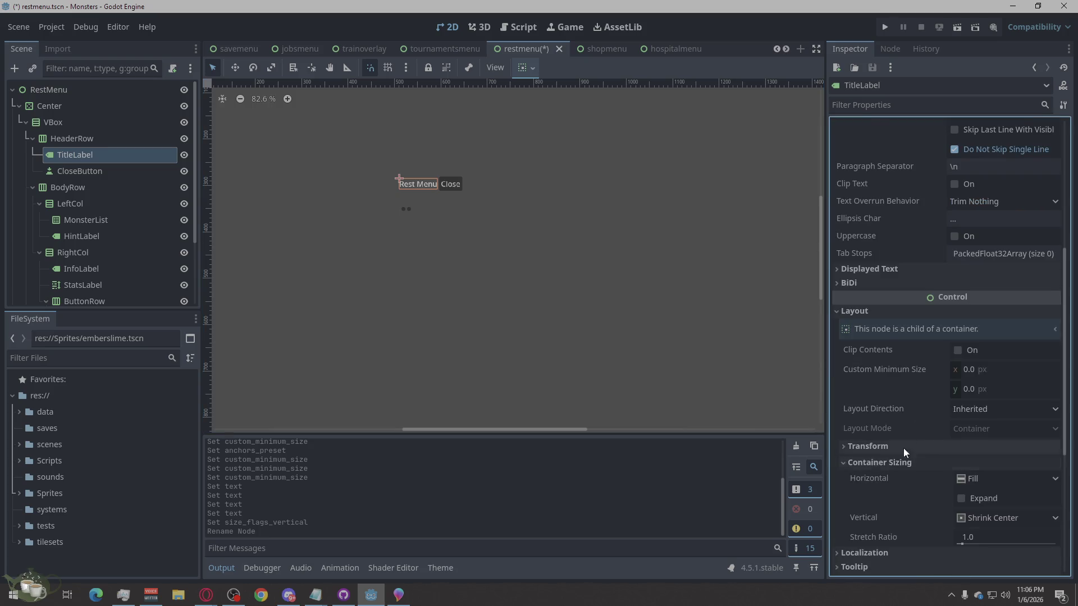
{"action": "scroll", "coordinate": [975, 414], "scroll_direction": "down", "scroll_amount": 2}
{"action": "left_click", "coordinate": [965, 388]}
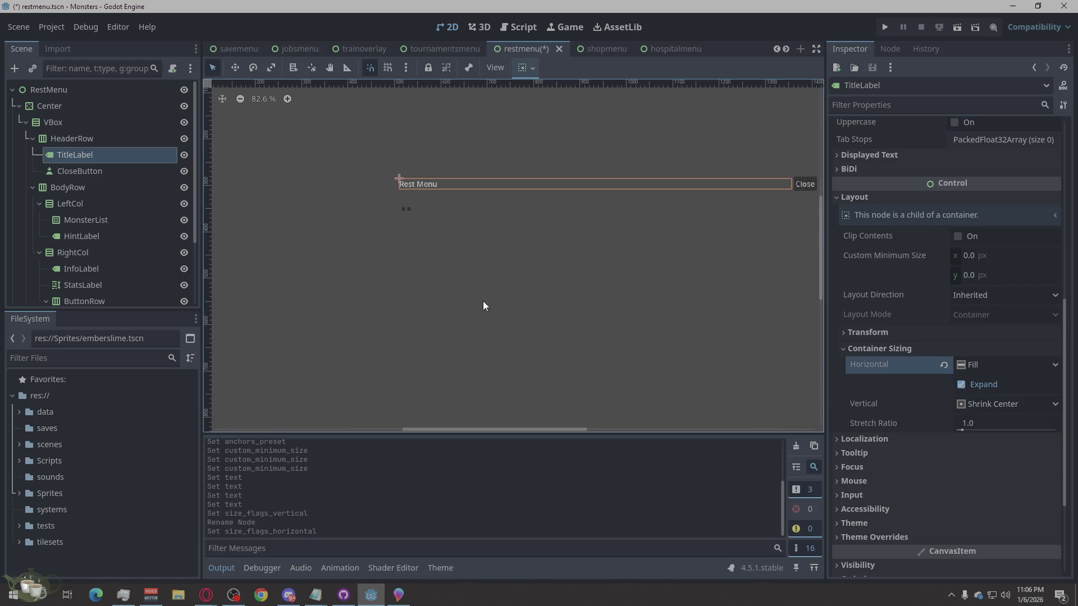
{"action": "scroll", "coordinate": [427, 304], "scroll_direction": "down", "scroll_amount": 2}
{"action": "scroll", "coordinate": [694, 276], "scroll_direction": "up", "scroll_amount": 1}
{"action": "scroll", "coordinate": [773, 281], "scroll_direction": "up", "scroll_amount": 1}
{"action": "scroll", "coordinate": [562, 325], "scroll_direction": "down", "scroll_amount": 1}
{"action": "left_click", "coordinate": [104, 174]}
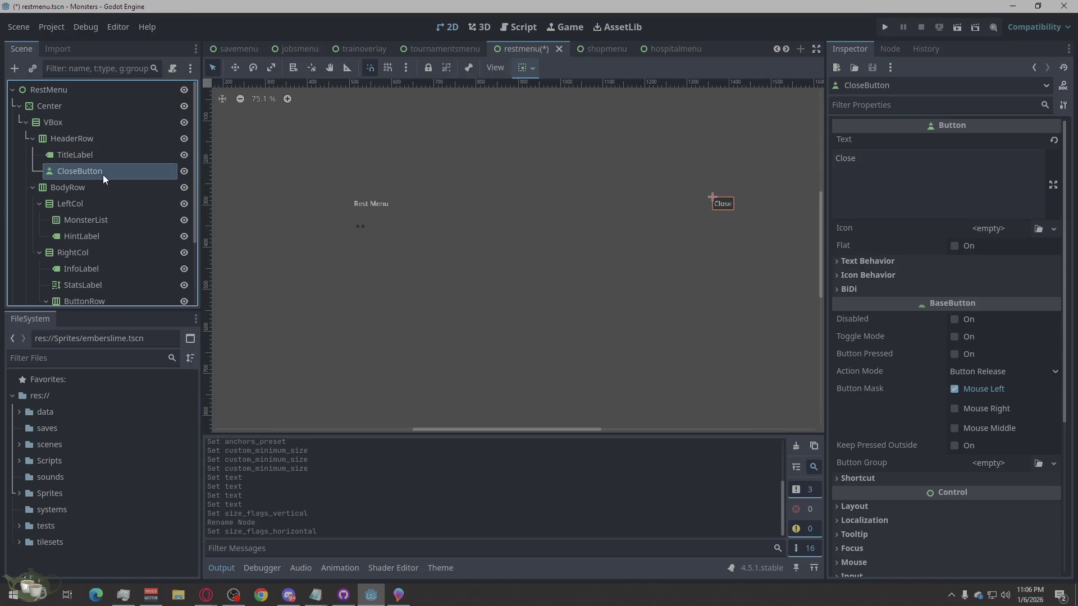
Step: Enable Horizontal Expand for both LeftCol and RightCol
{"action": "left_click", "coordinate": [87, 191]}
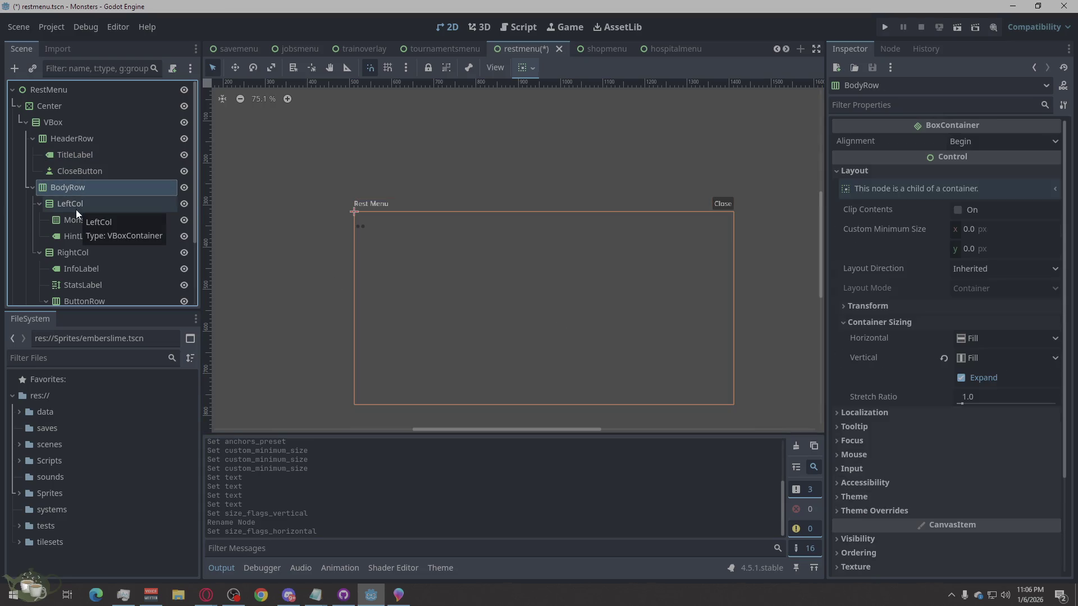
{"action": "left_click", "coordinate": [75, 210]}
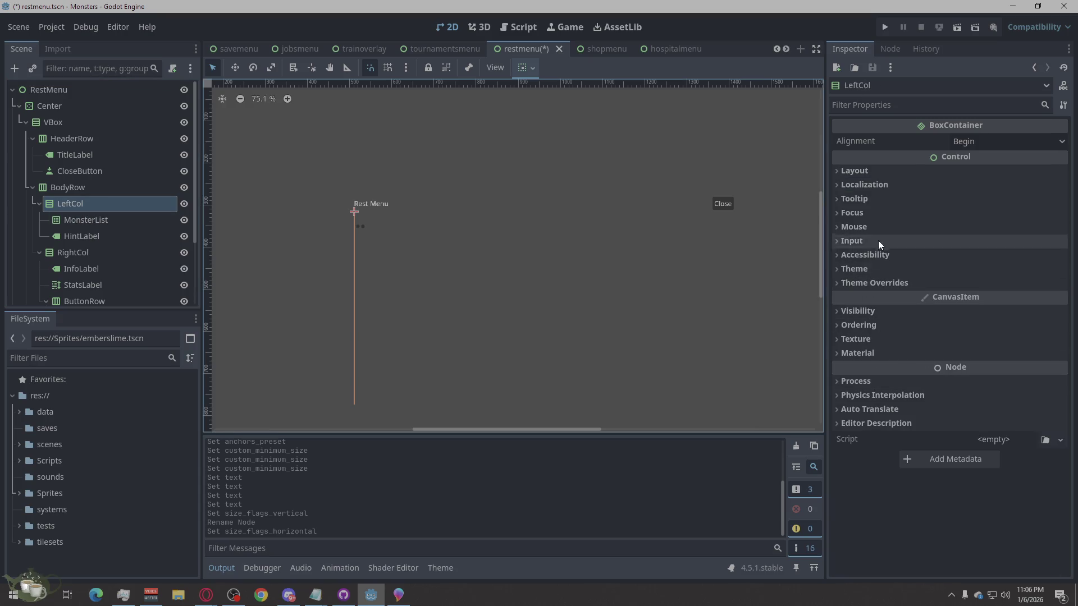
{"action": "left_click", "coordinate": [879, 171]}
{"action": "left_click", "coordinate": [910, 319]}
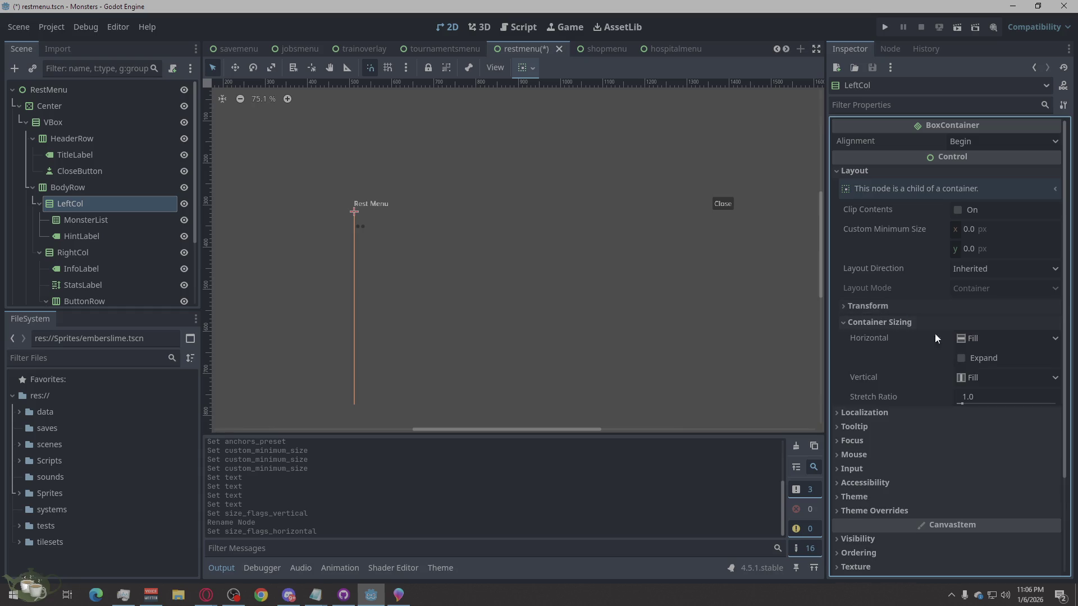
{"action": "left_click", "coordinate": [982, 358]}
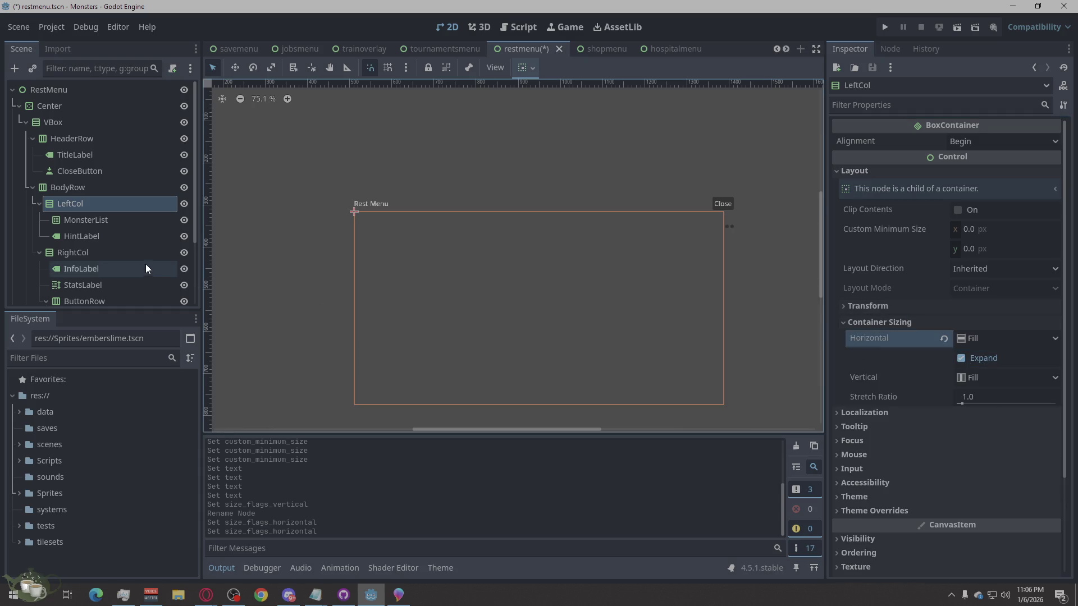
{"action": "left_click", "coordinate": [91, 256]}
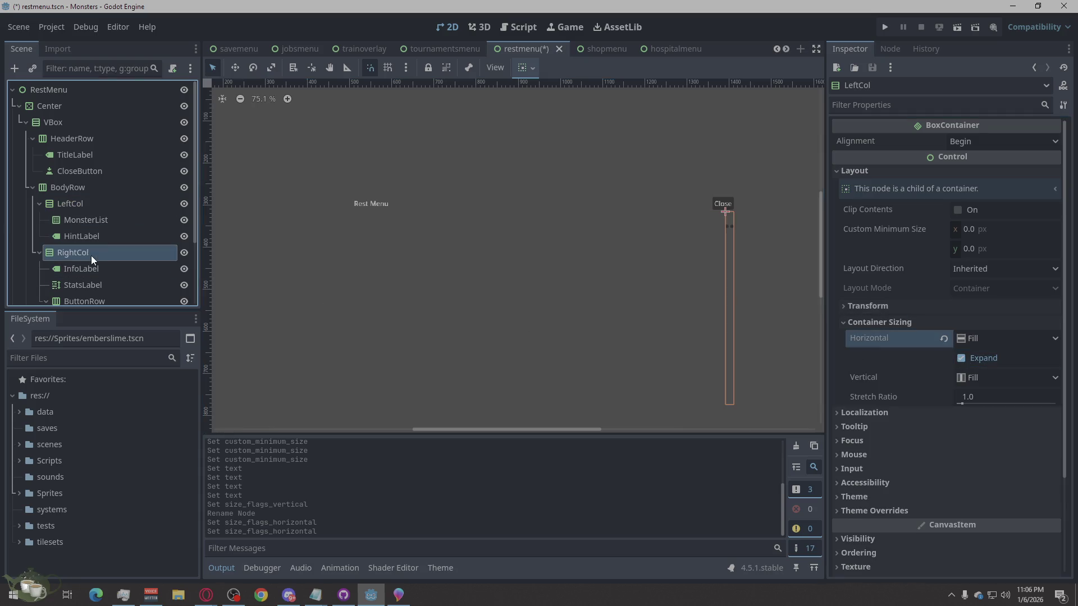
{"action": "left_click", "coordinate": [861, 321]}
{"action": "left_click", "coordinate": [965, 357]}
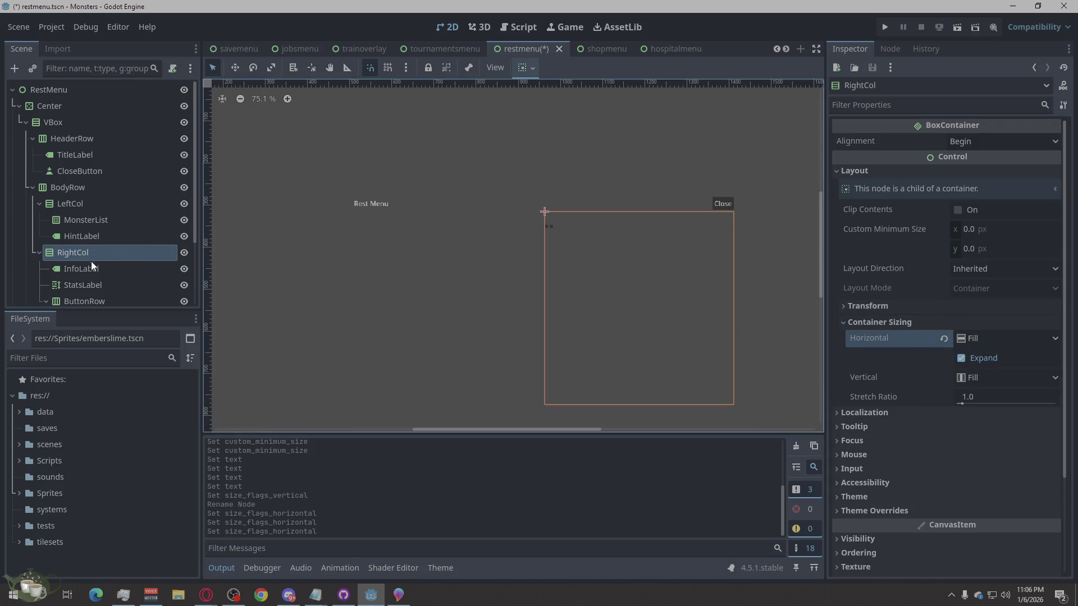
Step: Enable Vertical Expand for MonsterList and move HintLabel above it in LeftCol
{"action": "left_click", "coordinate": [95, 237]}
{"action": "left_click", "coordinate": [104, 219]}
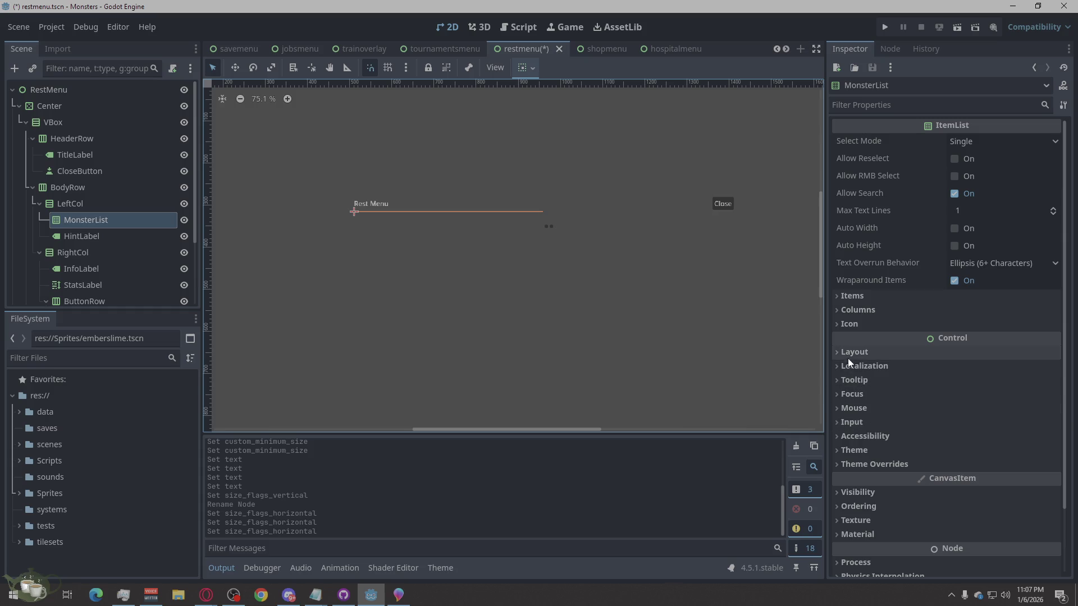
{"action": "left_click", "coordinate": [850, 352]}
{"action": "scroll", "coordinate": [916, 407], "scroll_direction": "down", "scroll_amount": 2}
{"action": "left_click", "coordinate": [856, 443]}
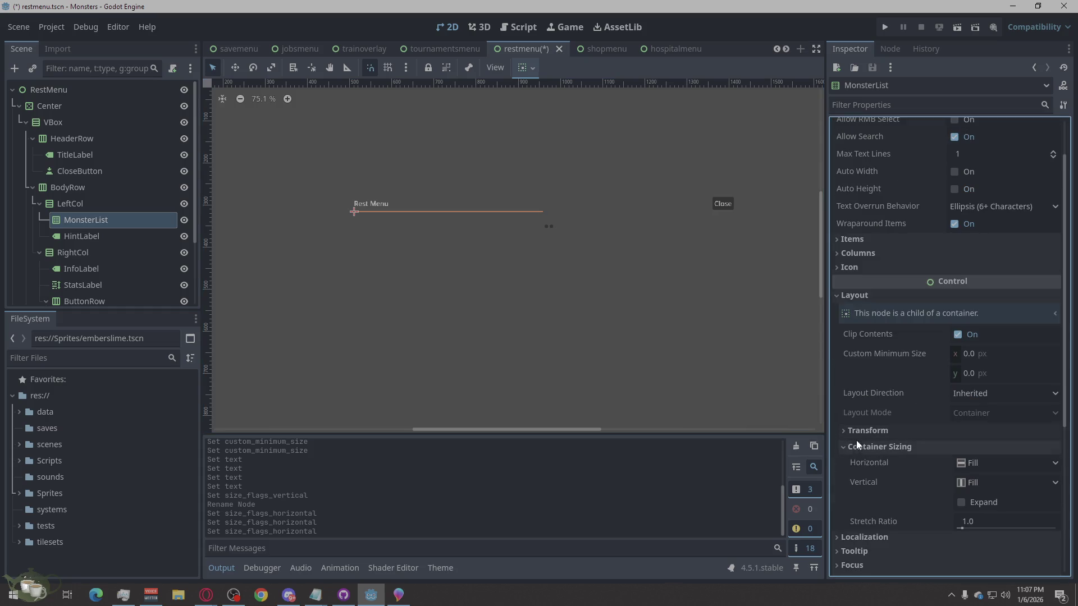
{"action": "left_click", "coordinate": [979, 501]}
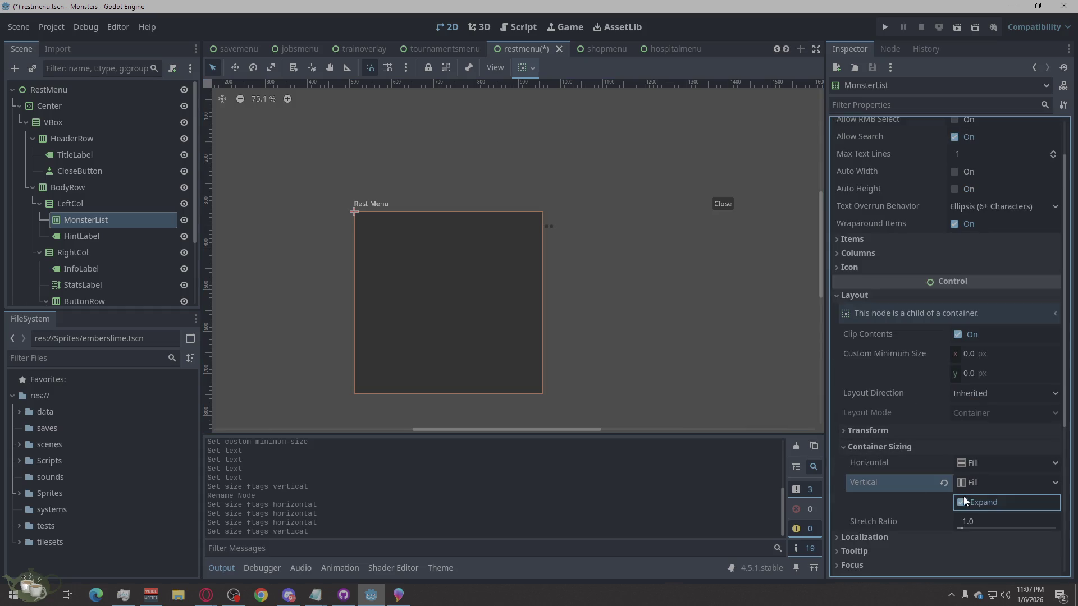
{"action": "left_click", "coordinate": [77, 237]}
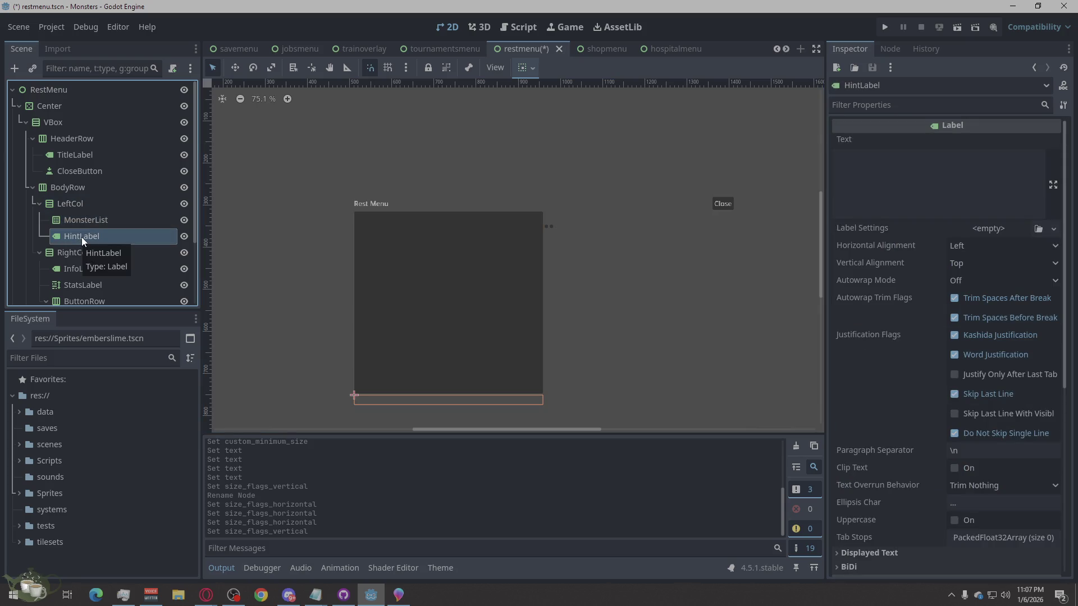
{"action": "left_click_drag", "start_coordinate": [82, 236], "coordinate": [78, 212]}
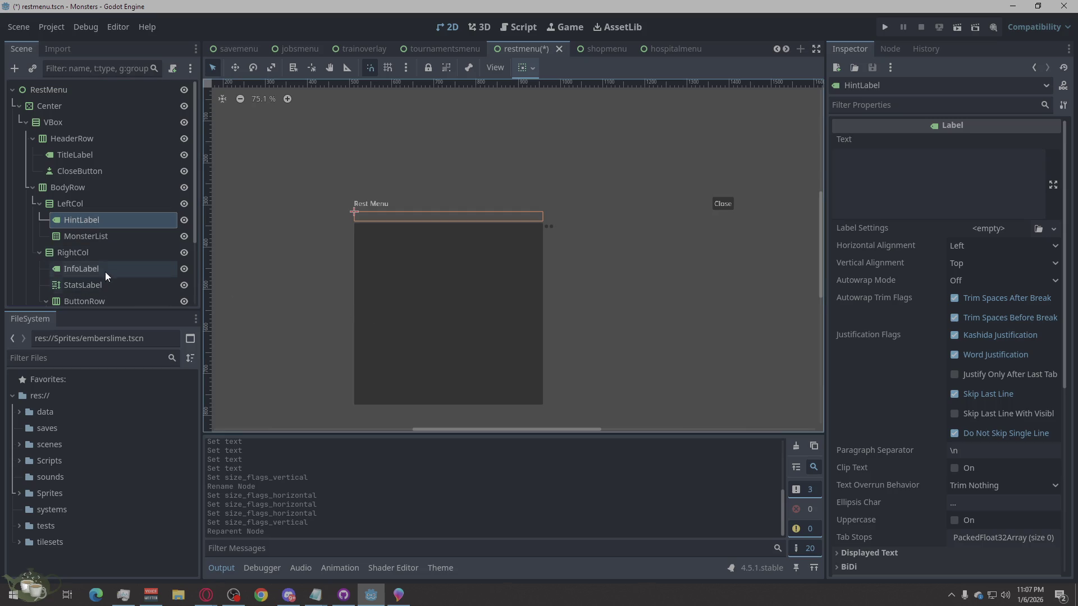
{"action": "scroll", "coordinate": [108, 264], "scroll_direction": "down", "scroll_amount": 1}
{"action": "scroll", "coordinate": [108, 262], "scroll_direction": "down", "scroll_amount": 1}
Step: Enable Vertical Expand for StatsLabel and move ButtonRow above it in RightCol
{"action": "left_click", "coordinate": [78, 230]}
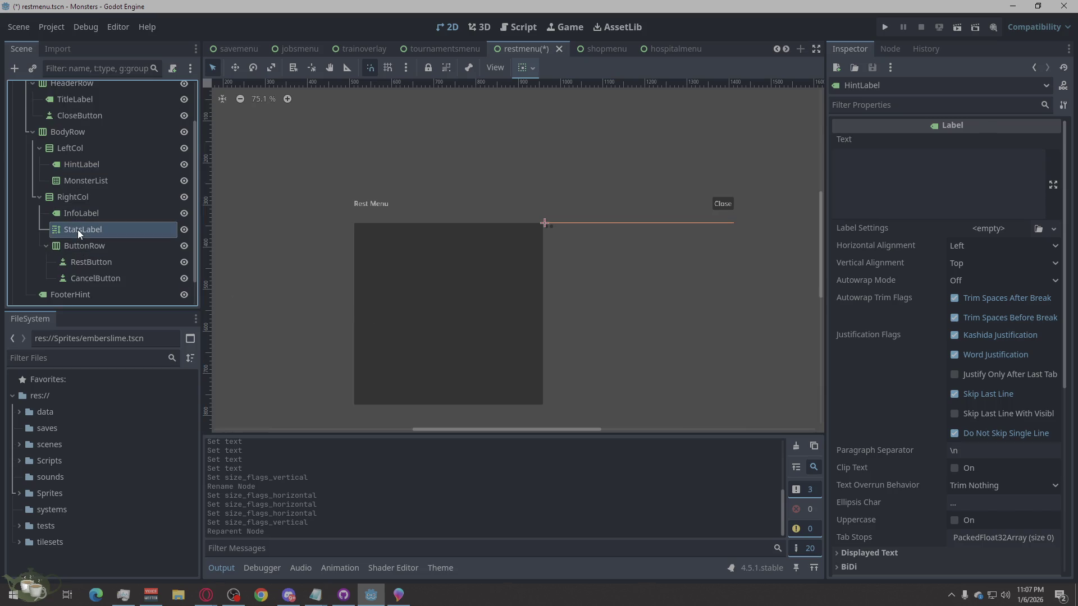
{"action": "left_click", "coordinate": [74, 247]}
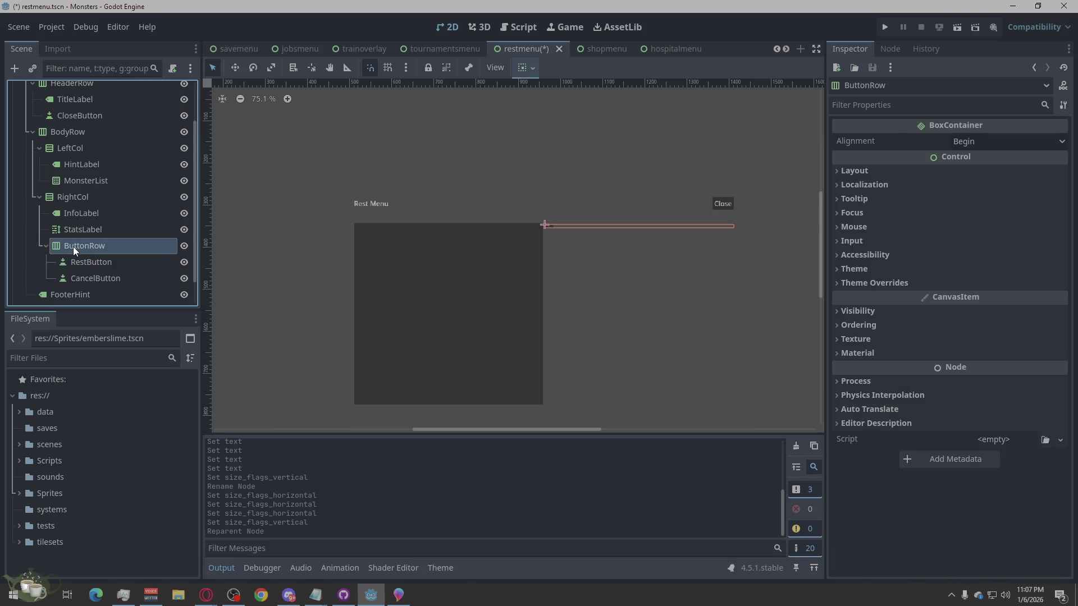
{"action": "left_click", "coordinate": [92, 213]}
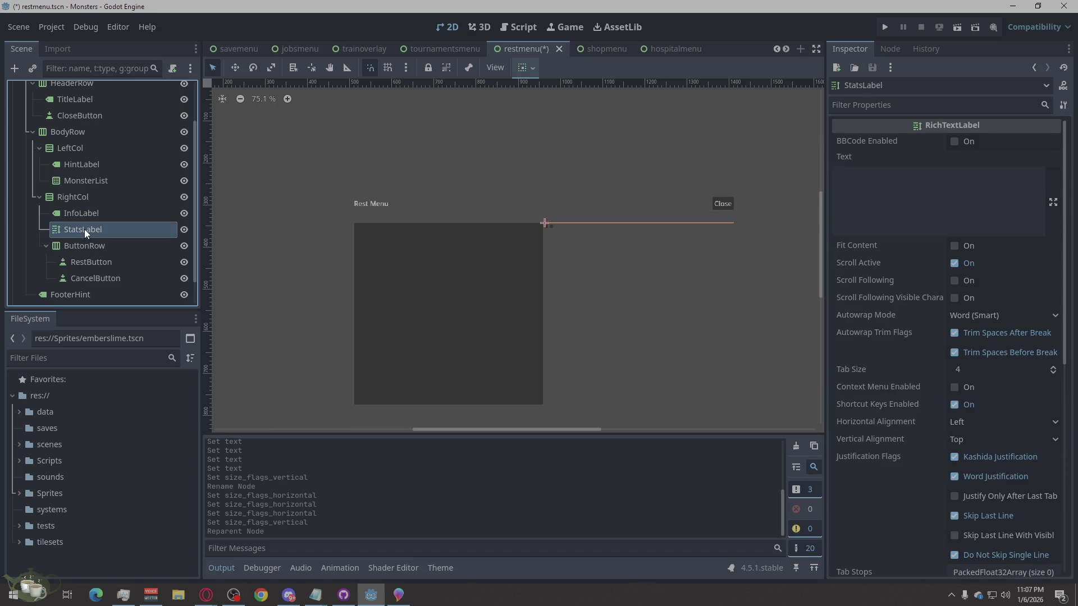
{"action": "scroll", "coordinate": [926, 404], "scroll_direction": "down", "scroll_amount": 4}
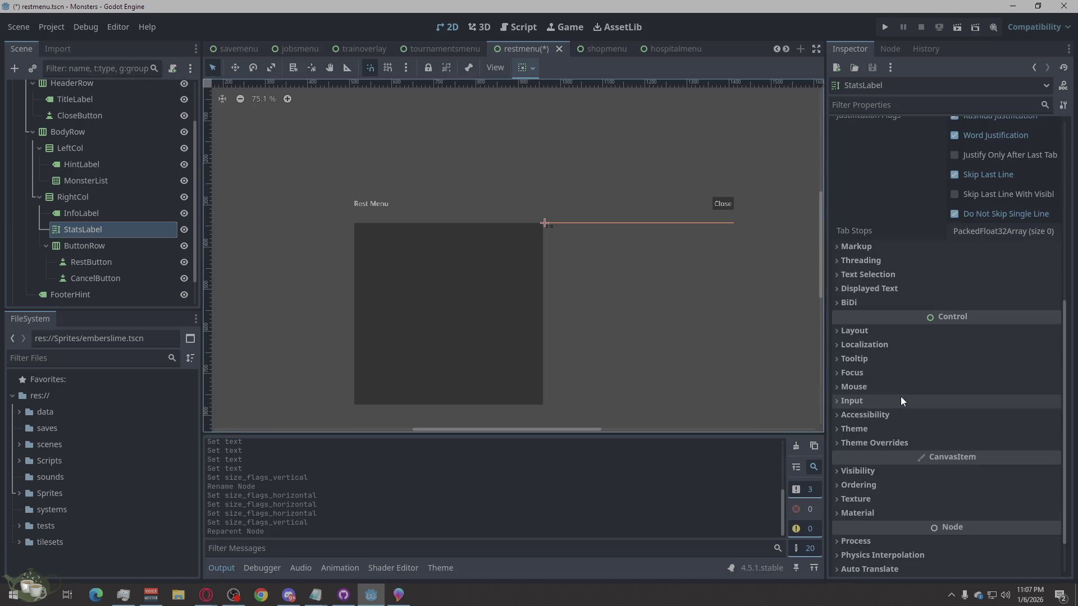
{"action": "left_click", "coordinate": [881, 332]}
{"action": "left_click", "coordinate": [861, 481]}
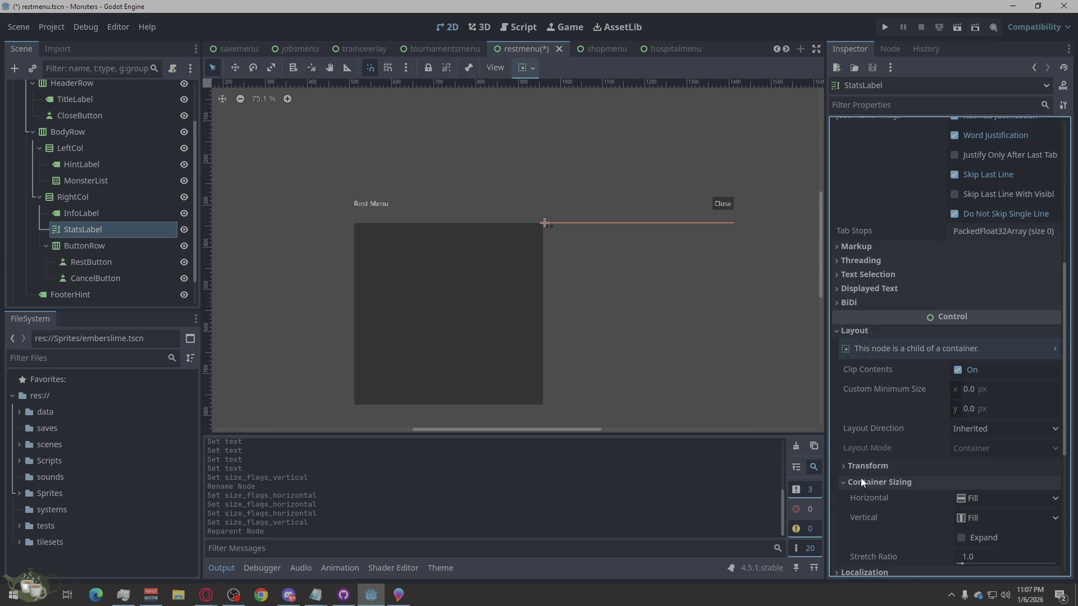
{"action": "left_click", "coordinate": [1002, 536]}
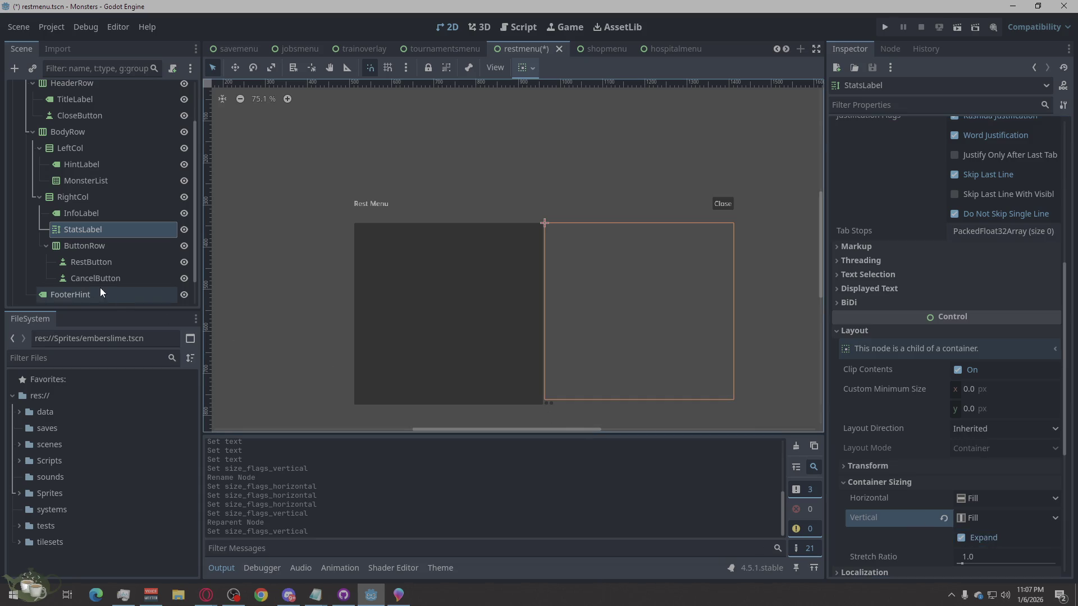
{"action": "left_click", "coordinate": [83, 248]}
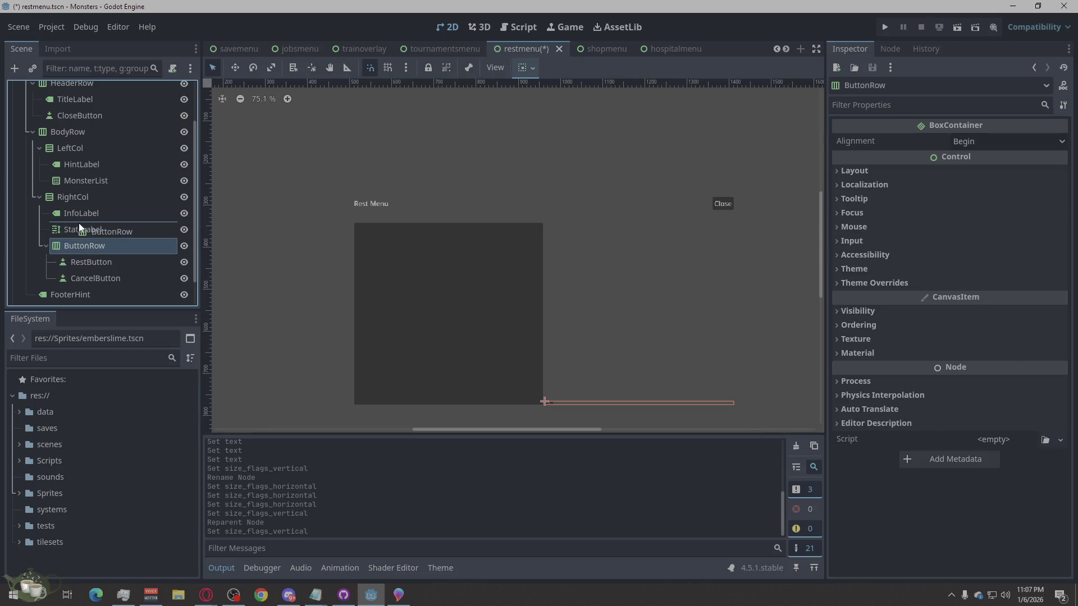
{"action": "left_click_drag", "start_coordinate": [72, 247], "coordinate": [82, 220]}
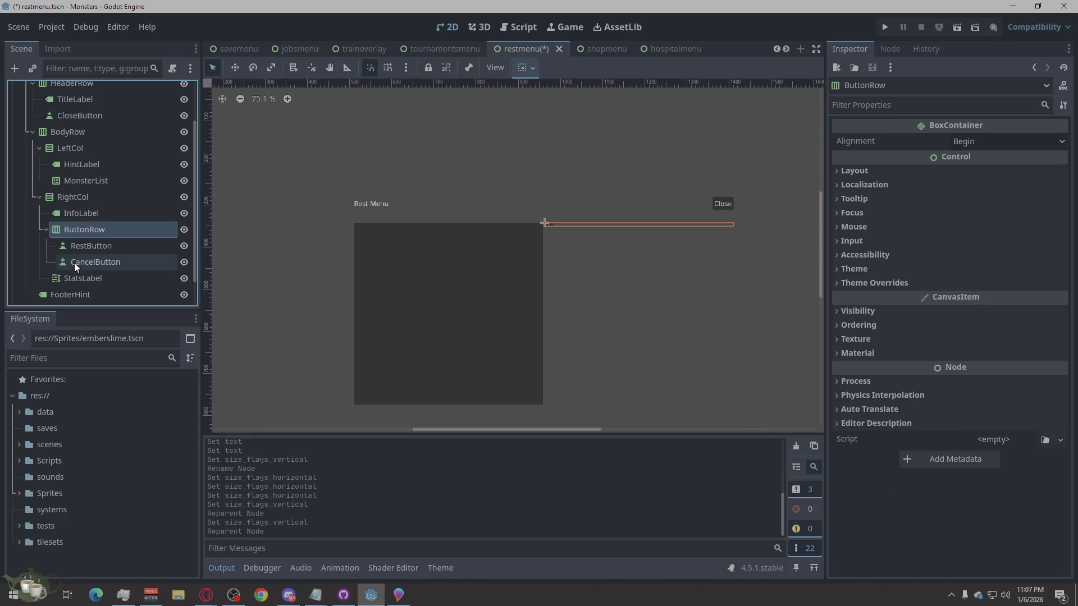
{"action": "scroll", "coordinate": [540, 226], "scroll_direction": "up", "scroll_amount": 2}
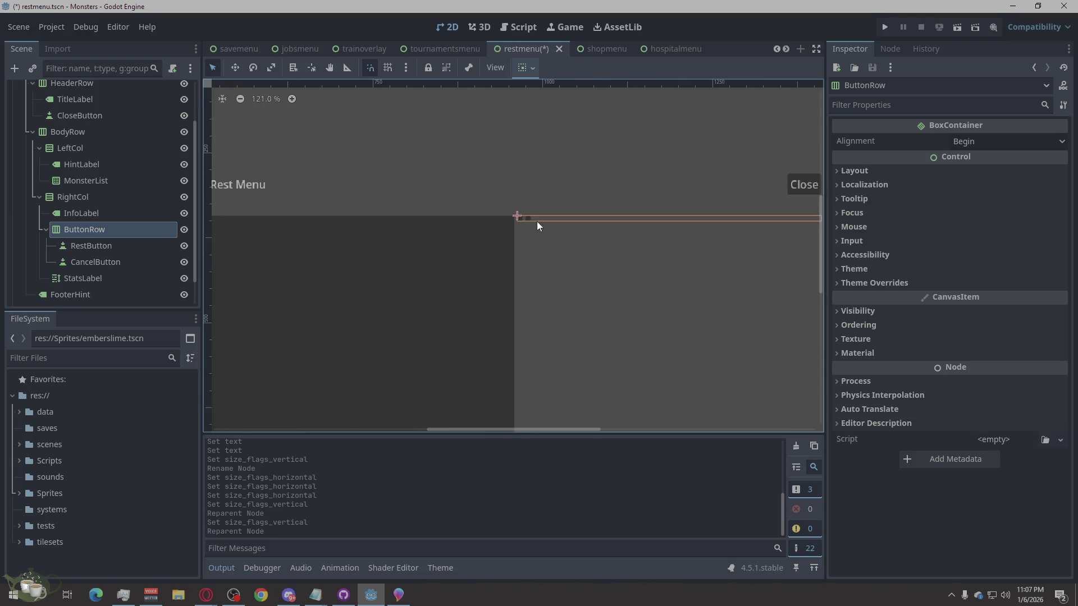
{"action": "scroll", "coordinate": [555, 202], "scroll_direction": "up", "scroll_amount": 2}
Step: Give RestButton the text 'Rest' and CancelButton the text 'Cancel' in the Inspector
{"action": "left_click", "coordinate": [104, 244]}
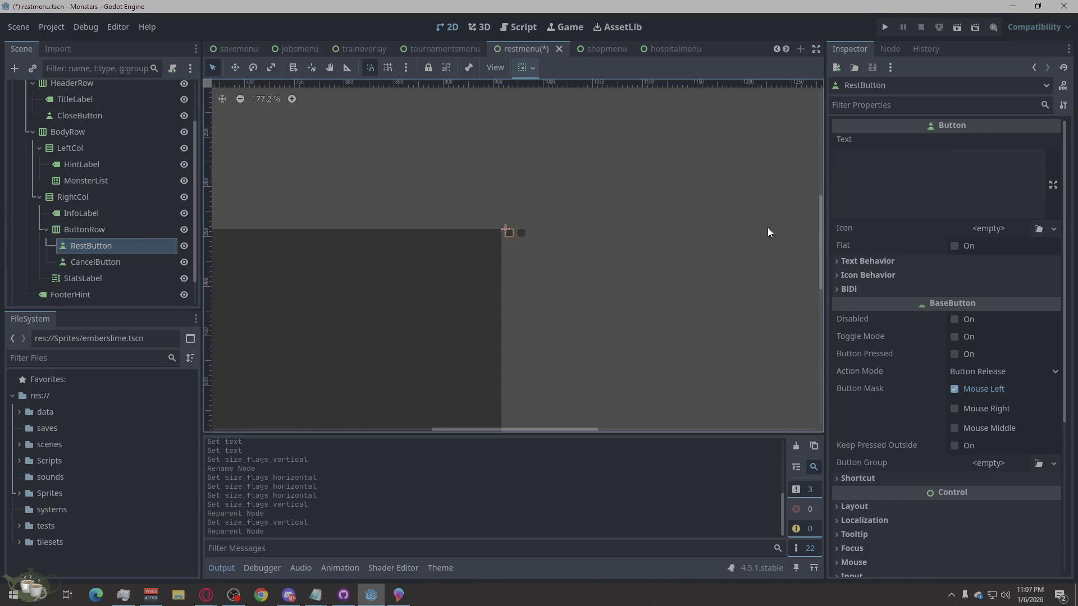
{"action": "type", "text": "Rest"}
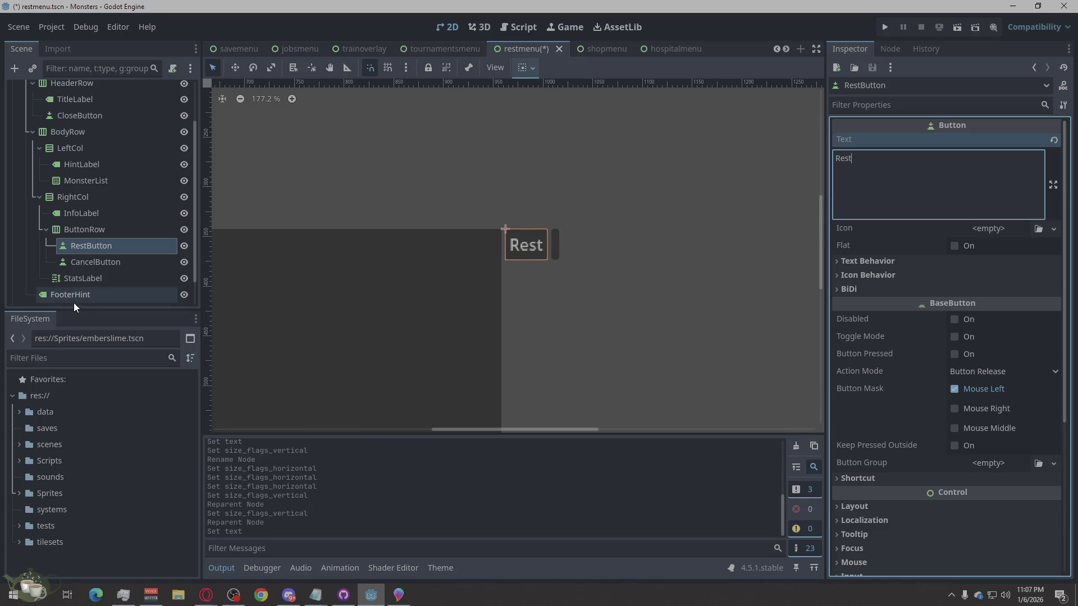
{"action": "left_click", "coordinate": [103, 263]}
{"action": "left_click", "coordinate": [871, 172]}
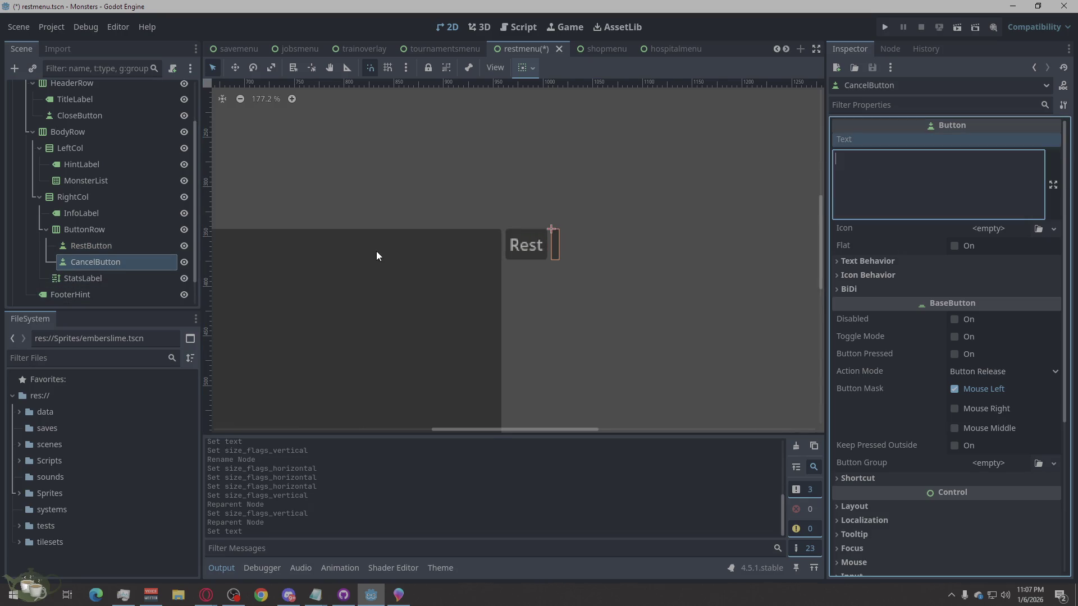
{"action": "scroll", "coordinate": [387, 256], "scroll_direction": "down", "scroll_amount": 2}
{"action": "scroll", "coordinate": [504, 257], "scroll_direction": "down", "scroll_amount": 2}
{"action": "scroll", "coordinate": [564, 219], "scroll_direction": "down", "scroll_amount": 2}
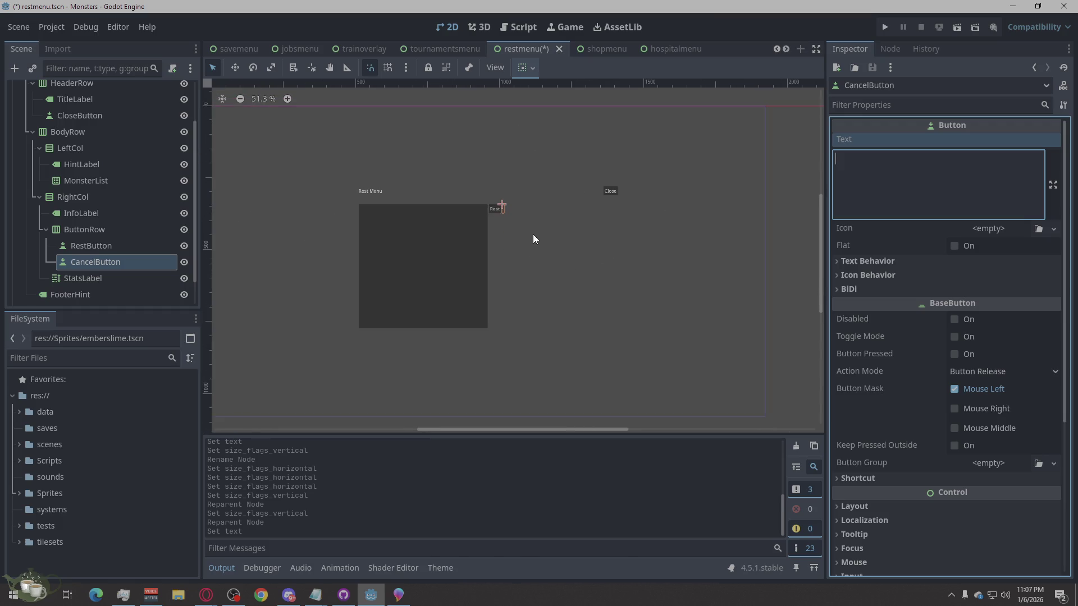
{"action": "scroll", "coordinate": [534, 239], "scroll_direction": "up", "scroll_amount": 2}
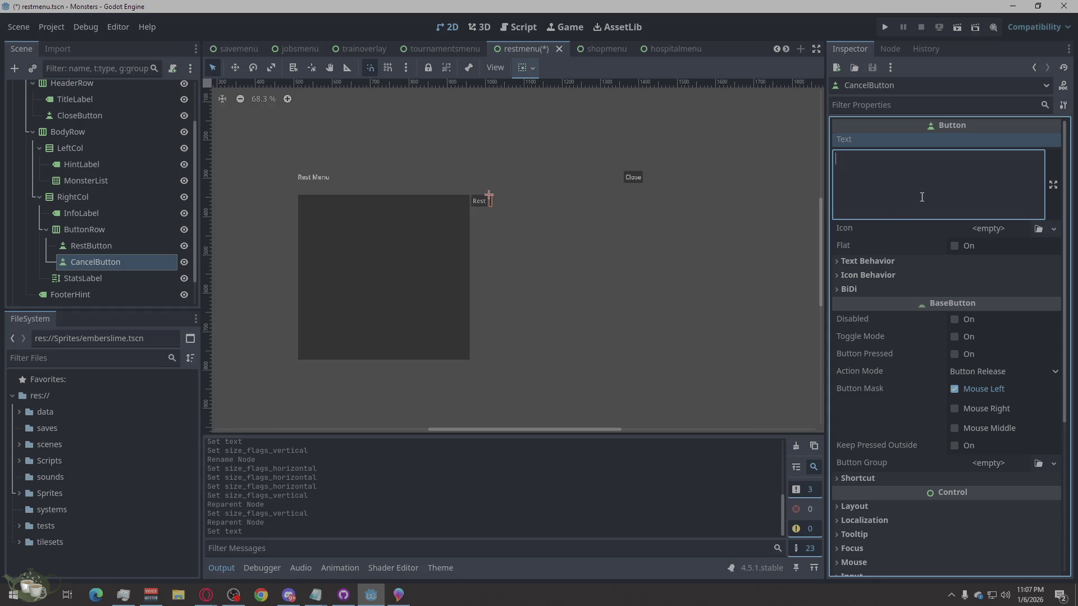
{"action": "type", "text": "Cance"}
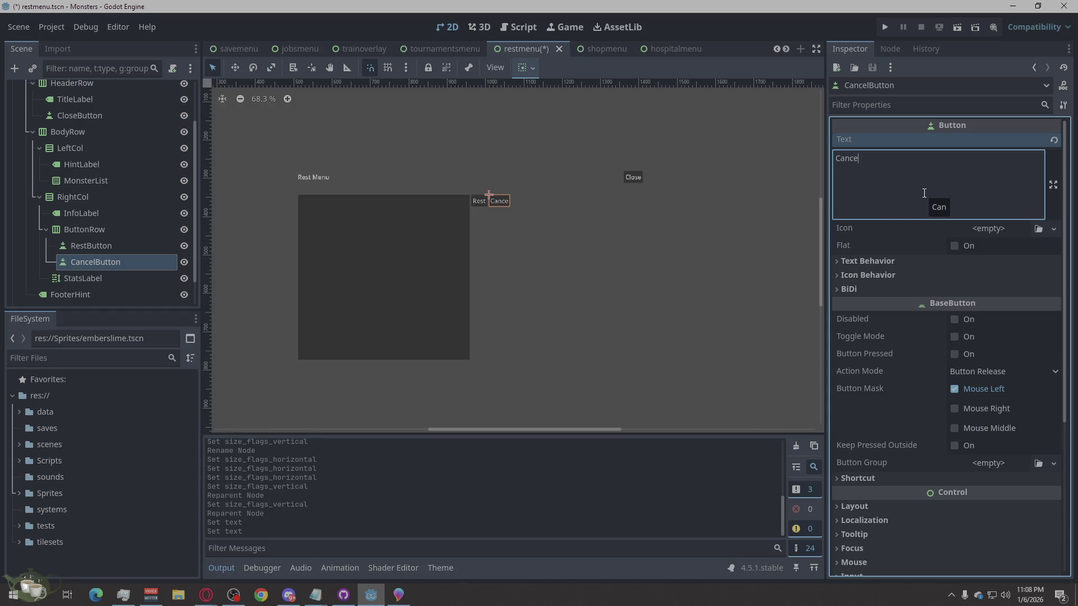
{"action": "type", "text": "l"}
{"action": "left_click", "coordinate": [70, 278]}
{"action": "left_click", "coordinate": [87, 293]}
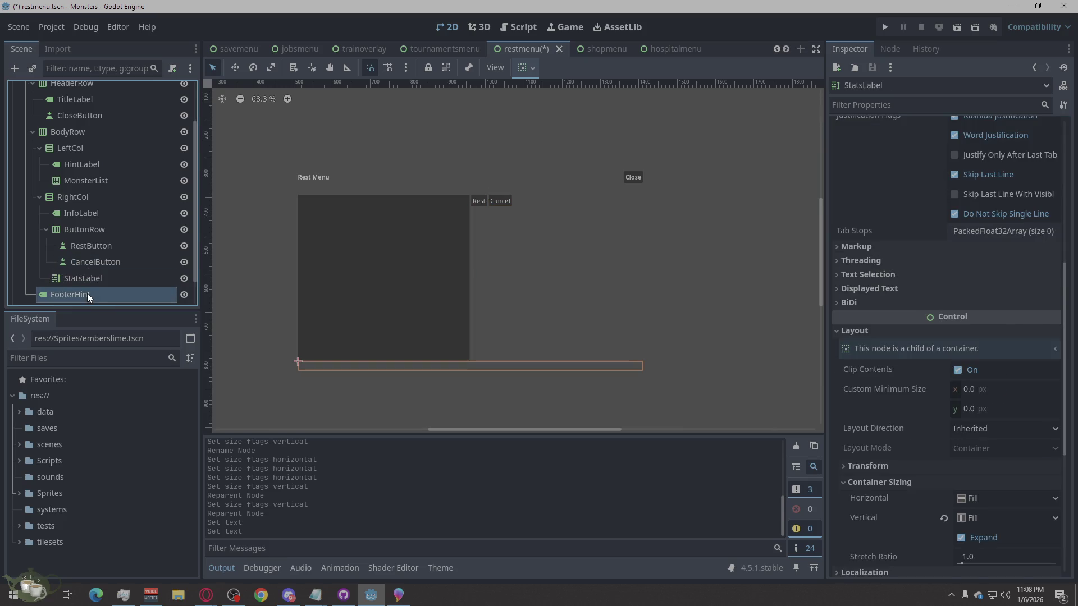
{"action": "scroll", "coordinate": [92, 288], "scroll_direction": "down", "scroll_amount": 1}
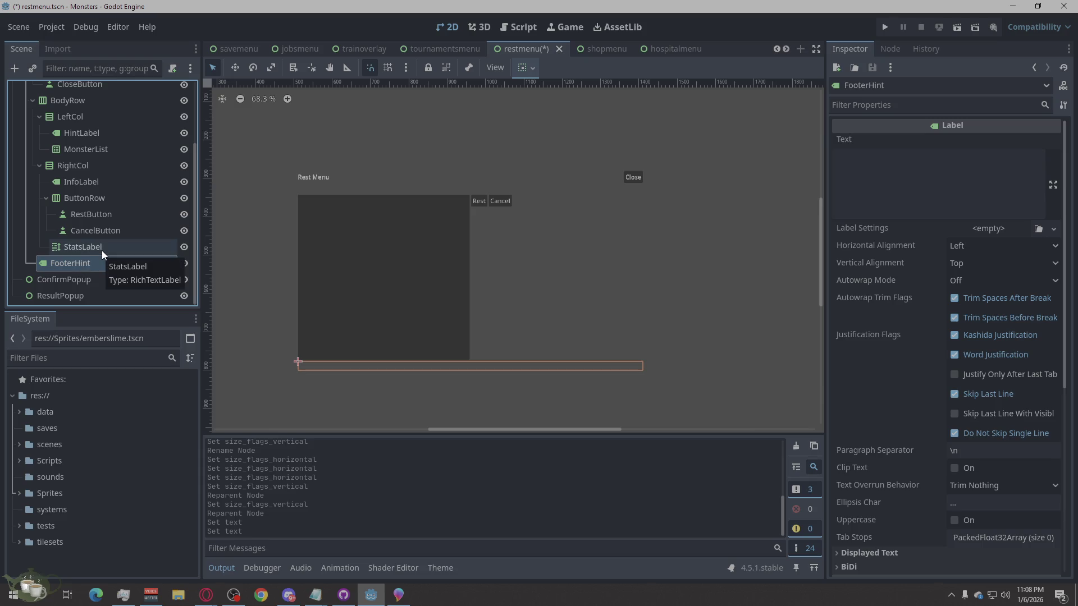
{"action": "left_click", "coordinate": [90, 282]}
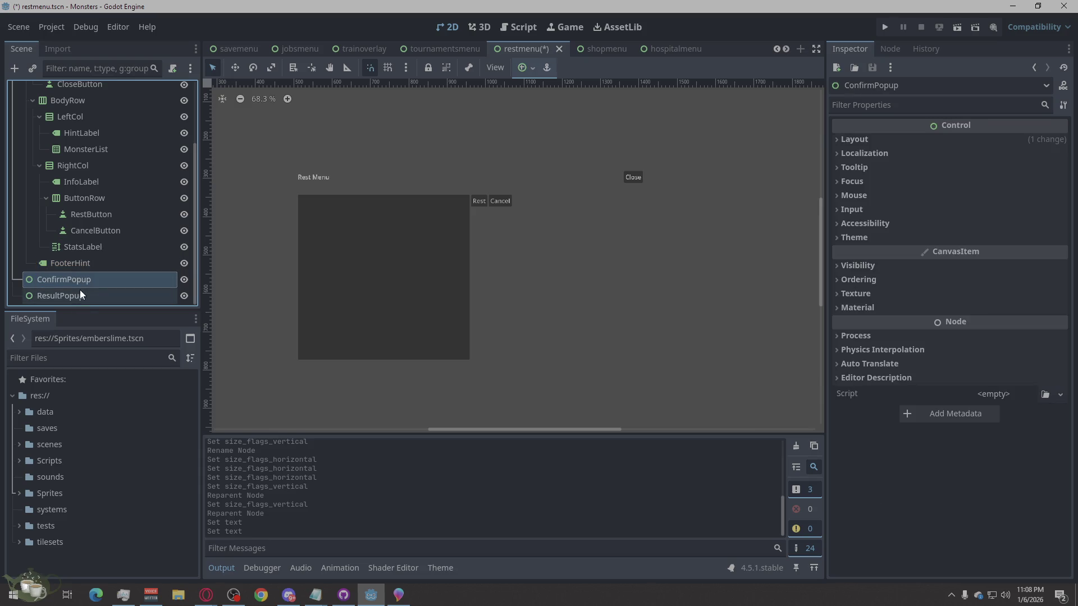
{"action": "scroll", "coordinate": [112, 276], "scroll_direction": "up", "scroll_amount": 1}
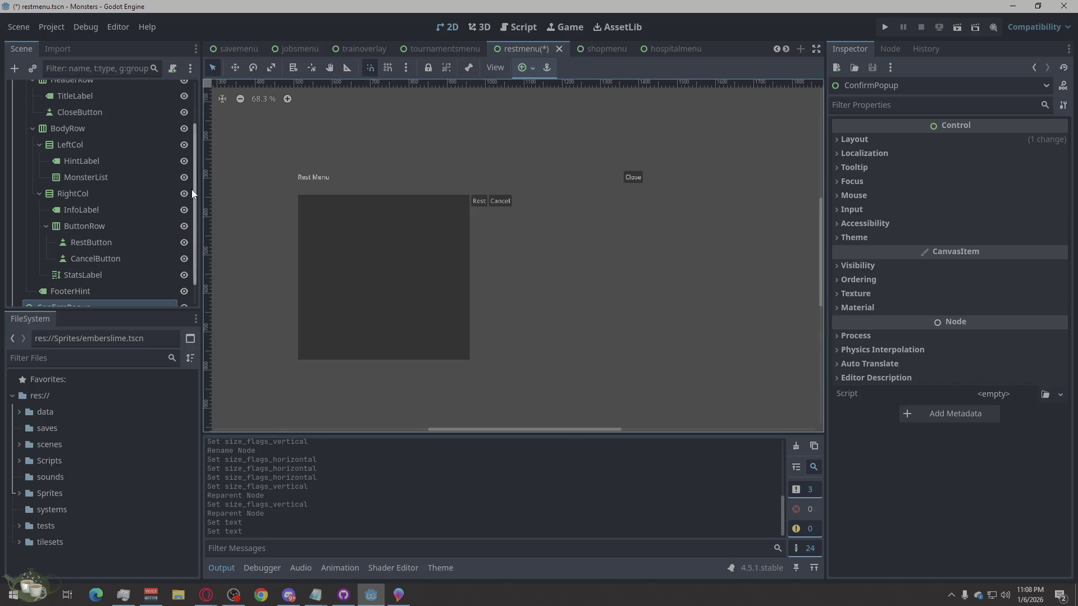
{"action": "scroll", "coordinate": [185, 203], "scroll_direction": "down", "scroll_amount": 1}
Step: Add a CenterContainer as a child of ConfirmPopup
{"action": "right_click", "coordinate": [79, 280]}
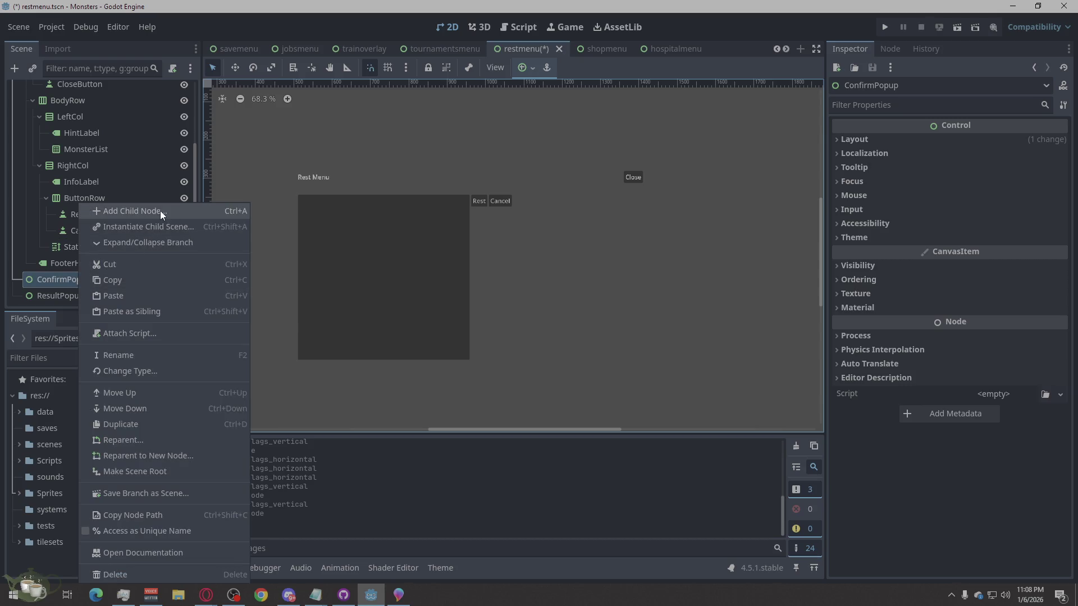
{"action": "left_click", "coordinate": [160, 210]}
{"action": "type", "text": "ce"}
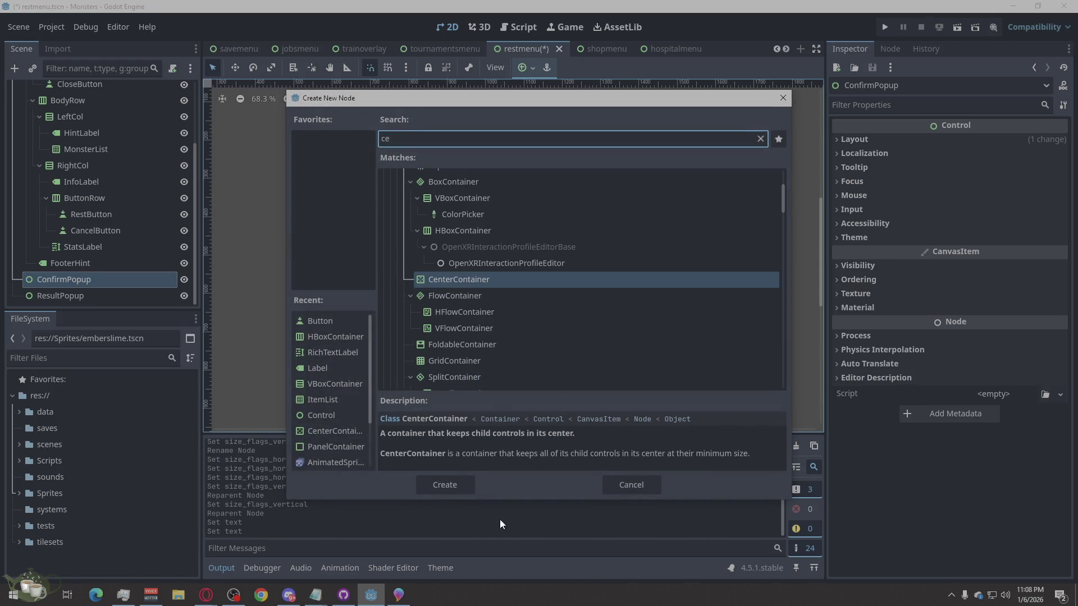
{"action": "left_click", "coordinate": [452, 484]}
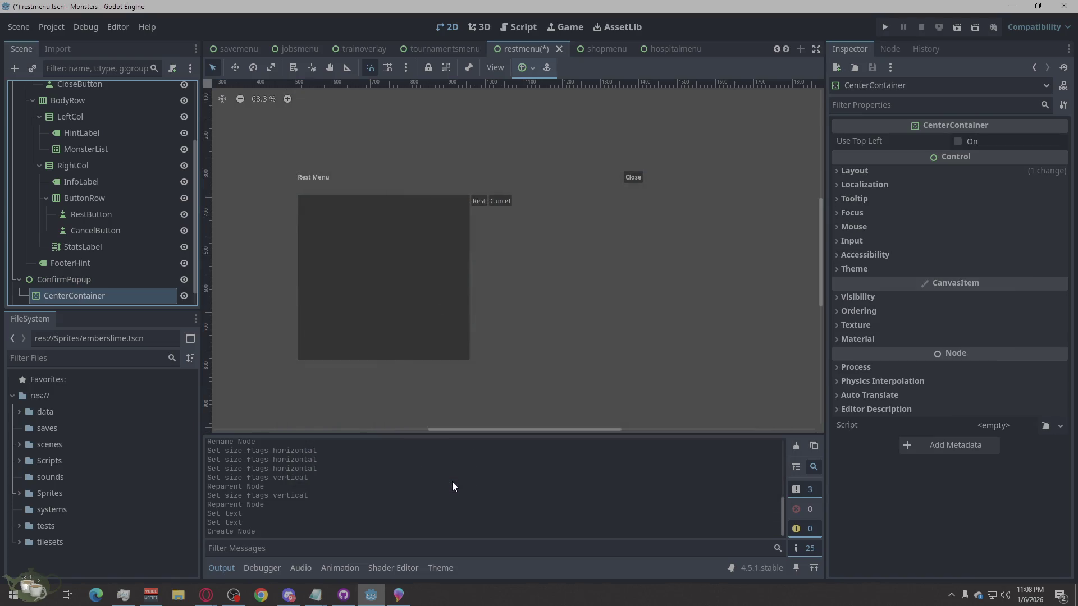
{"action": "scroll", "coordinate": [126, 269], "scroll_direction": "down", "scroll_amount": 1}
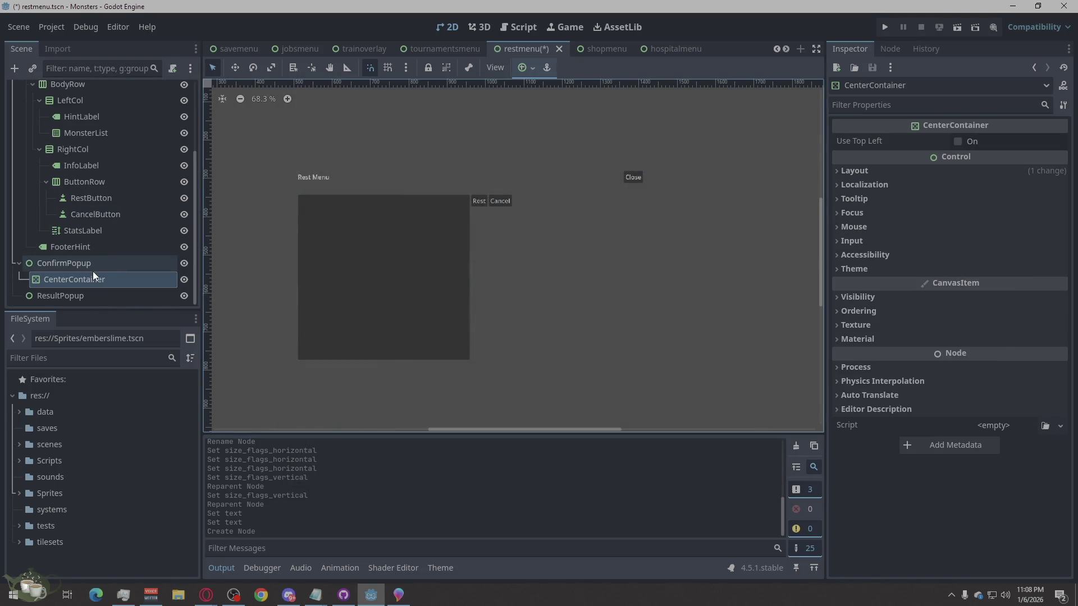
{"action": "scroll", "coordinate": [513, 296], "scroll_direction": "down", "scroll_amount": 2}
{"action": "scroll", "coordinate": [513, 292], "scroll_direction": "down", "scroll_amount": 2}
{"action": "scroll", "coordinate": [641, 273], "scroll_direction": "down", "scroll_amount": 2}
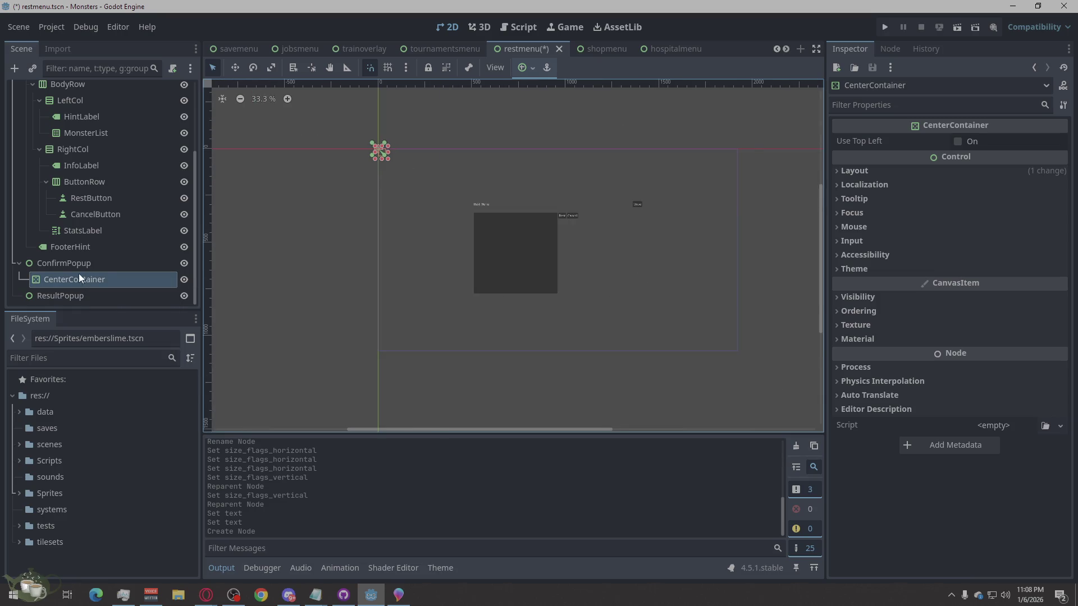
Step: Add a Panel under CenterContainer by mistake, then delete it
{"action": "right_click", "coordinate": [59, 279]}
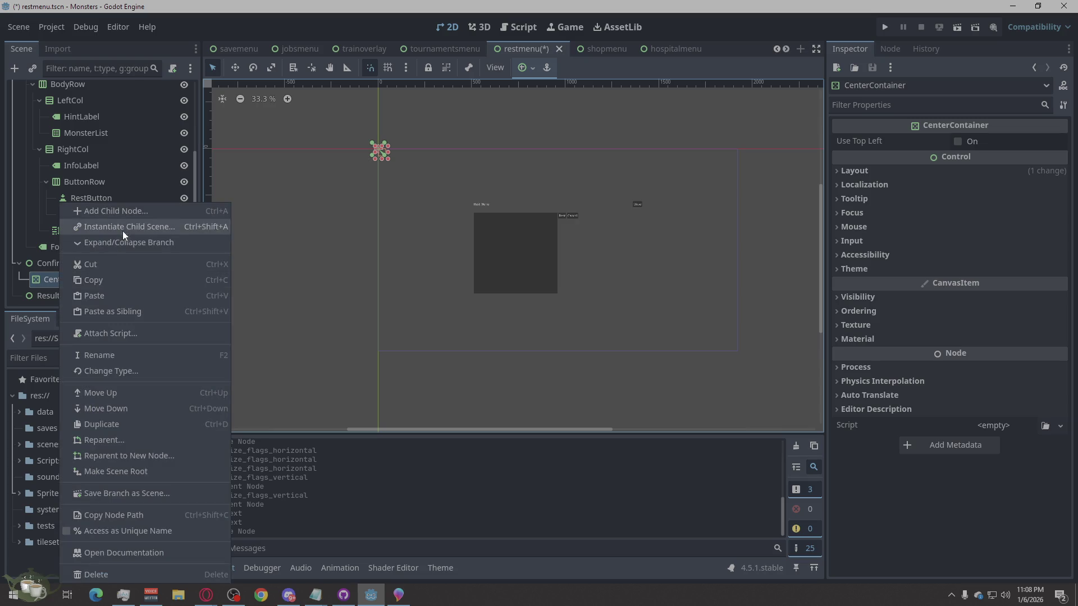
{"action": "left_click", "coordinate": [129, 213]}
{"action": "type", "text": "pane"}
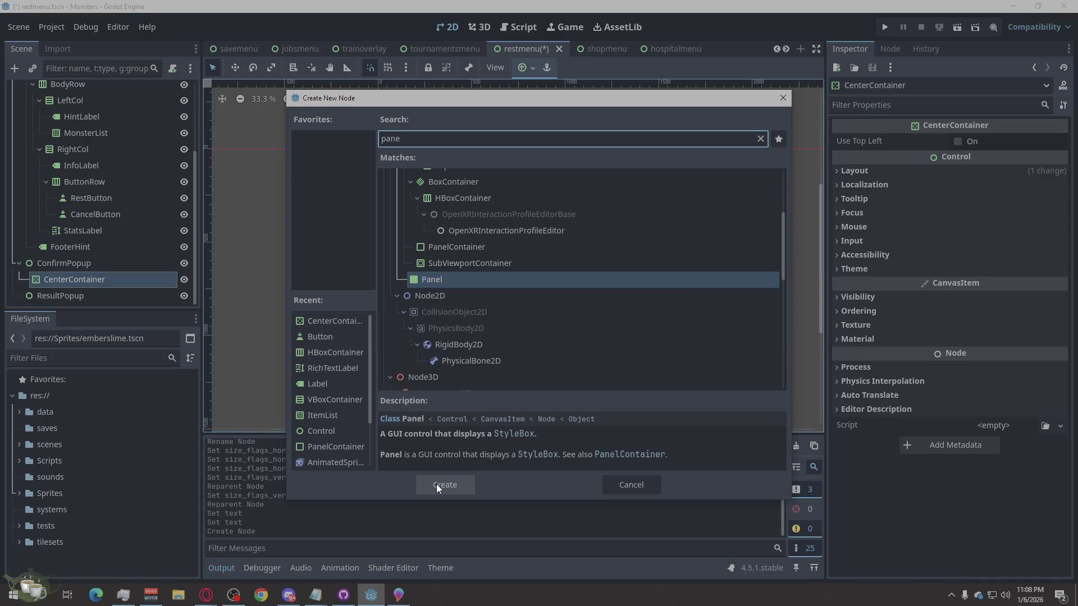
{"action": "left_click", "coordinate": [436, 484]}
{"action": "right_click", "coordinate": [95, 299]}
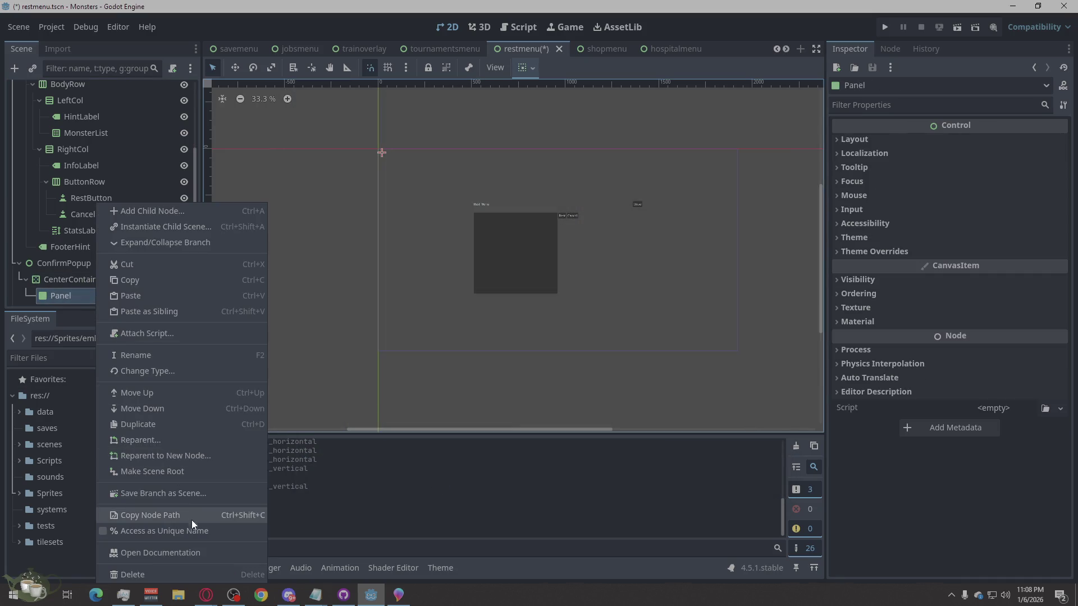
{"action": "left_click", "coordinate": [169, 573]}
{"action": "left_click", "coordinate": [505, 312]}
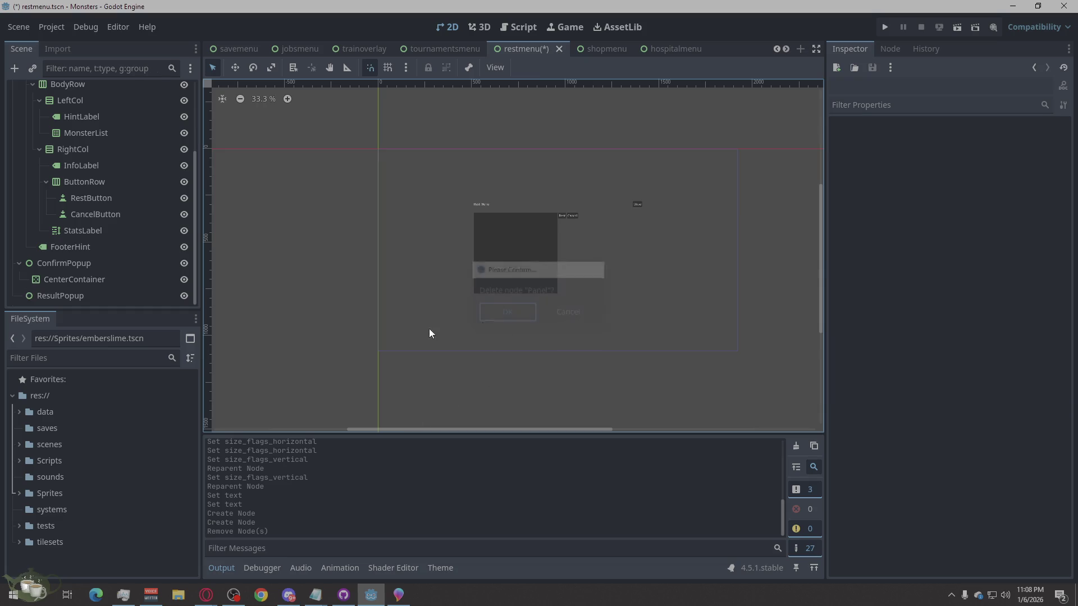
Step: Add a PanelContainer as the child of CenterContainer instead
{"action": "left_click", "coordinate": [60, 279]}
{"action": "right_click", "coordinate": [88, 279]}
{"action": "left_click", "coordinate": [179, 211]}
{"action": "type", "text": "panel"}
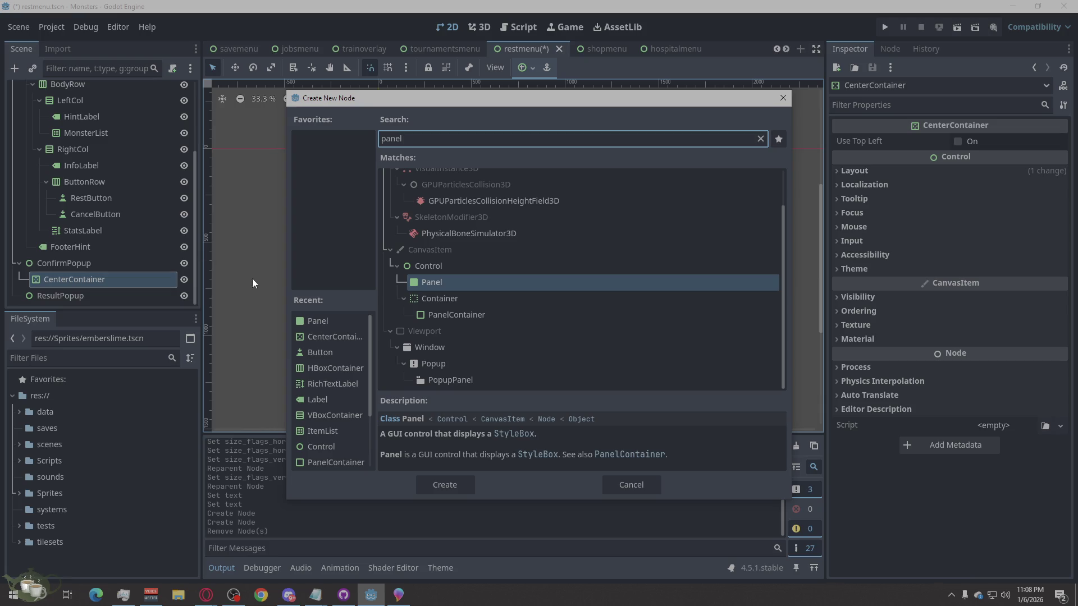
{"action": "left_click", "coordinate": [444, 315]}
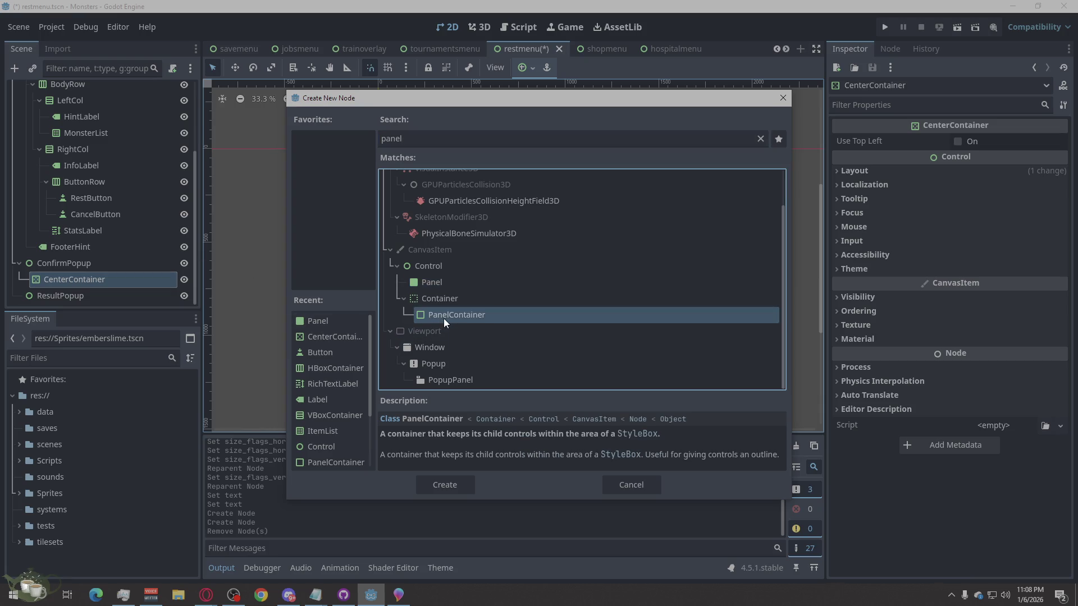
{"action": "left_click", "coordinate": [454, 488]}
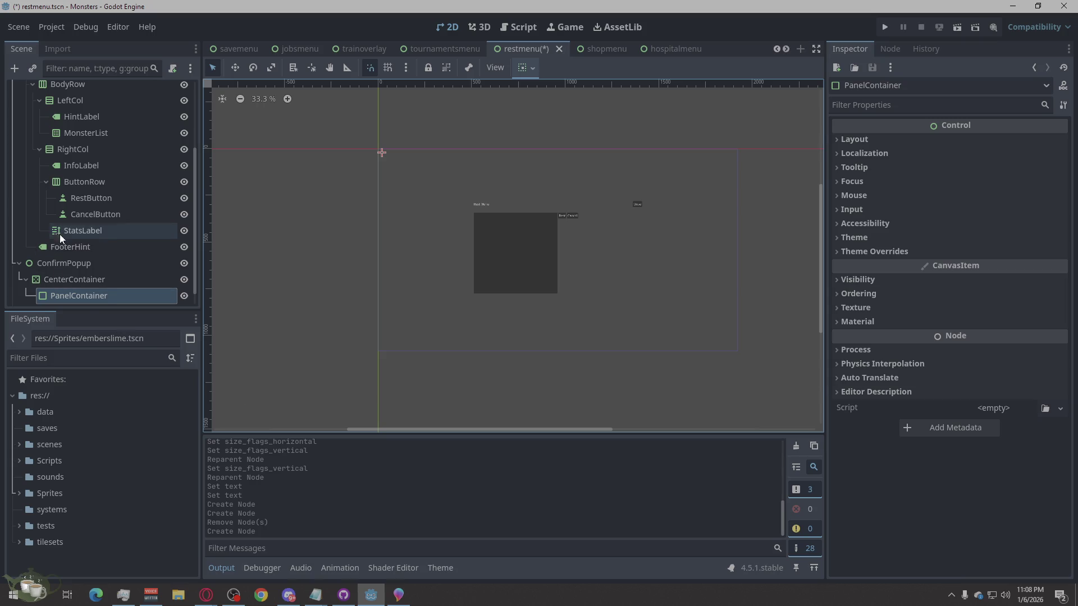
{"action": "scroll", "coordinate": [76, 261], "scroll_direction": "down", "scroll_amount": 1}
{"action": "right_click", "coordinate": [102, 283]}
Step: Add a VBoxContainer under PanelContainer and a Label inside it
{"action": "left_click", "coordinate": [206, 211]}
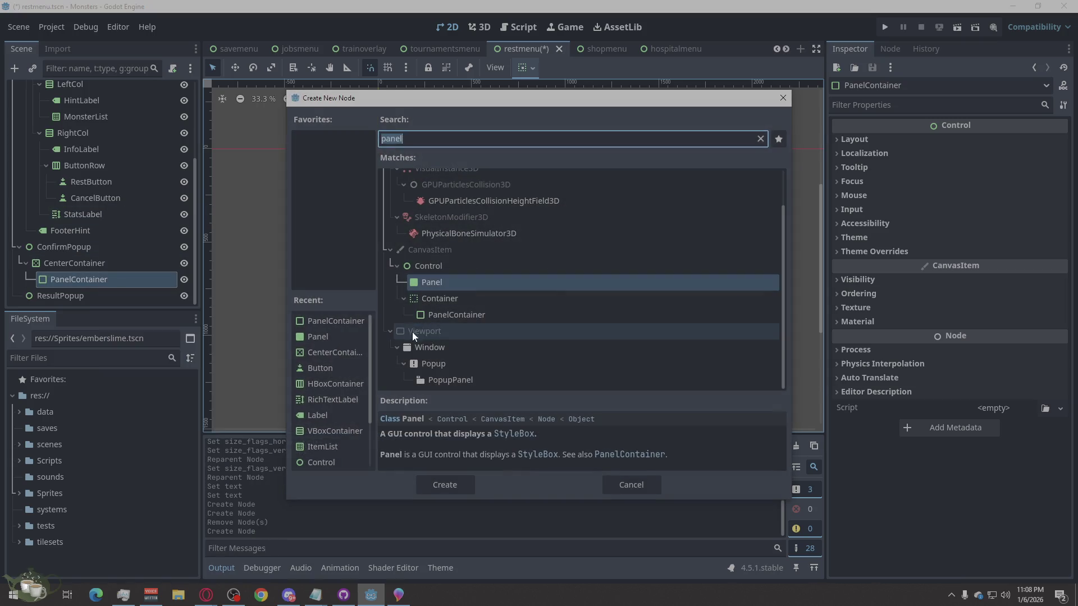
{"action": "type", "text": "vb"}
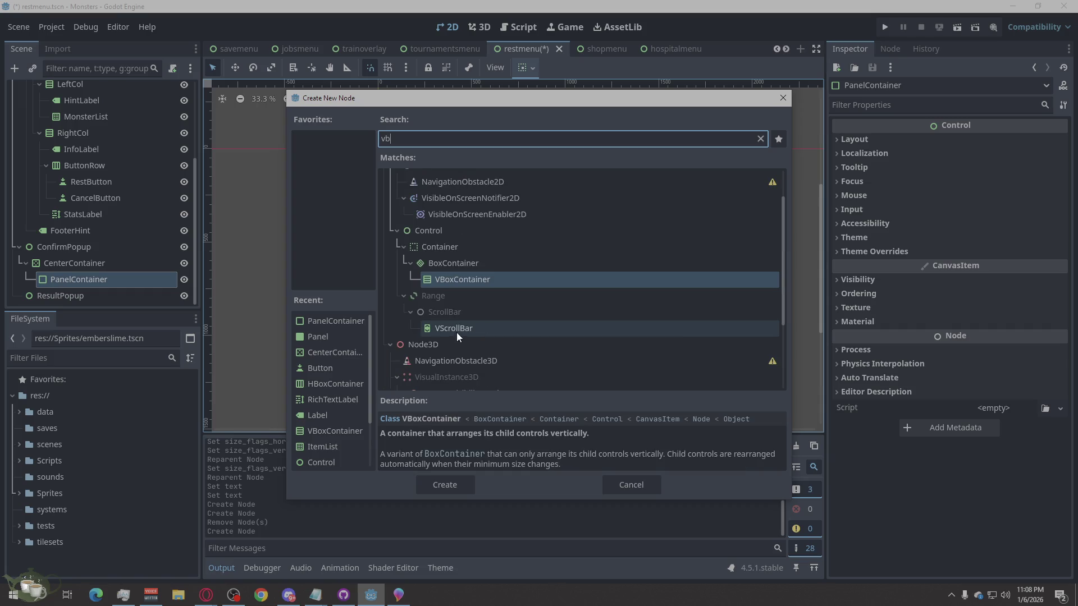
{"action": "left_click", "coordinate": [445, 484]}
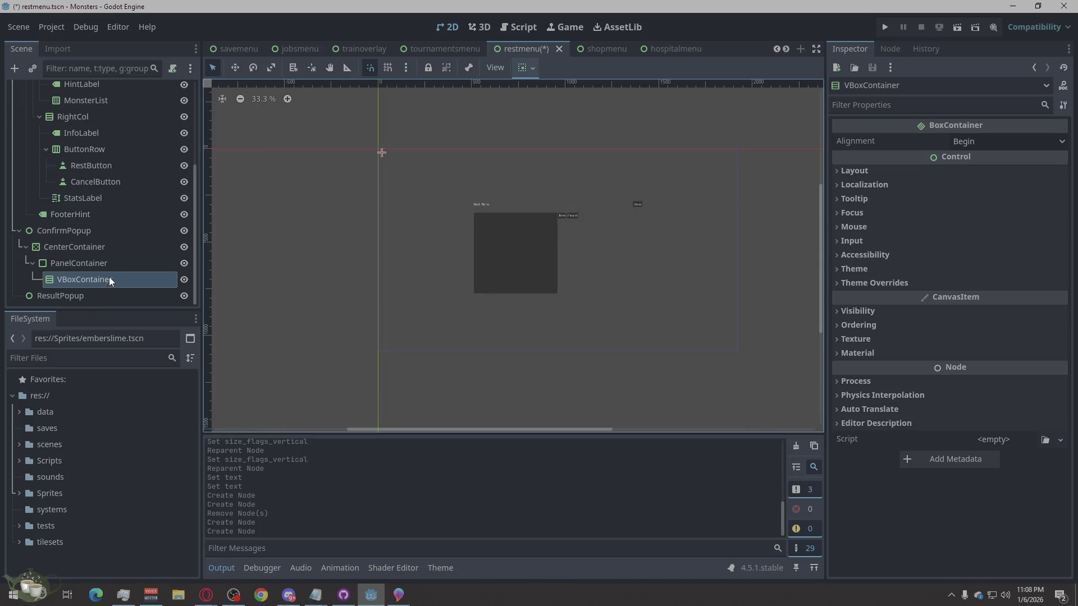
{"action": "right_click", "coordinate": [91, 283]}
{"action": "left_click", "coordinate": [154, 212]}
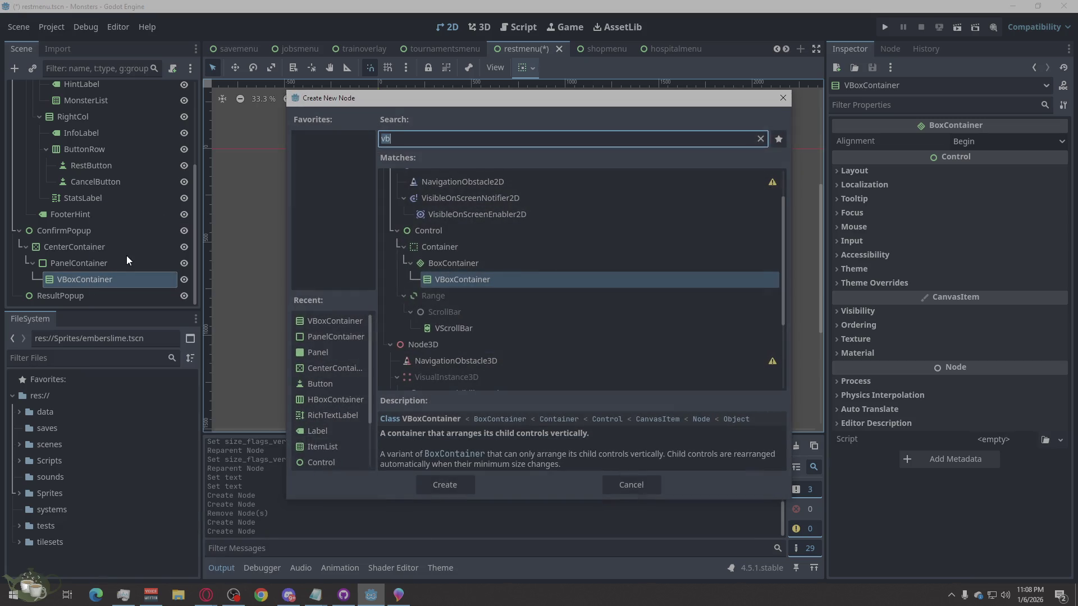
{"action": "type", "text": "c"}
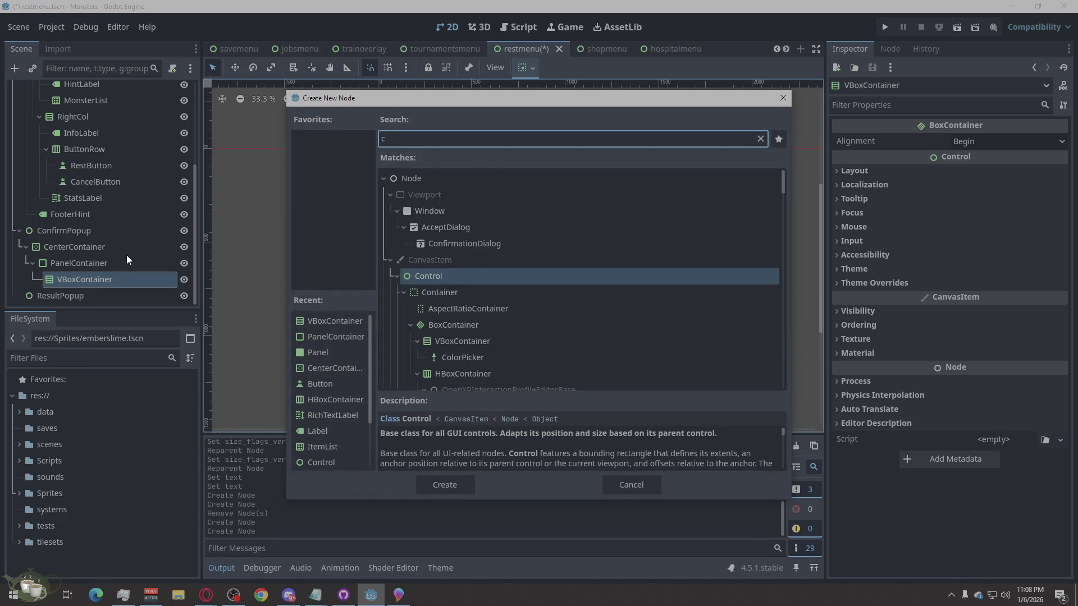
{"action": "key", "text": "BackSpace"}
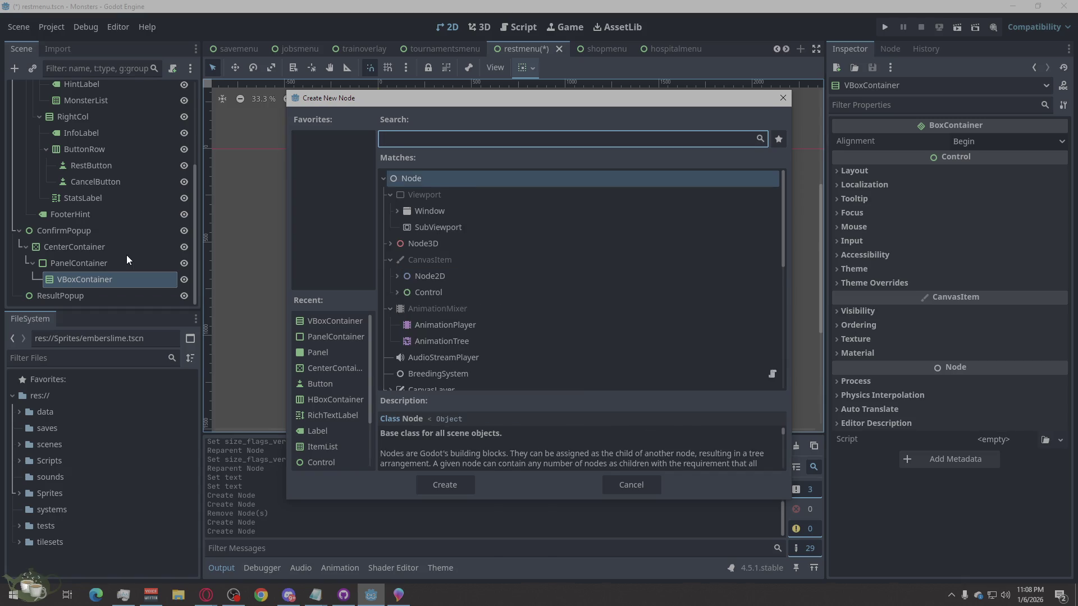
{"action": "type", "text": "lab"}
{"action": "left_click", "coordinate": [442, 484]}
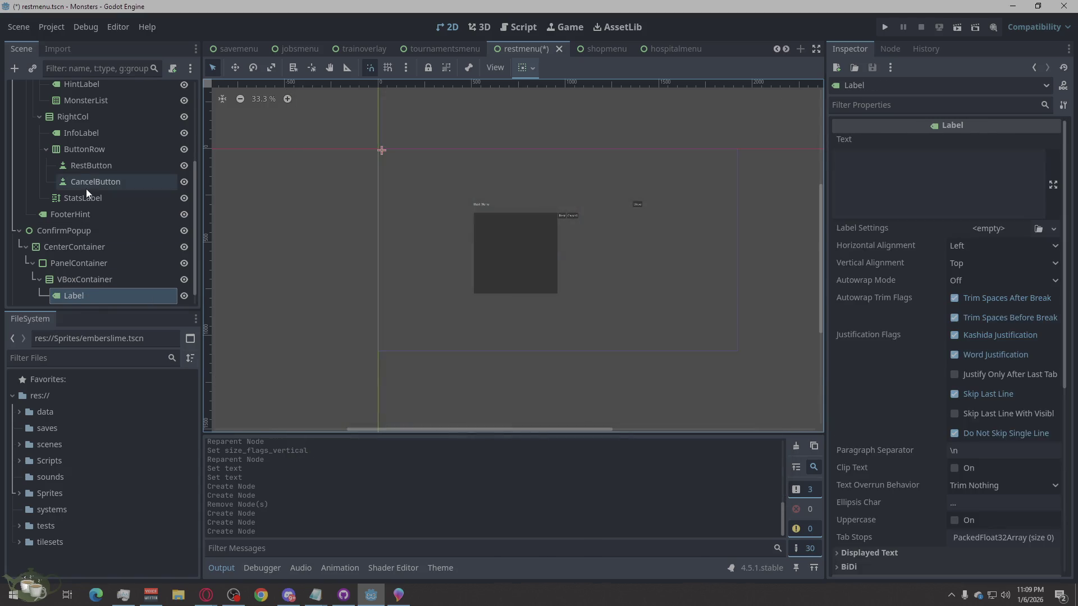
Step: Add an HBoxContainer under the VBoxContainer, after the Label
{"action": "left_click", "coordinate": [85, 260]}
{"action": "right_click", "coordinate": [103, 269]}
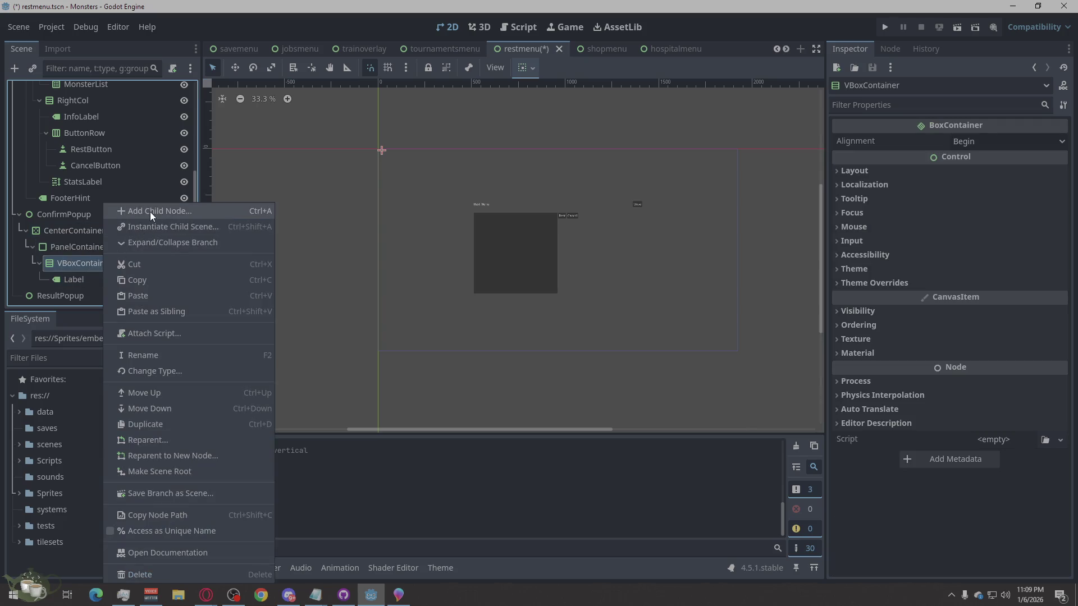
{"action": "left_click", "coordinate": [150, 211]}
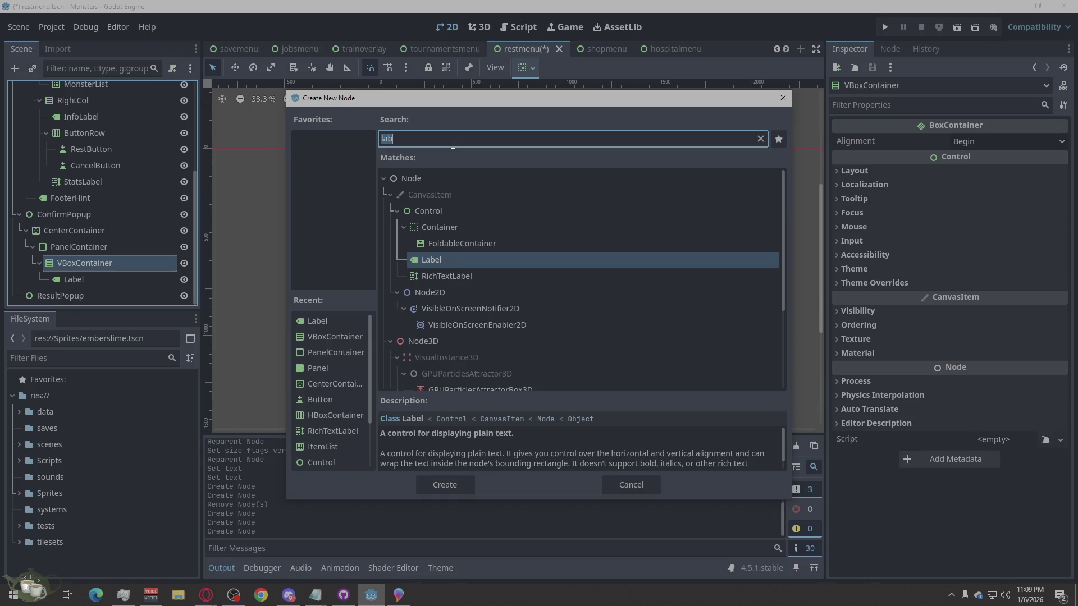
{"action": "type", "text": "HB"}
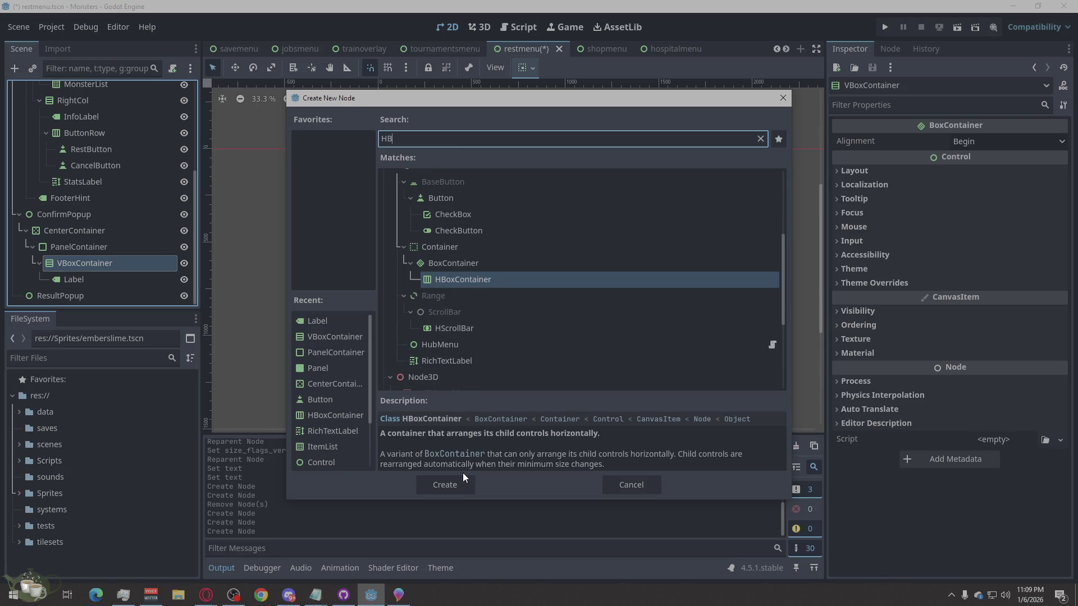
{"action": "left_click", "coordinate": [466, 484]}
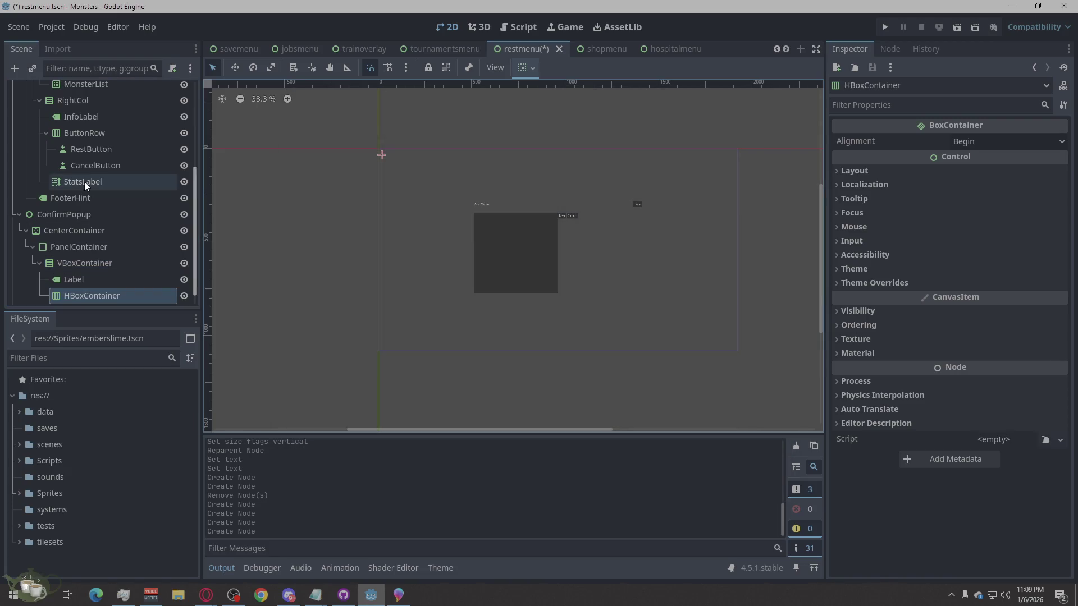
Step: Add a Button as a child of the HBoxContainer (after one cancelled attempt)
{"action": "right_click", "coordinate": [86, 287]}
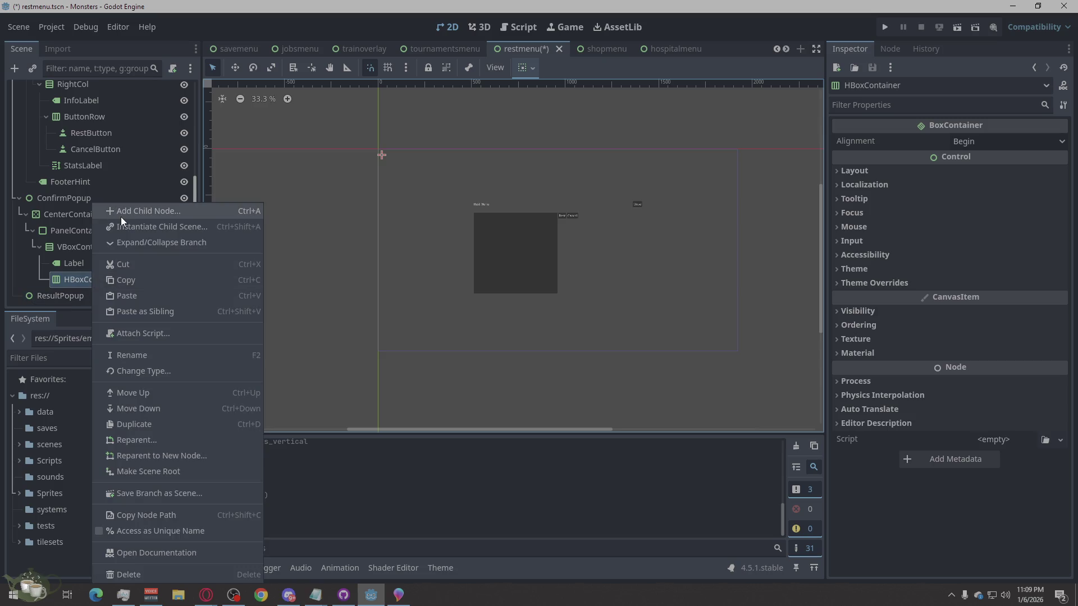
{"action": "left_click", "coordinate": [119, 216]}
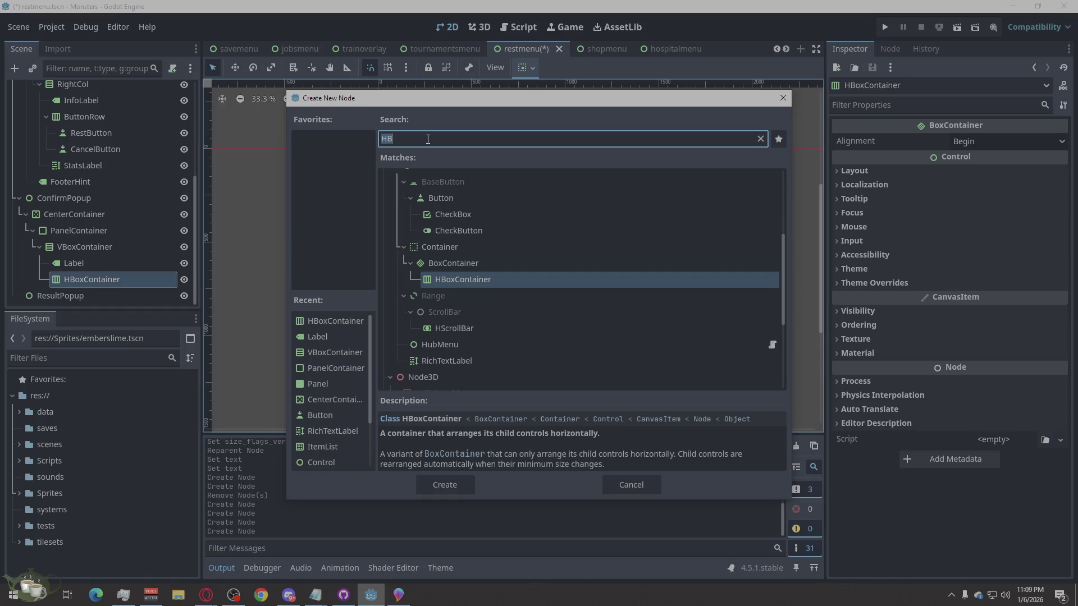
{"action": "left_click", "coordinate": [625, 485]}
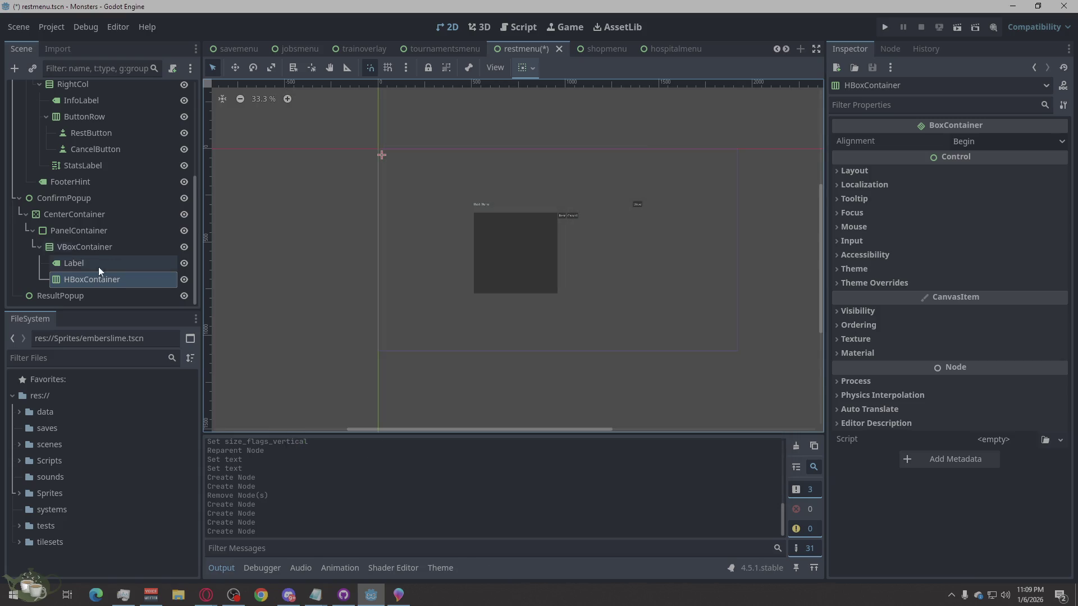
{"action": "right_click", "coordinate": [110, 278]}
{"action": "left_click", "coordinate": [195, 211]}
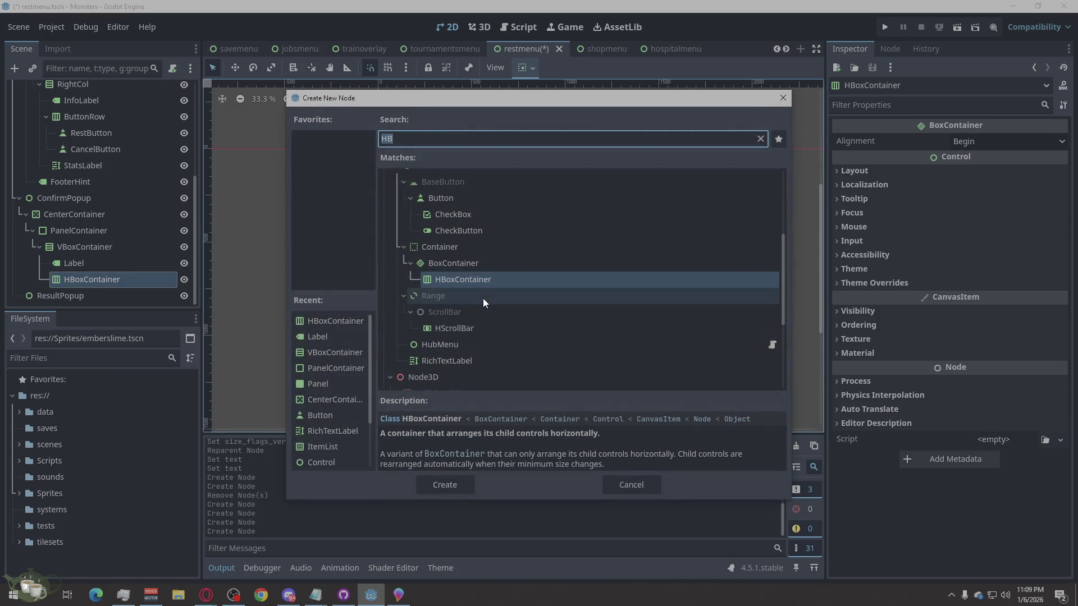
{"action": "type", "text": "BU"}
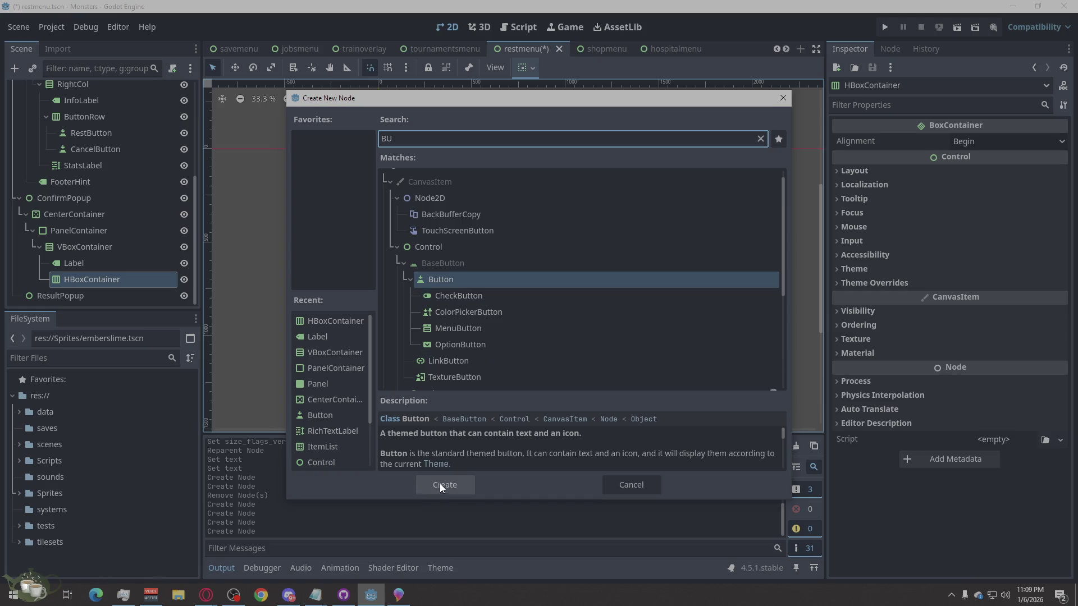
{"action": "left_click", "coordinate": [444, 480]}
{"action": "scroll", "coordinate": [100, 255], "scroll_direction": "down", "scroll_amount": 1}
Step: Duplicate the Button to get Button2, leaving both default names unchanged
{"action": "right_click", "coordinate": [89, 276]}
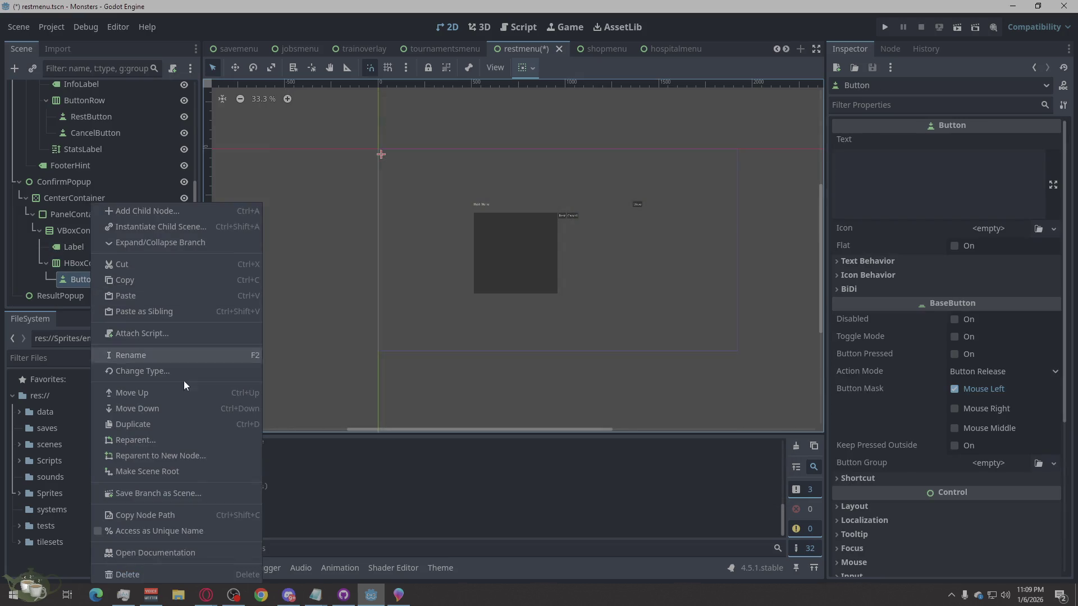
{"action": "left_click", "coordinate": [187, 424]}
{"action": "scroll", "coordinate": [72, 228], "scroll_direction": "down", "scroll_amount": 1}
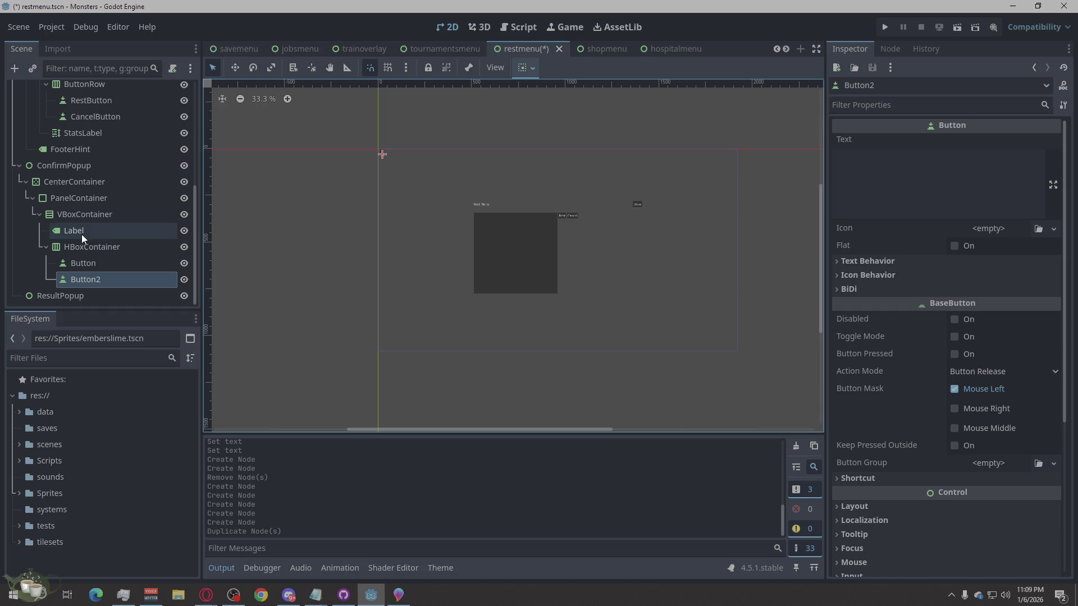
{"action": "double_click", "coordinate": [103, 264]}
{"action": "key", "text": "Escape"}
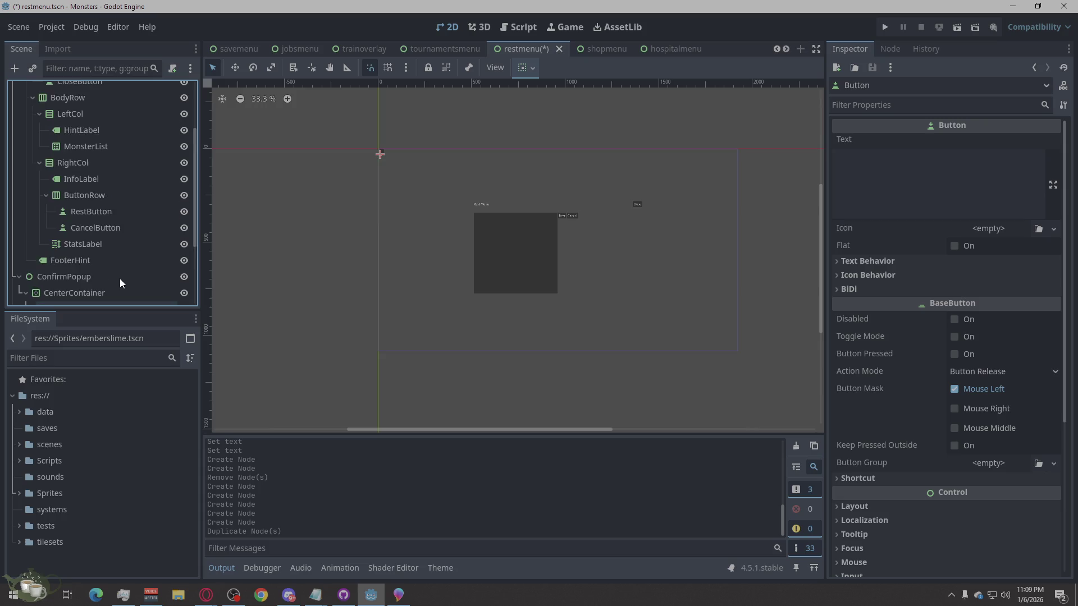
{"action": "left_click", "coordinate": [97, 291]}
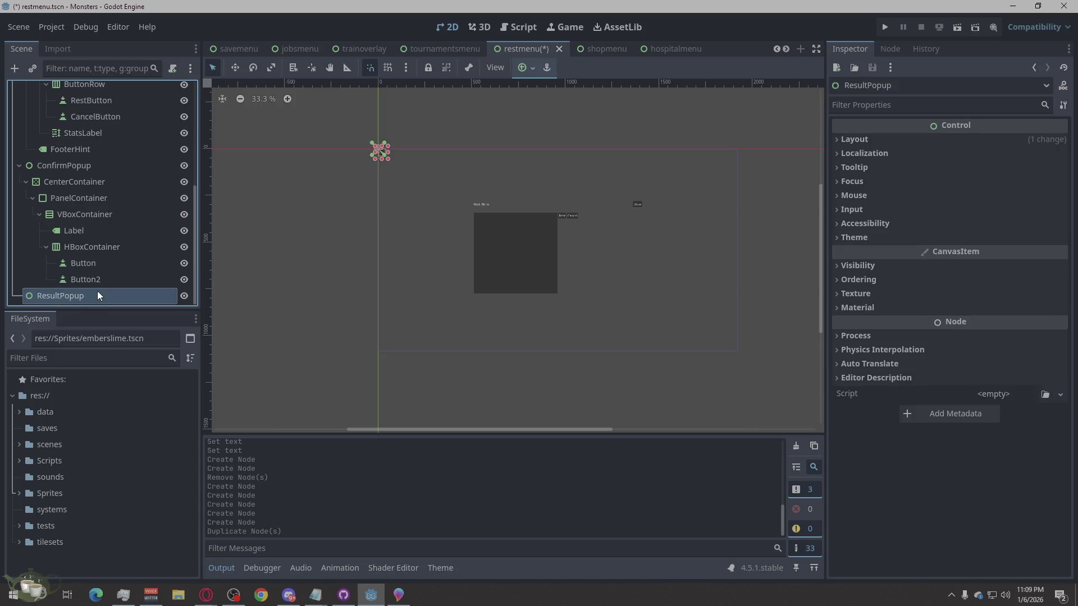
Step: Nest CenterContainer > PanelContainer > VBoxContainer under ResultPopup
{"action": "right_click", "coordinate": [97, 290]}
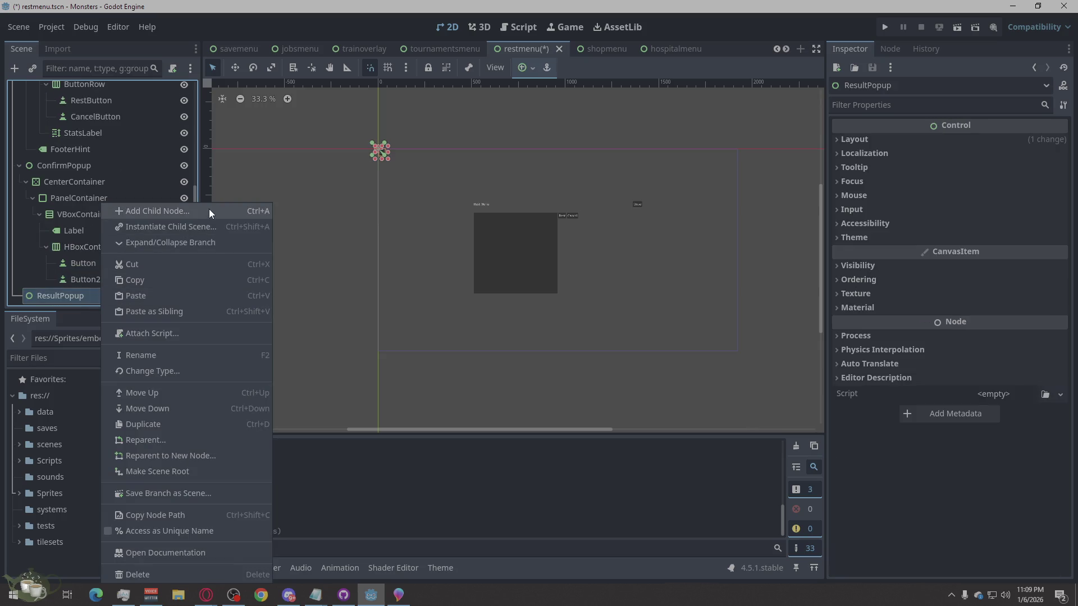
{"action": "left_click", "coordinate": [209, 210]}
{"action": "type", "text": "center"}
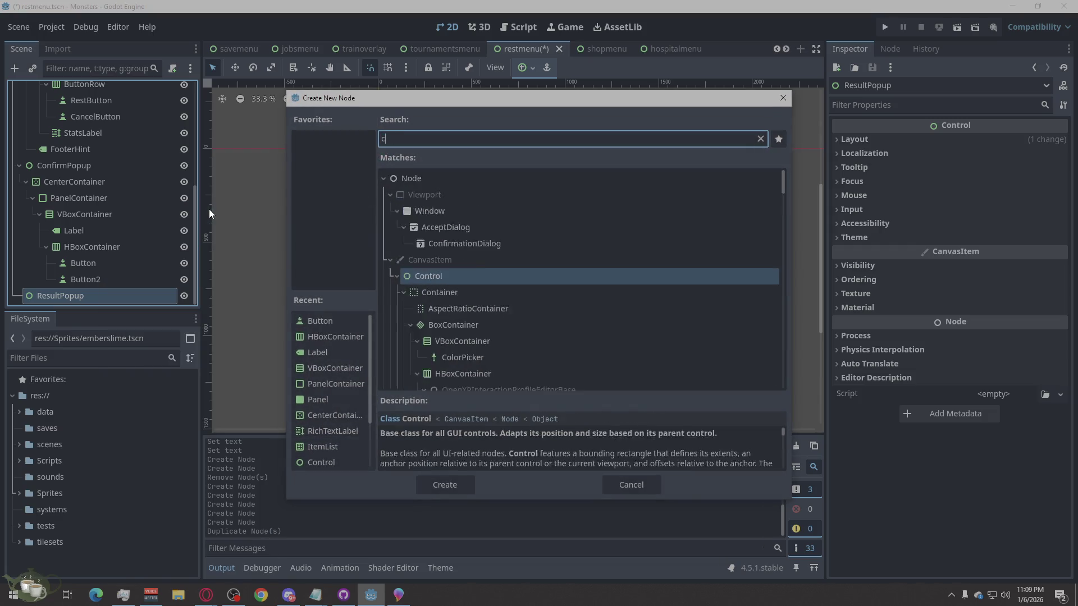
{"action": "key", "text": "Return"}
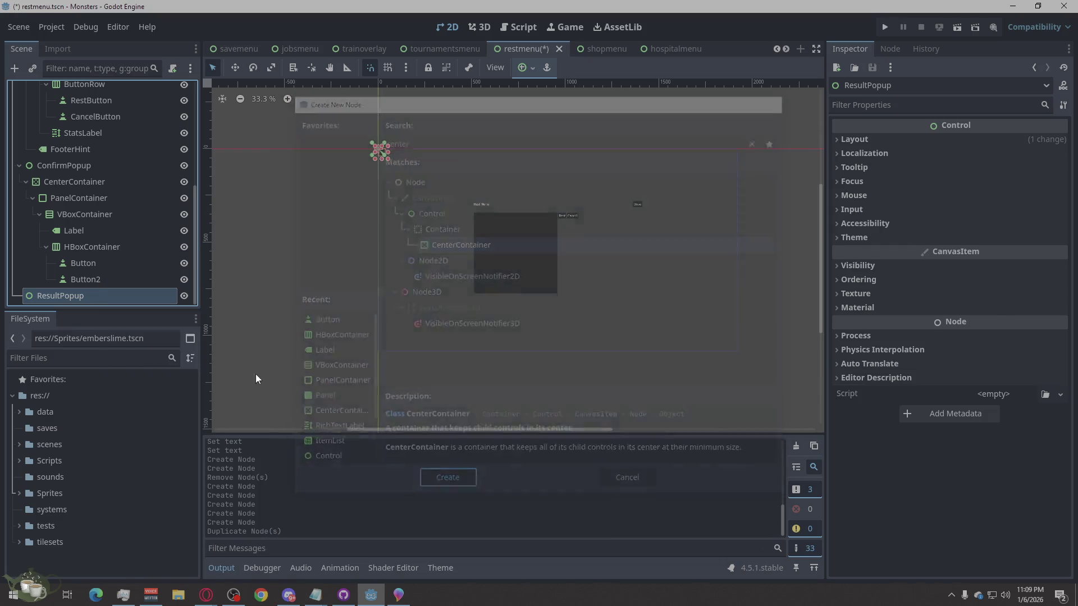
{"action": "right_click", "coordinate": [84, 297]}
{"action": "left_click", "coordinate": [160, 213]}
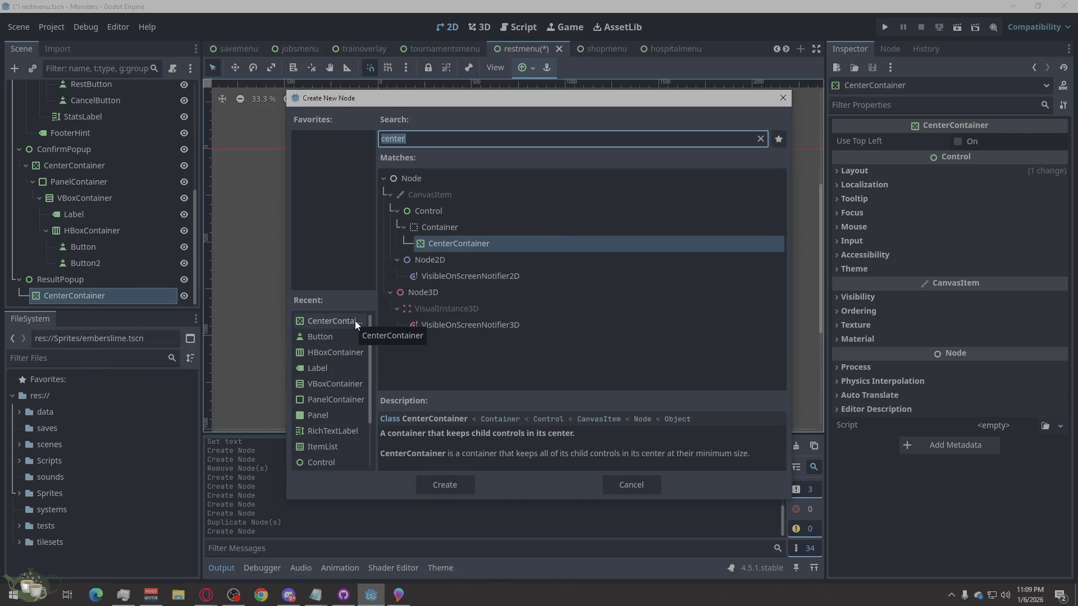
{"action": "type", "text": "P"}
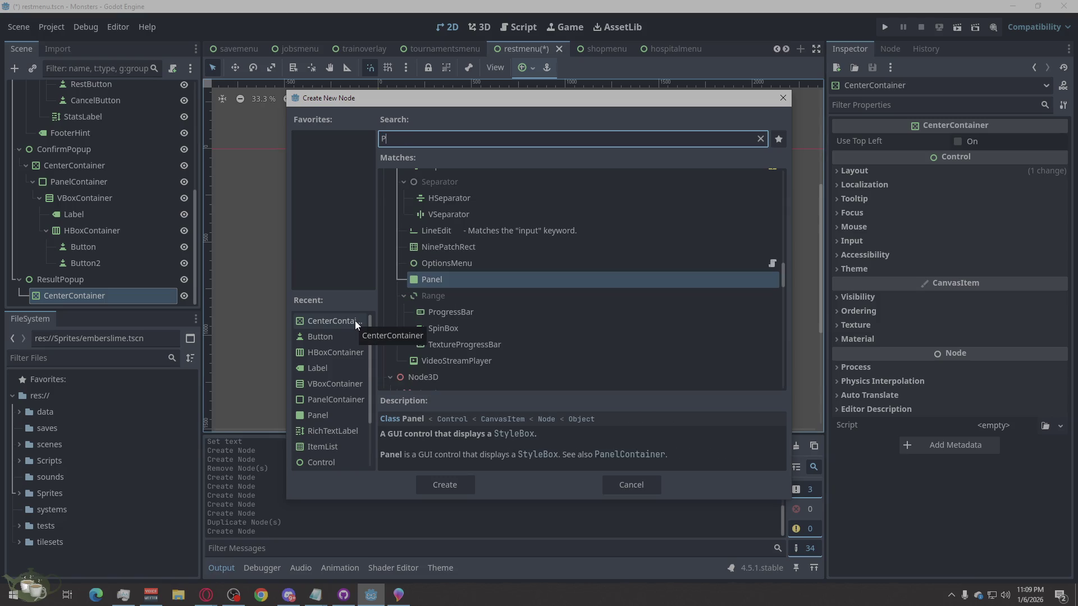
{"action": "type", "text": "A"}
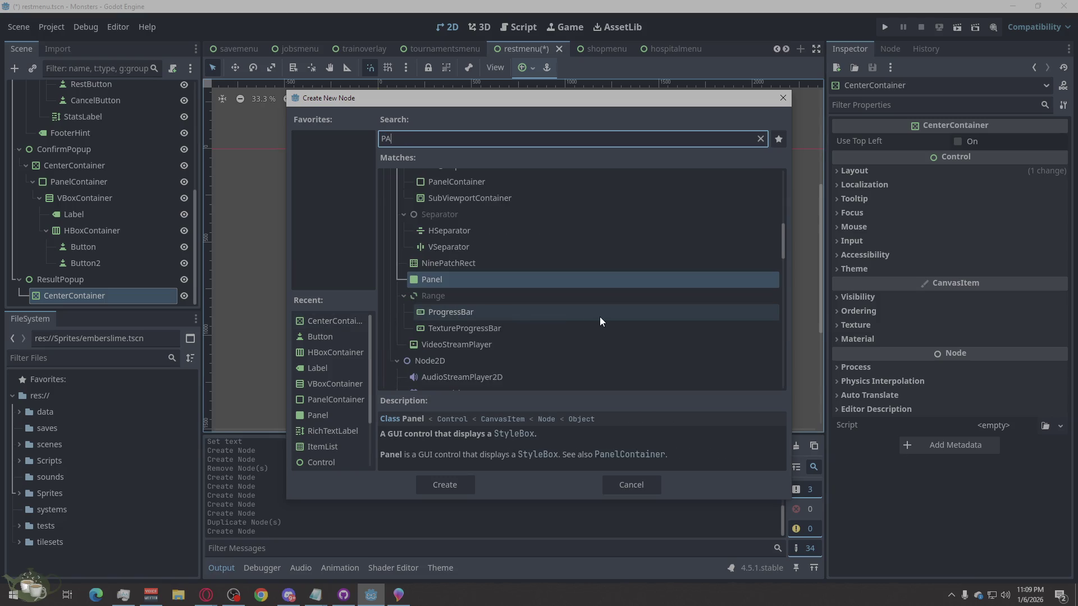
{"action": "type", "text": "ne"}
{"action": "mouse_move", "coordinate": [430, 295]}
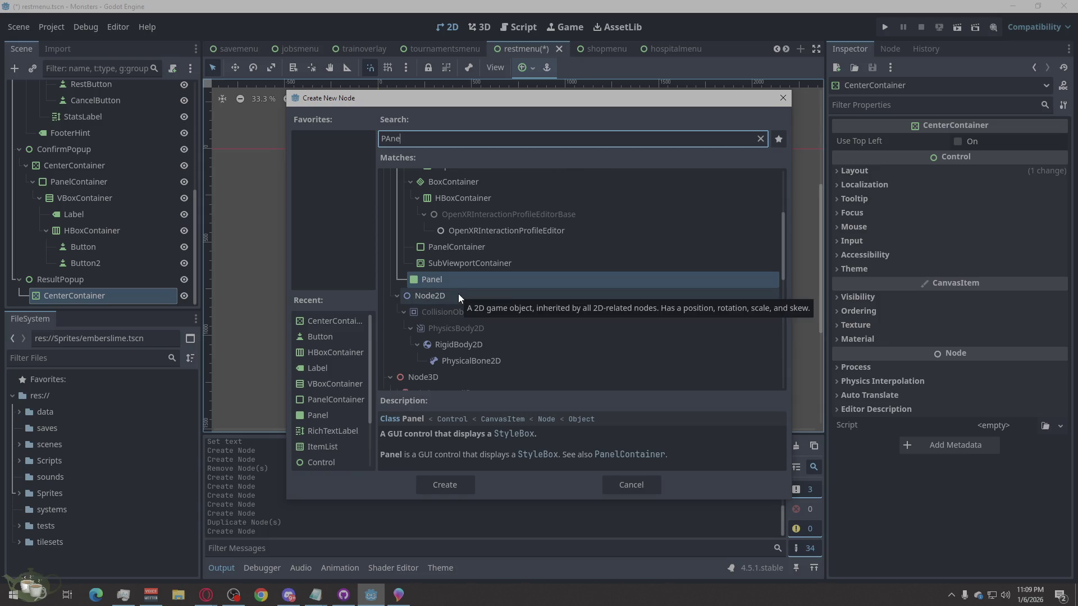
{"action": "type", "text": "l"}
{"action": "left_click", "coordinate": [462, 313]}
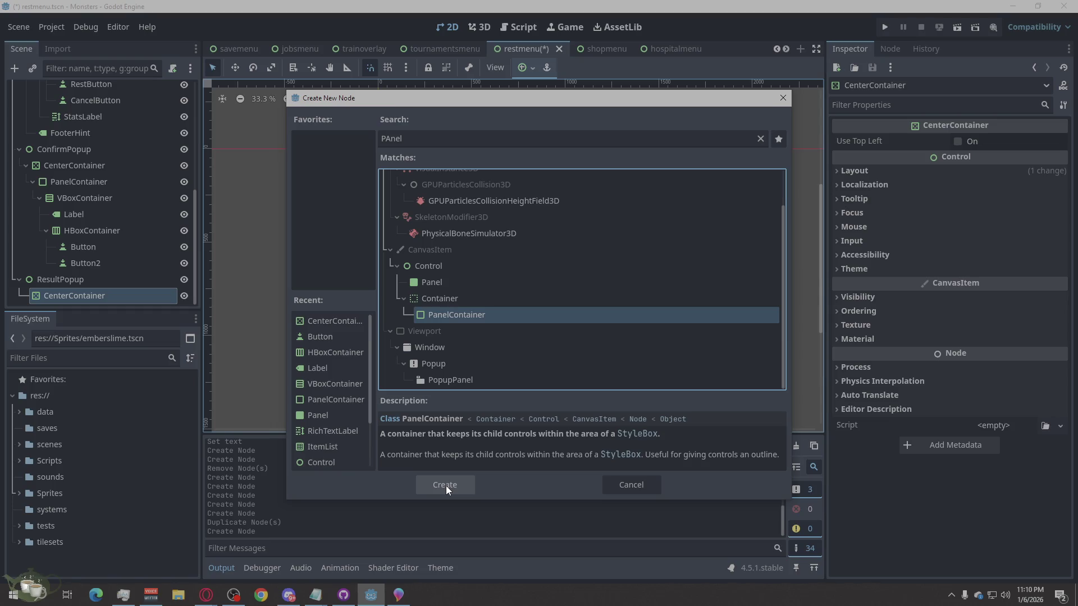
{"action": "left_click", "coordinate": [445, 486]}
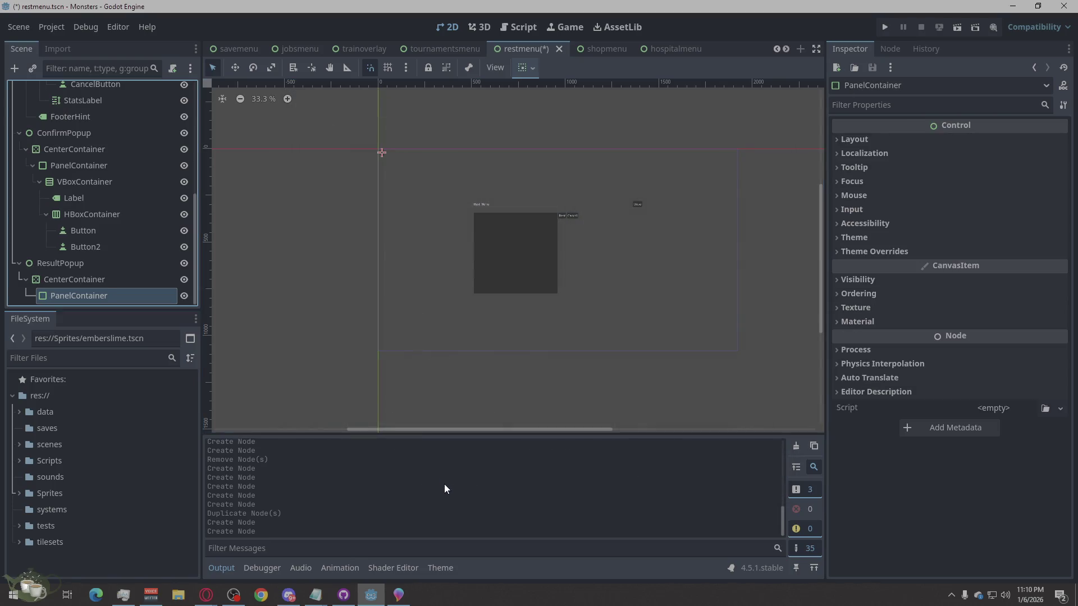
{"action": "right_click", "coordinate": [111, 294]}
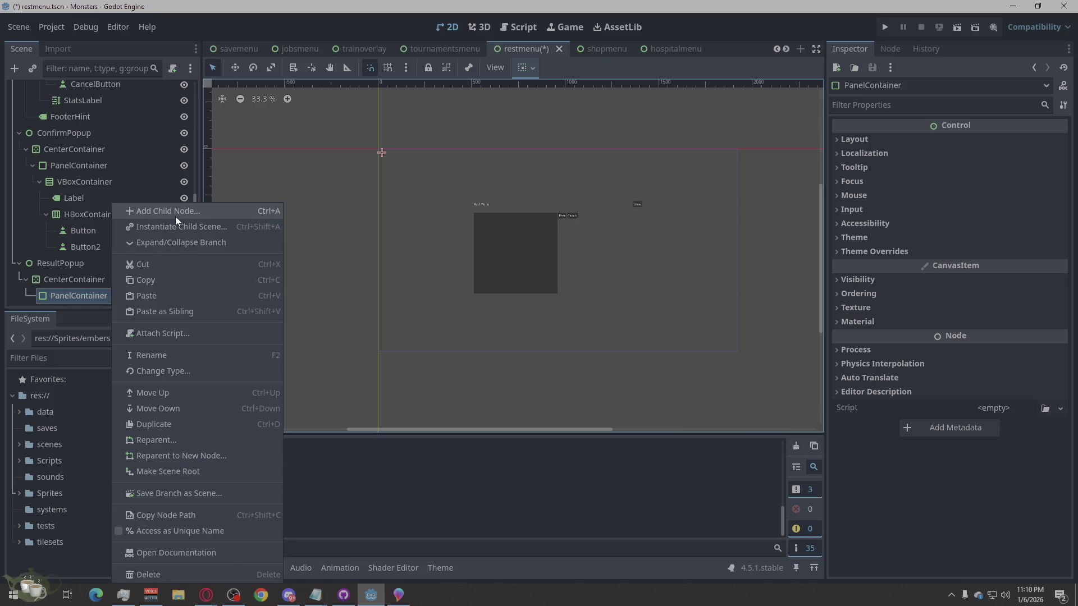
{"action": "left_click", "coordinate": [174, 213]}
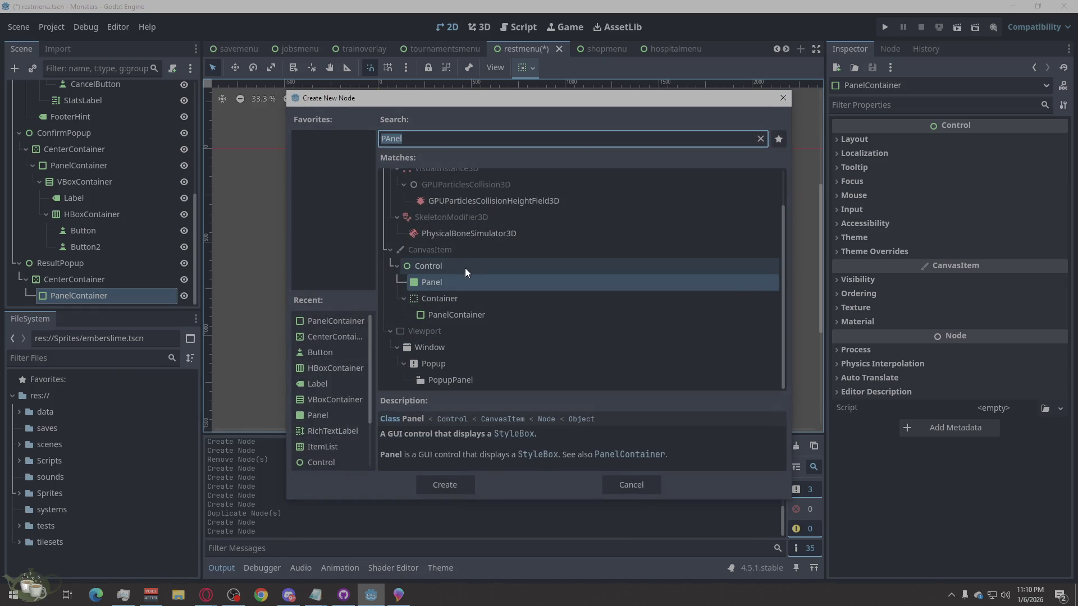
{"action": "type", "text": "VB"}
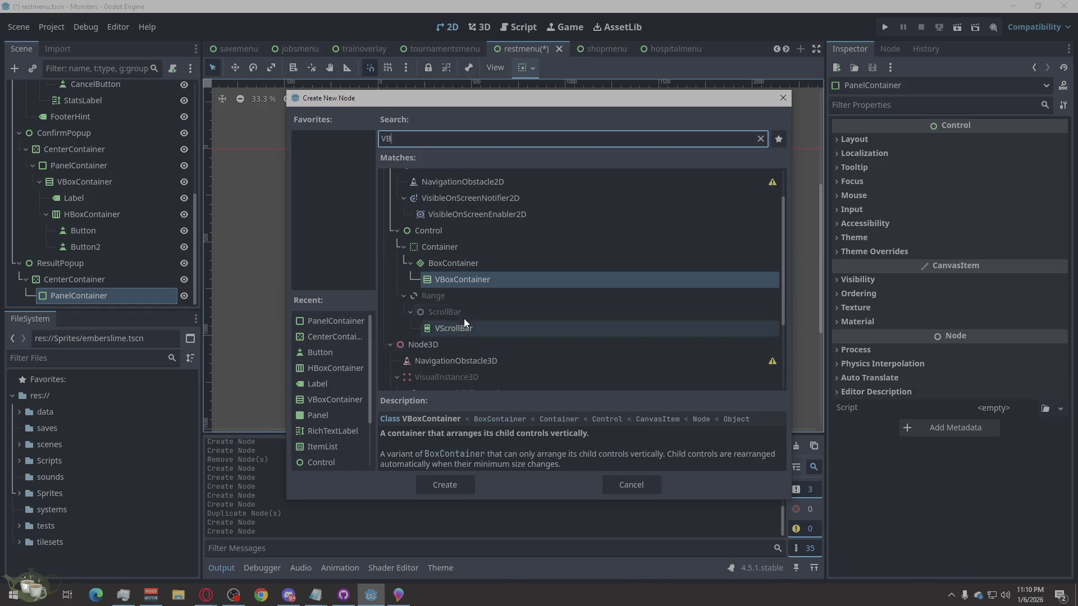
{"action": "left_click", "coordinate": [451, 483]}
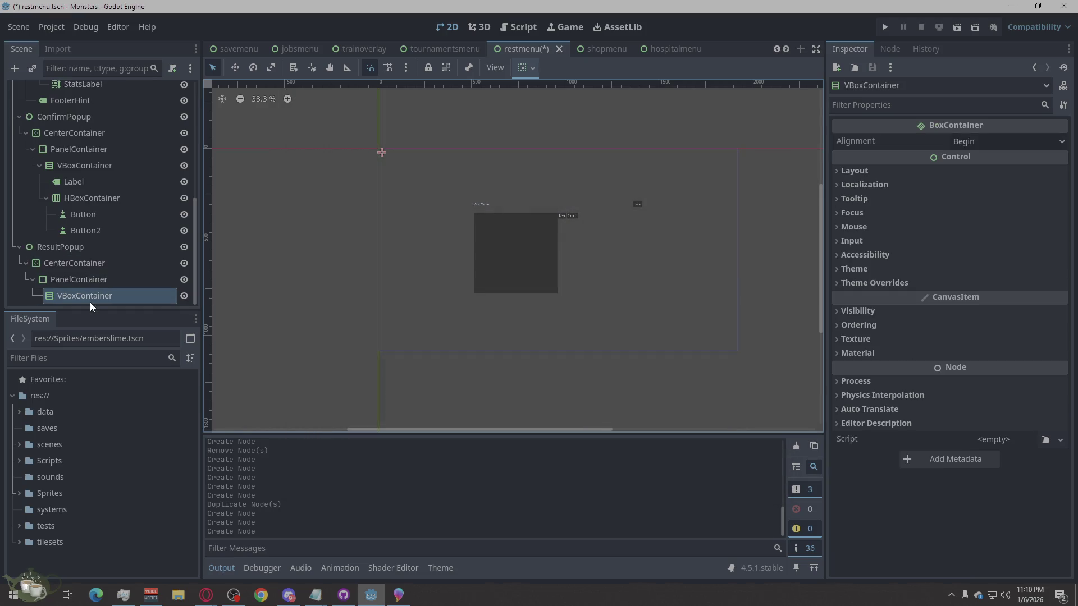
Step: Add a RichTextLabel and then a Button inside the result VBoxContainer
{"action": "right_click", "coordinate": [89, 297]}
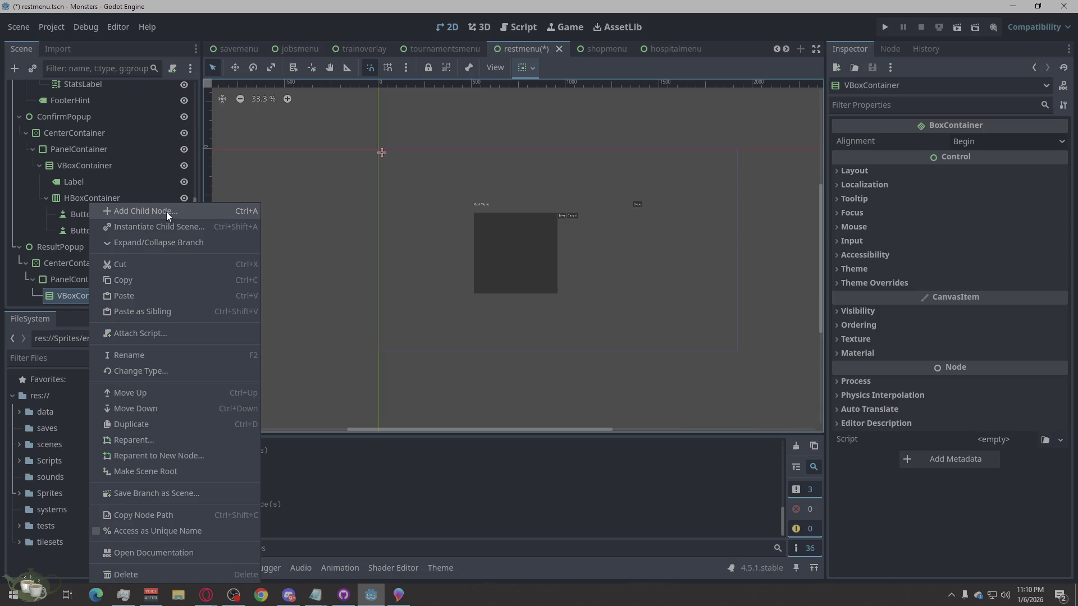
{"action": "left_click", "coordinate": [166, 211]}
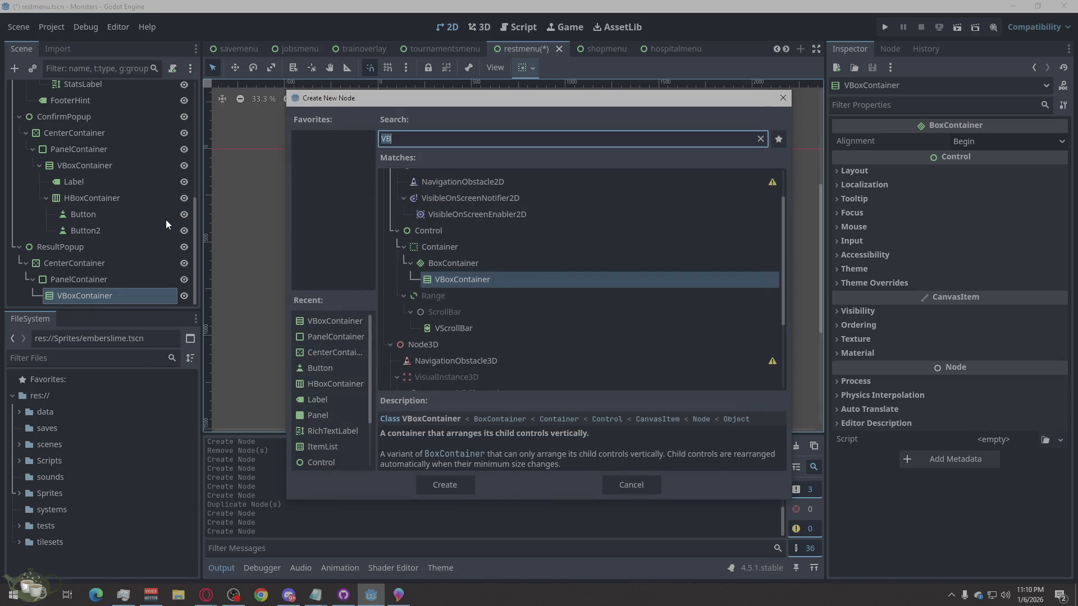
{"action": "type", "text": "RES"}
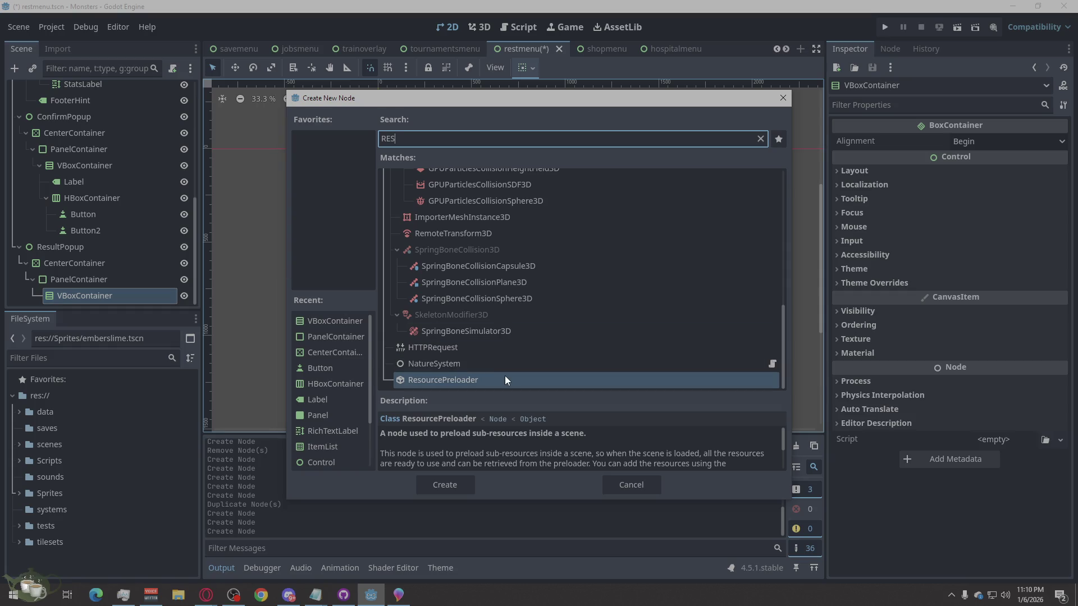
{"action": "key", "text": "BackSpace"}
{"action": "key", "text": "BackSpace"}
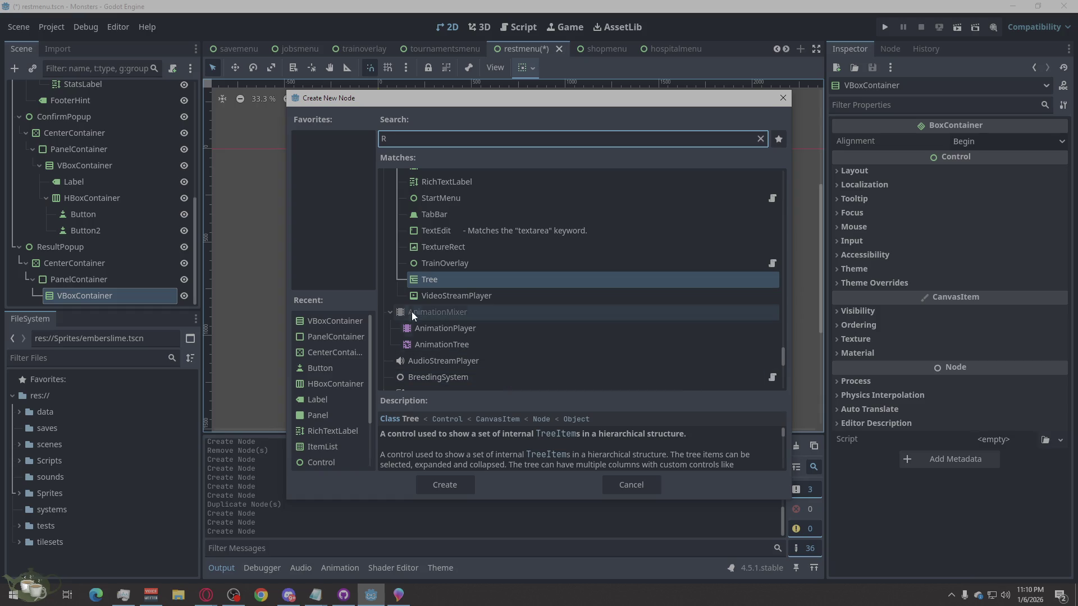
{"action": "type", "text": "ic"}
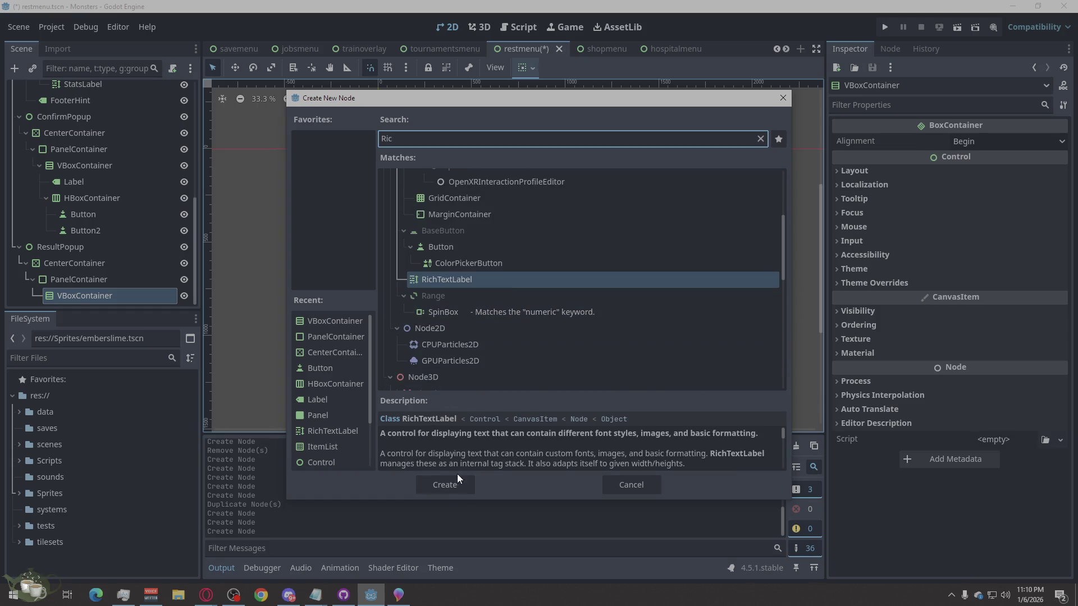
{"action": "left_click", "coordinate": [455, 483]}
{"action": "right_click", "coordinate": [94, 276]}
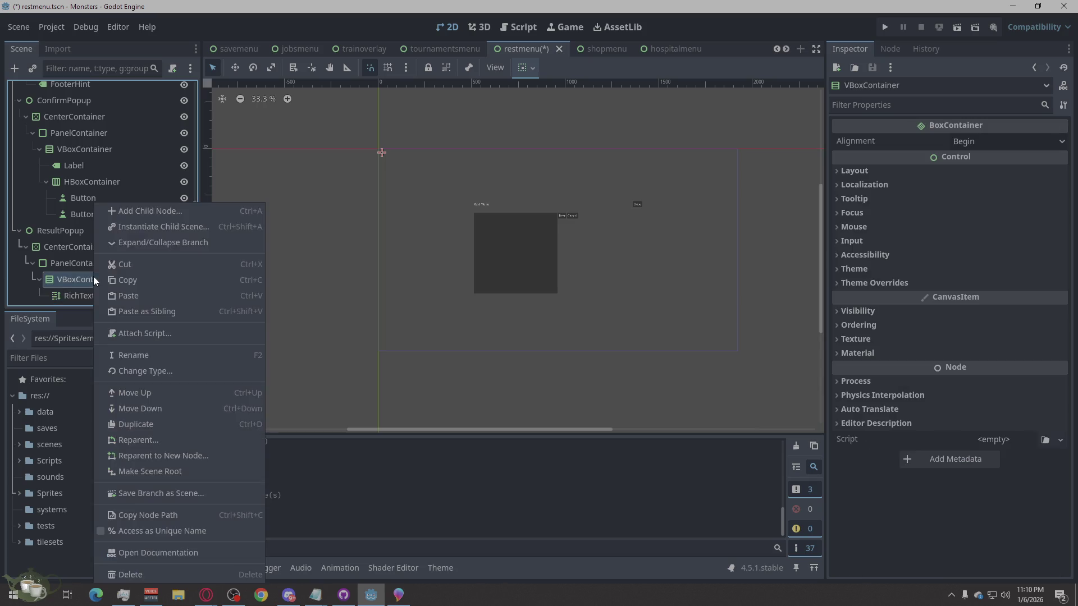
{"action": "left_click", "coordinate": [148, 213]}
{"action": "type", "text": "l"}
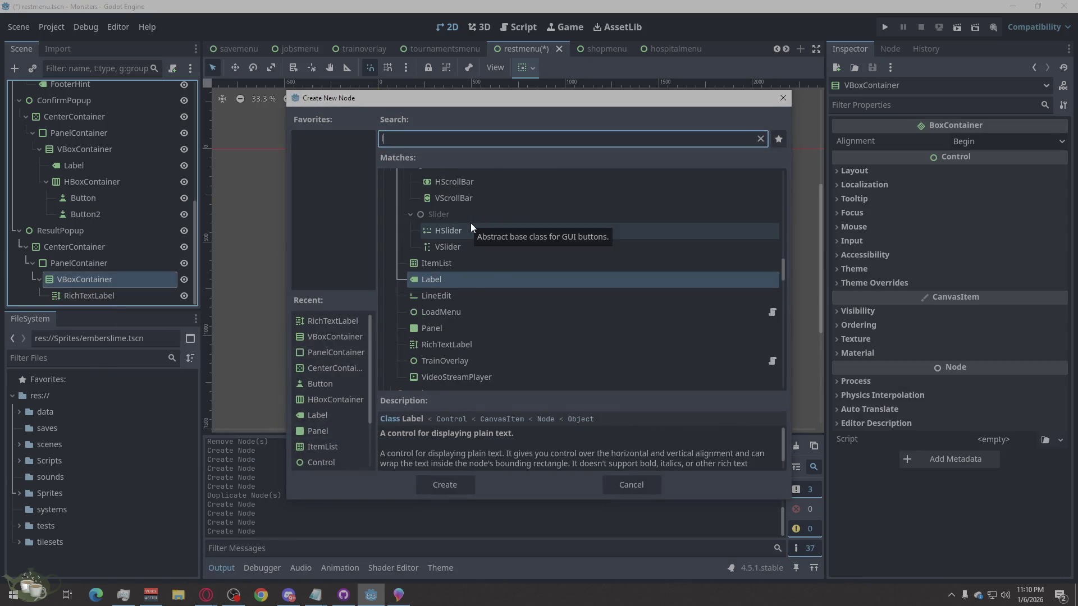
{"action": "key", "text": "BackSpace"}
{"action": "type", "text": "B"}
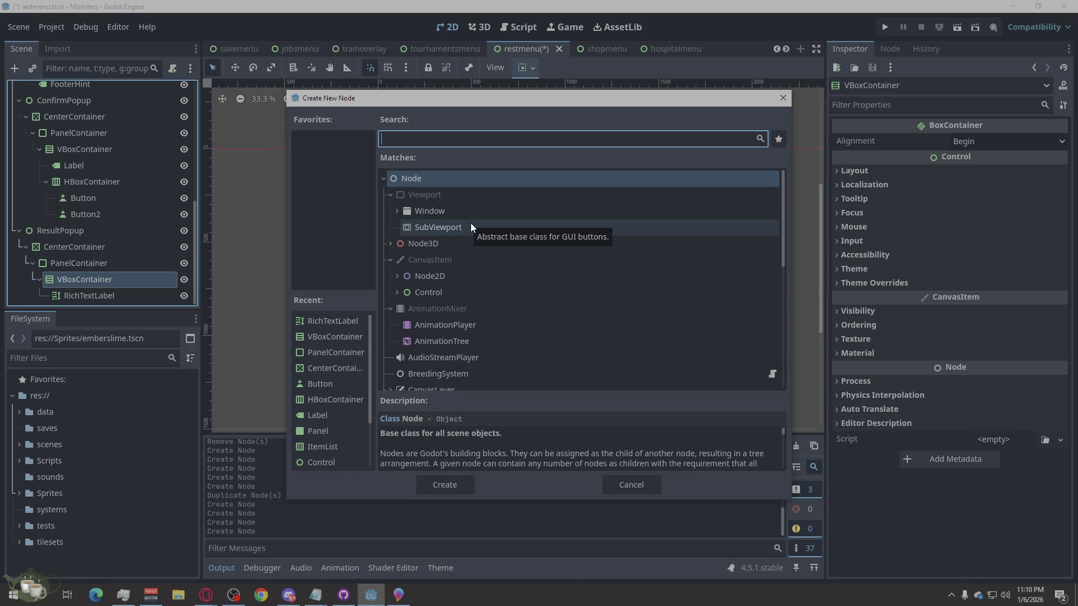
{"action": "type", "text": "But"}
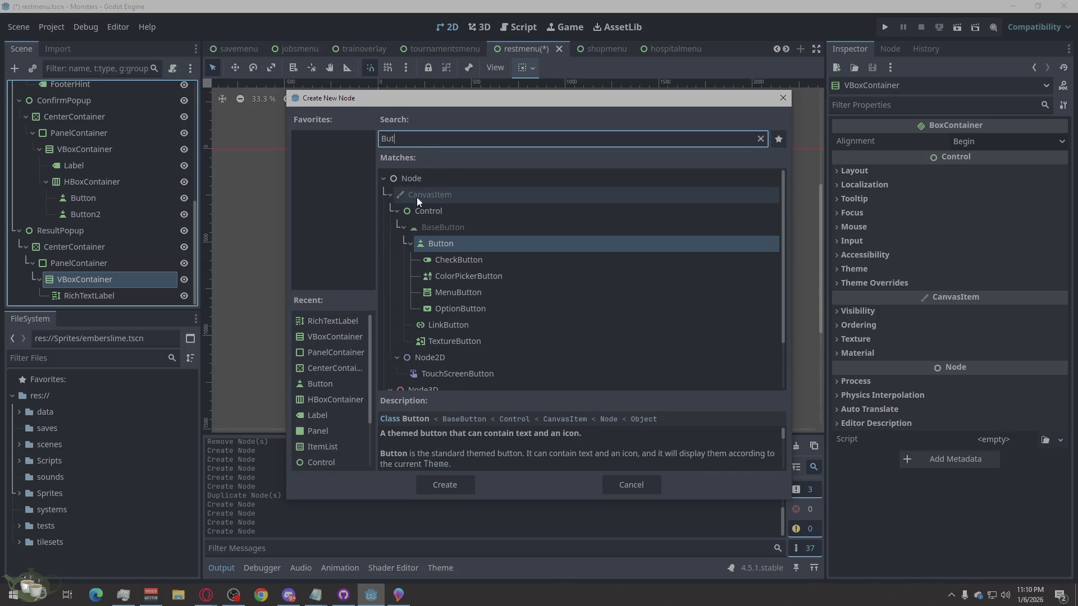
{"action": "left_click", "coordinate": [455, 486]}
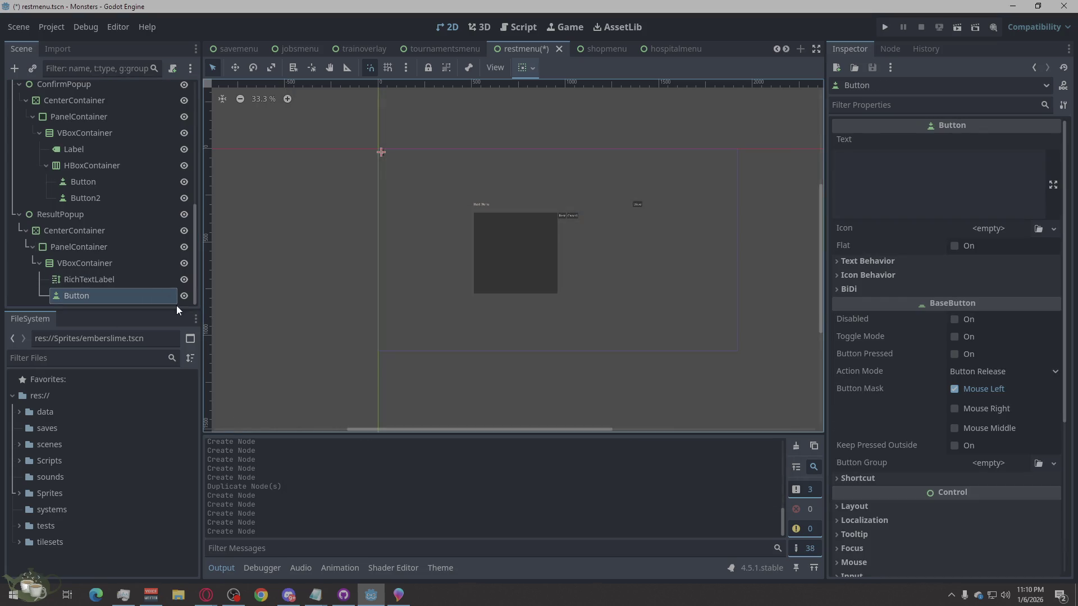
Step: Rename the RichTextLabel to ResultText and the Button to OkButton
{"action": "double_click", "coordinate": [95, 275]}
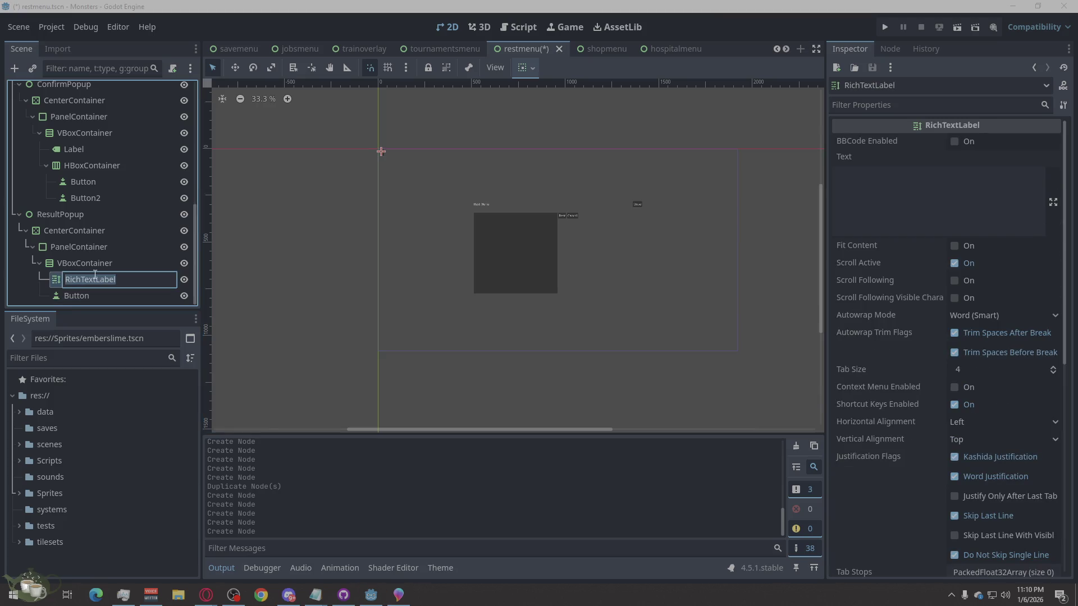
{"action": "type", "text": "Resul"}
{"action": "type", "text": "tText"}
{"action": "double_click", "coordinate": [70, 295]}
{"action": "left_click", "coordinate": [67, 296]}
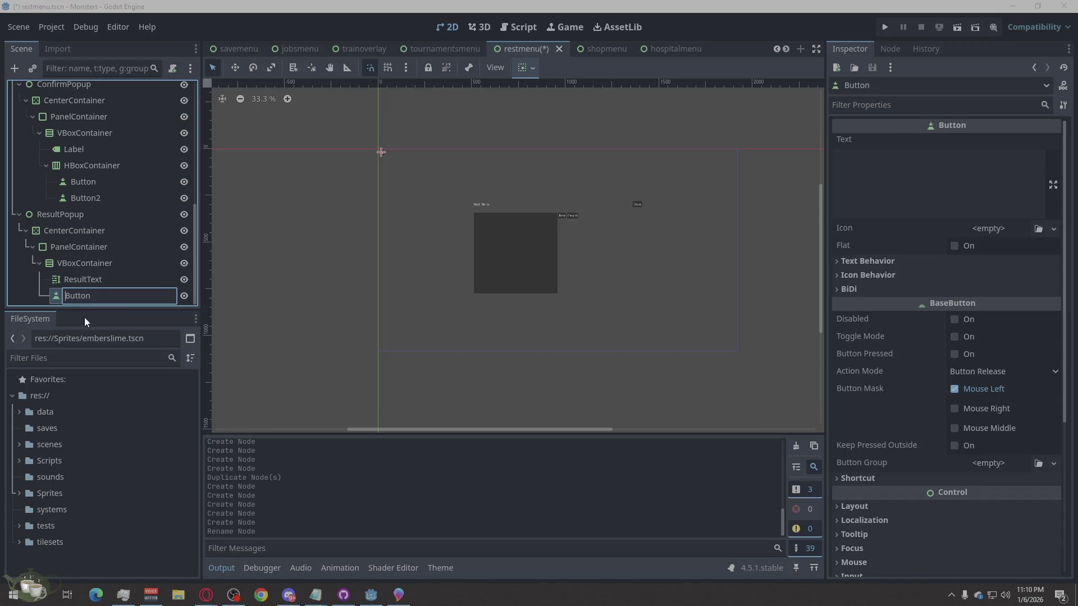
{"action": "type", "text": "O"}
Step: Shorten ResultPopup's containers to VBox, Panel and Center
{"action": "double_click", "coordinate": [91, 262]}
{"action": "left_click_drag", "start_coordinate": [111, 258], "coordinate": [76, 262]}
{"action": "key", "text": "BackSpace"}
{"action": "key", "text": "Return"}
{"action": "left_click", "coordinate": [102, 250]}
{"action": "key", "text": "BackSpace"}
{"action": "key", "text": "Return"}
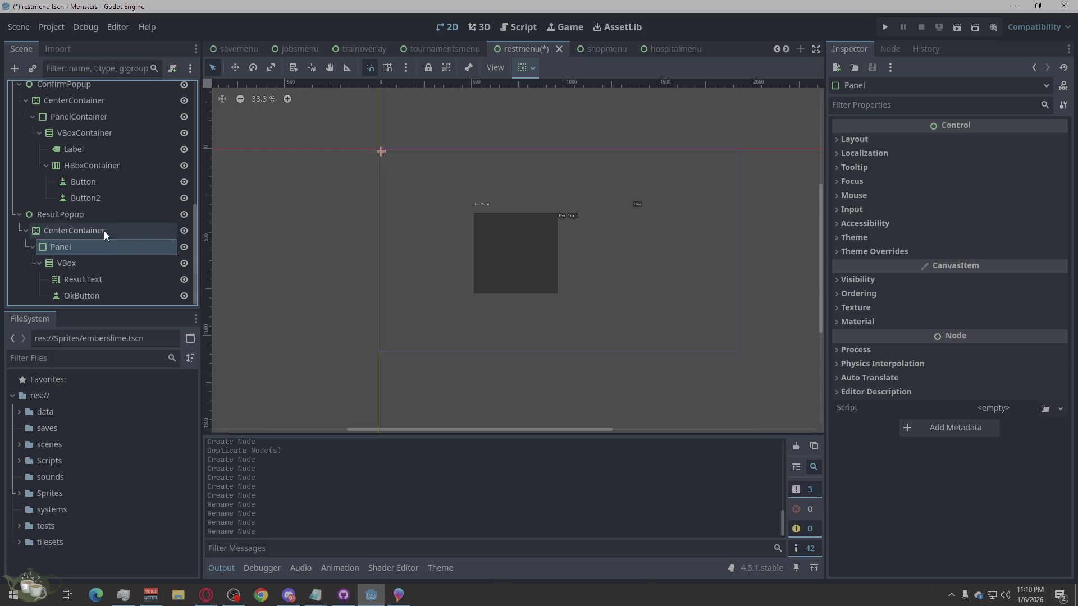
{"action": "left_click", "coordinate": [110, 231]}
{"action": "left_click_drag", "start_coordinate": [124, 231], "coordinate": [69, 260]}
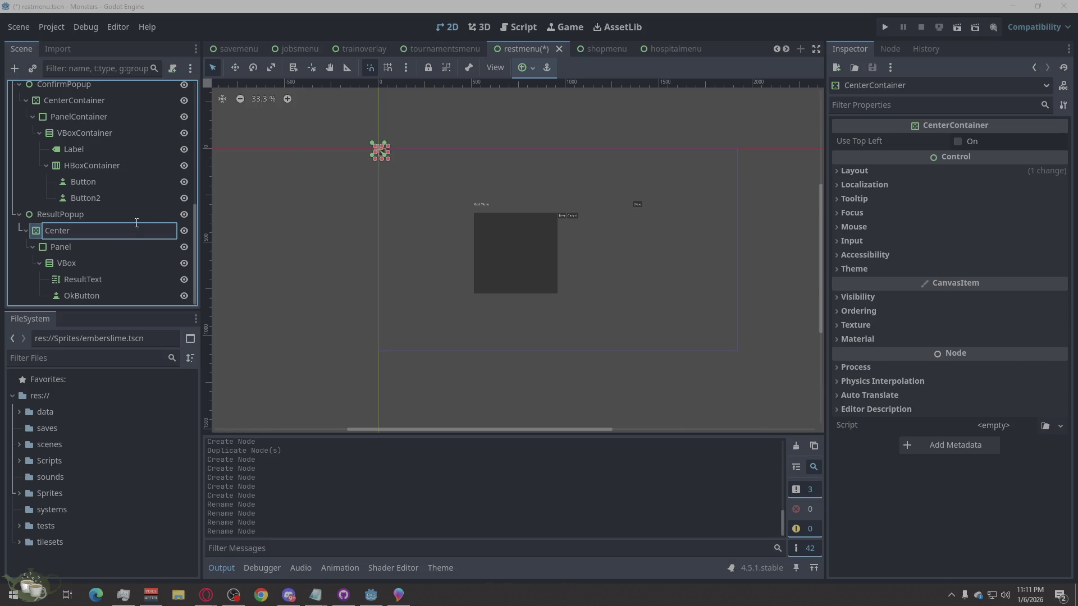
{"action": "key", "text": "Return"}
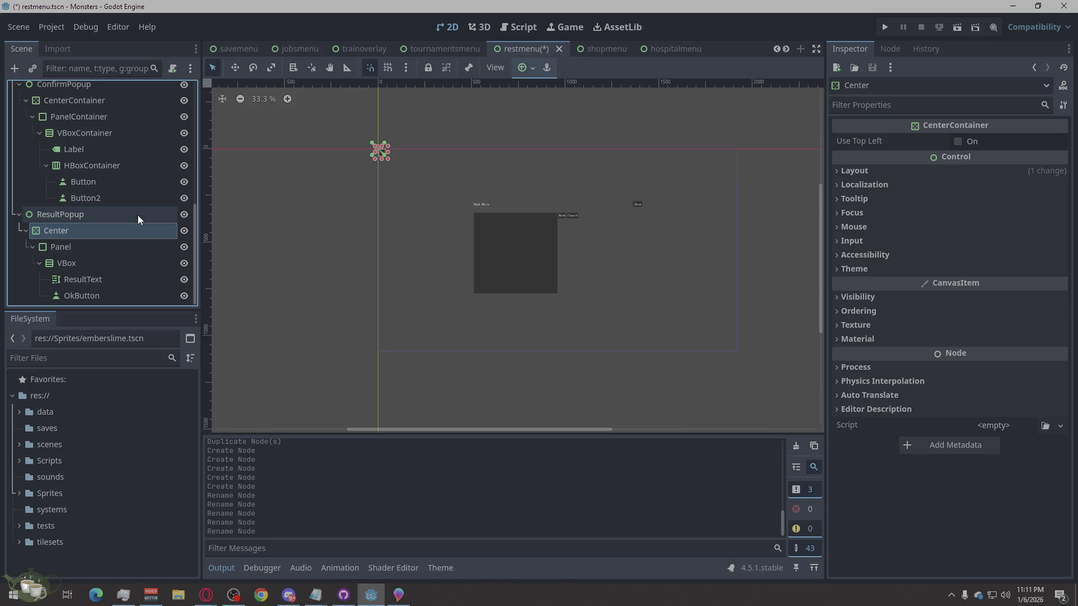
{"action": "scroll", "coordinate": [102, 191], "scroll_direction": "up", "scroll_amount": 2}
{"action": "scroll", "coordinate": [103, 191], "scroll_direction": "up", "scroll_amount": 2}
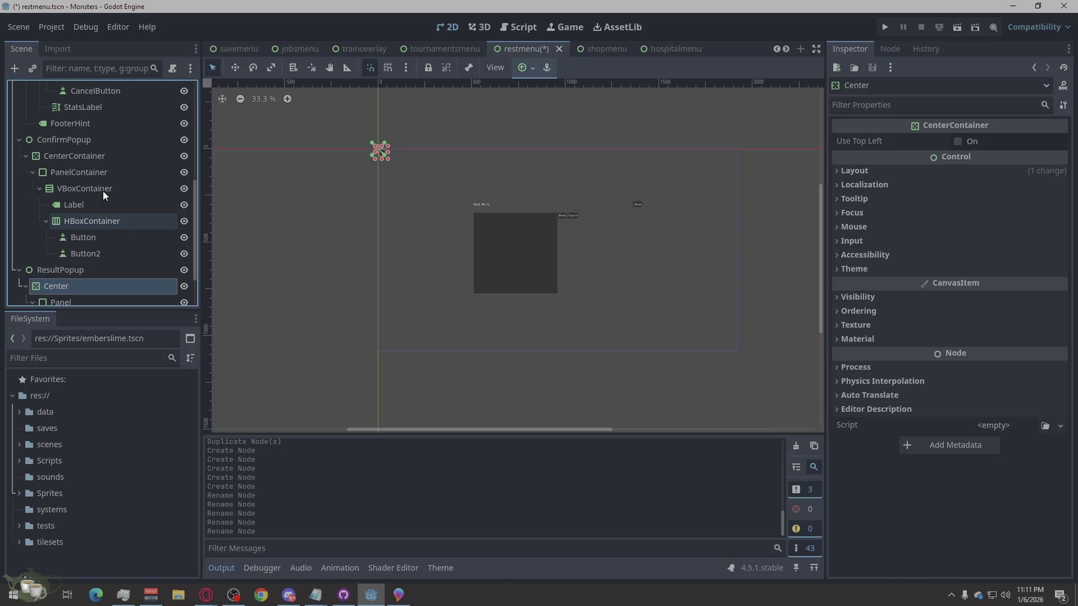
{"action": "left_click", "coordinate": [93, 255]}
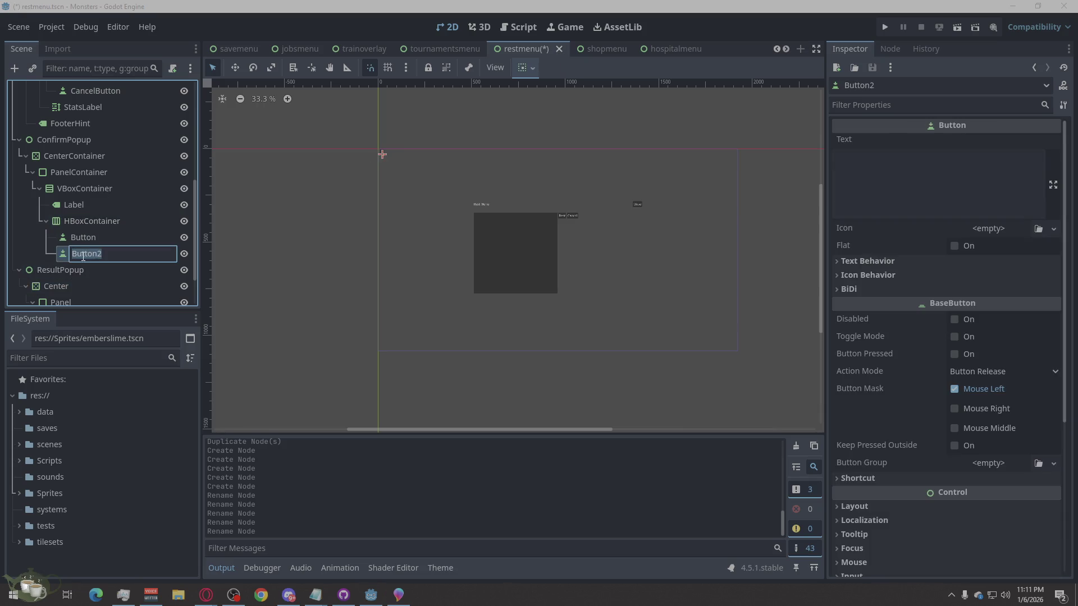
Step: Rename Button2 to NoButton and Button to YesButton
{"action": "key", "text": "End"}
{"action": "key", "text": "BackSpace"}
{"action": "key", "text": "Home"}
{"action": "key", "text": "Return"}
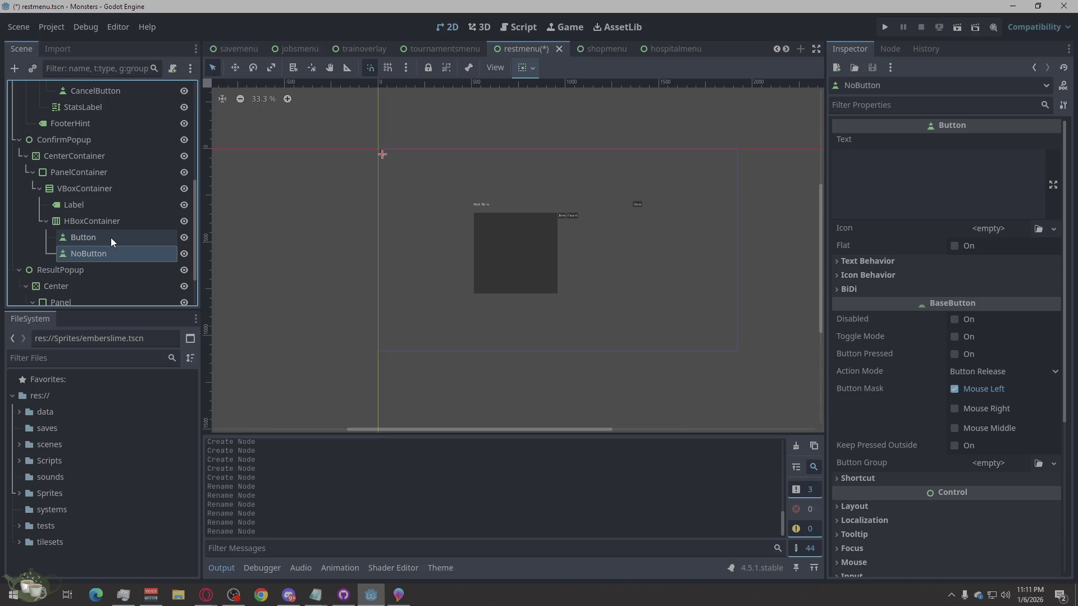
{"action": "double_click", "coordinate": [110, 238]}
{"action": "left_click", "coordinate": [75, 236]}
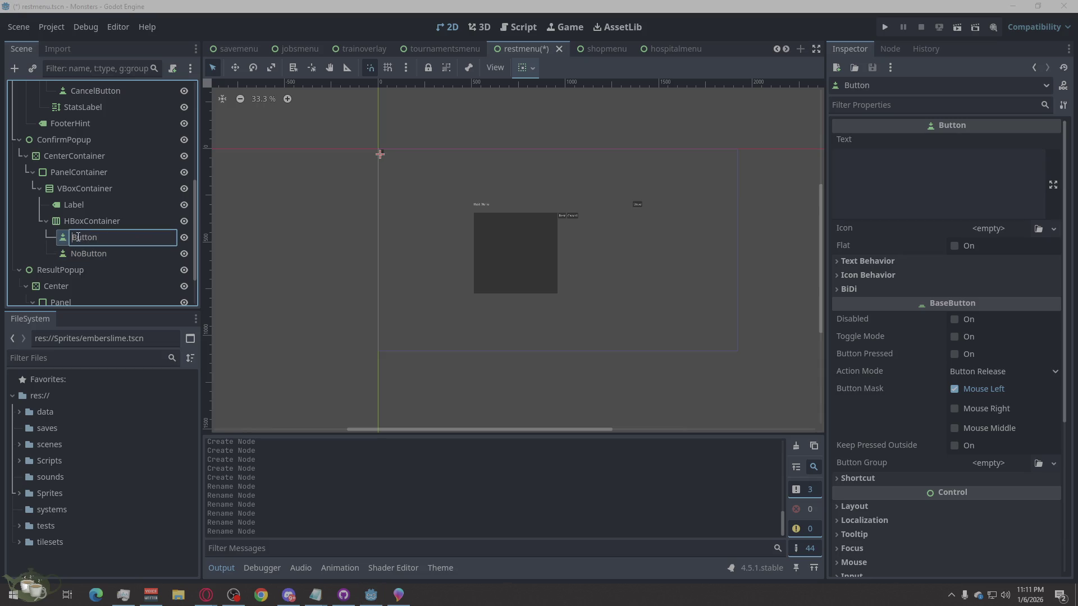
{"action": "type", "text": "Yes"}
{"action": "left_click", "coordinate": [110, 224]}
Step: Rename HBoxContainer to ButtonsRow and Label to ConfirmLabel
{"action": "double_click", "coordinate": [106, 222]}
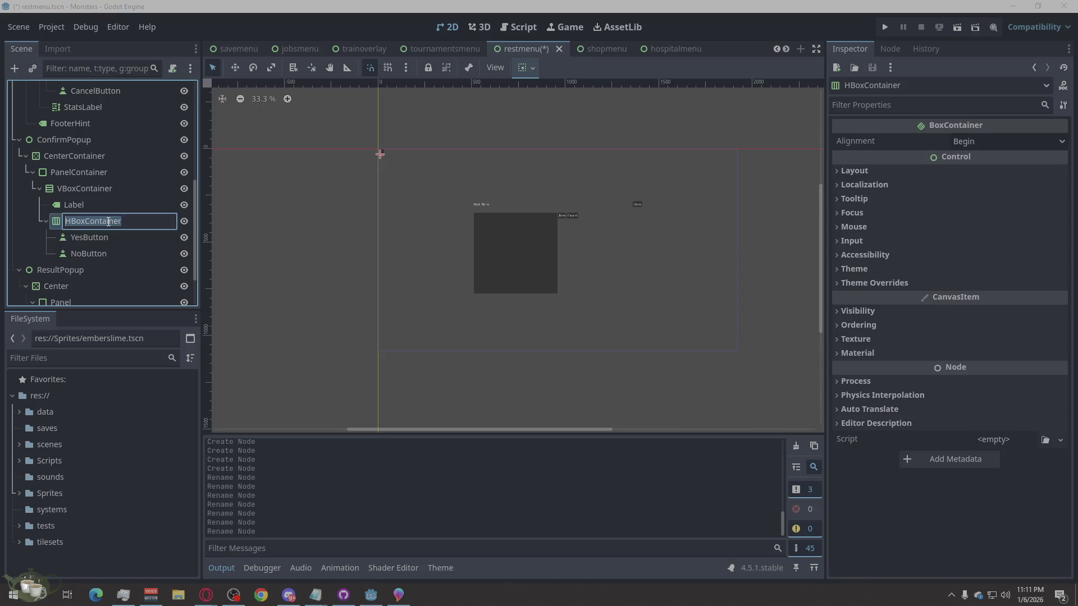
{"action": "type", "text": "Bytti"}
{"action": "left_click_drag", "start_coordinate": [90, 220], "coordinate": [60, 224]}
{"action": "type", "text": "Button"}
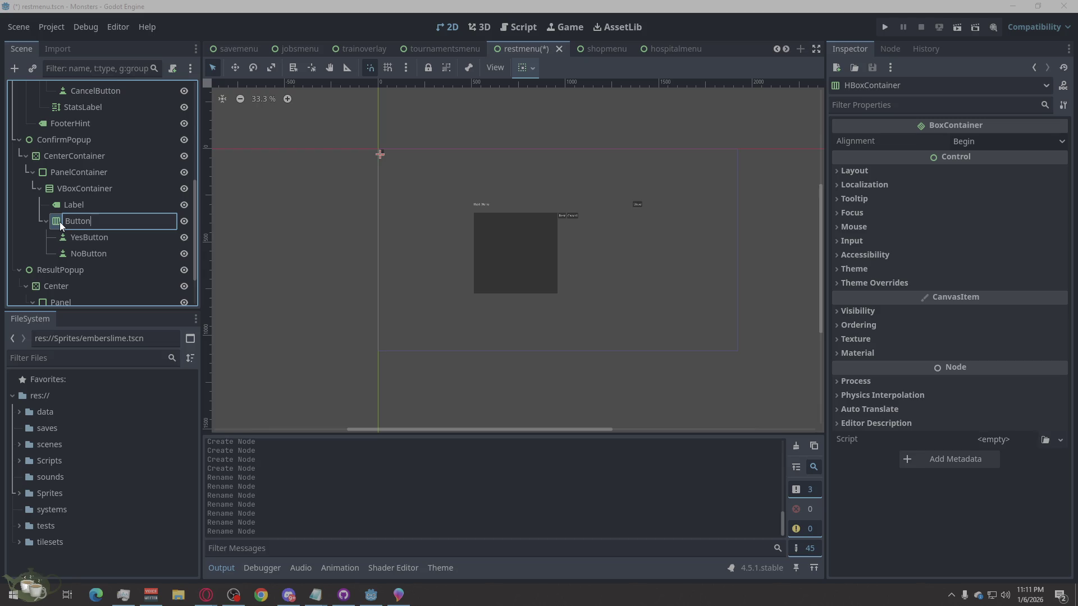
{"action": "type", "text": "sRow"}
{"action": "left_click", "coordinate": [94, 206]}
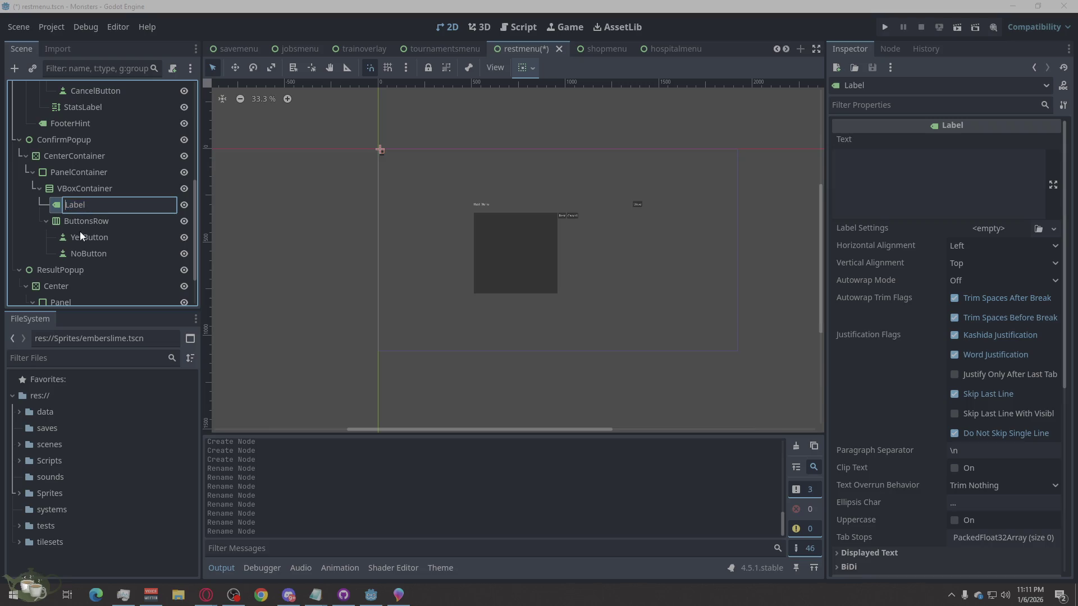
{"action": "type", "text": "Confirm"}
{"action": "key", "text": "Return"}
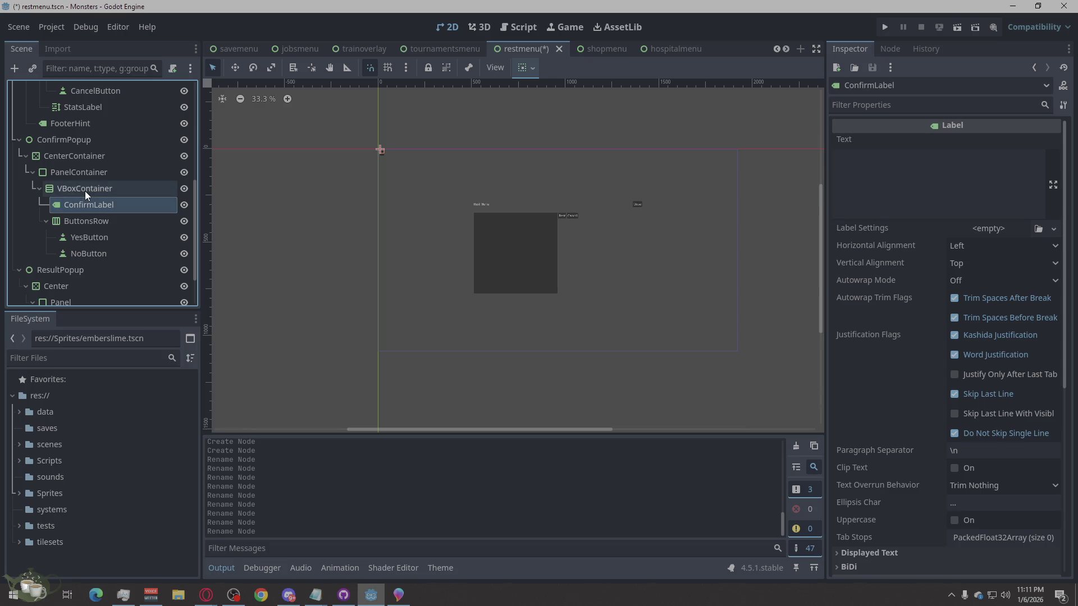
Step: Shorten ConfirmPopup's containers to VBox, Panel and Center
{"action": "left_click", "coordinate": [86, 191]}
{"action": "left_click", "coordinate": [85, 191]}
{"action": "left_click_drag", "start_coordinate": [86, 202], "coordinate": [77, 203]}
{"action": "key", "text": "BackSpace"}
{"action": "left_click", "coordinate": [105, 164]}
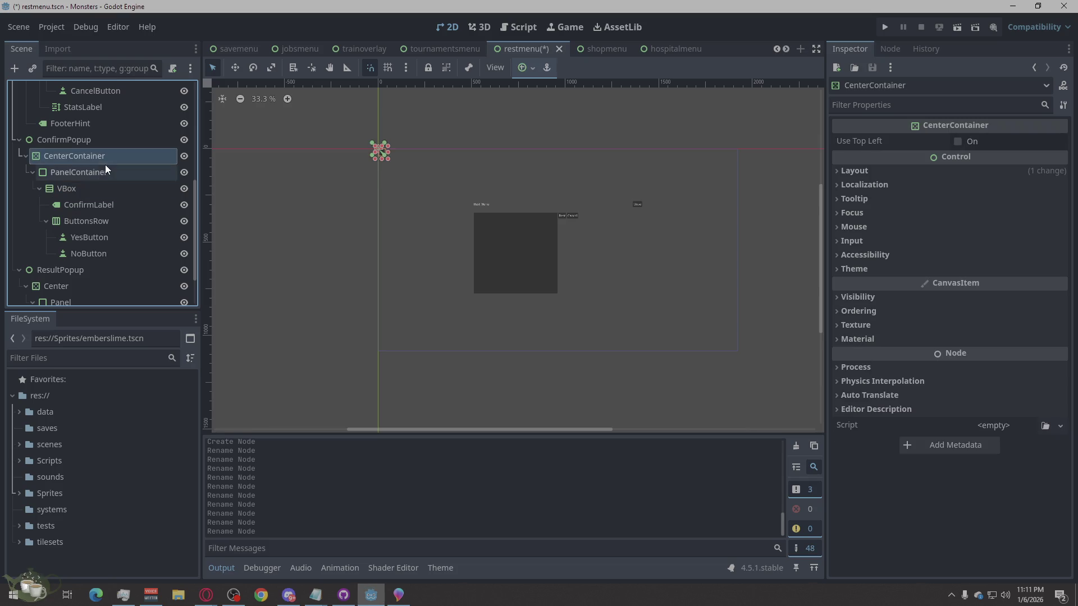
{"action": "left_click", "coordinate": [106, 172]}
{"action": "left_click_drag", "start_coordinate": [106, 173], "coordinate": [77, 191]}
{"action": "key", "text": "BackSpace"}
{"action": "left_click", "coordinate": [102, 162]}
{"action": "left_click", "coordinate": [122, 156]}
{"action": "left_click_drag", "start_coordinate": [121, 155], "coordinate": [71, 181]}
{"action": "key", "text": "BackSpace"}
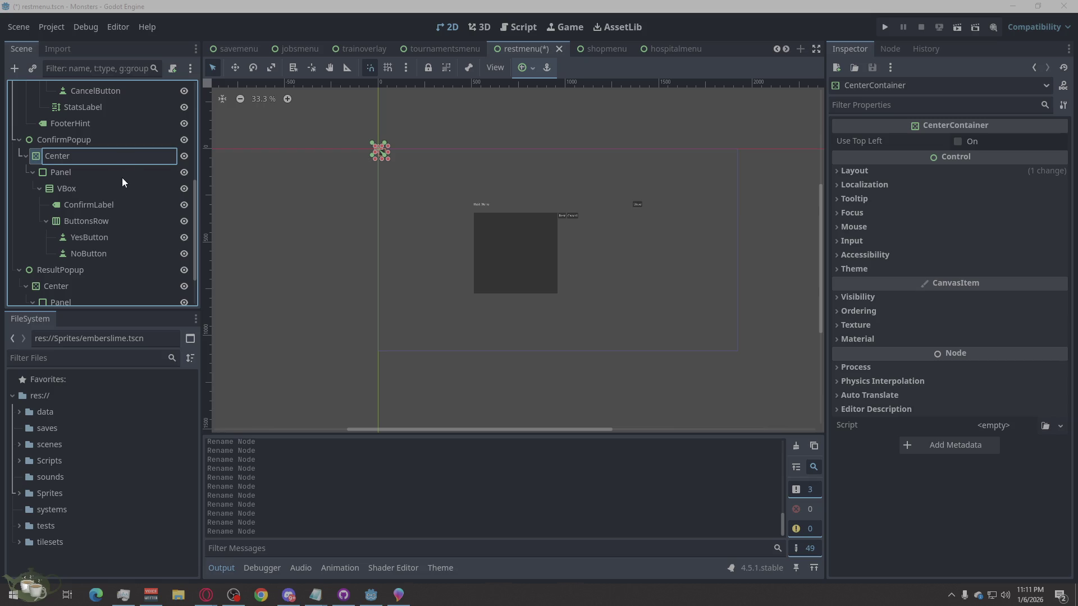
{"action": "key", "text": "Return"}
{"action": "scroll", "coordinate": [114, 237], "scroll_direction": "up", "scroll_amount": 3}
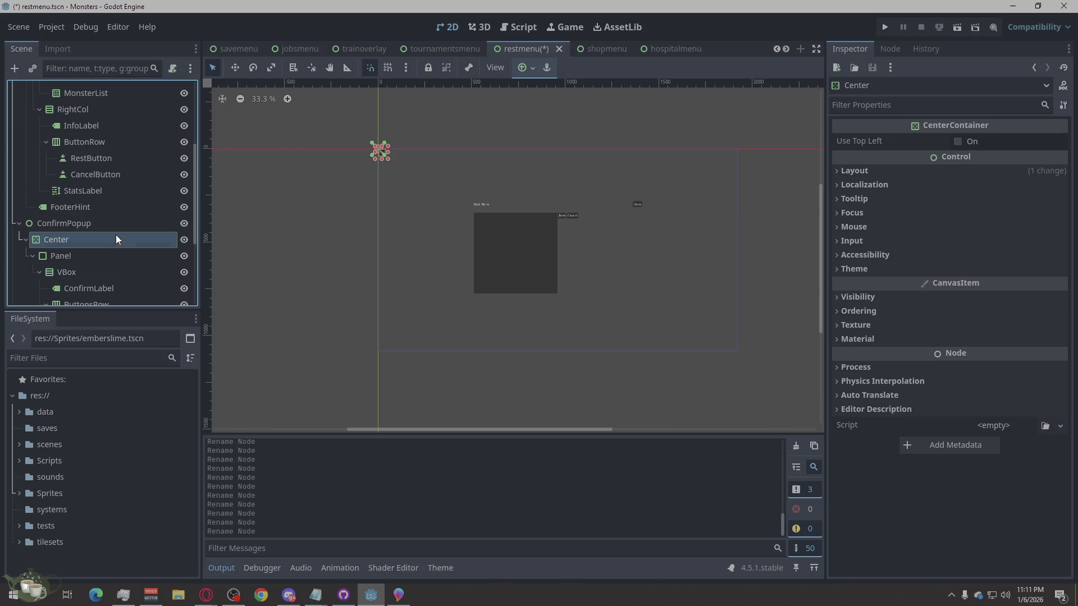
{"action": "scroll", "coordinate": [97, 214], "scroll_direction": "up", "scroll_amount": 1}
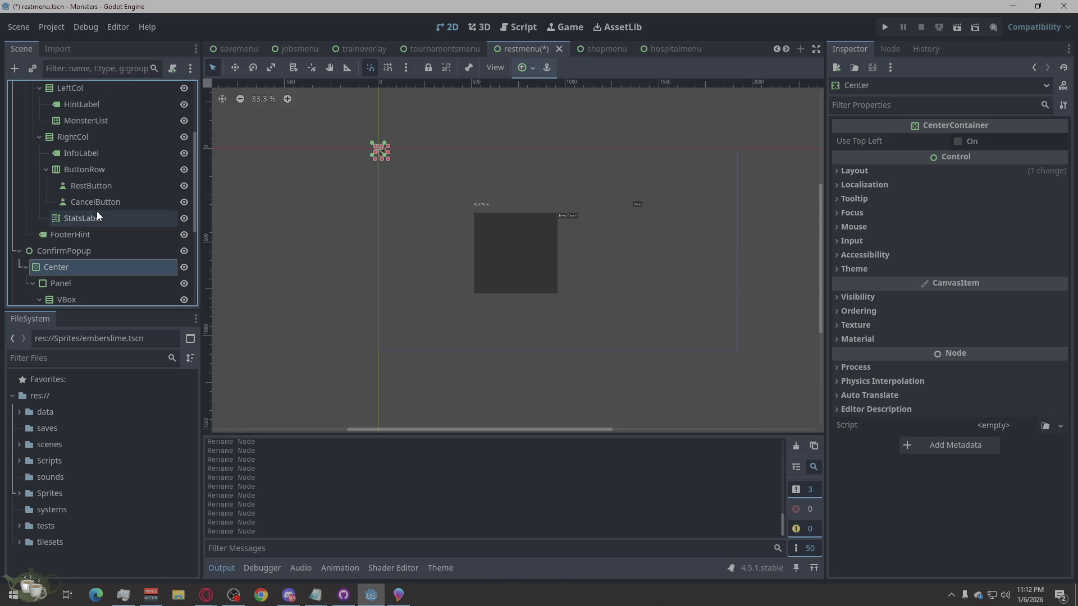
{"action": "scroll", "coordinate": [114, 240], "scroll_direction": "down", "scroll_amount": 3}
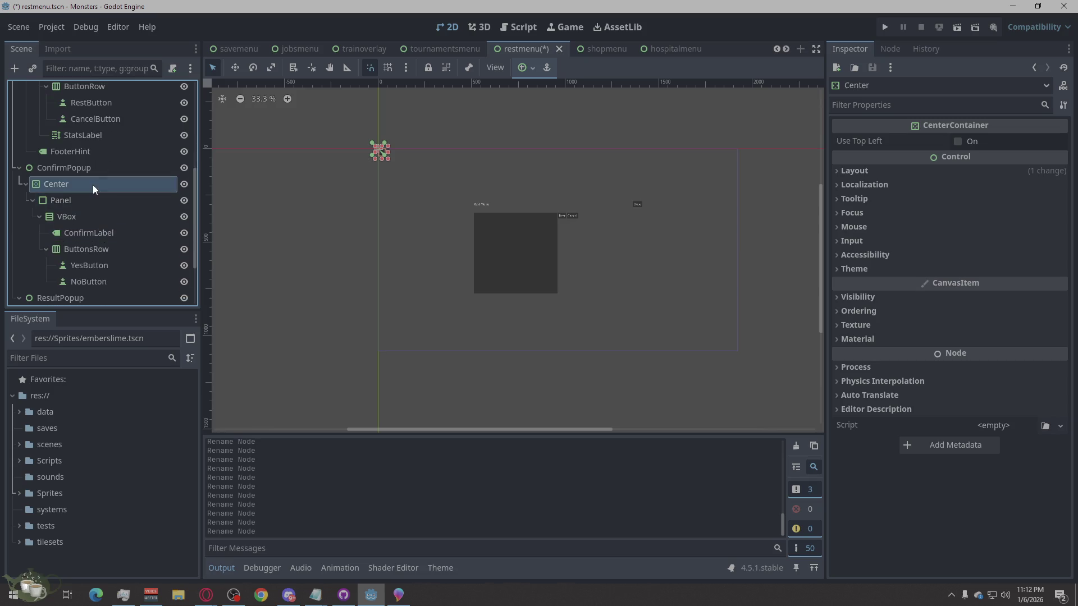
Step: Inspect ConfirmPopup's layout and transform sections, backing out of an accidental rename
{"action": "left_click", "coordinate": [91, 170]}
{"action": "right_click", "coordinate": [91, 169]}
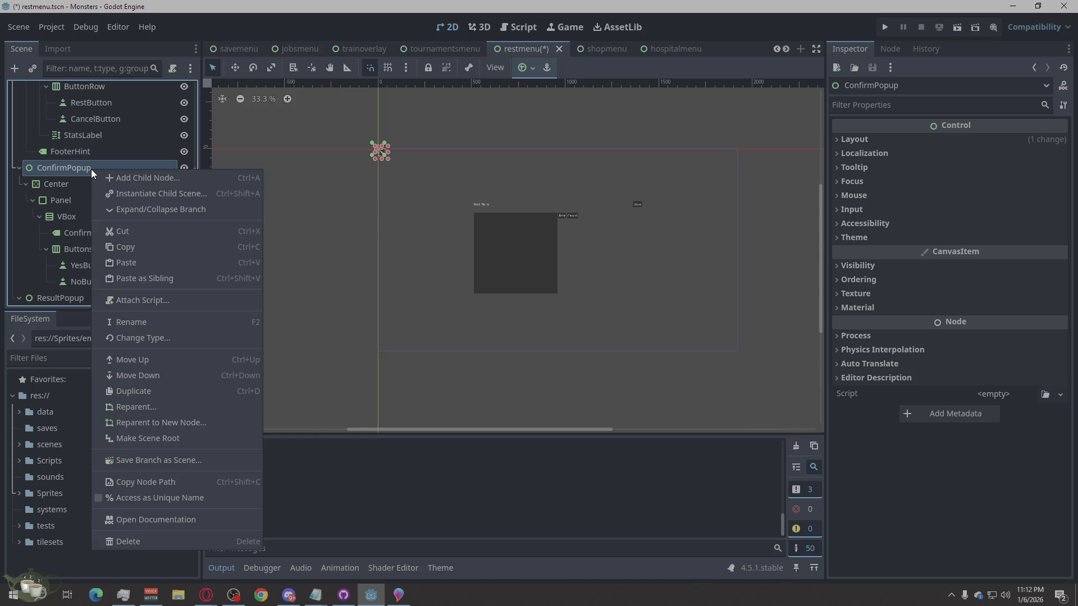
{"action": "left_click", "coordinate": [56, 166]}
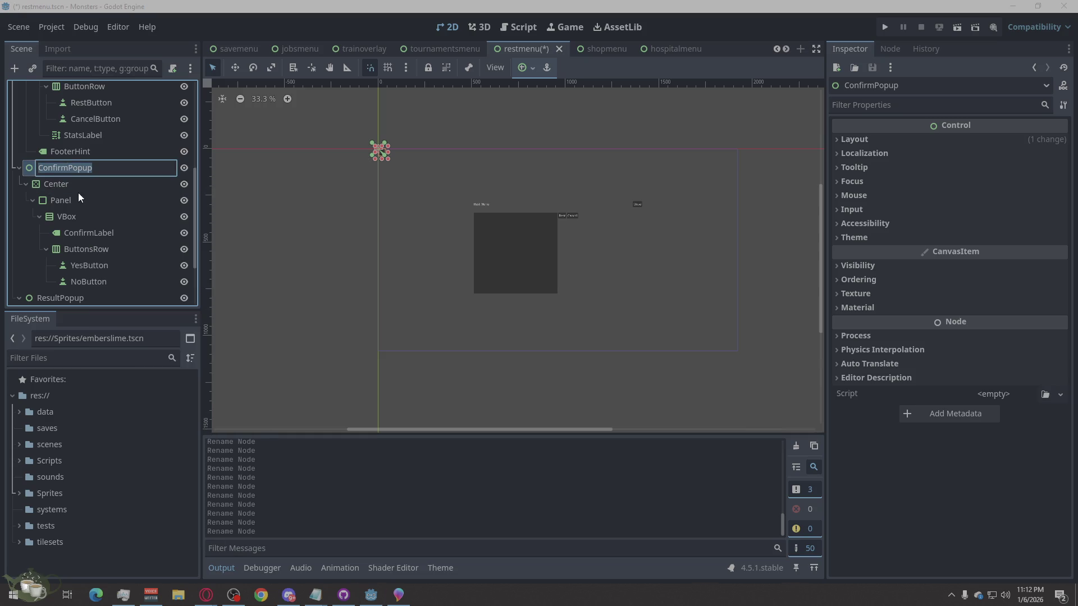
{"action": "key", "text": "Return"}
{"action": "left_click", "coordinate": [74, 184]}
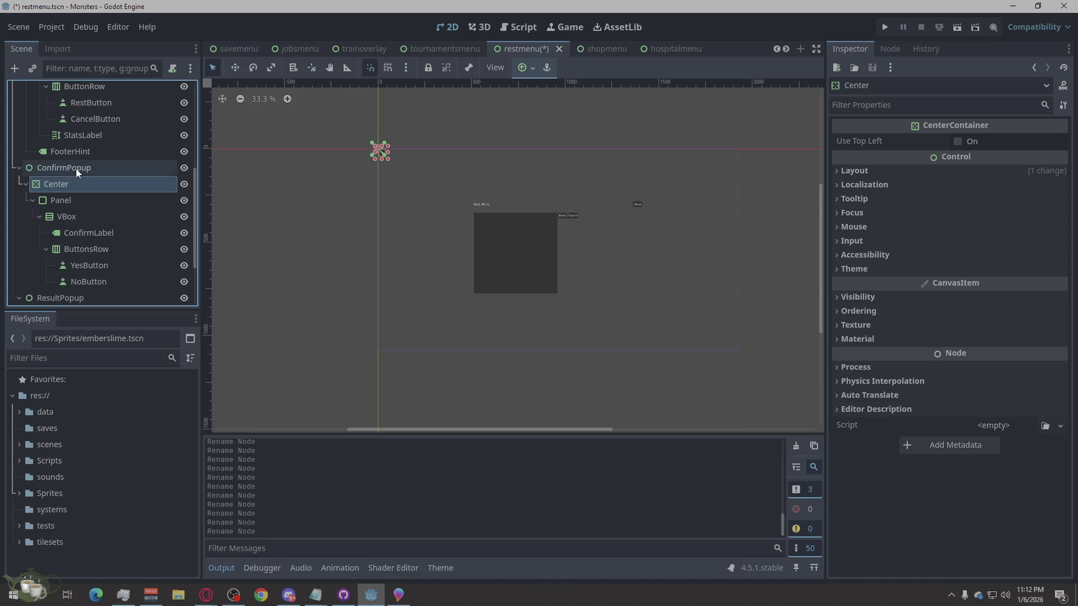
{"action": "left_click", "coordinate": [864, 143]}
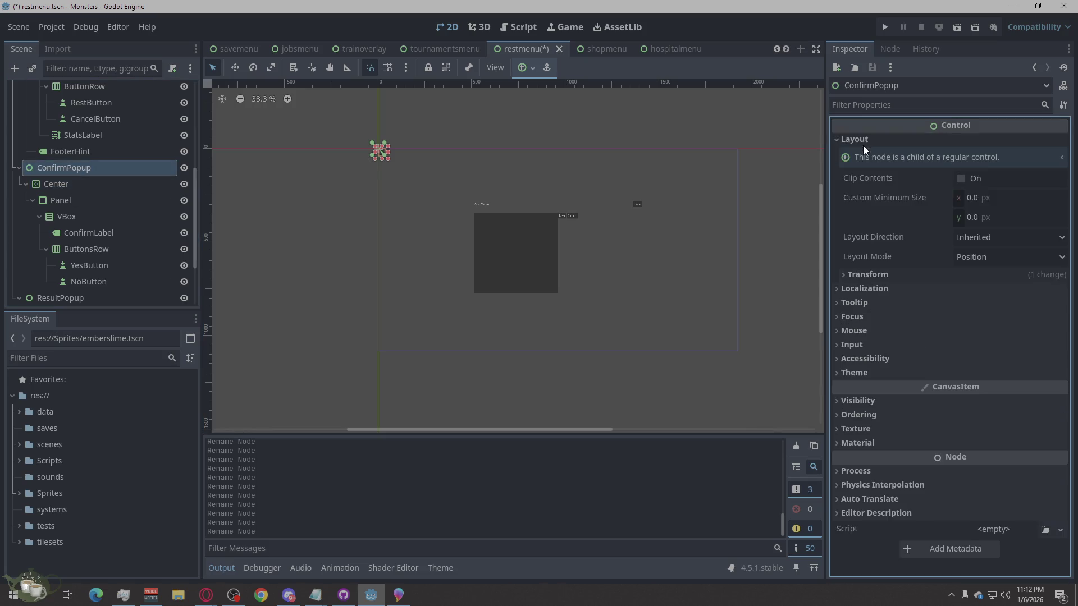
{"action": "left_click", "coordinate": [873, 278]}
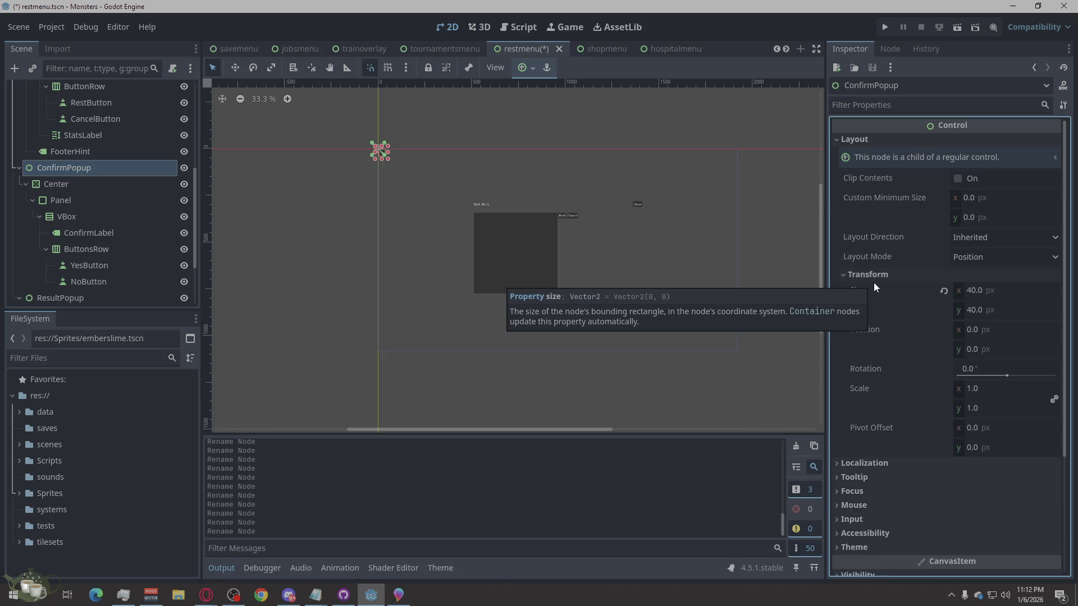
Step: Set the Center container to Anchors layout mode with the Full Rect preset
{"action": "left_click", "coordinate": [110, 183]}
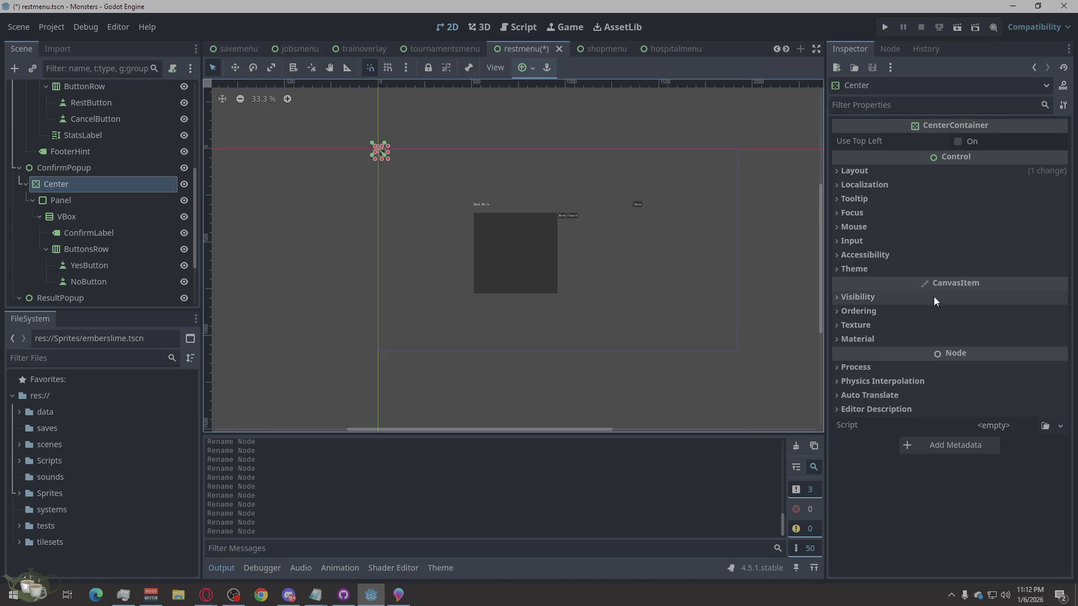
{"action": "left_click", "coordinate": [858, 168]}
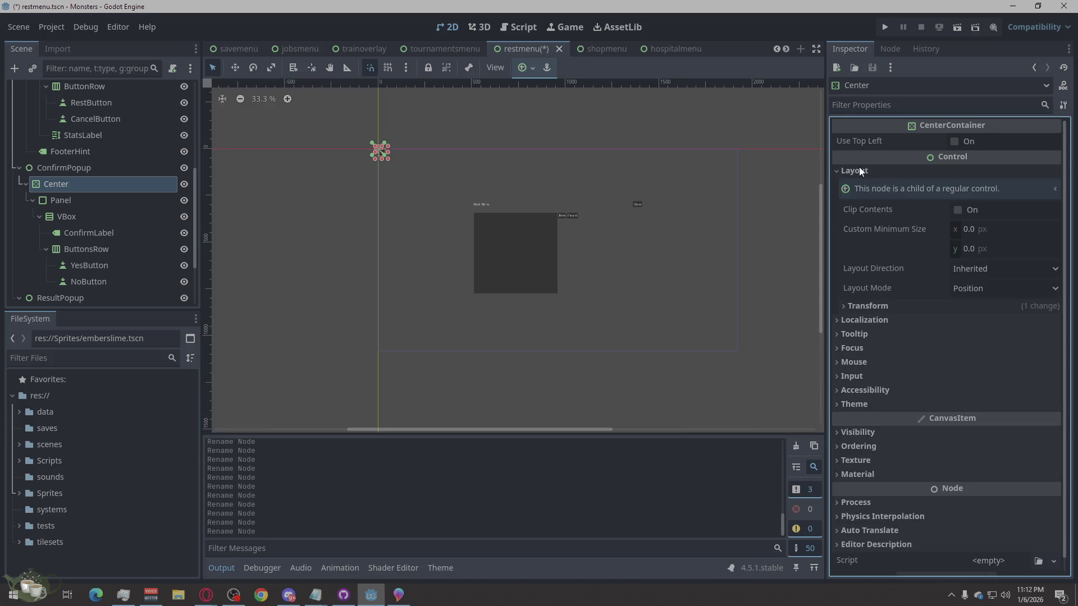
{"action": "left_click", "coordinate": [911, 309]}
{"action": "left_click", "coordinate": [911, 308]}
{"action": "left_click", "coordinate": [982, 289]}
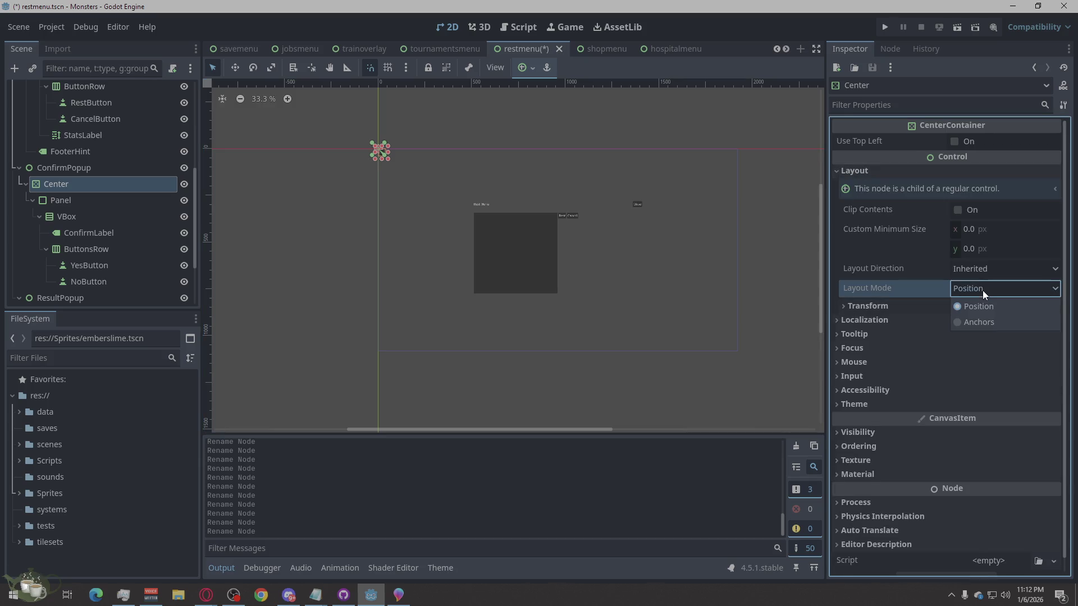
{"action": "left_click", "coordinate": [974, 320]}
{"action": "left_click", "coordinate": [984, 322]}
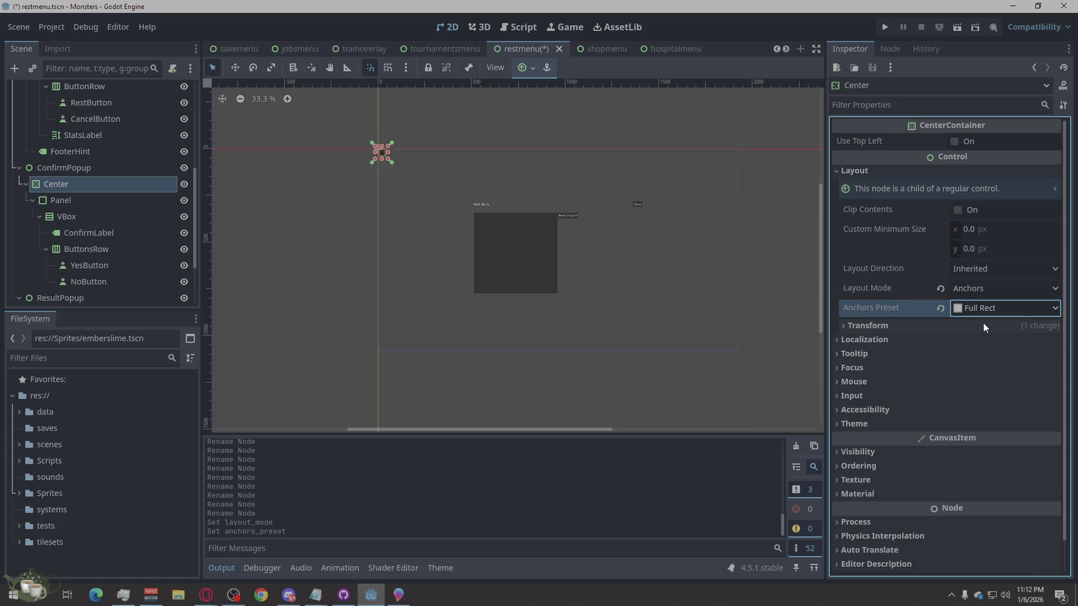
Step: Set ConfirmPopup to Anchors layout mode with the Full Rect preset
{"action": "left_click", "coordinate": [78, 171]}
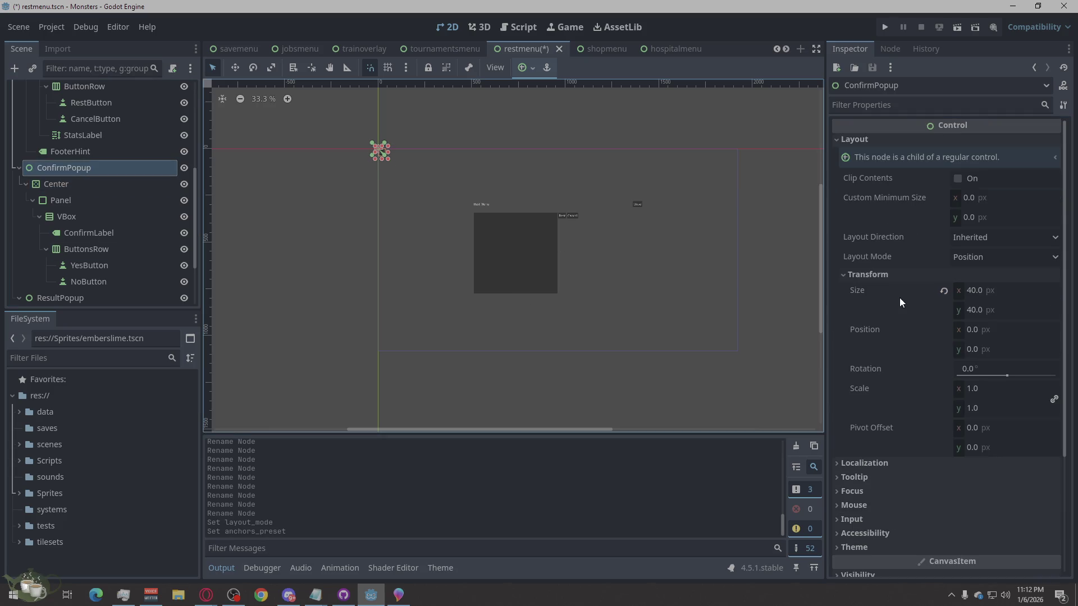
{"action": "left_click", "coordinate": [981, 257]}
{"action": "left_click", "coordinate": [976, 286]}
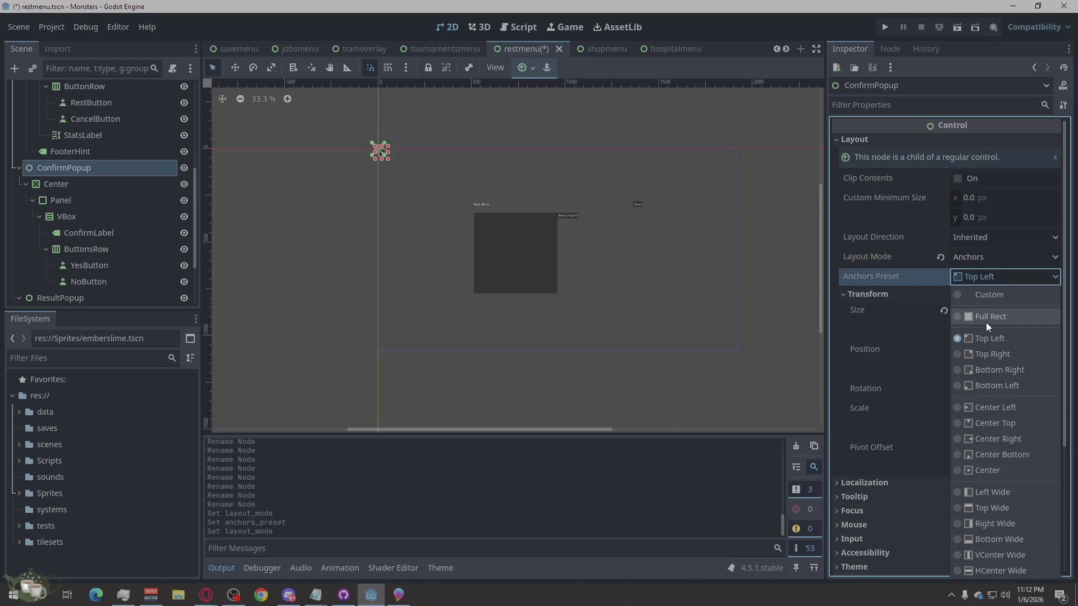
{"action": "left_click", "coordinate": [986, 320]}
{"action": "left_click", "coordinate": [74, 184]}
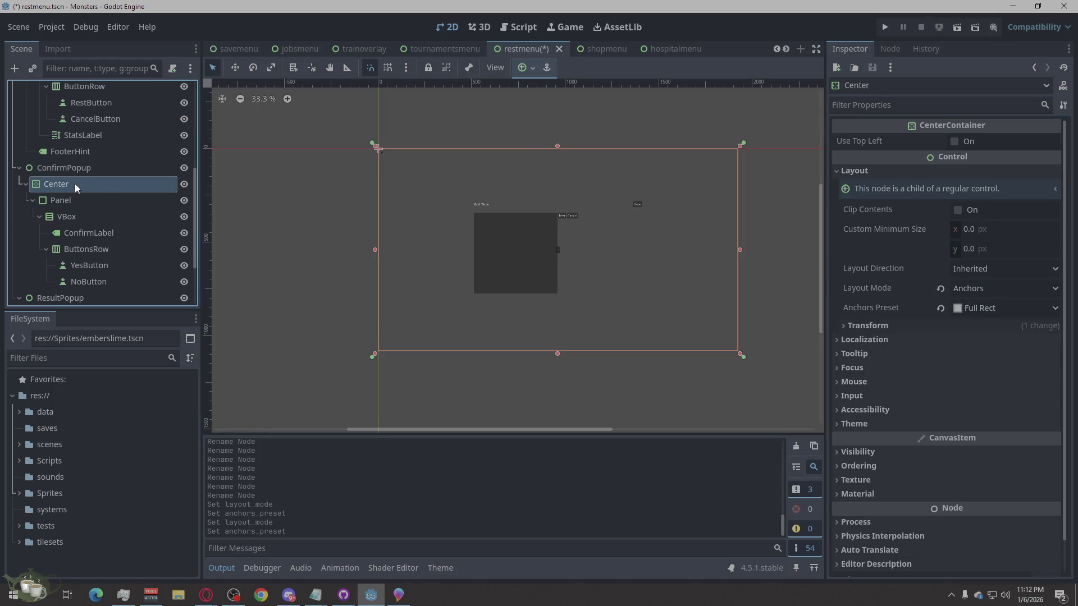
{"action": "left_click", "coordinate": [63, 206]}
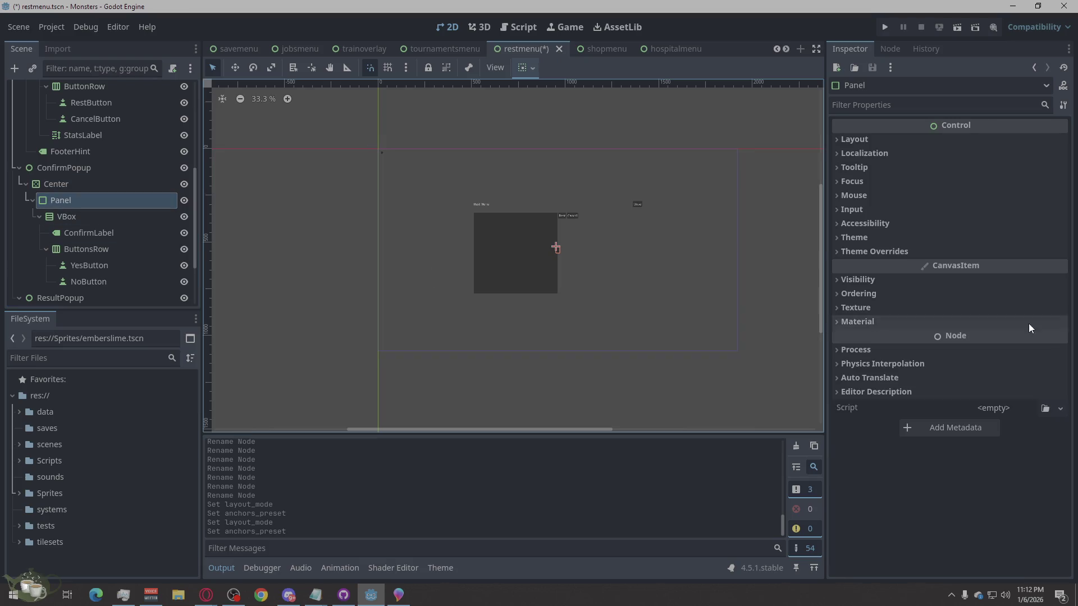
Step: Set the confirm popup Panel's Custom Minimum Size to 400 × 200 px
{"action": "left_click", "coordinate": [909, 140]}
{"action": "left_click", "coordinate": [976, 196]}
{"action": "type", "text": "400"}
{"action": "left_click", "coordinate": [976, 218]}
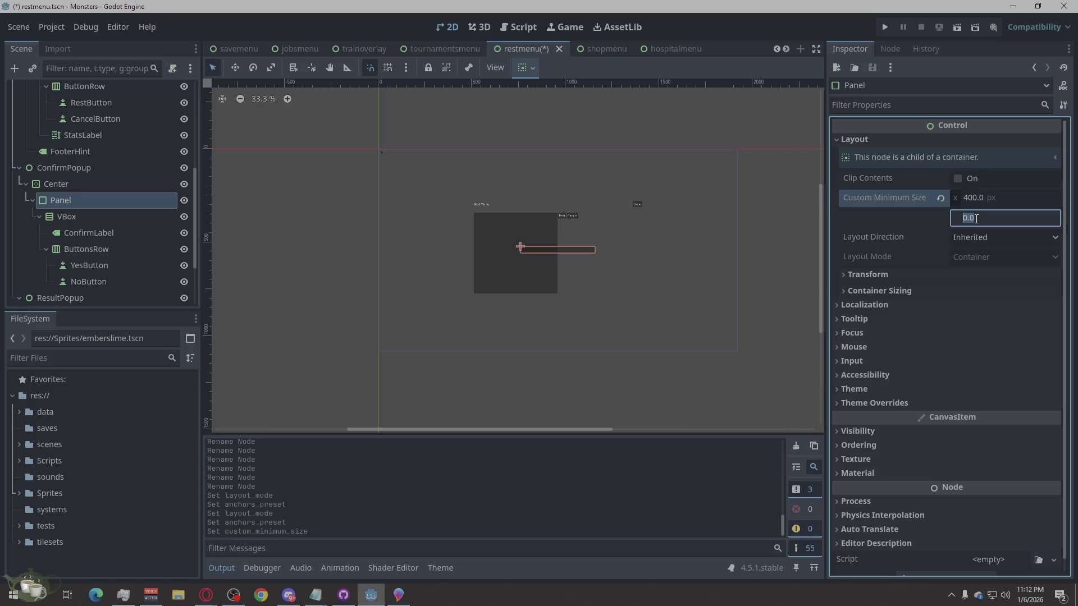
{"action": "type", "text": "200"}
{"action": "key", "text": "Return"}
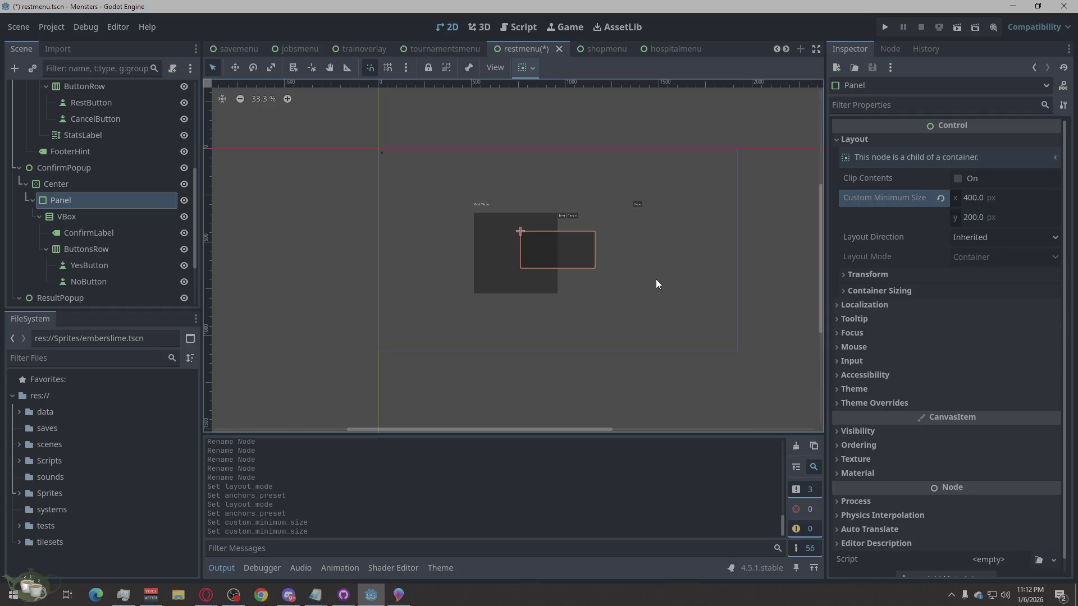
{"action": "left_click", "coordinate": [91, 233]}
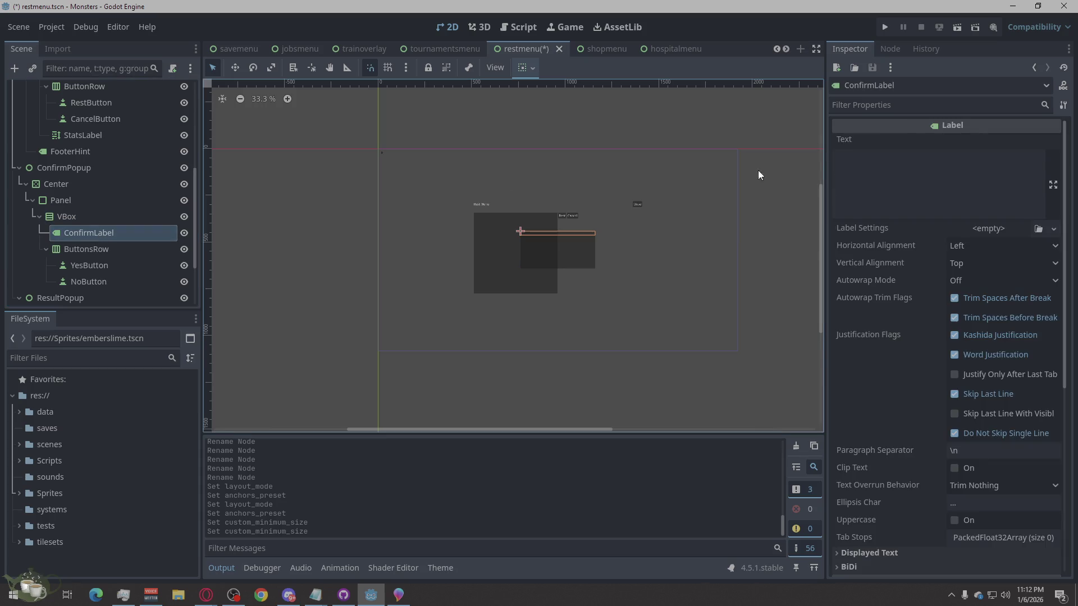
Step: Set ConfirmLabel's Text to 'Are you sure about that'
{"action": "left_click", "coordinate": [889, 159]}
{"action": "type", "text": "Are yo"}
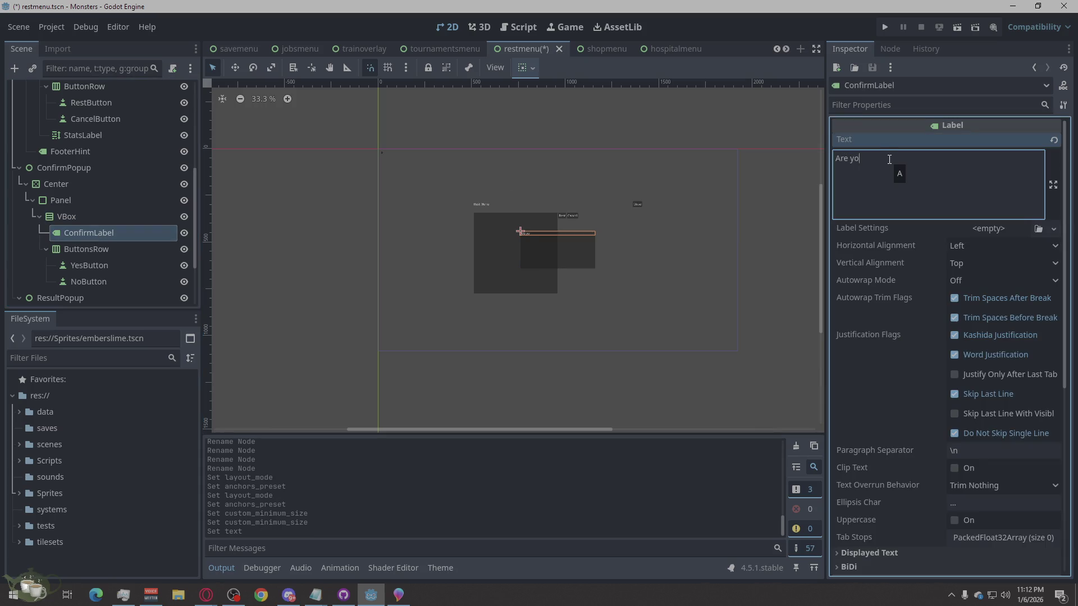
{"action": "type", "text": "u surea"}
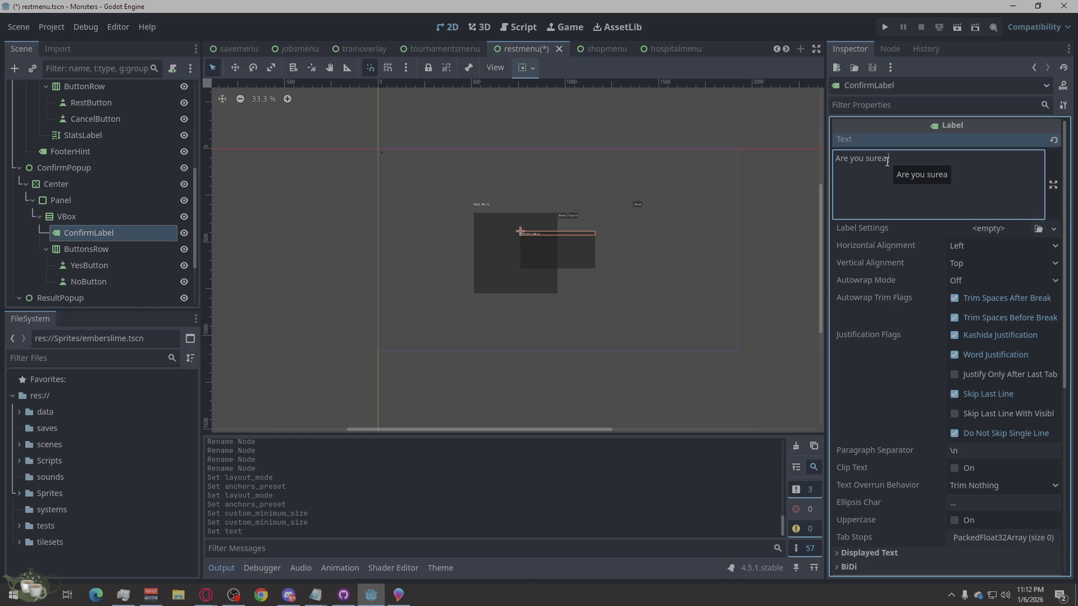
{"action": "key", "text": "BackSpace"}
{"action": "type", "text": "a"}
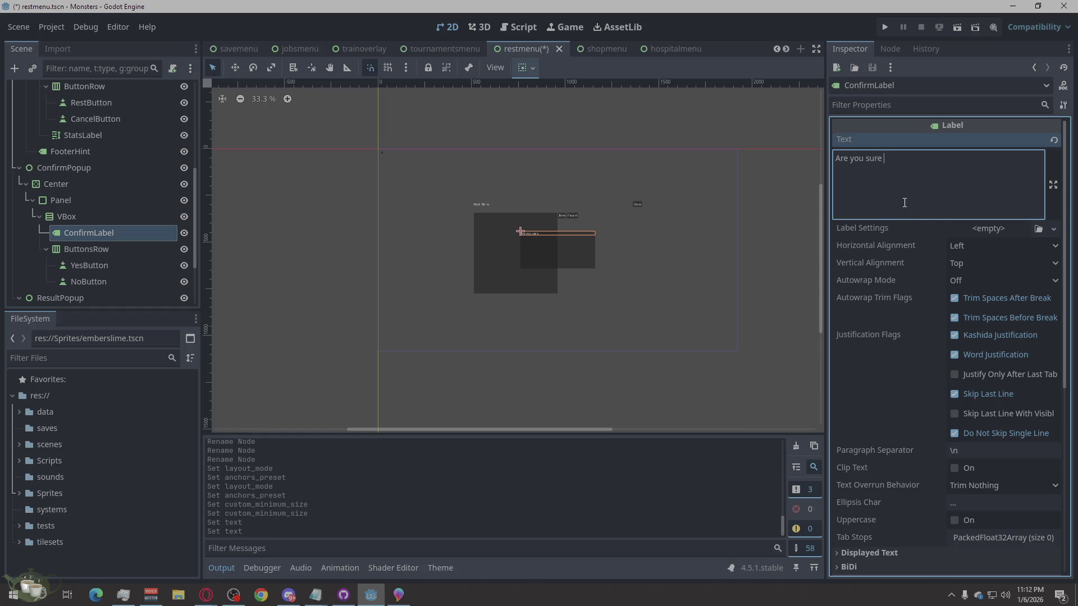
{"action": "type", "text": "bout that"}
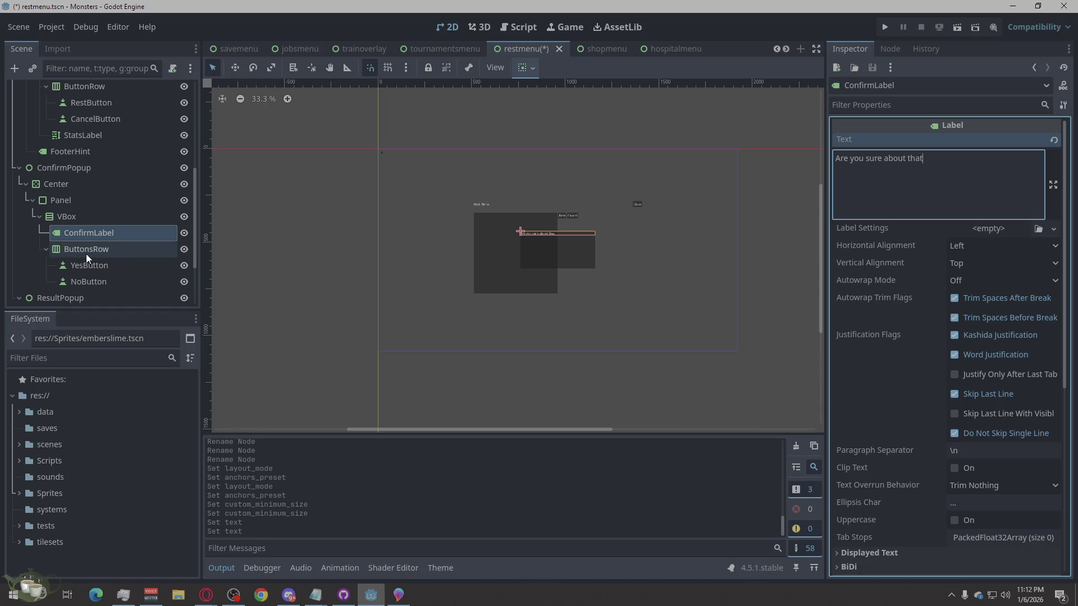
{"action": "left_click", "coordinate": [88, 253]}
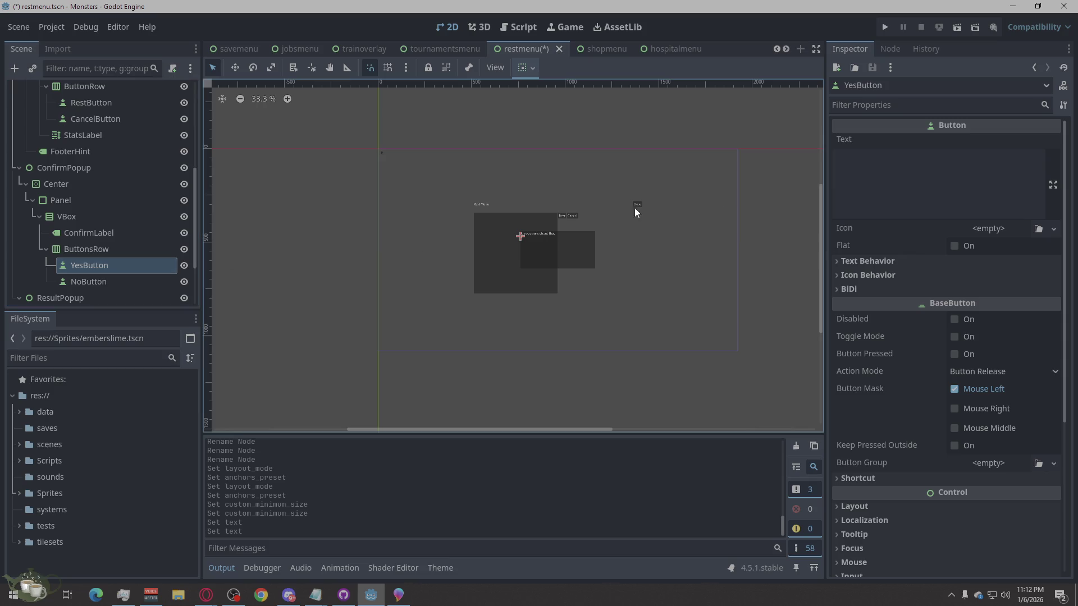
Step: Relabel the confirm popup's YesButton as 'Confirm' and NoButton as 'Cancel'
{"action": "left_click", "coordinate": [117, 247]}
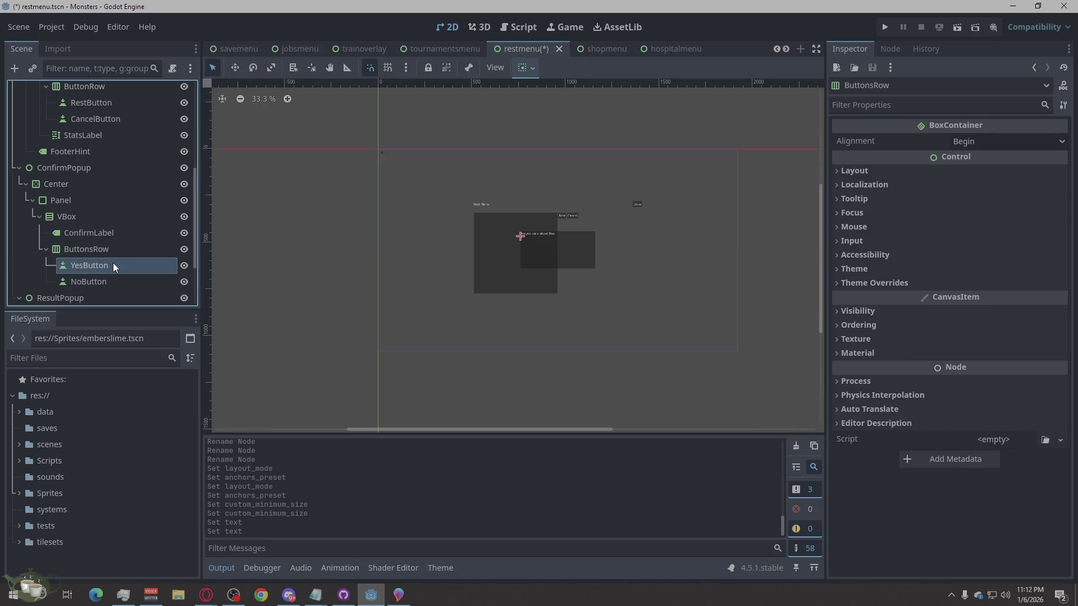
{"action": "left_click", "coordinate": [952, 182]}
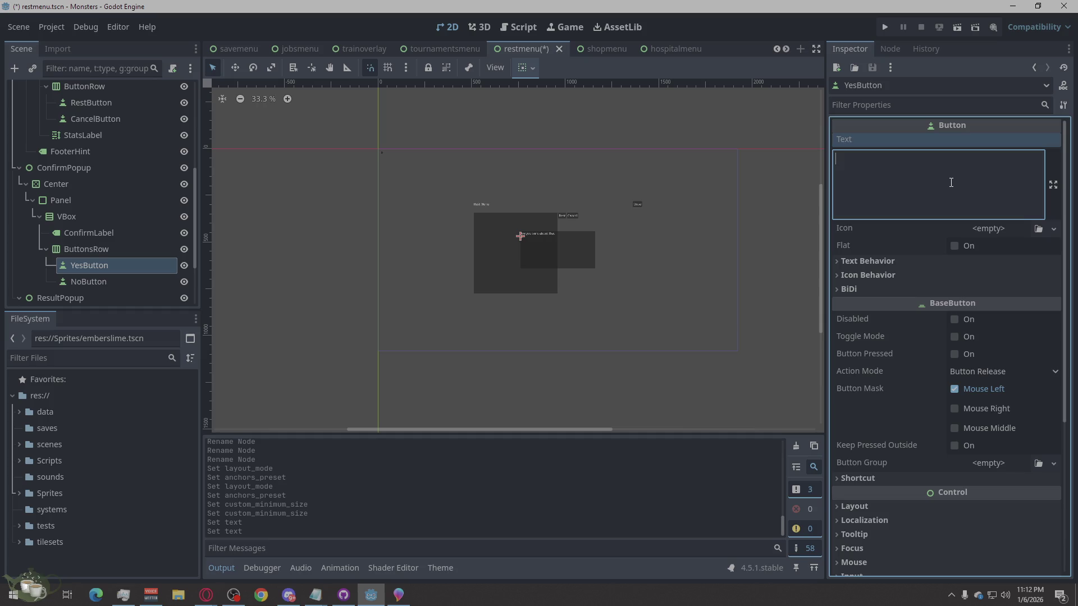
{"action": "type", "text": "Yes"}
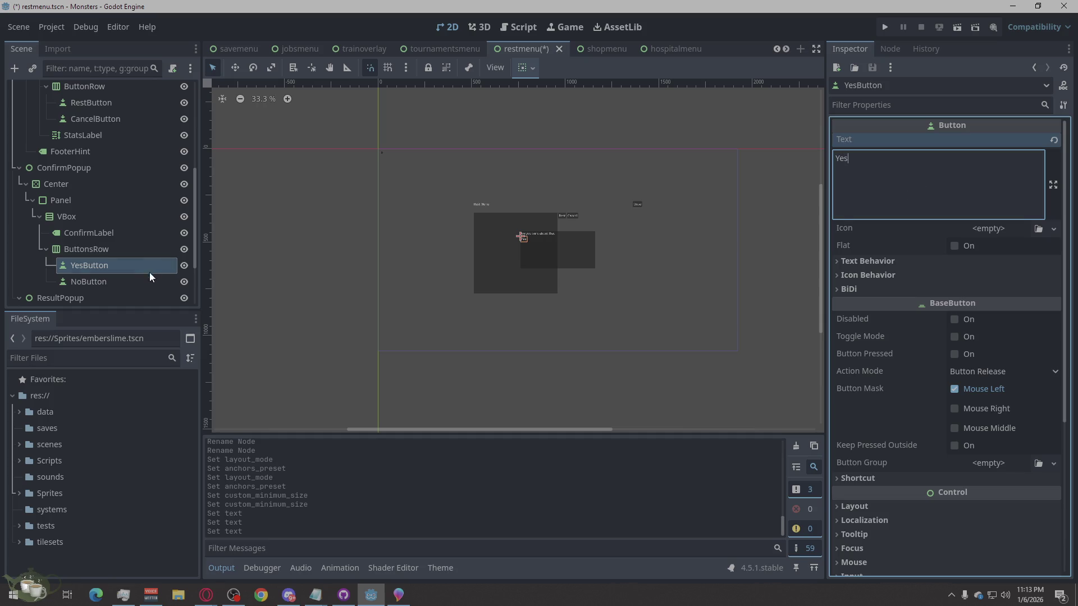
{"action": "left_click", "coordinate": [153, 281]}
{"action": "left_click", "coordinate": [923, 182]}
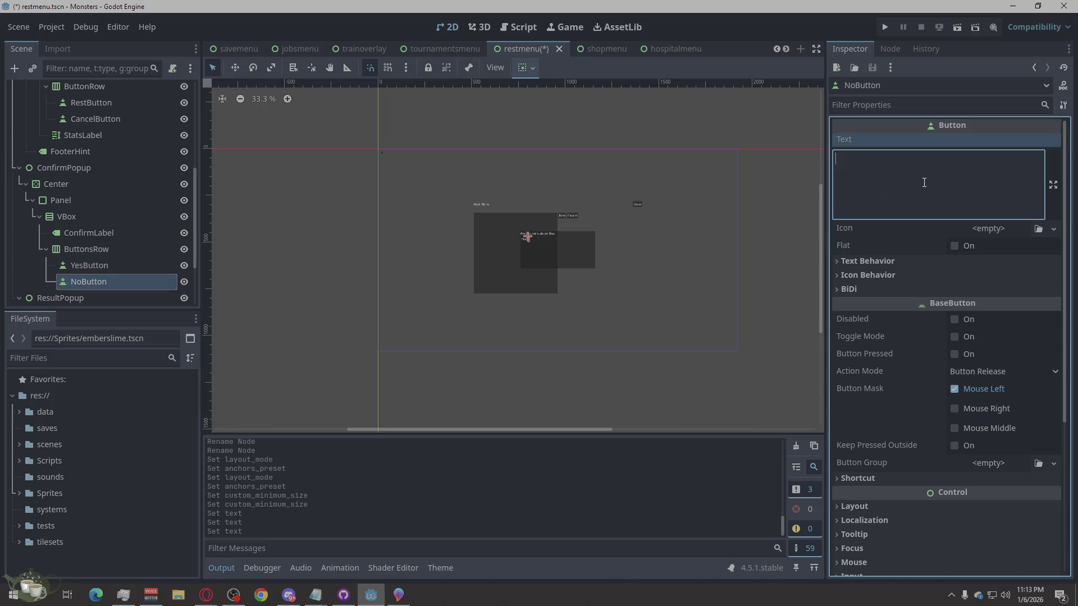
{"action": "type", "text": "Cancel"}
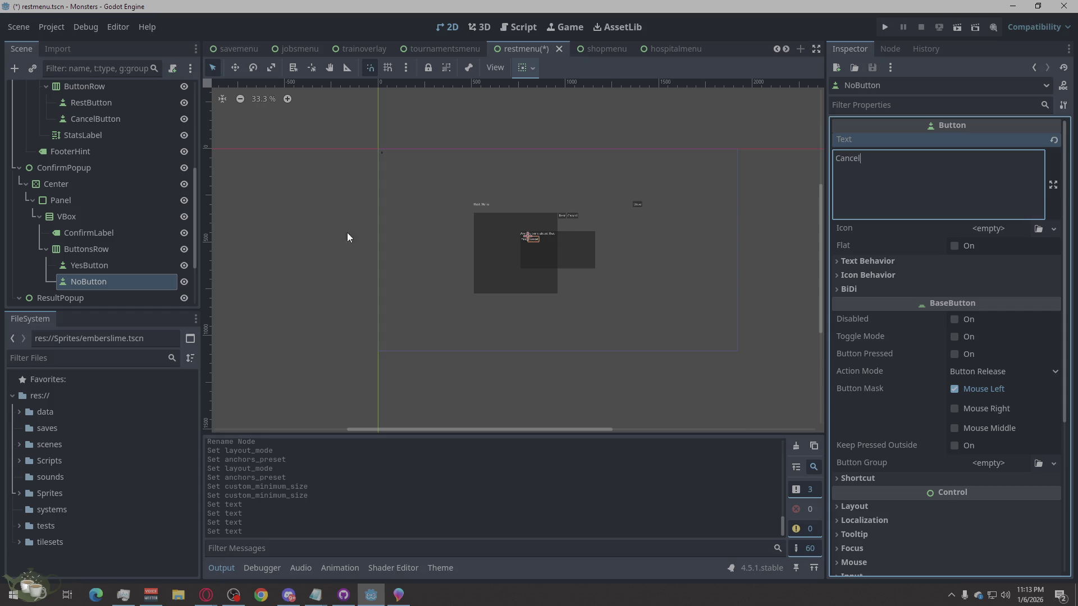
Step: Revisit the YesButton's text field to finalize its 'Confirm' label
{"action": "left_click", "coordinate": [90, 265]}
{"action": "left_click", "coordinate": [886, 193]}
{"action": "key", "text": "ctrl+a"}
{"action": "type", "text": "Conf"}
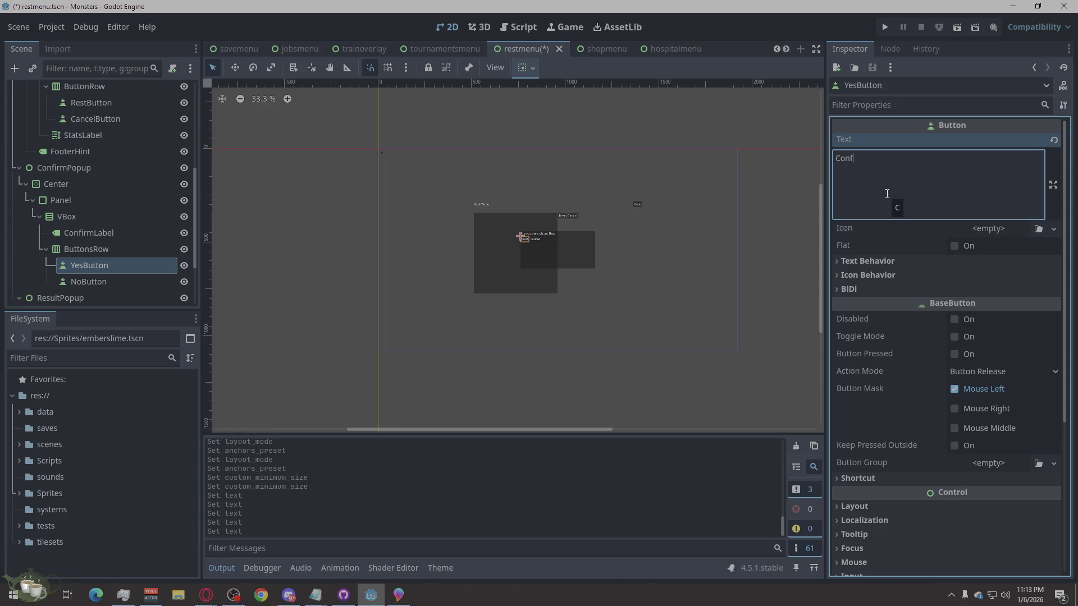
{"action": "type", "text": "irm"}
{"action": "left_click", "coordinate": [776, 207]}
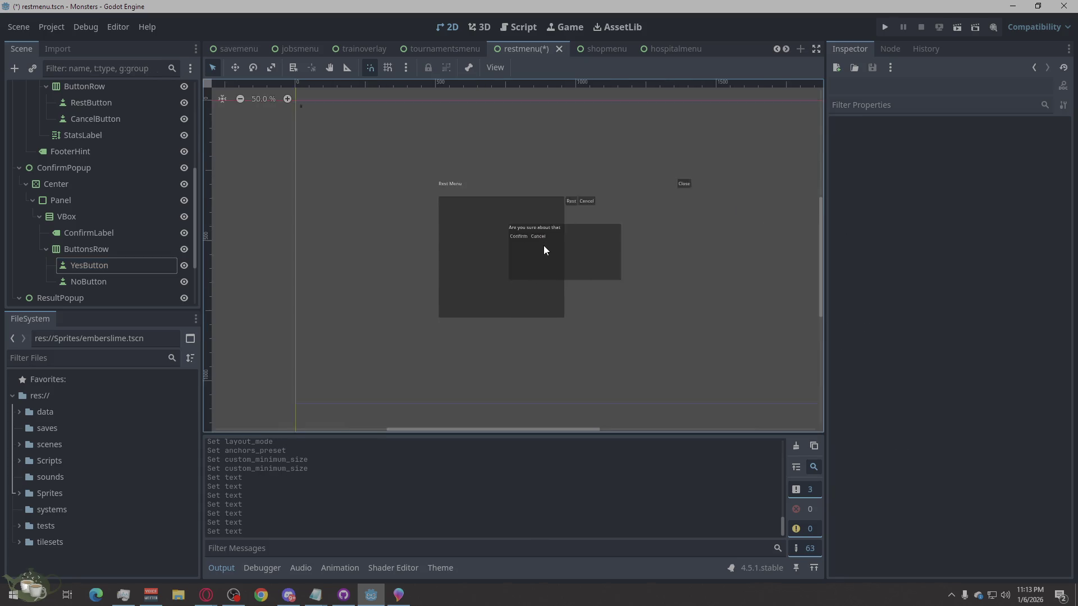
{"action": "scroll", "coordinate": [543, 245], "scroll_direction": "up", "scroll_amount": 5}
{"action": "scroll", "coordinate": [587, 280], "scroll_direction": "down", "scroll_amount": 3}
{"action": "scroll", "coordinate": [443, 270], "scroll_direction": "down", "scroll_amount": 2}
{"action": "scroll", "coordinate": [443, 271], "scroll_direction": "up", "scroll_amount": 2}
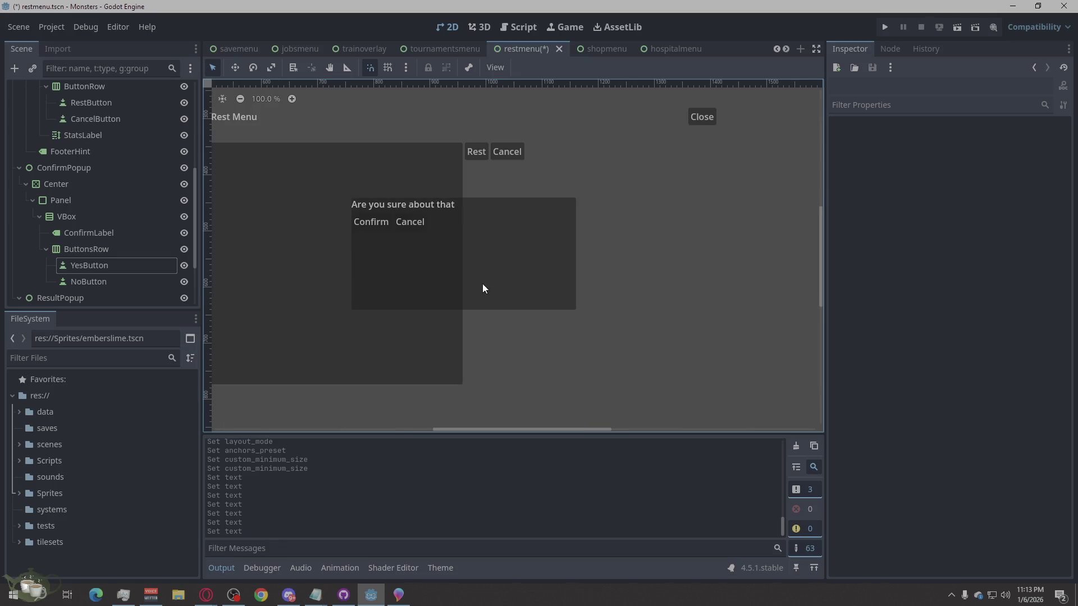
{"action": "scroll", "coordinate": [101, 195], "scroll_direction": "down", "scroll_amount": 3}
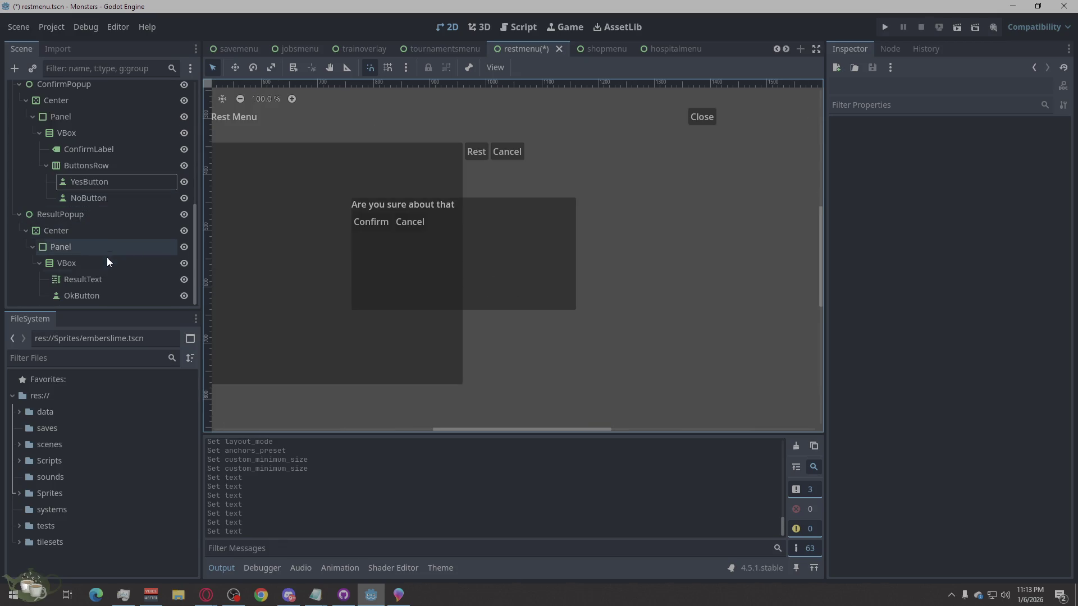
Step: Set ResultPopup to anchor layout mode with the Full Rect preset
{"action": "left_click", "coordinate": [78, 232]}
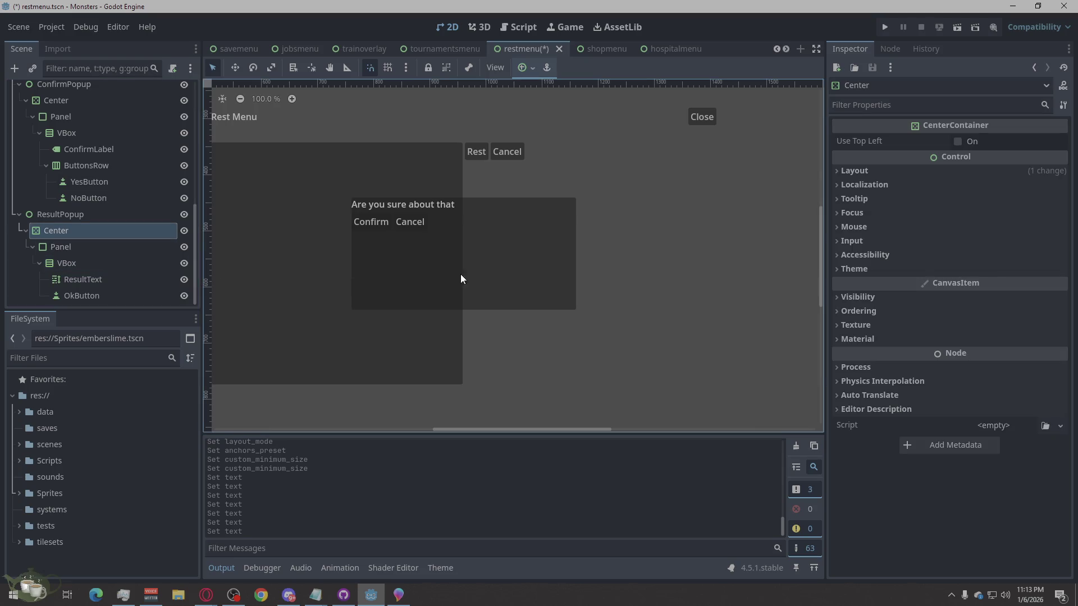
{"action": "scroll", "coordinate": [642, 255], "scroll_direction": "down", "scroll_amount": 3}
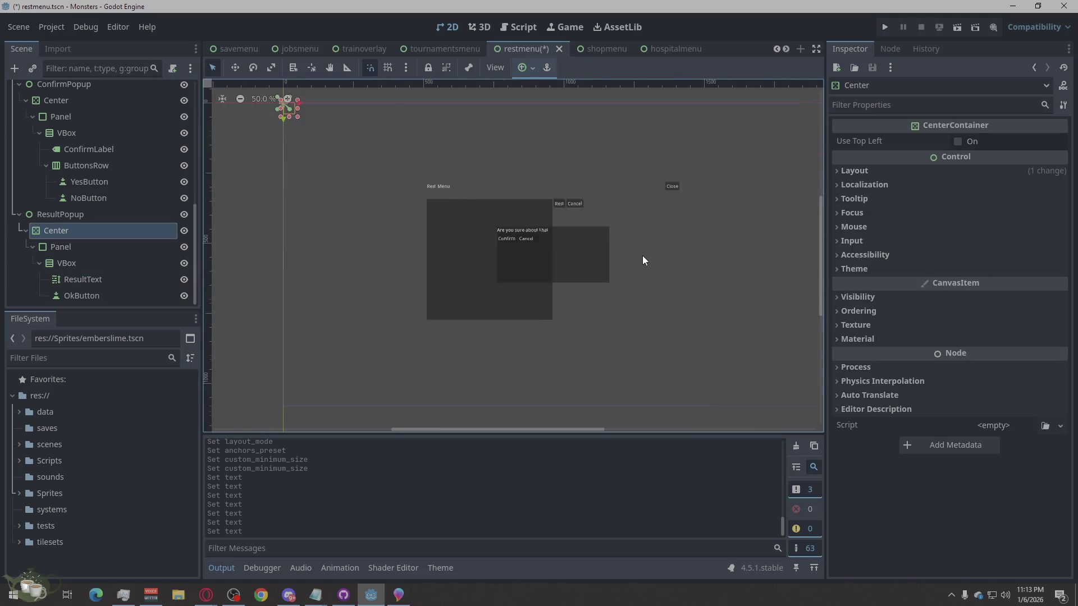
{"action": "left_click", "coordinate": [45, 216]}
{"action": "left_click", "coordinate": [856, 139]}
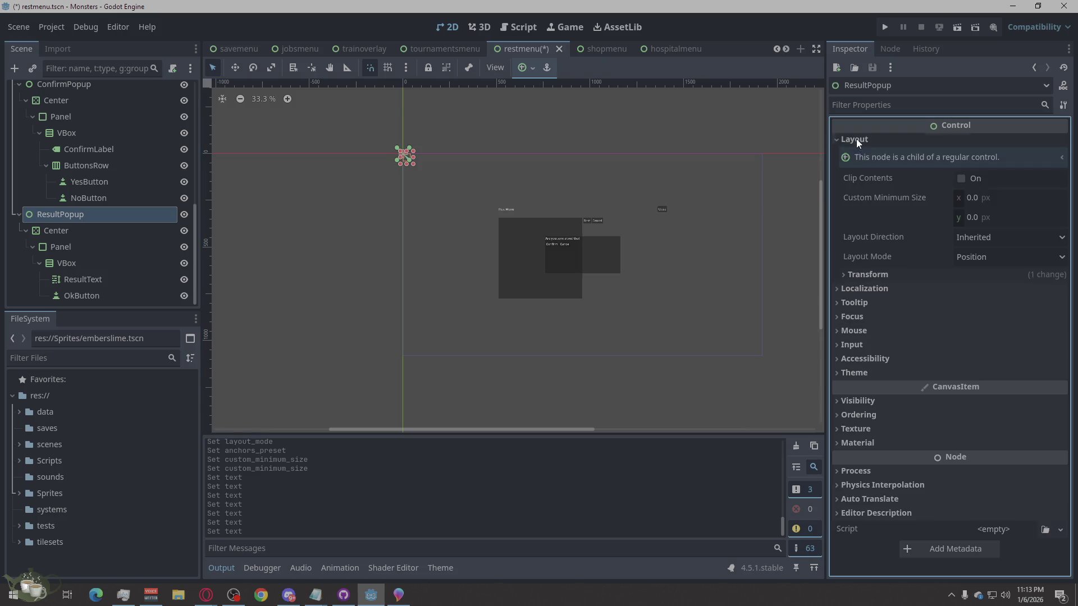
{"action": "left_click", "coordinate": [970, 261]}
{"action": "left_click", "coordinate": [982, 288]}
{"action": "left_click", "coordinate": [989, 317]}
Step: Set ResultPopup's Center container to anchor layout with the Full Rect preset
{"action": "left_click", "coordinate": [38, 230]}
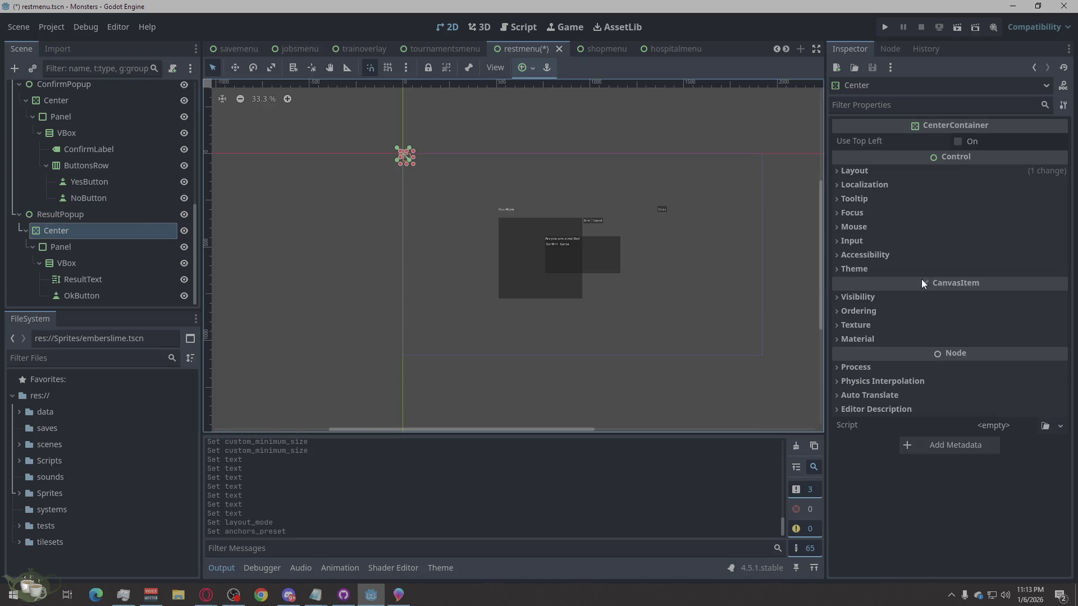
{"action": "left_click", "coordinate": [982, 288]}
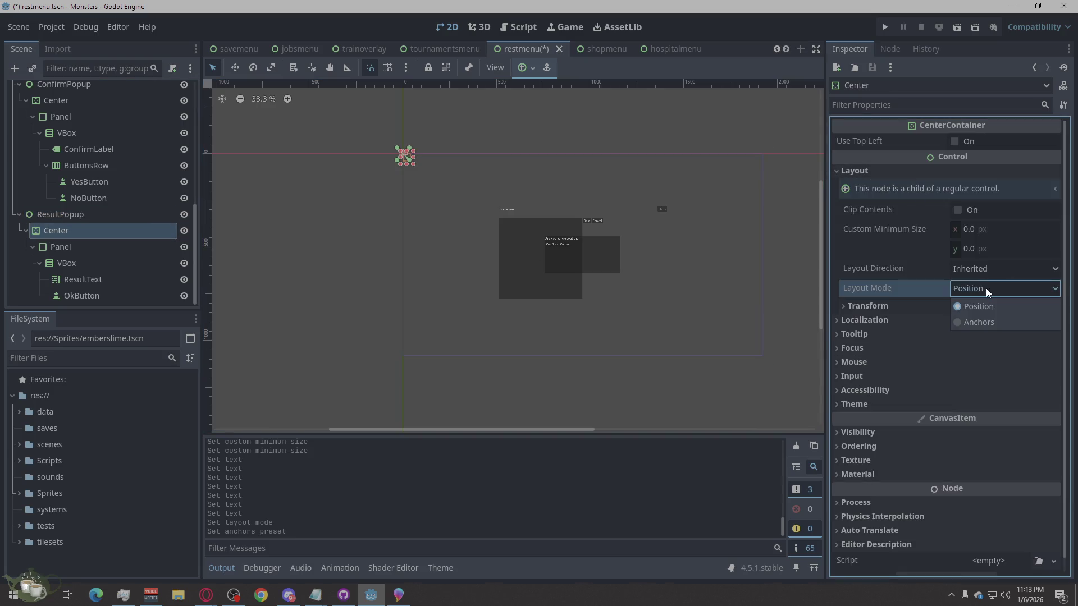
{"action": "left_click", "coordinate": [991, 317]}
{"action": "left_click", "coordinate": [997, 325]}
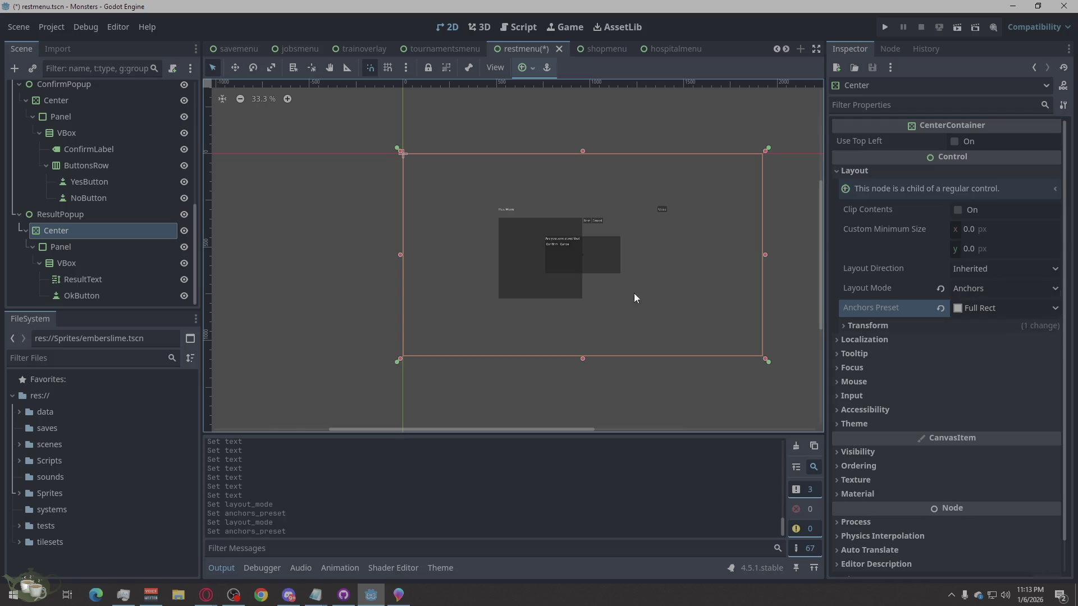
{"action": "left_click", "coordinate": [51, 251]}
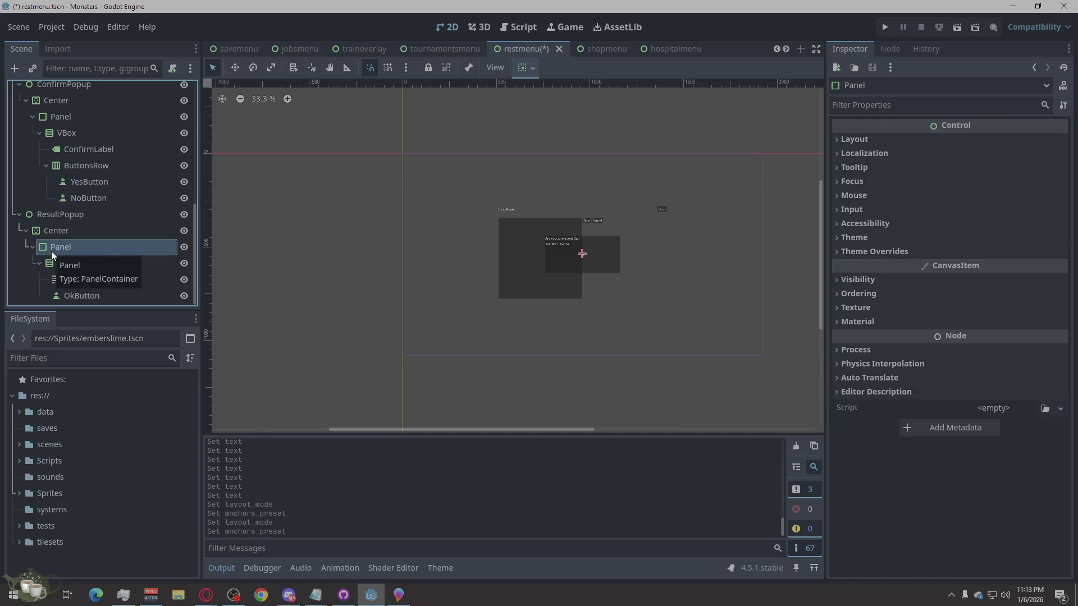
Step: Give ResultPopup's Panel a custom minimum size of 500 × 300 px
{"action": "left_click", "coordinate": [941, 139]}
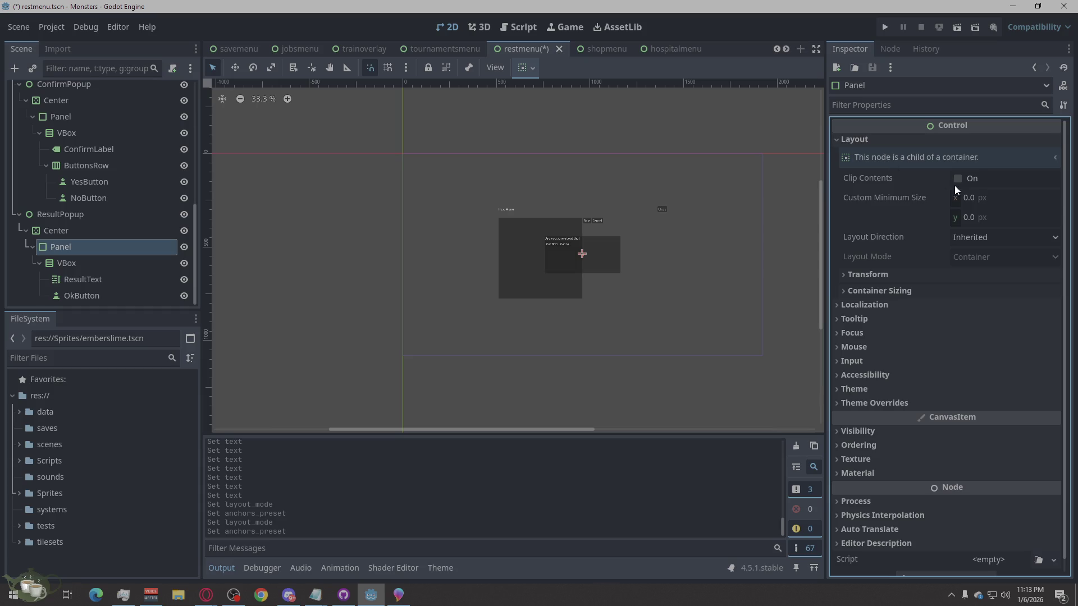
{"action": "left_click", "coordinate": [975, 198]}
{"action": "scroll", "coordinate": [640, 247], "scroll_direction": "up", "scroll_amount": 1}
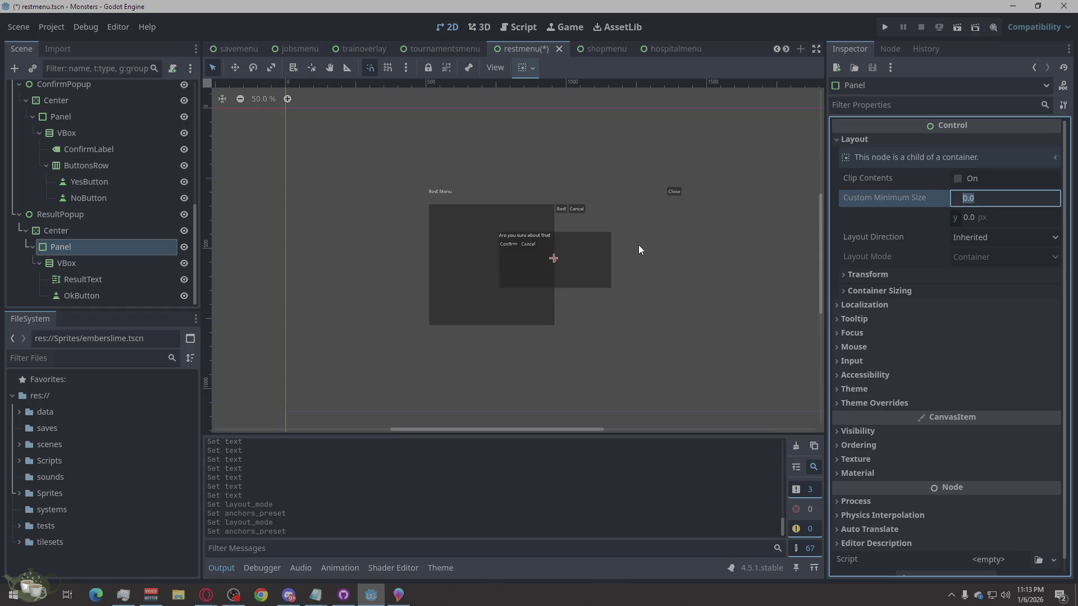
{"action": "type", "text": "500"}
{"action": "left_click", "coordinate": [969, 218]}
{"action": "type", "text": "300"}
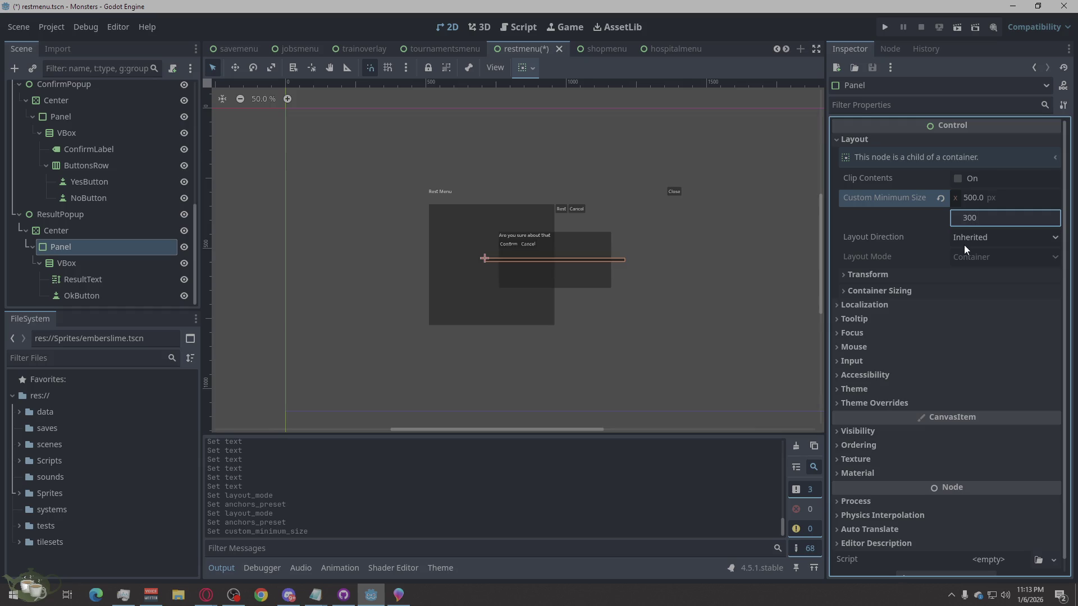
{"action": "key", "text": "Return"}
{"action": "left_click", "coordinate": [116, 253]}
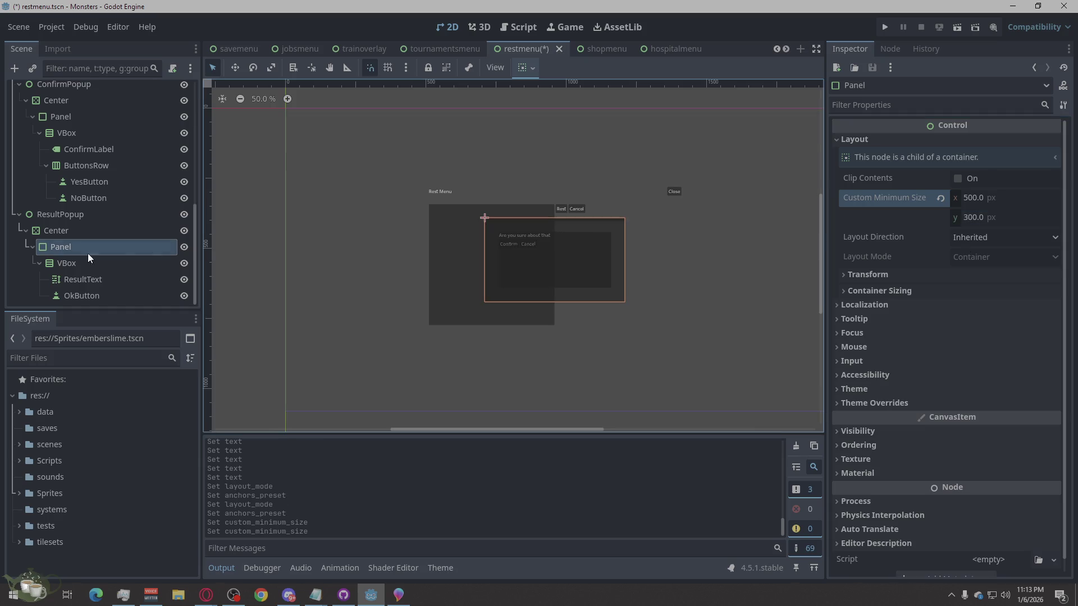
{"action": "left_click", "coordinate": [108, 267]}
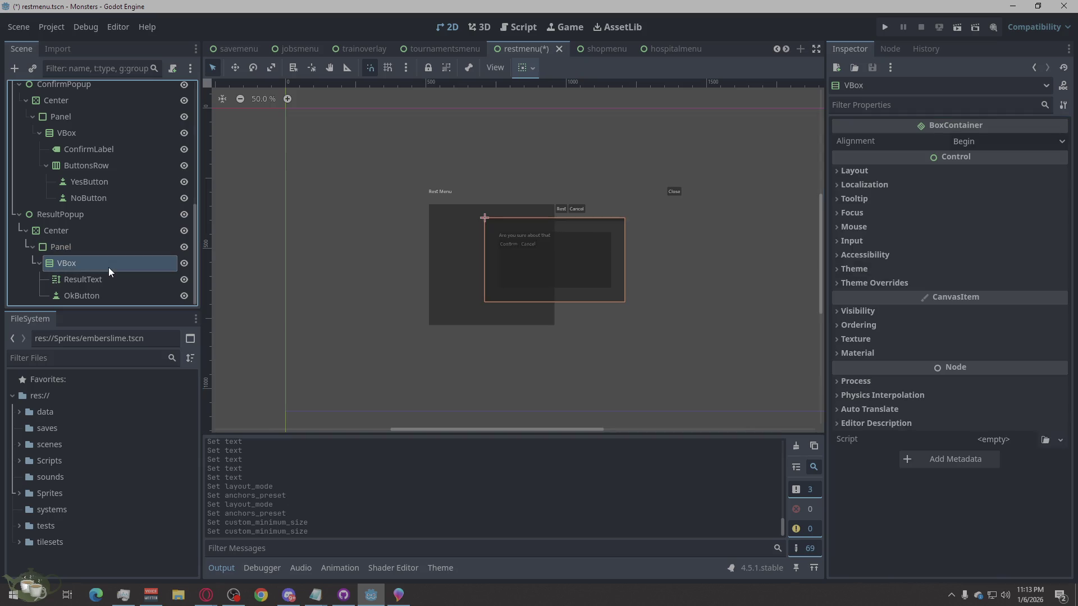
Step: Enable Vertical Expand container sizing on the ResultText label
{"action": "left_click", "coordinate": [102, 274]}
{"action": "left_click", "coordinate": [93, 254]}
{"action": "left_click", "coordinate": [90, 279]}
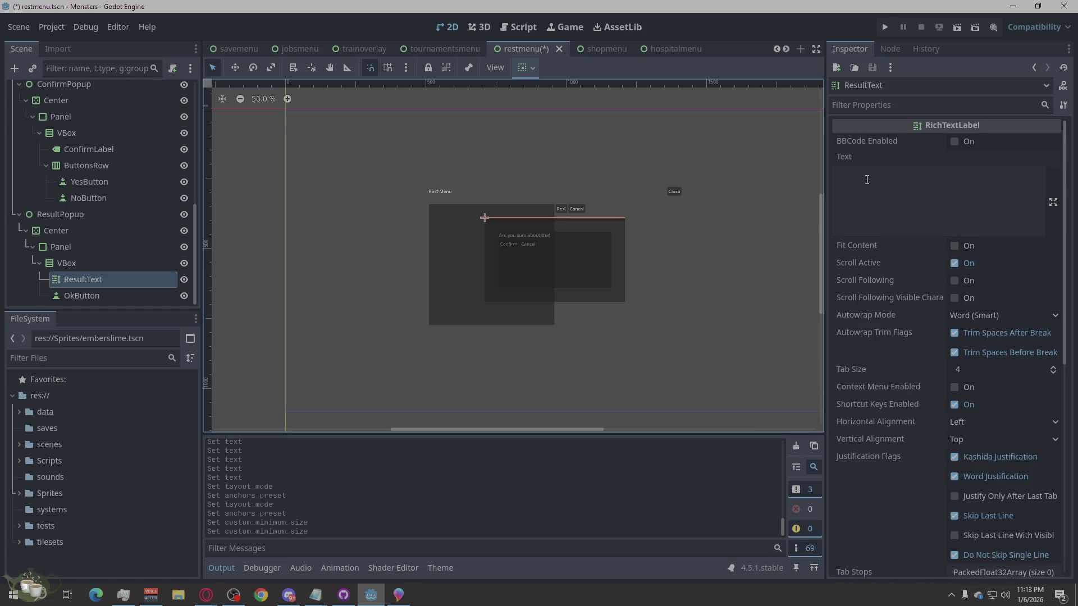
{"action": "scroll", "coordinate": [876, 342], "scroll_direction": "down", "scroll_amount": 5}
{"action": "left_click", "coordinate": [858, 389]}
{"action": "scroll", "coordinate": [956, 403], "scroll_direction": "down", "scroll_amount": 3}
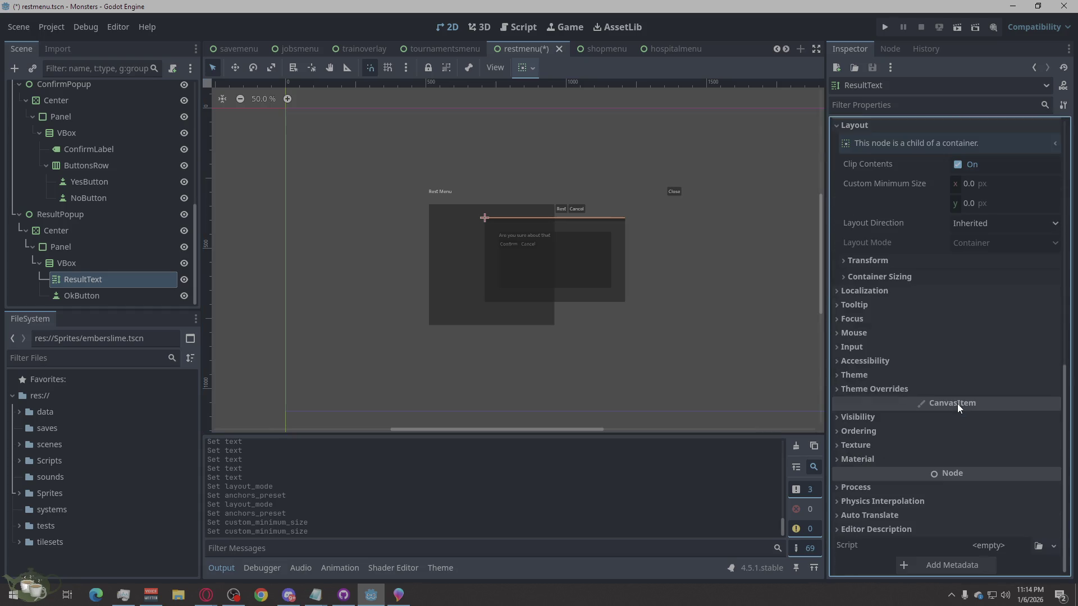
{"action": "left_click", "coordinate": [895, 277]}
{"action": "left_click", "coordinate": [994, 333]}
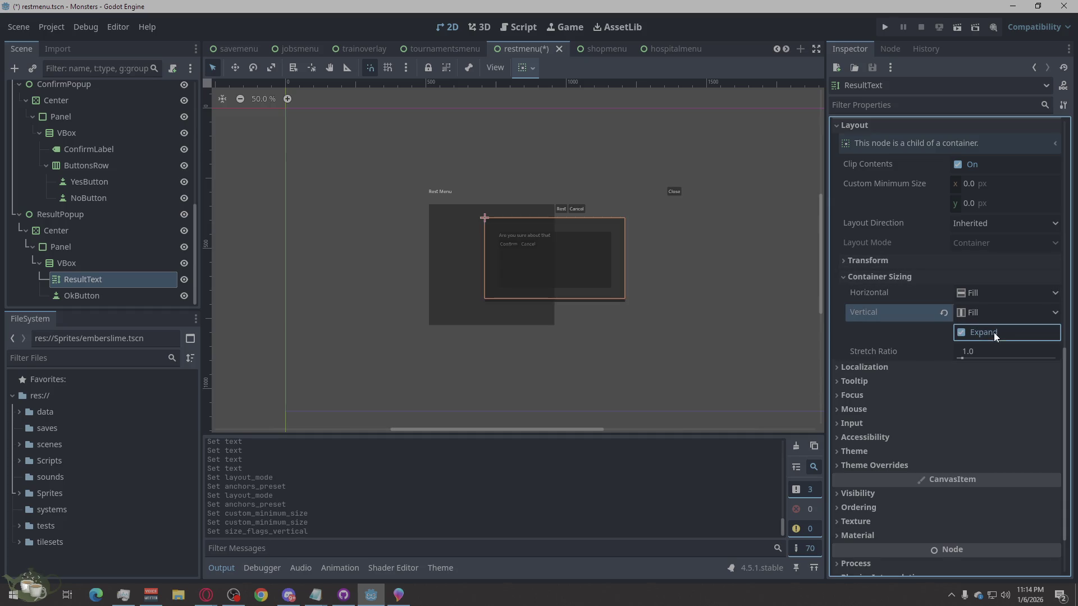
Step: Set ResultPopup's OkButton text to 'Continue'
{"action": "left_click", "coordinate": [82, 292]}
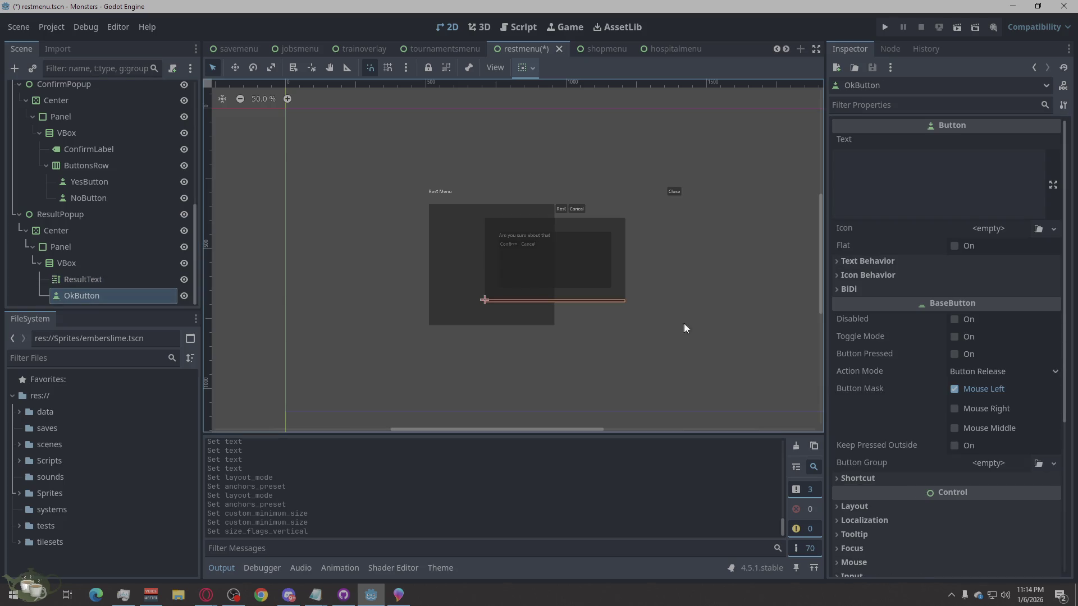
{"action": "left_click", "coordinate": [916, 187]}
{"action": "type", "text": "Cont"}
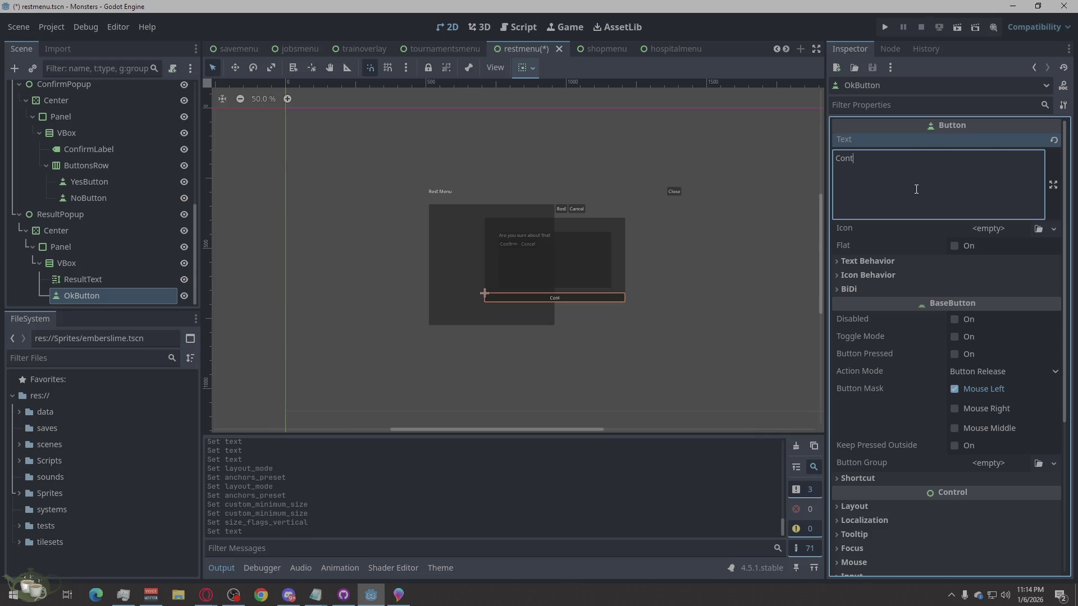
{"action": "type", "text": "inue"}
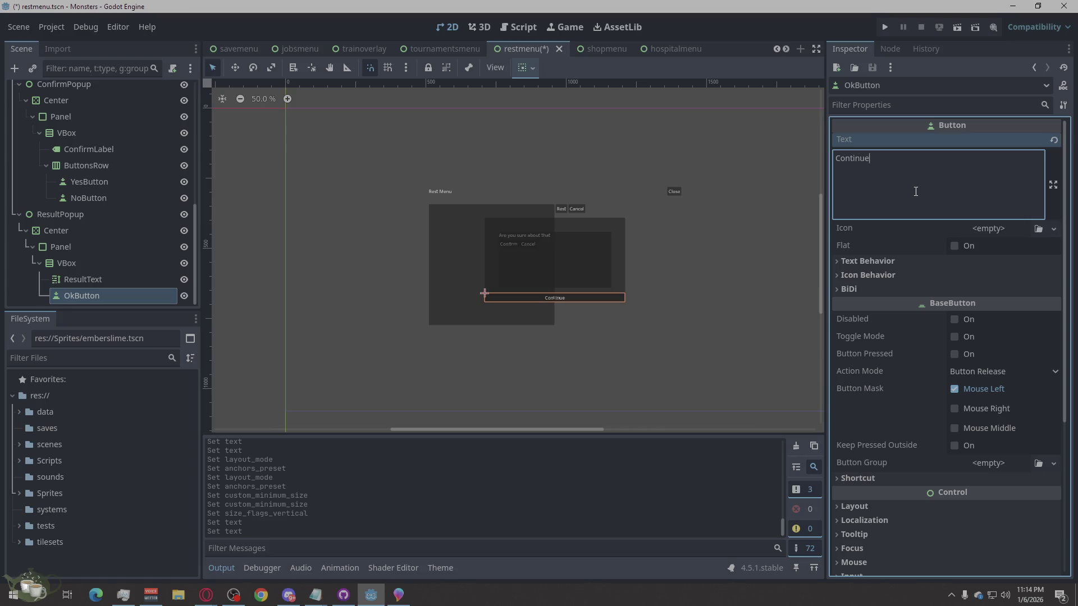
{"action": "scroll", "coordinate": [581, 287], "scroll_direction": "up", "scroll_amount": 2}
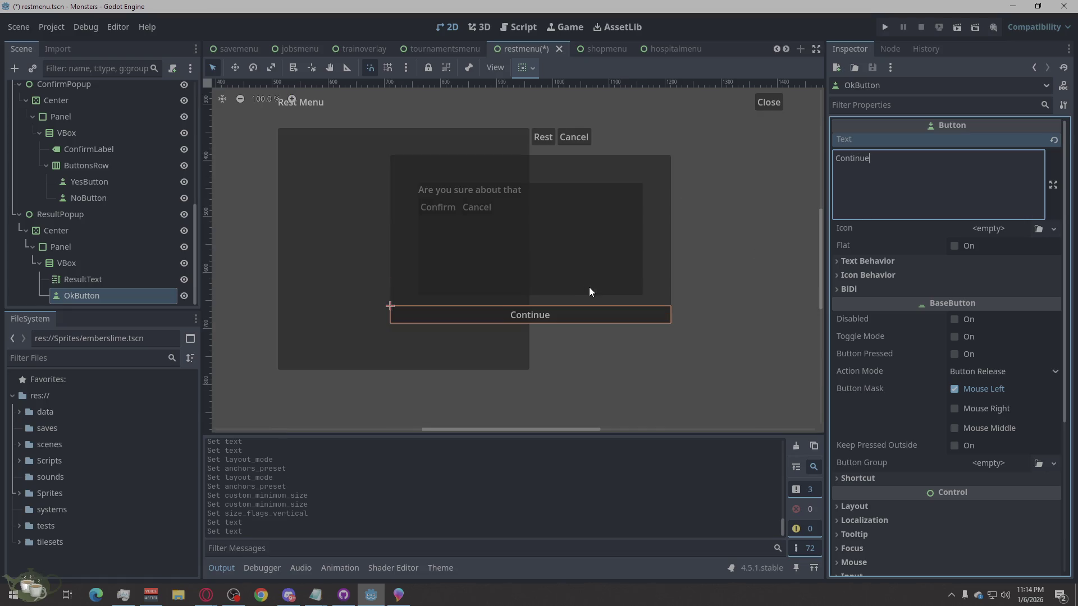
{"action": "key", "text": "ctrl+a"}
Step: Hide ResultPopup and ConfirmPopup in the scene tree and save the rest menu scene
{"action": "key", "text": "Right"}
{"action": "left_click", "coordinate": [736, 358]}
{"action": "key", "text": "ctrl+s"}
{"action": "left_click", "coordinate": [184, 214]}
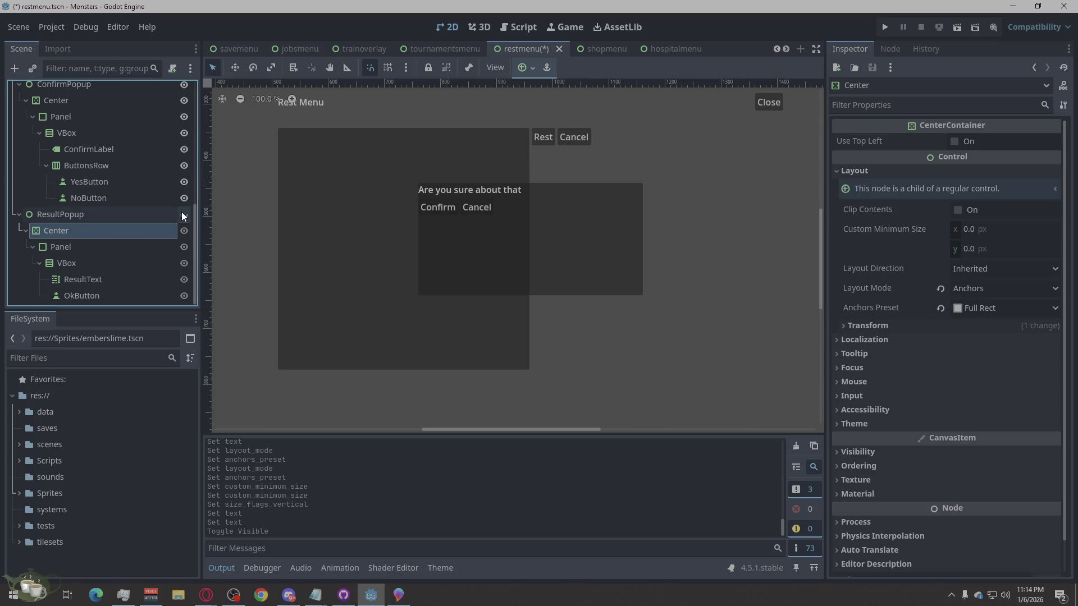
{"action": "scroll", "coordinate": [181, 211], "scroll_direction": "up", "scroll_amount": 2}
{"action": "scroll", "coordinate": [185, 213], "scroll_direction": "up", "scroll_amount": 1}
{"action": "left_click", "coordinate": [184, 167]}
{"action": "key", "text": "ctrl+s"}
{"action": "scroll", "coordinate": [636, 258], "scroll_direction": "down", "scroll_amount": 3}
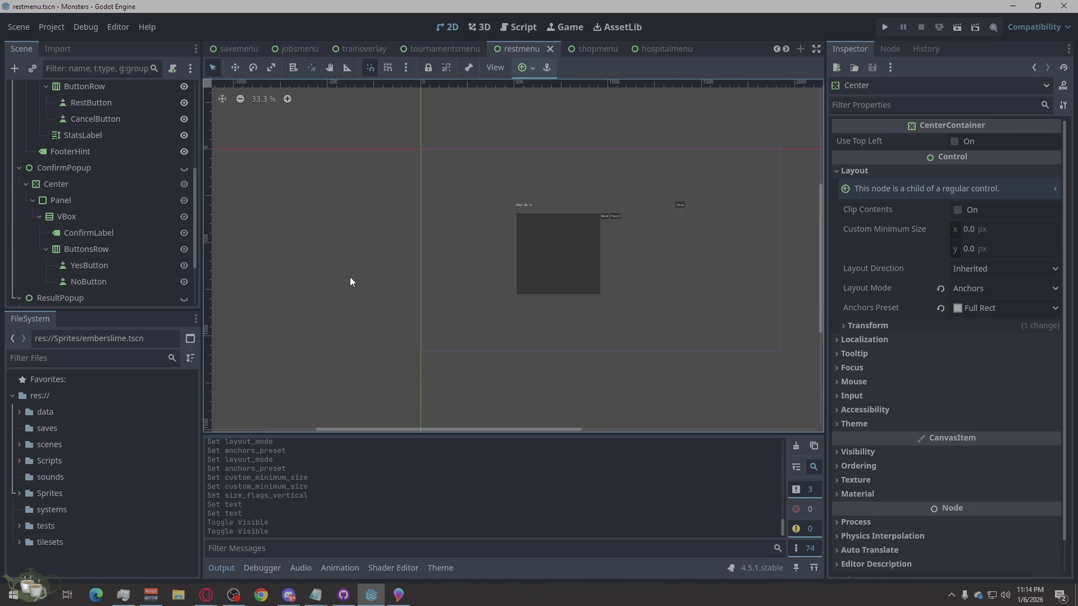
{"action": "scroll", "coordinate": [404, 290], "scroll_direction": "right", "scroll_amount": 2}
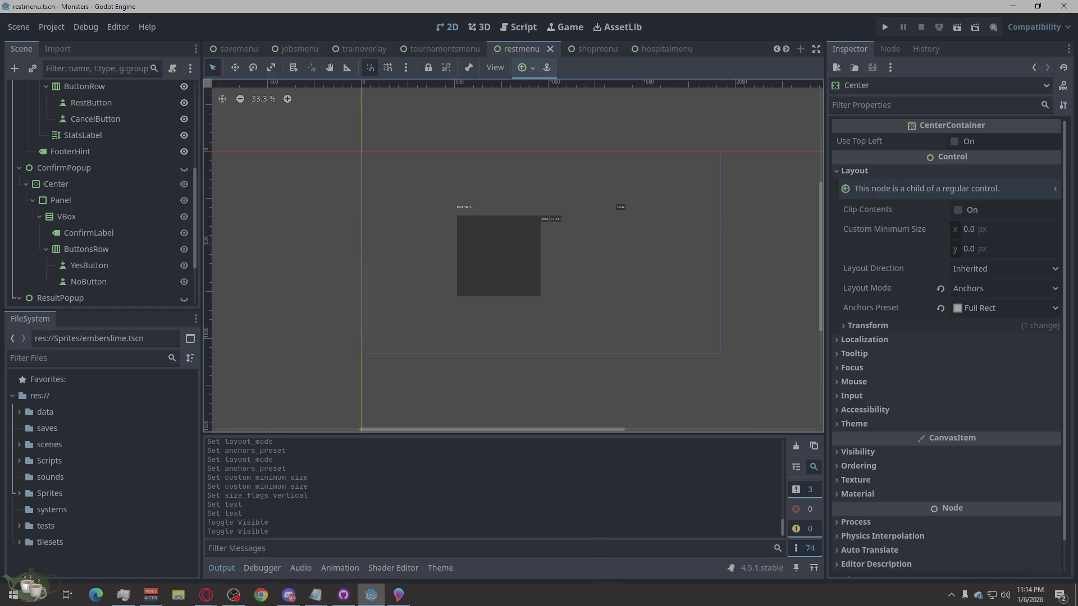
Step: Switch over to Godot's script editor
{"action": "left_click", "coordinate": [206, 595]}
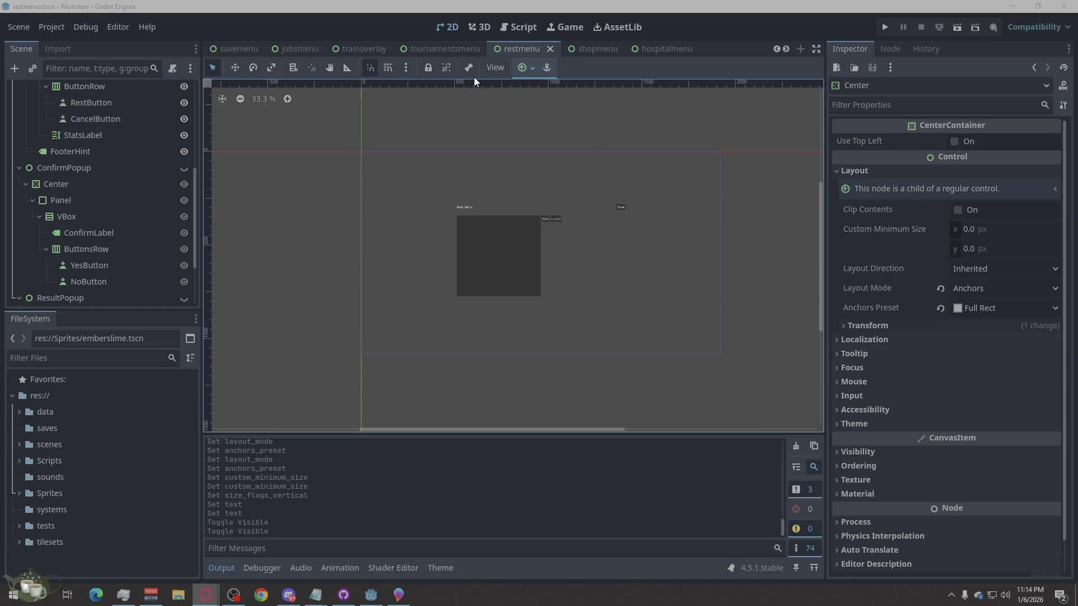
{"action": "left_click", "coordinate": [516, 28]}
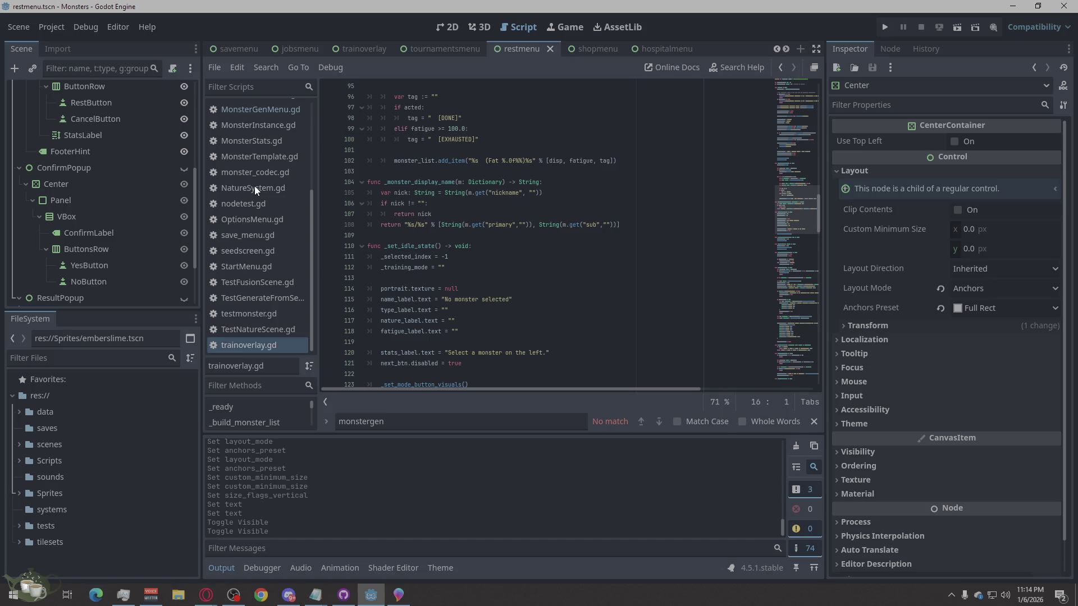
{"action": "scroll", "coordinate": [254, 186], "scroll_direction": "up", "scroll_amount": 3}
{"action": "scroll", "coordinate": [255, 186], "scroll_direction": "up", "scroll_amount": 2}
Step: Create a new script RestMenu.gd in res://Scripts/Screens
{"action": "left_click", "coordinate": [219, 69]}
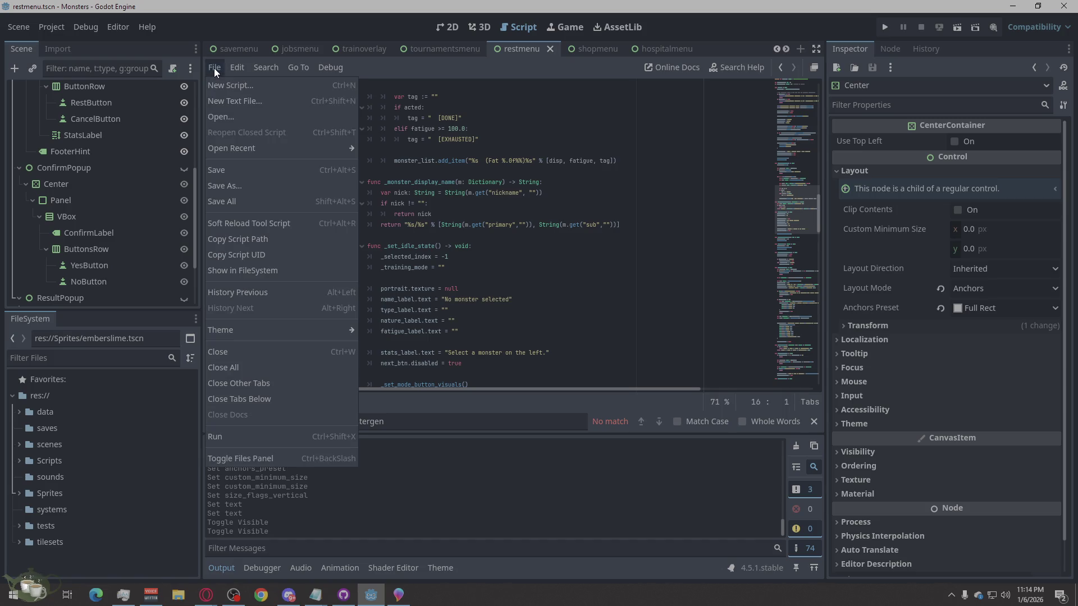
{"action": "left_click", "coordinate": [251, 87]}
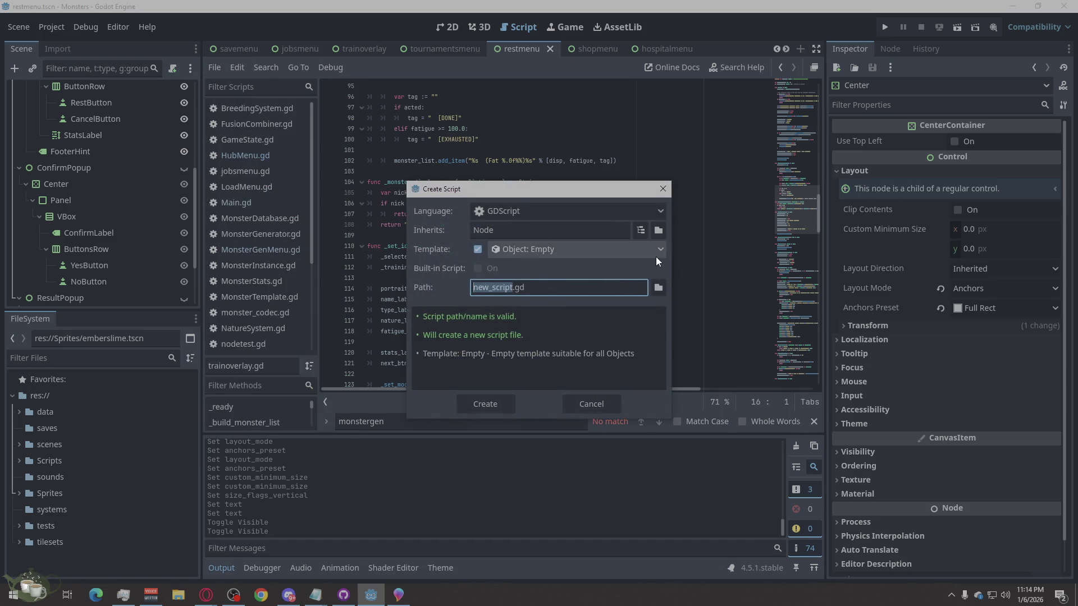
{"action": "left_click", "coordinate": [660, 288]}
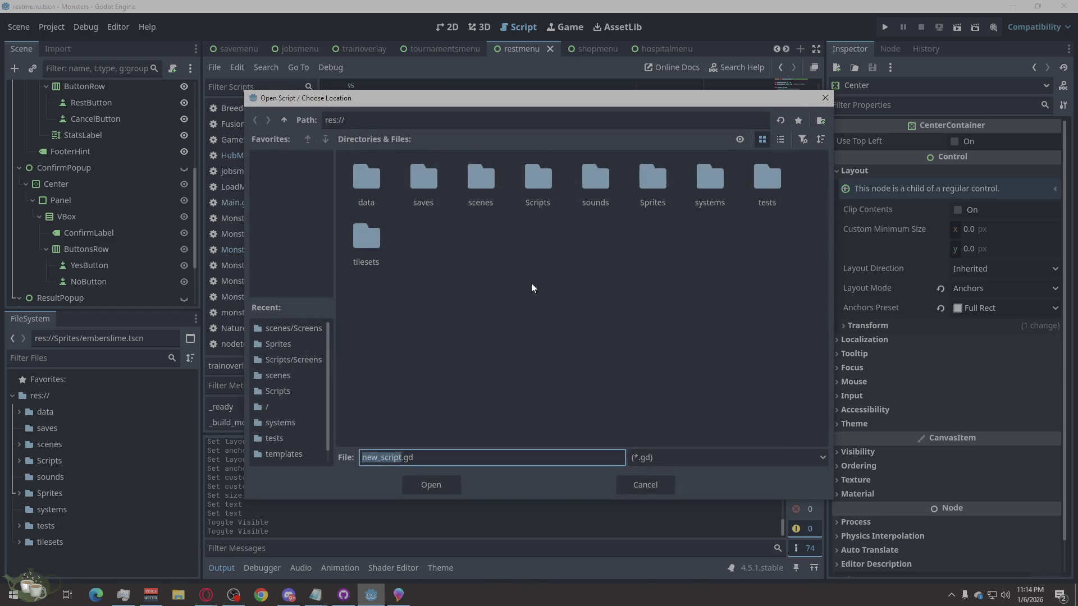
{"action": "double_click", "coordinate": [517, 206]}
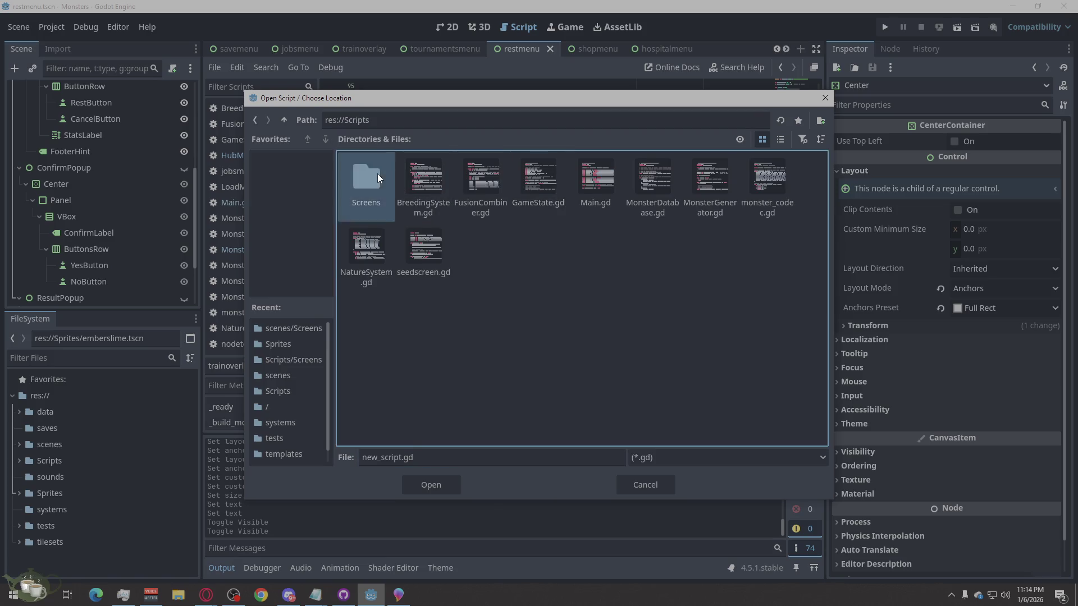
{"action": "double_click", "coordinate": [367, 179]}
{"action": "left_click", "coordinate": [395, 459]}
{"action": "double_click", "coordinate": [387, 461]}
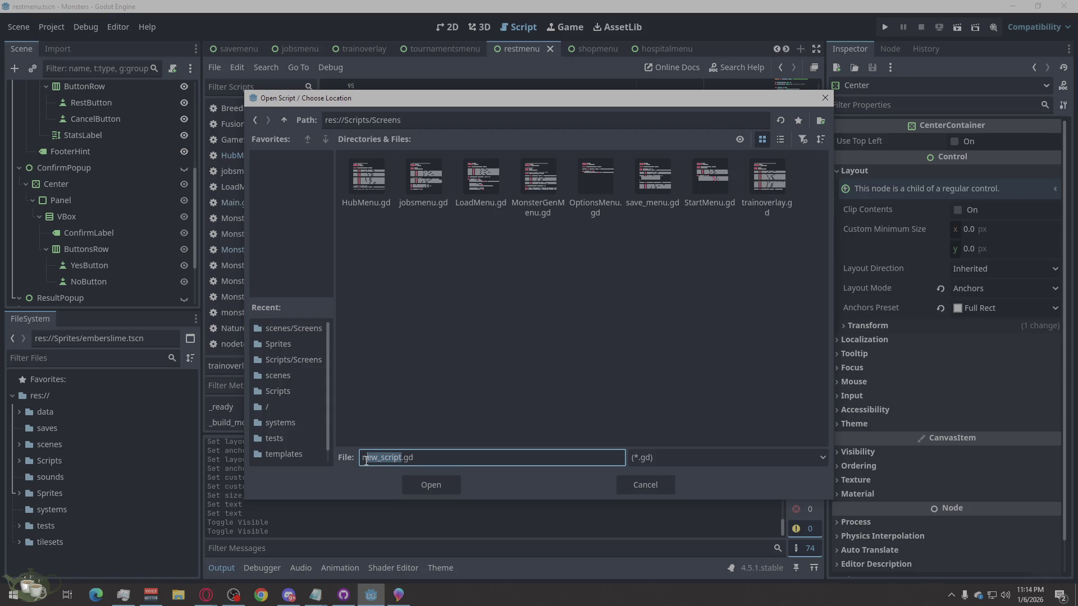
{"action": "key", "text": "BackSpace"}
{"action": "type", "text": "RestMenu"}
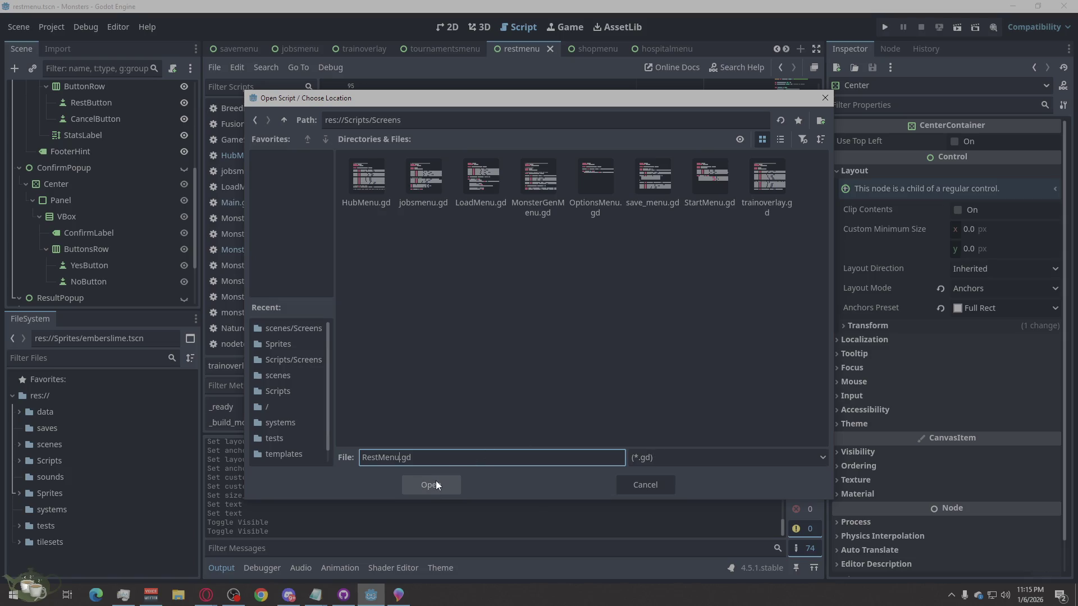
{"action": "left_click", "coordinate": [435, 481]}
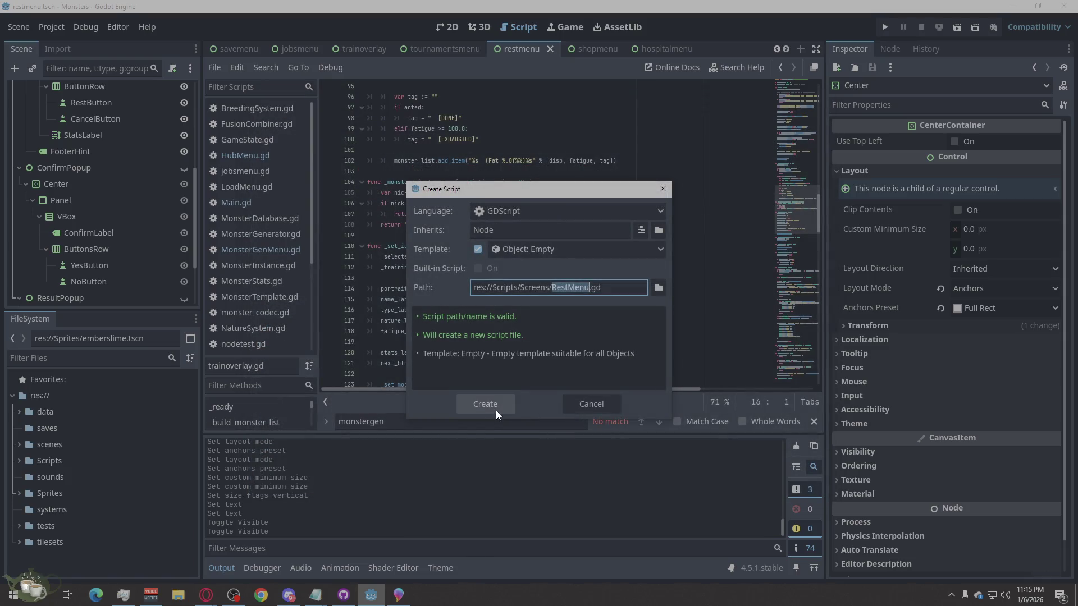
{"action": "left_click", "coordinate": [496, 409]}
Step: Replace the script's template code with the pasted rest-menu code
{"action": "right_click", "coordinate": [519, 269]}
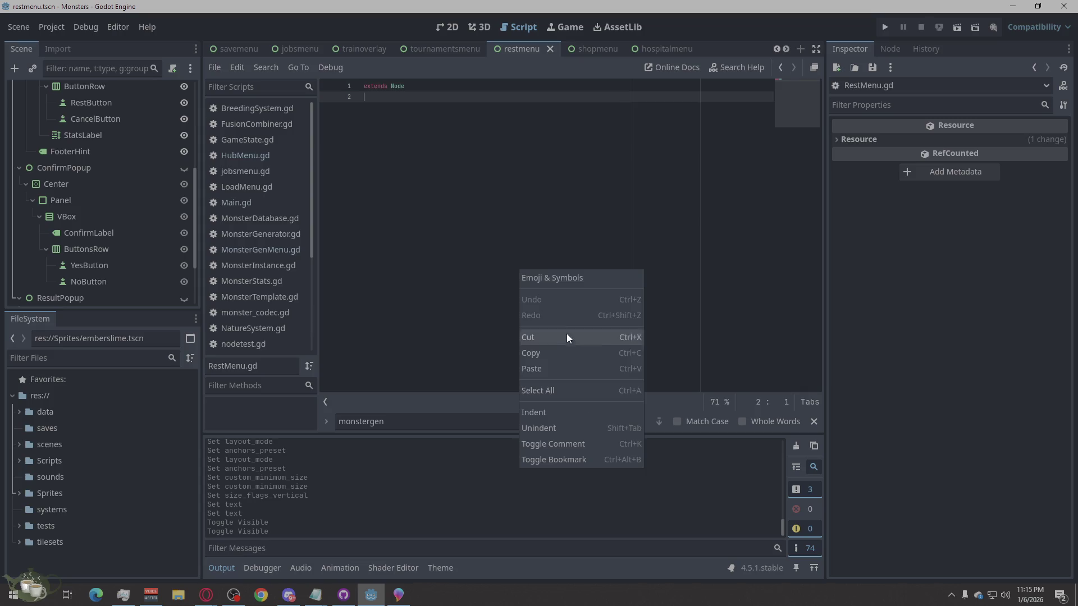
{"action": "left_click", "coordinate": [558, 390]}
{"action": "key", "text": "ctrl+v"}
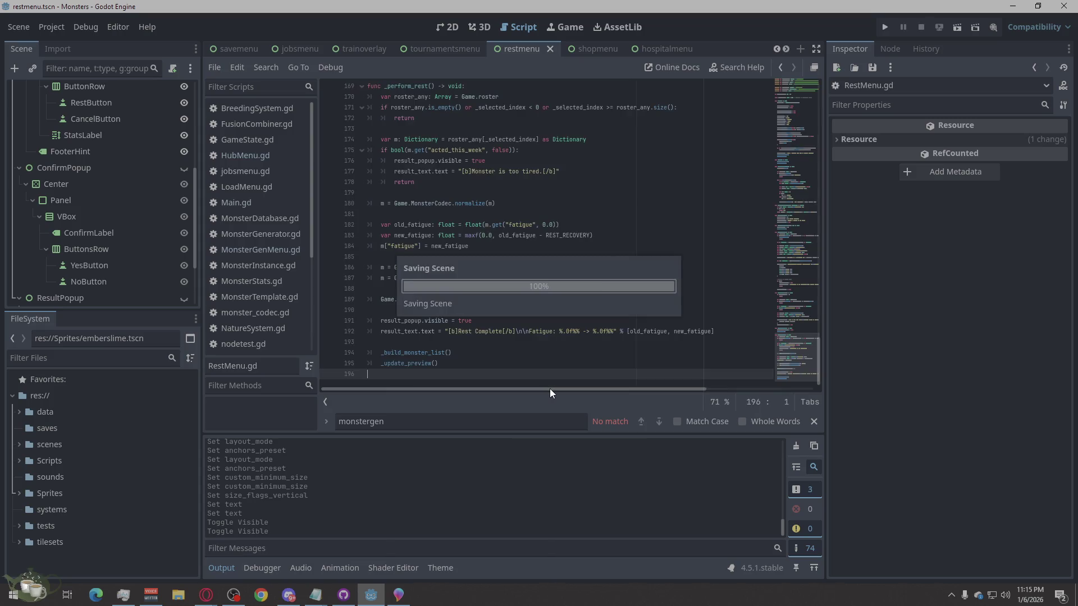
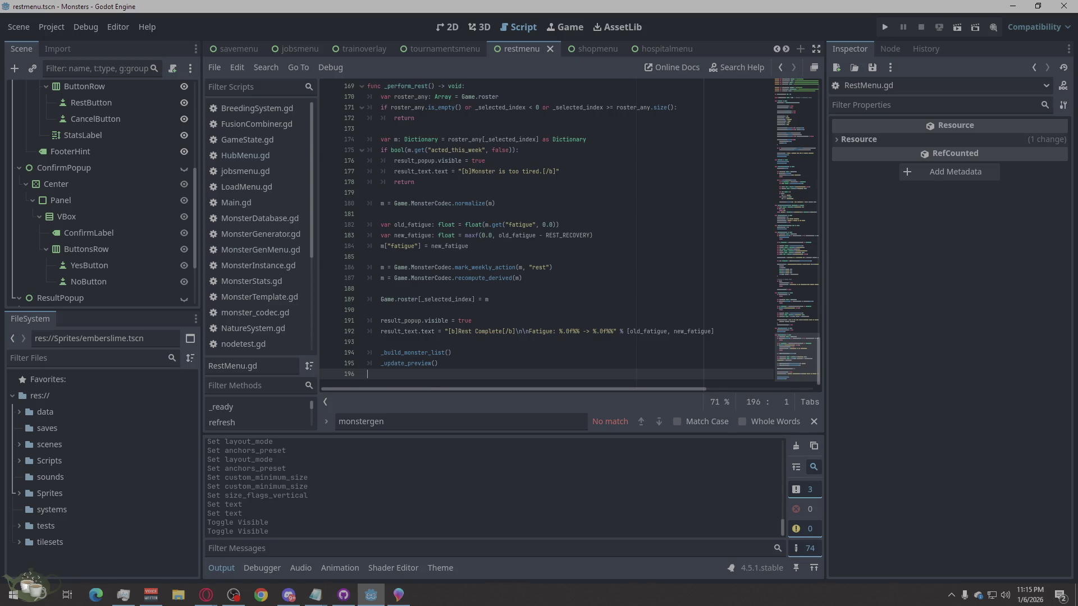
Step: Launch the Monsters project from the editor to test the RestMenu script in-game
{"action": "left_click", "coordinate": [205, 594]}
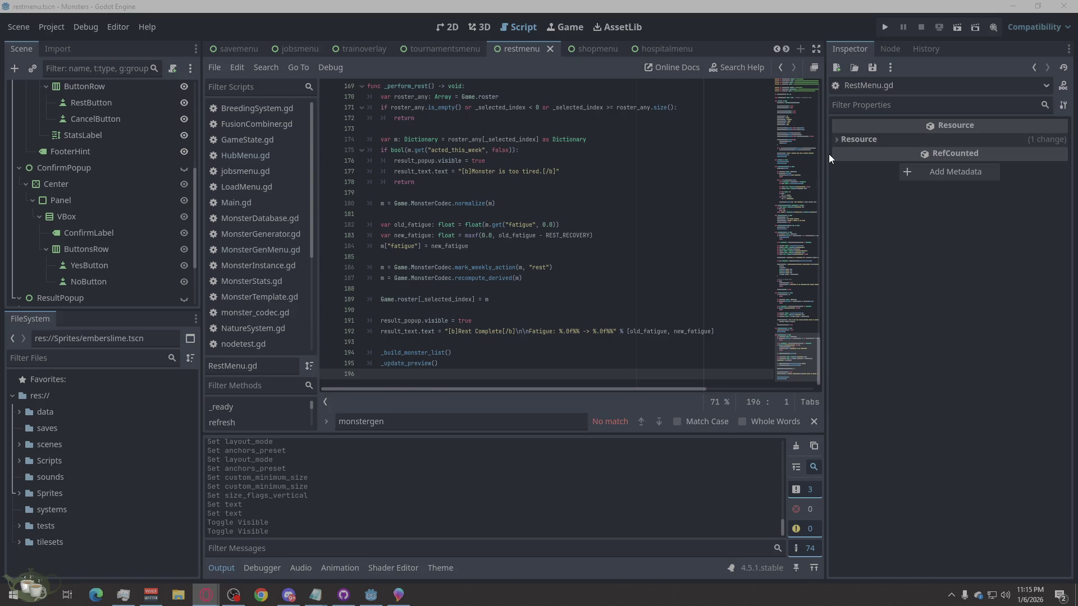
{"action": "left_click", "coordinate": [886, 23]}
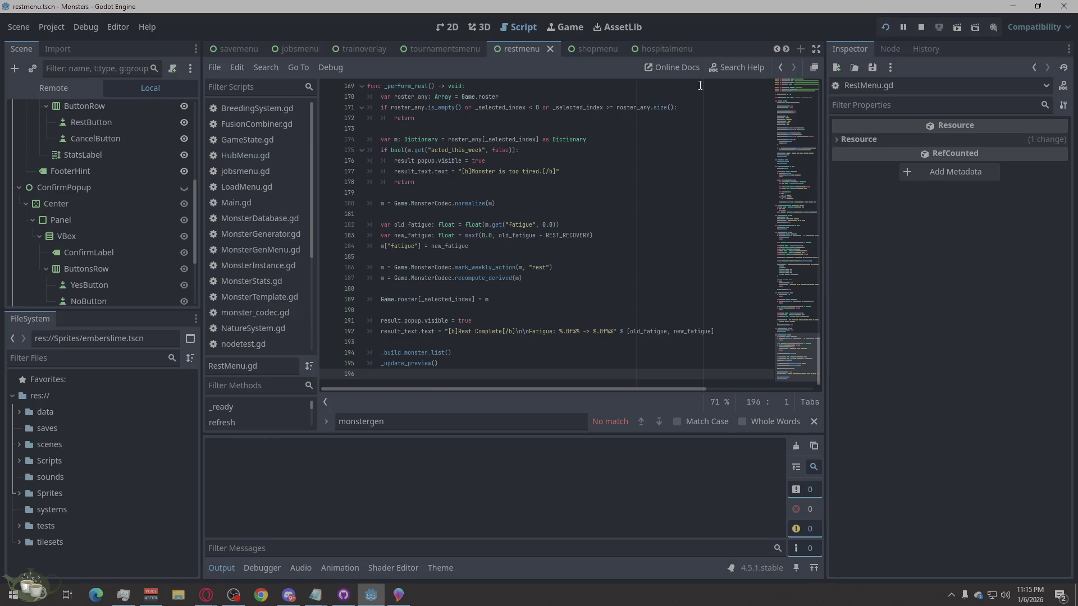
Step: Start a New Game and open then close the Training Menu and Jobs Board
{"action": "left_click", "coordinate": [543, 251]}
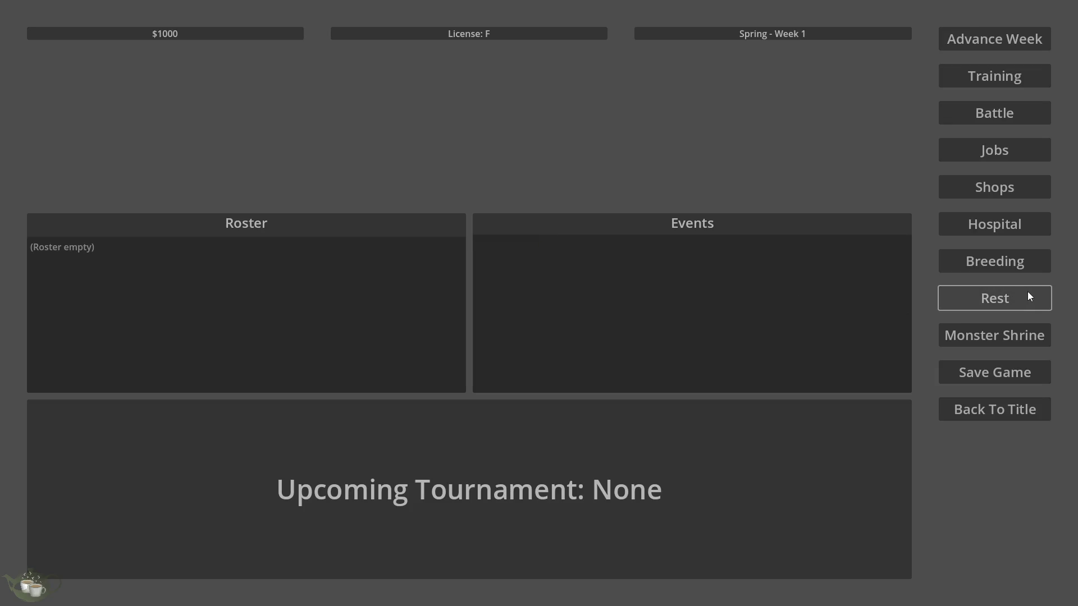
{"action": "left_click", "coordinate": [1039, 79]}
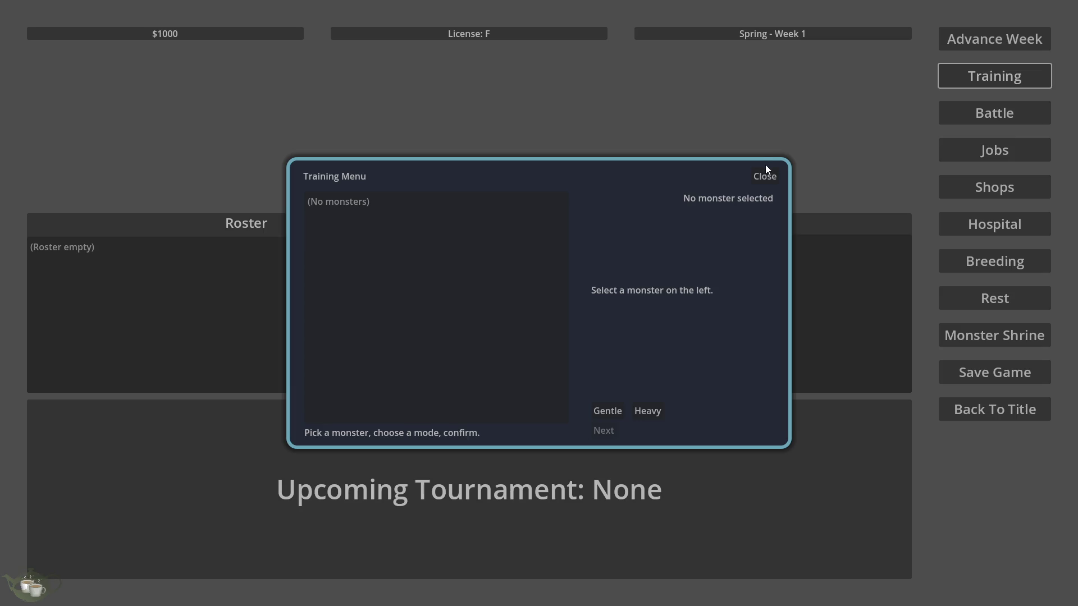
{"action": "left_click", "coordinate": [766, 169]}
{"action": "left_click", "coordinate": [1027, 156]}
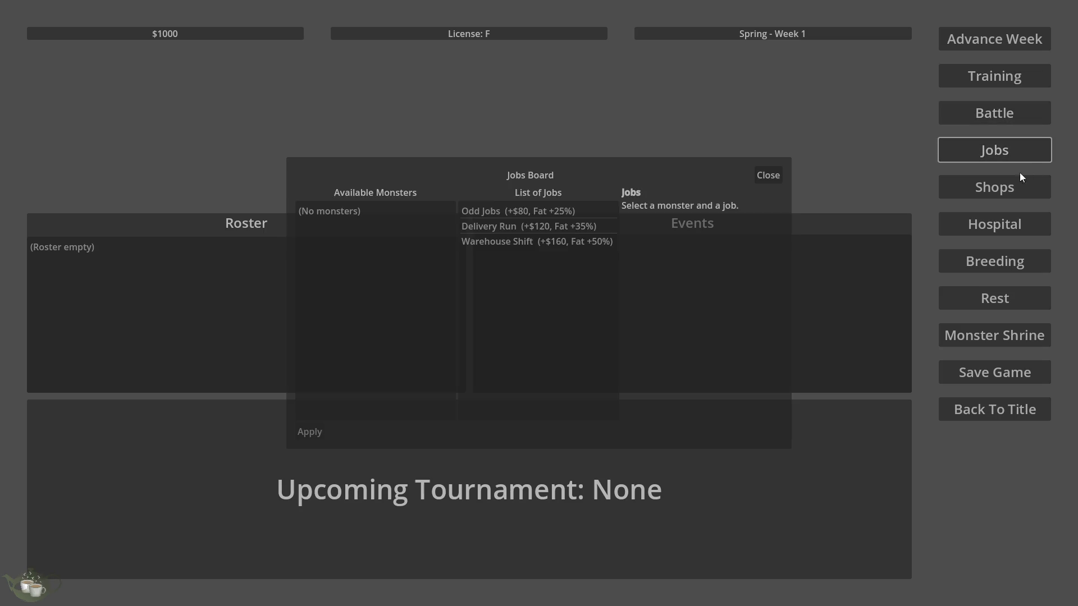
{"action": "left_click", "coordinate": [764, 172]}
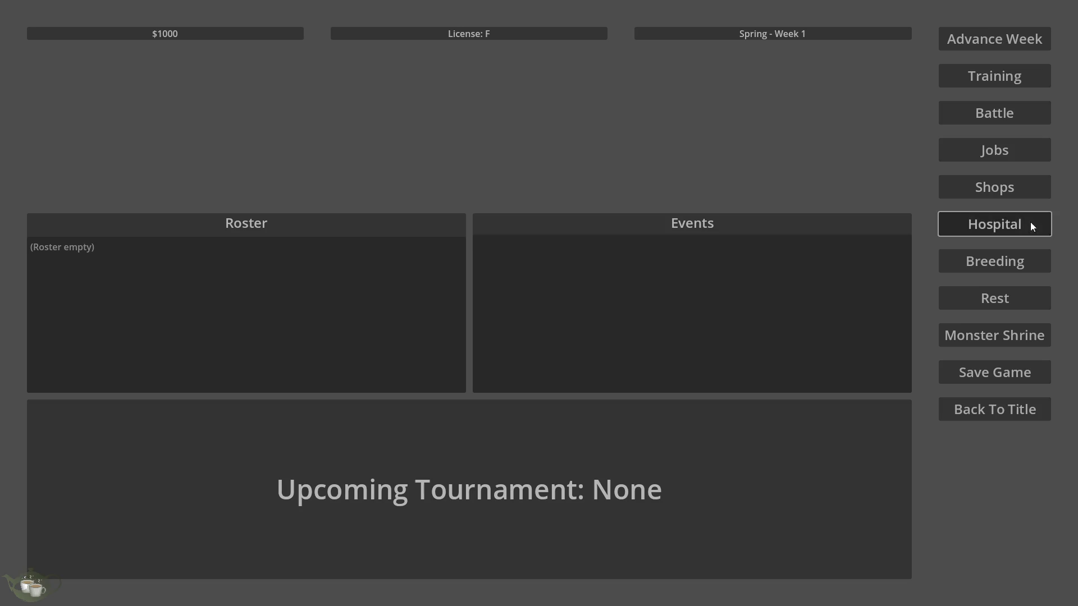
Step: Open the shrine and save slot screens, return to the title menu and quit the game
{"action": "left_click", "coordinate": [1018, 337]}
{"action": "left_click", "coordinate": [1021, 373]}
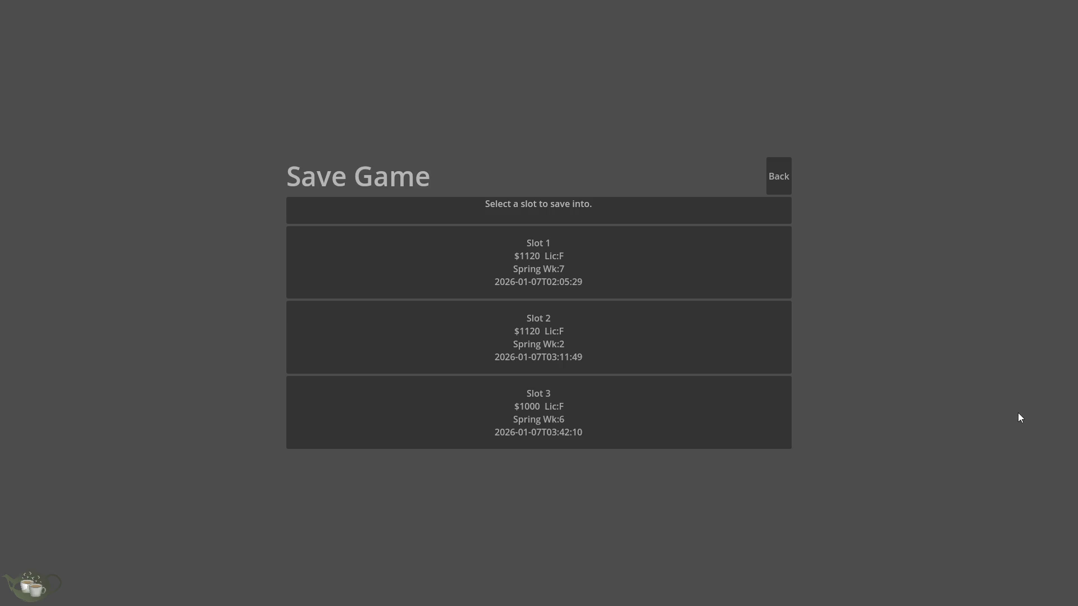
{"action": "left_click", "coordinate": [774, 179]}
{"action": "left_click", "coordinate": [997, 409]}
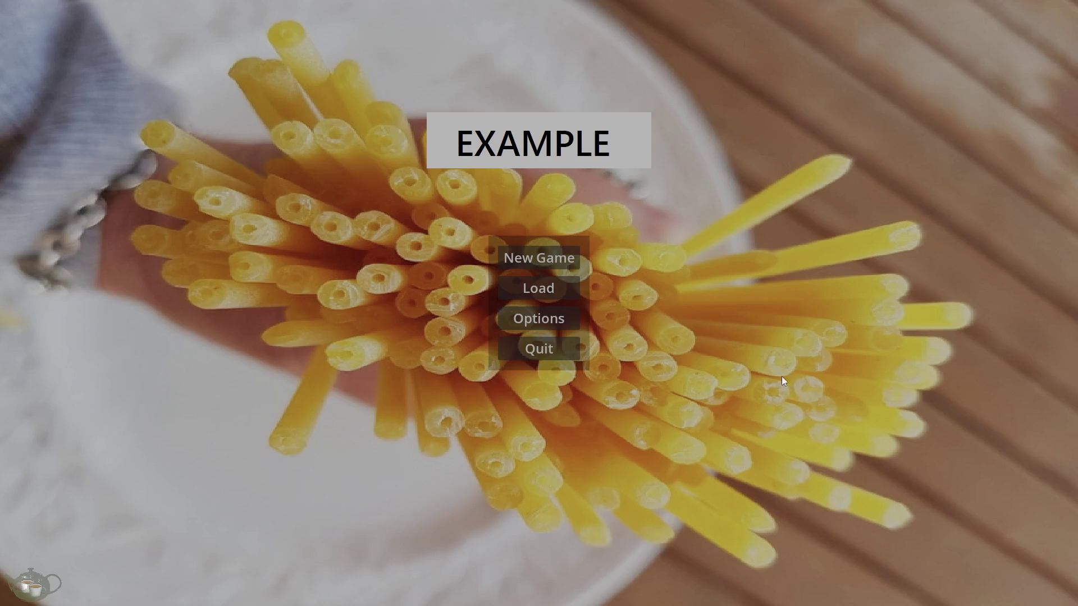
{"action": "left_click", "coordinate": [550, 347]}
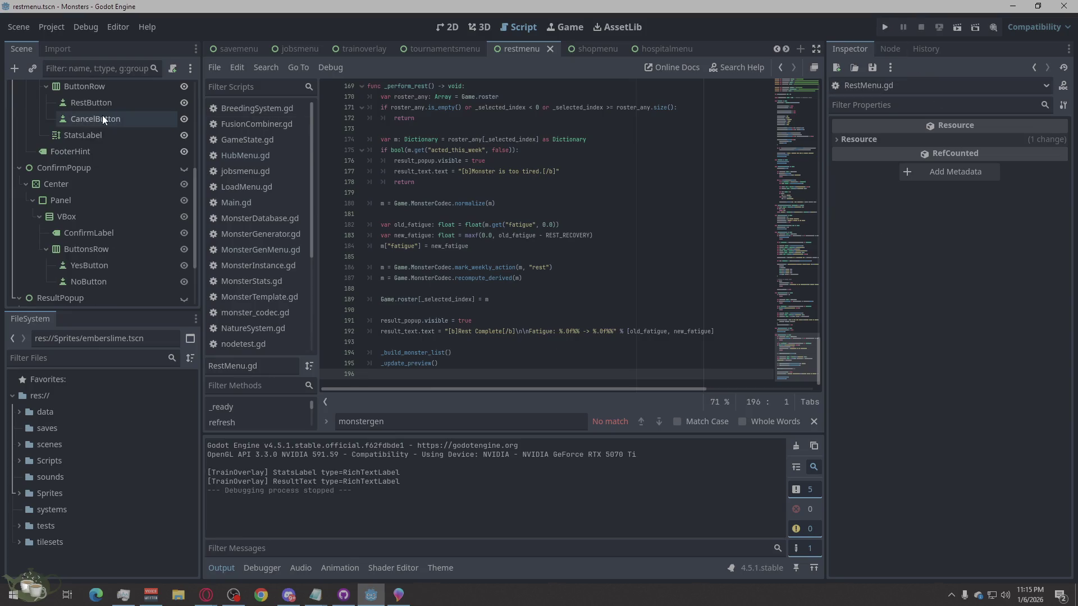
{"action": "scroll", "coordinate": [127, 160], "scroll_direction": "up", "scroll_amount": 1}
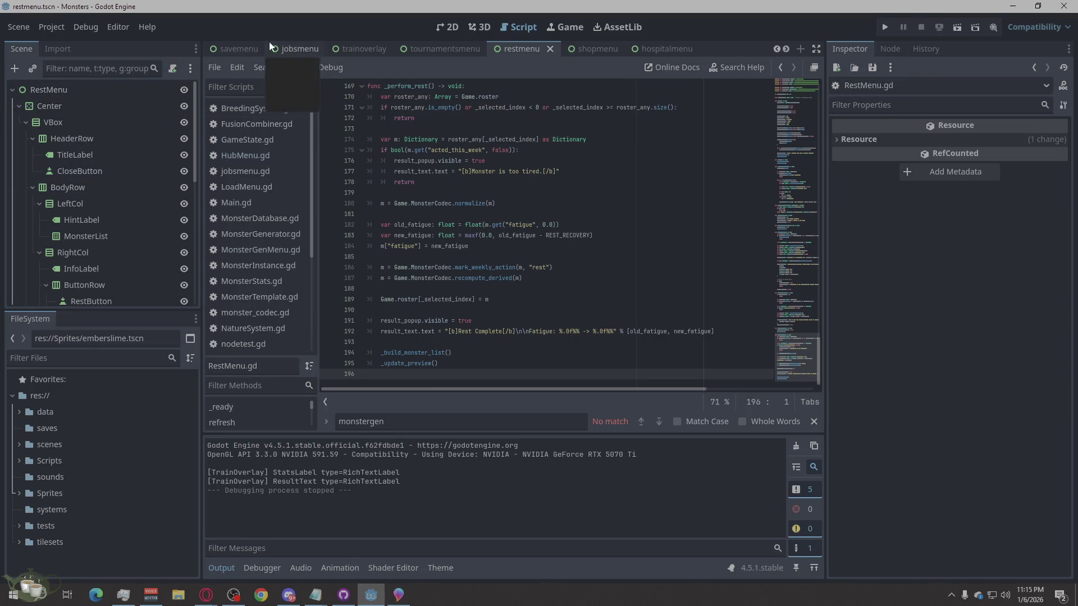
{"action": "scroll", "coordinate": [592, 48], "scroll_direction": "up", "scroll_amount": 4}
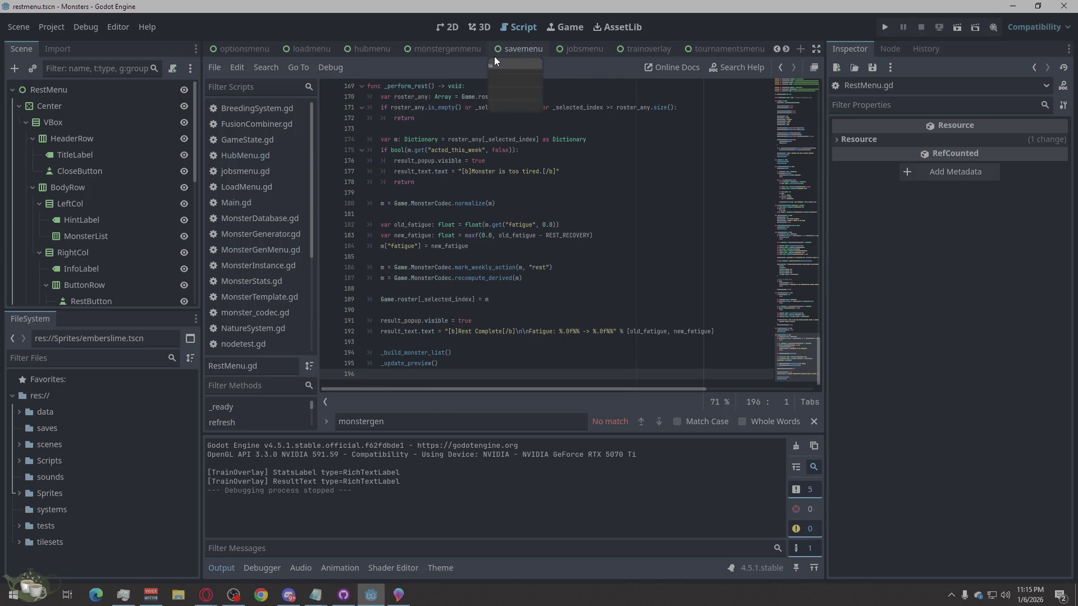
Step: Select the HubMenu root node in the hubmenu scene, fold its Layout section and bring up HubMenu.gd
{"action": "left_click", "coordinate": [368, 49]}
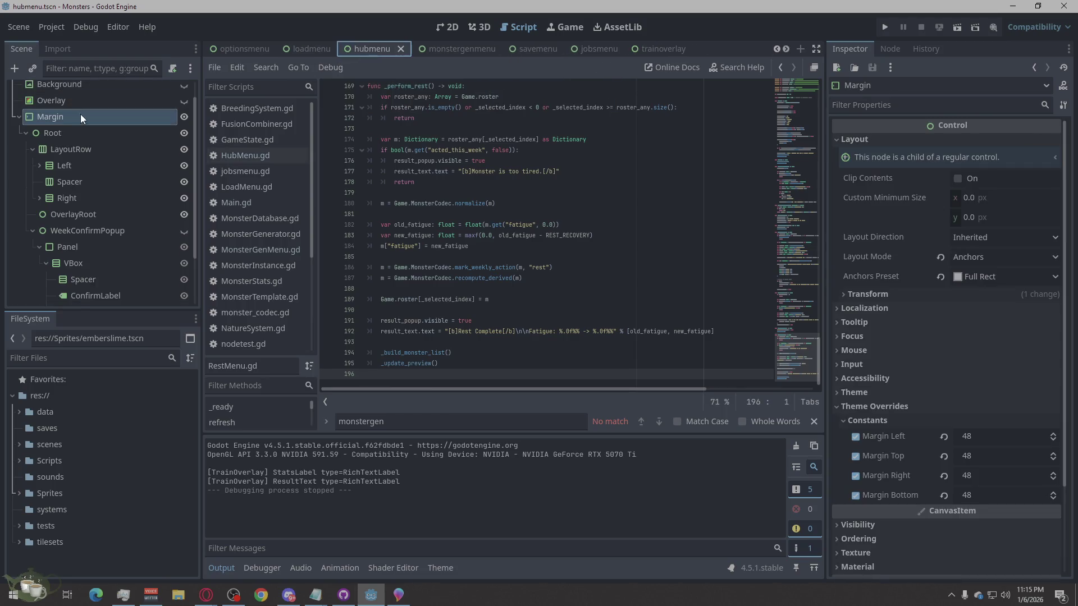
{"action": "left_click", "coordinate": [77, 87]}
{"action": "scroll", "coordinate": [900, 170], "scroll_direction": "up", "scroll_amount": 1}
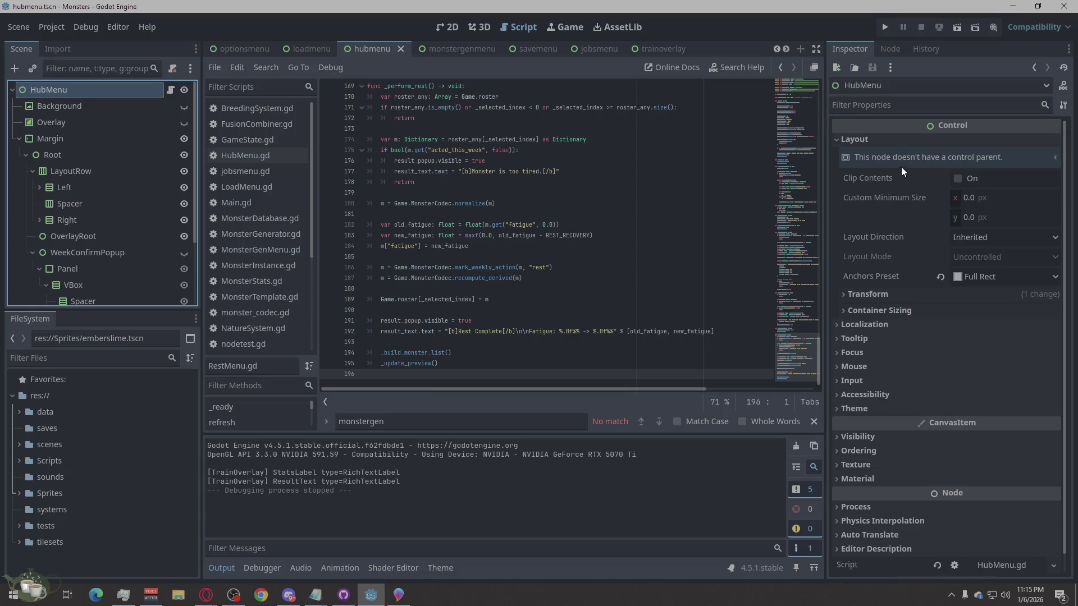
{"action": "left_click", "coordinate": [905, 138]}
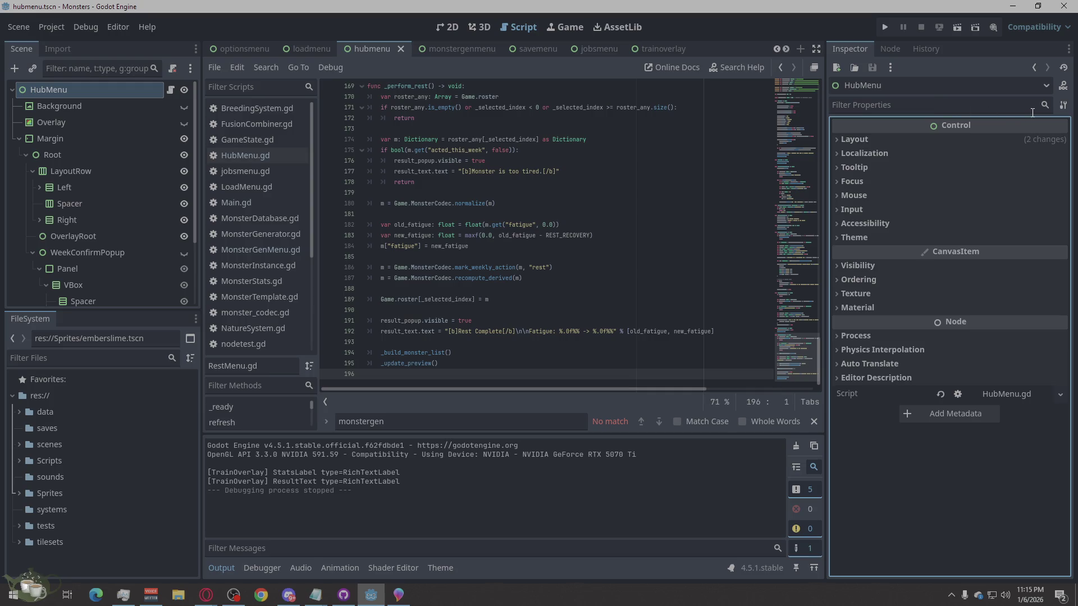
{"action": "left_click", "coordinate": [78, 100]}
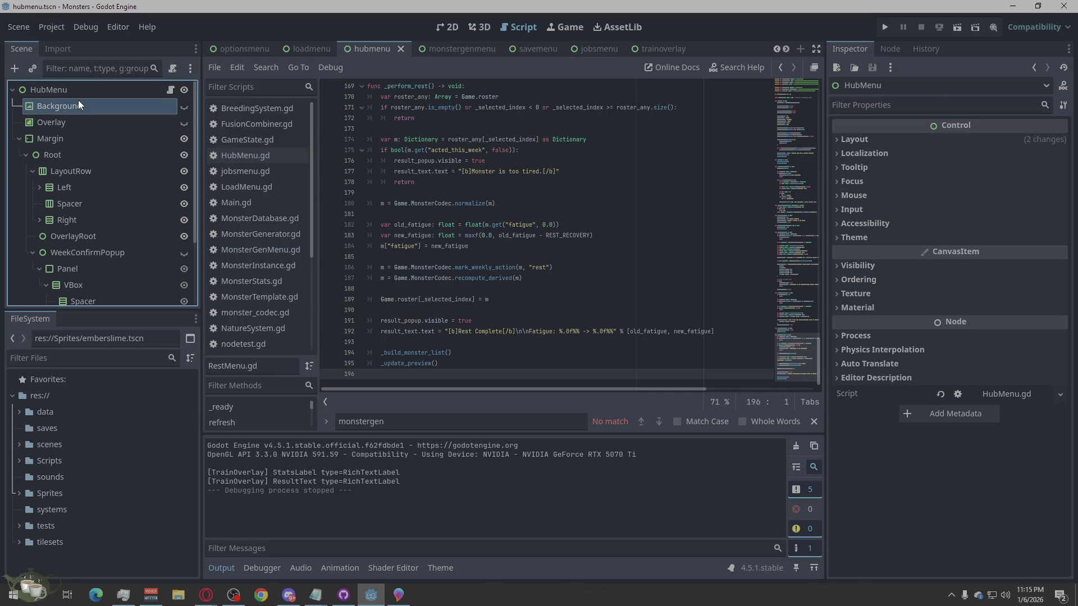
{"action": "left_click", "coordinate": [91, 81]}
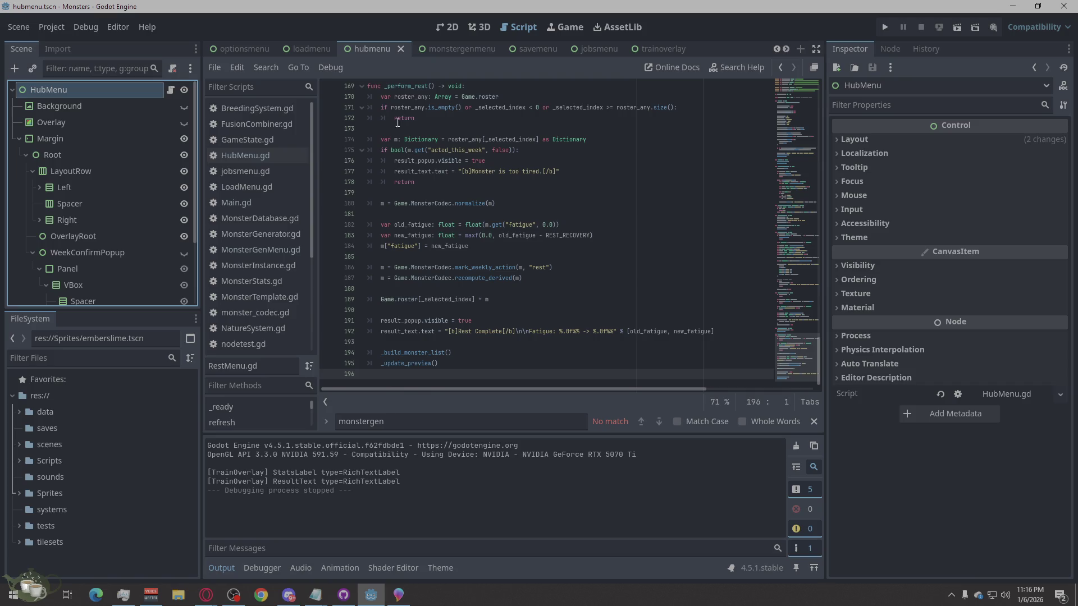
{"action": "left_click", "coordinate": [253, 161]}
{"action": "scroll", "coordinate": [615, 243], "scroll_direction": "up", "scroll_amount": 3}
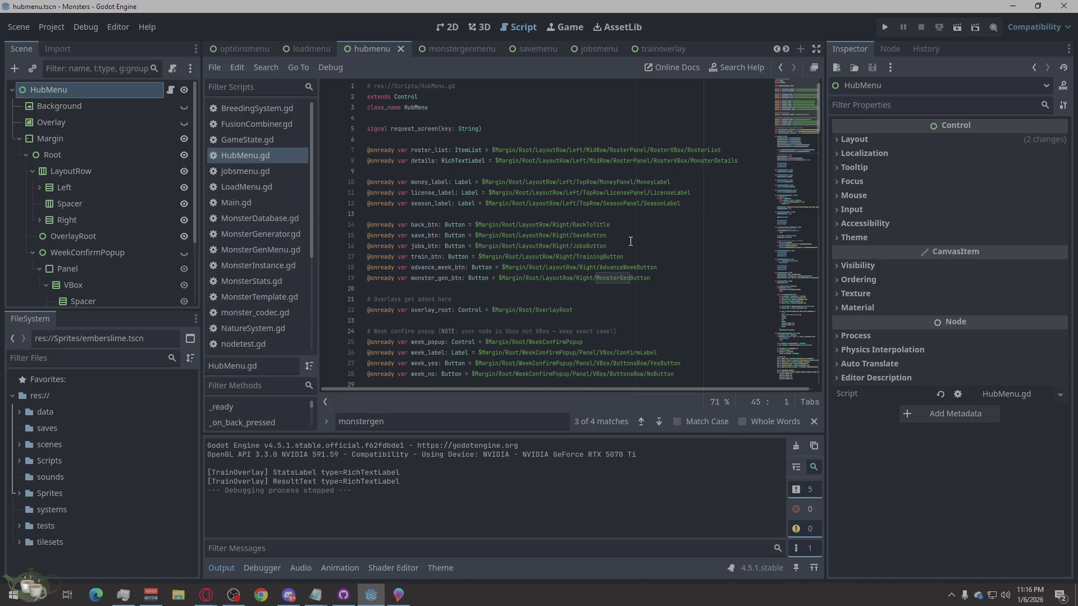
{"action": "scroll", "coordinate": [630, 241], "scroll_direction": "down", "scroll_amount": 1}
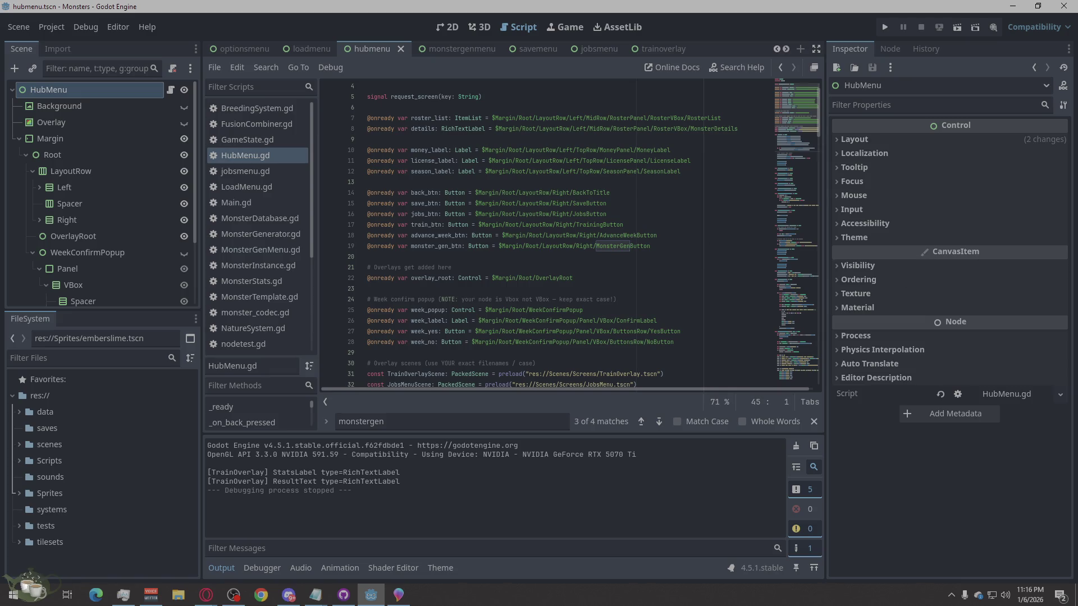
{"action": "left_click", "coordinate": [206, 595]}
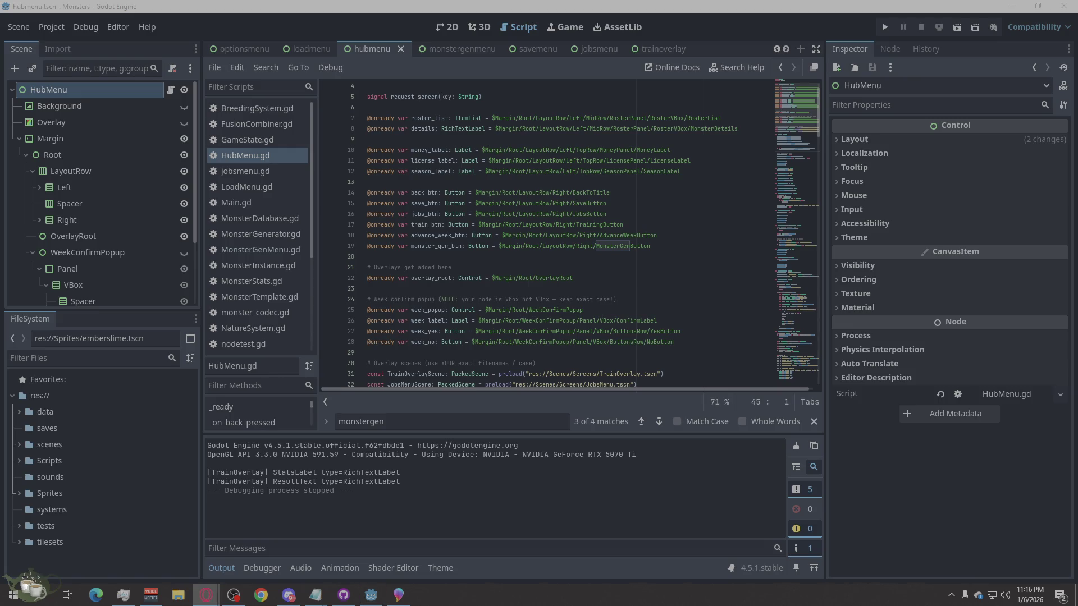
{"action": "scroll", "coordinate": [577, 208], "scroll_direction": "up", "scroll_amount": 1}
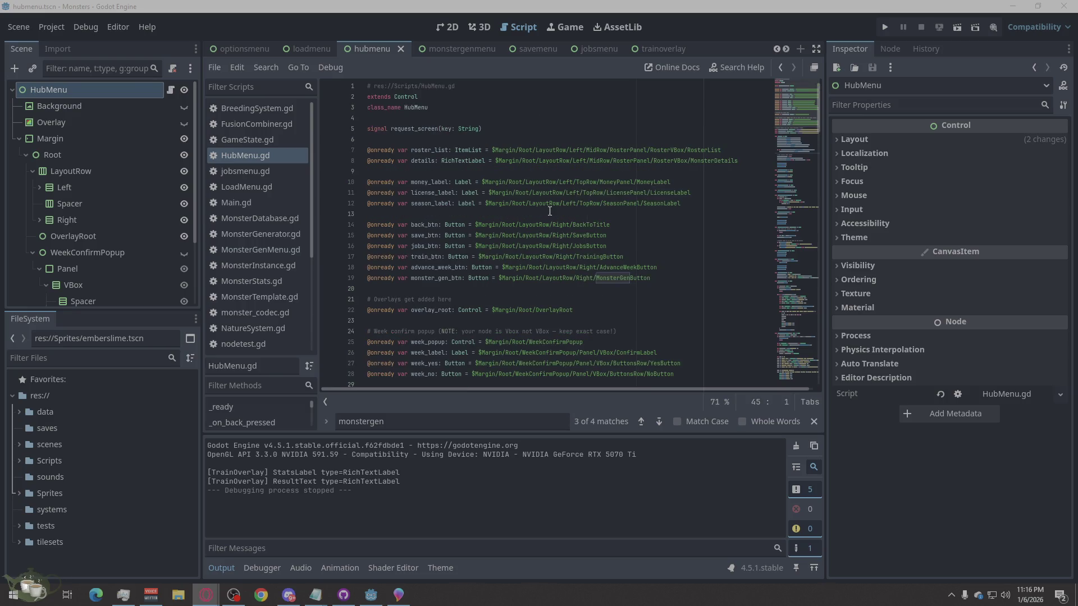
{"action": "left_click", "coordinate": [698, 202]}
{"action": "left_click", "coordinate": [674, 277]}
{"action": "key", "text": "Return"}
{"action": "type", "text": "@onready var rest_btn: Button = $Margin/Root/LayoutRow/Right/RestButton"}
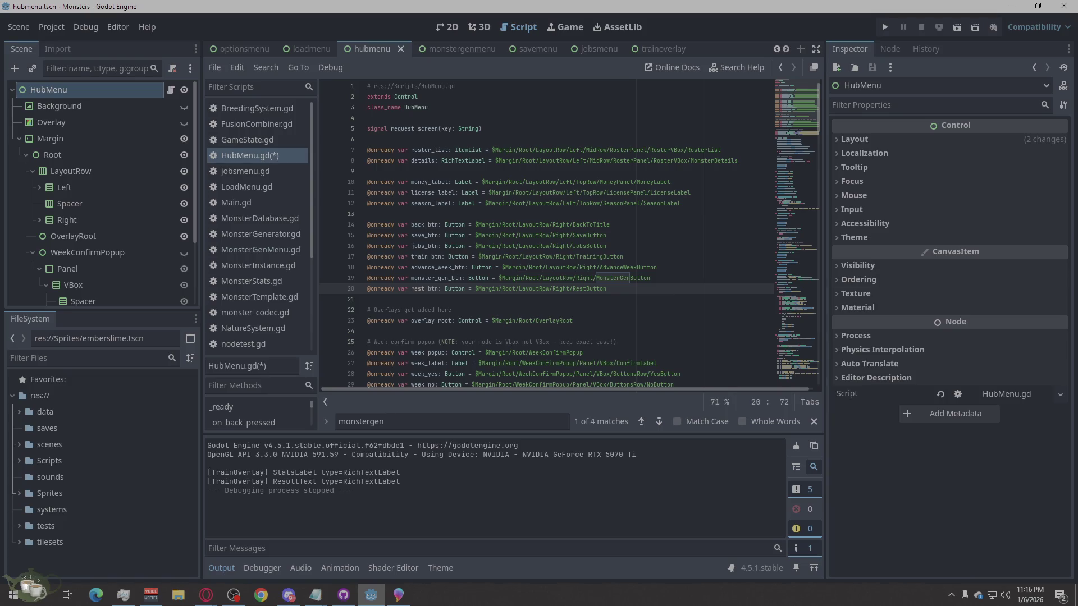
Step: Add a RestMenuScene constant preloading RestMenu.tscn after line 34
{"action": "key", "text": "alt+Tab"}
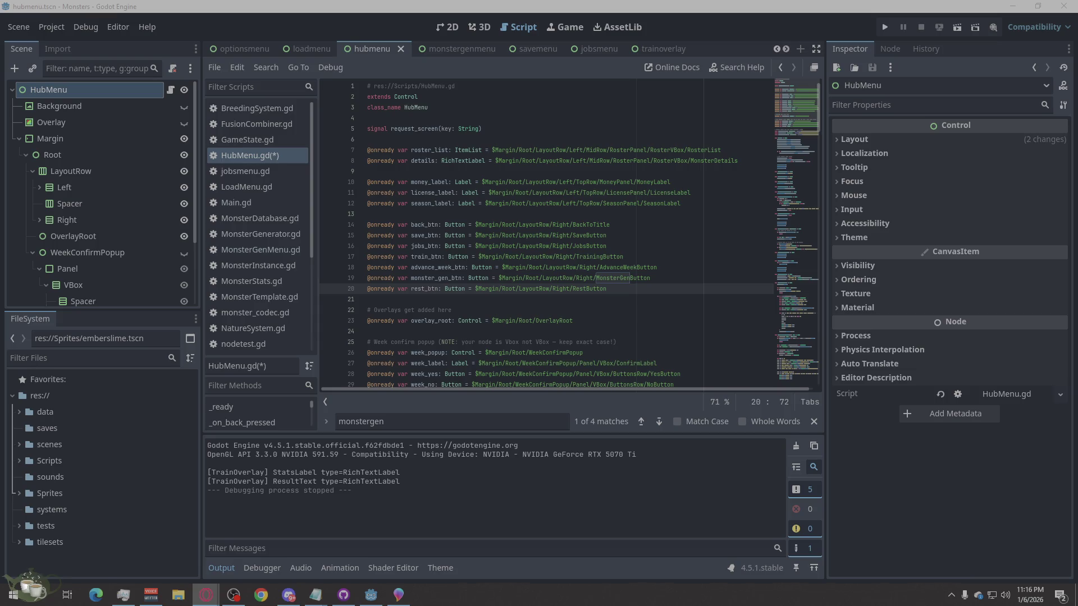
{"action": "scroll", "coordinate": [559, 264], "scroll_direction": "down", "scroll_amount": 3}
{"action": "scroll", "coordinate": [431, 284], "scroll_direction": "down", "scroll_amount": 3}
{"action": "left_click", "coordinate": [692, 279]}
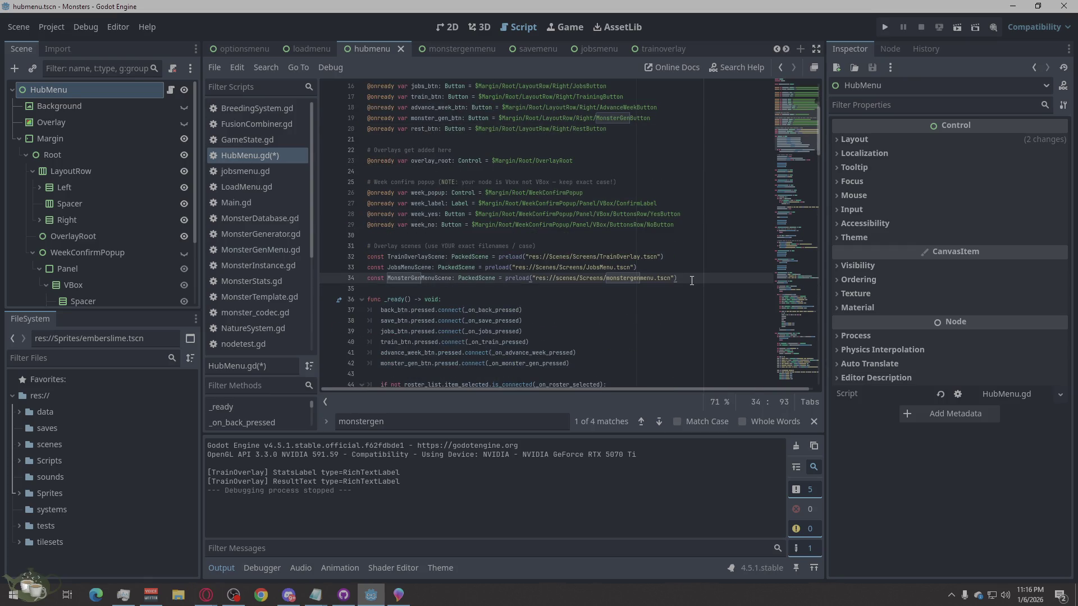
{"action": "key", "text": "Return"}
{"action": "type", "text": "const RestMenuScene: PackedScene = preload(\"res://scenes/Screens/RestMenu.tscn\")"}
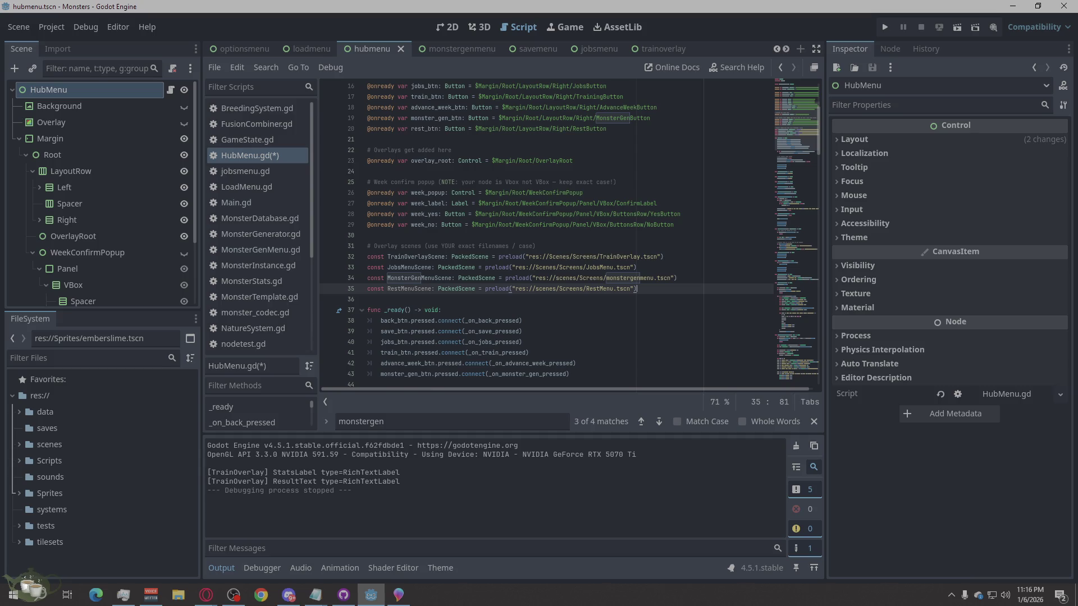
{"action": "left_click", "coordinate": [206, 595]}
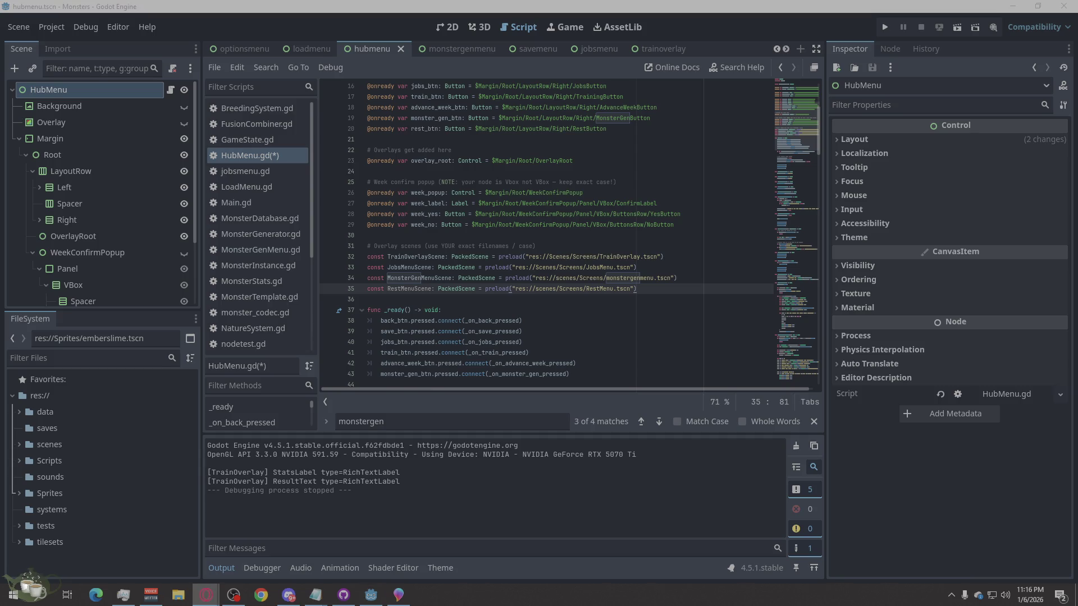
{"action": "double_click", "coordinate": [402, 427]}
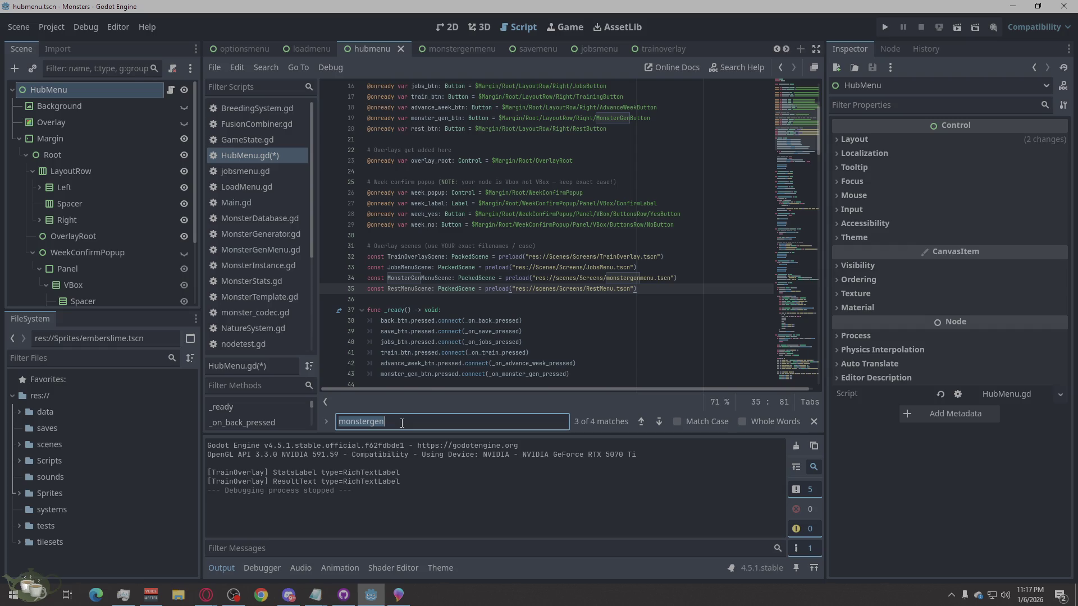
{"action": "type", "text": "_ready("}
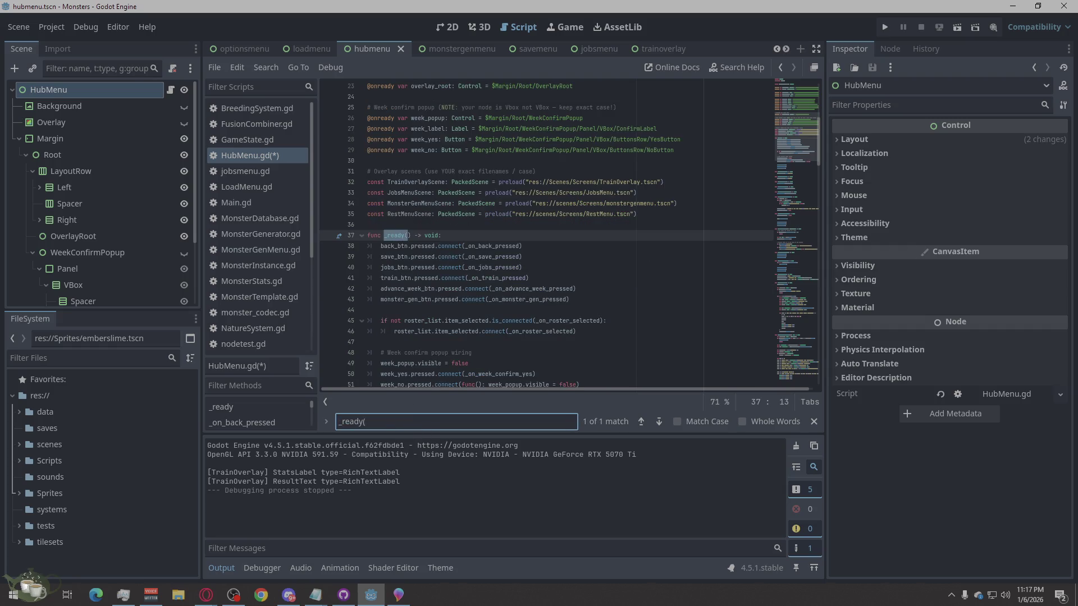
Step: Connect rest_btn.pressed to _on_rest_pressed inside _ready
{"action": "key", "text": "alt+Tab"}
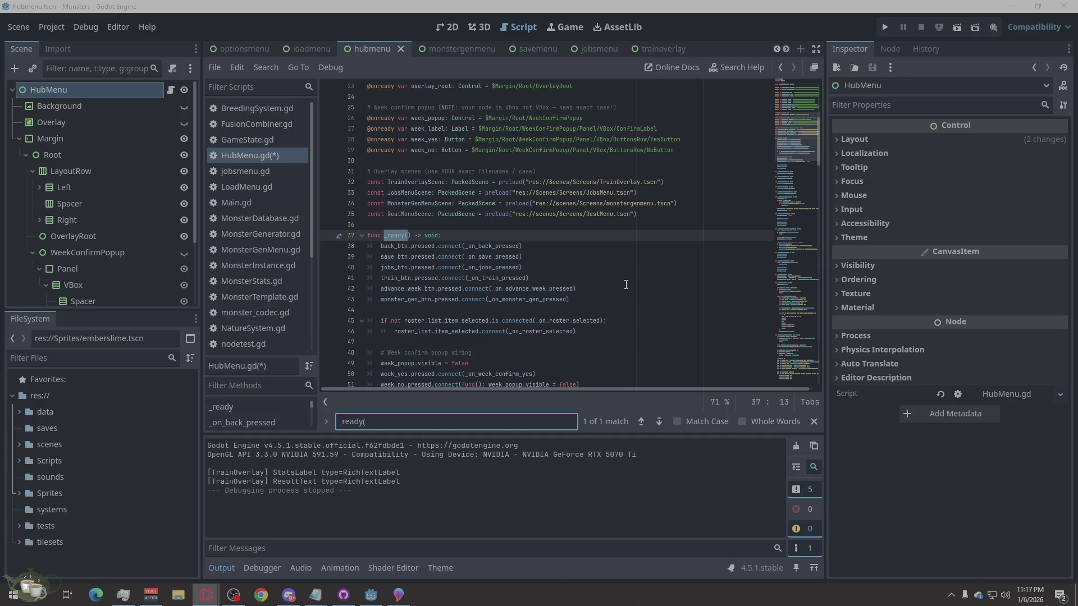
{"action": "left_click", "coordinate": [588, 298]}
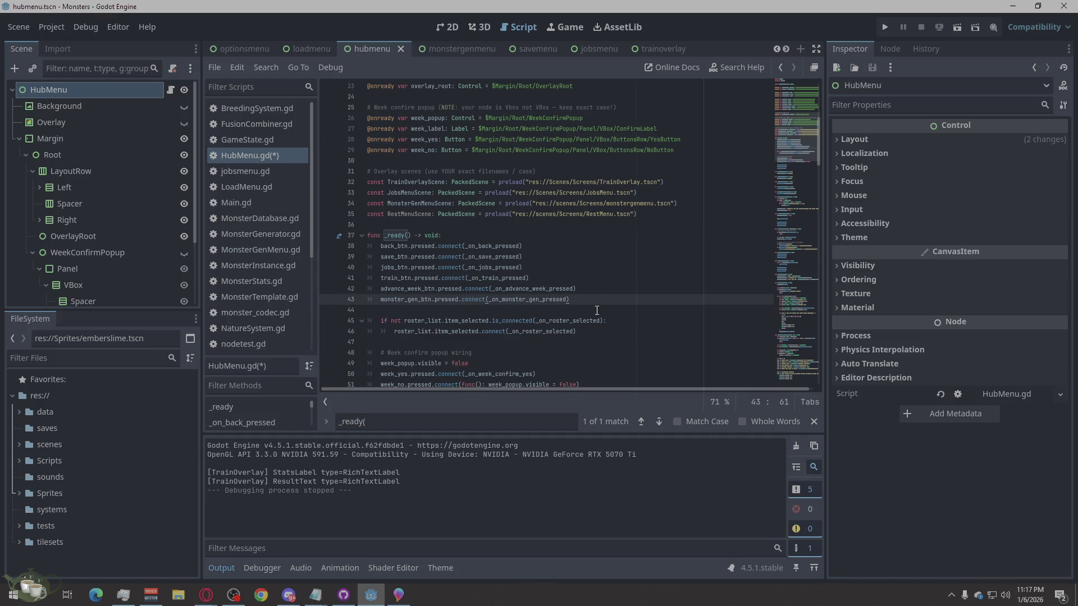
{"action": "key", "text": "Return"}
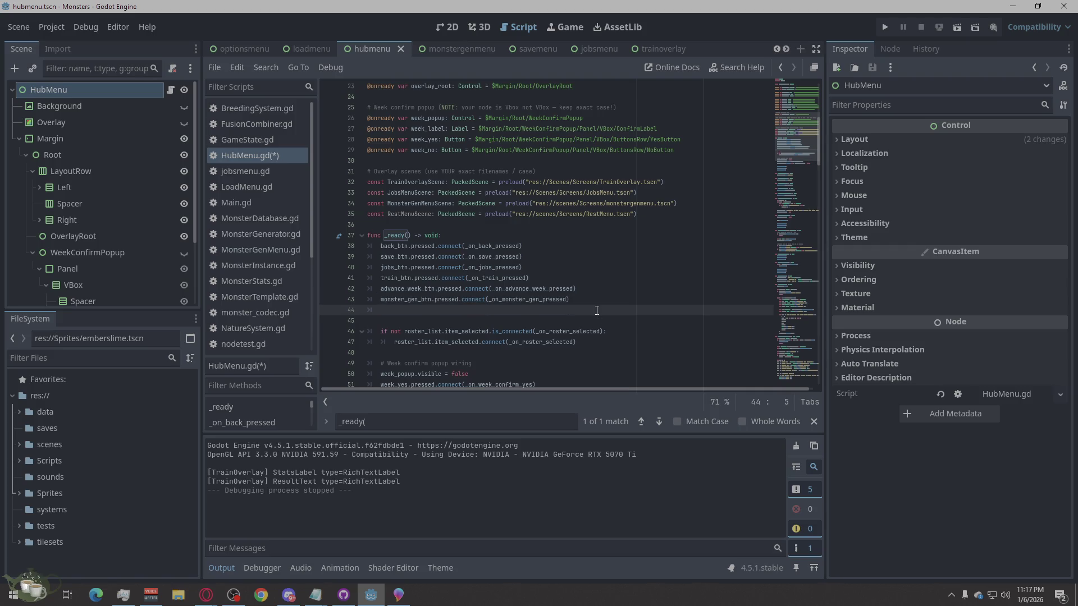
{"action": "type", "text": "rest_btn.pressed.connect(_on_rest_pressed)"}
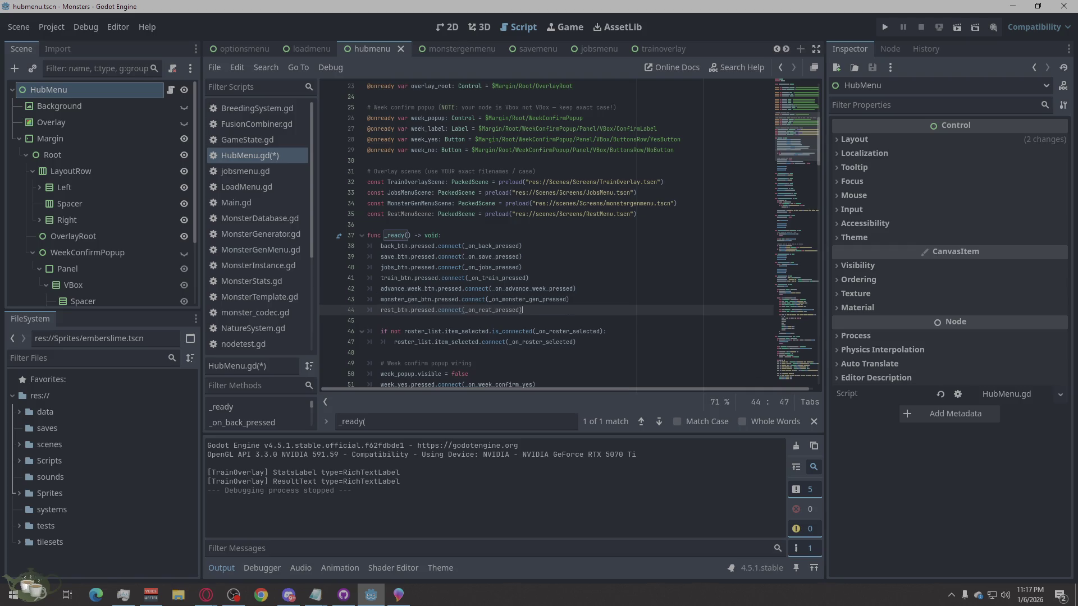
Step: Add the _on_rest_pressed handler opening RestMenuScene, save HubMenu.gd and run the project
{"action": "key", "text": "alt+Tab"}
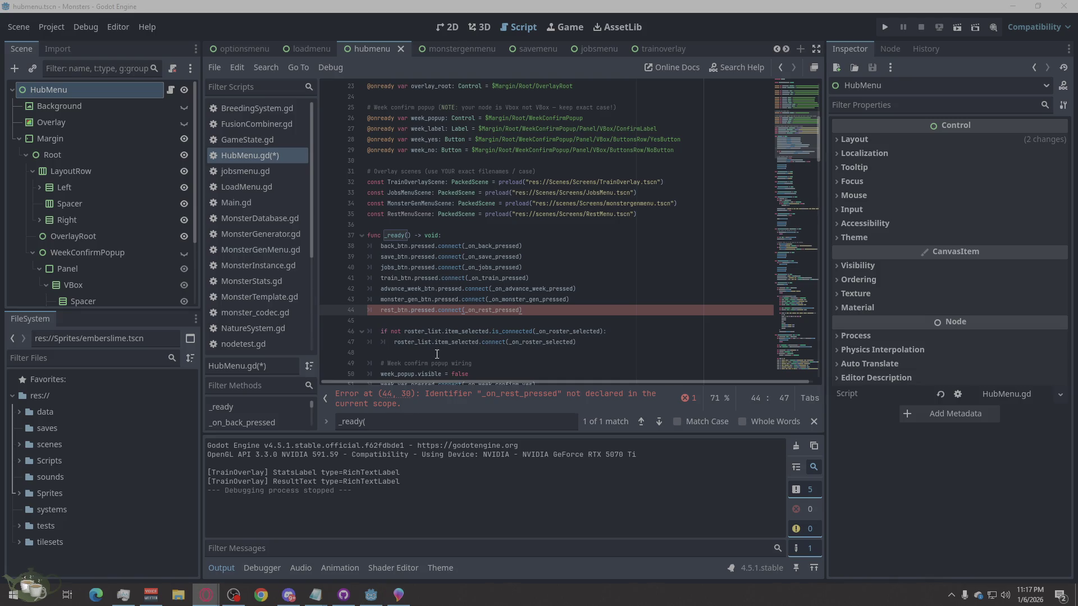
{"action": "scroll", "coordinate": [436, 354], "scroll_direction": "down", "scroll_amount": 4}
{"action": "scroll", "coordinate": [438, 319], "scroll_direction": "down", "scroll_amount": 3}
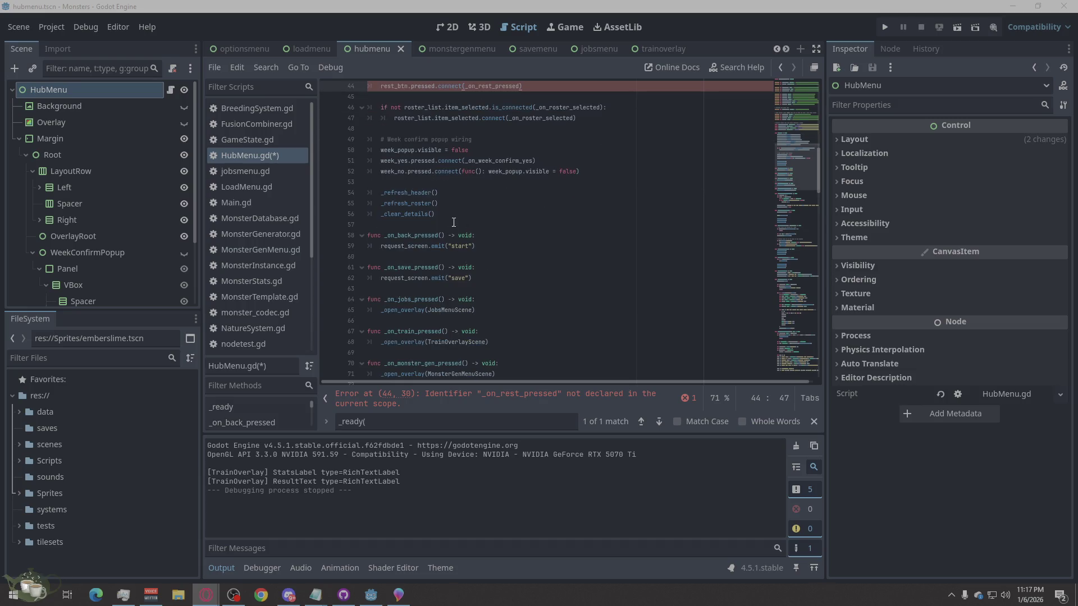
{"action": "left_click", "coordinate": [484, 247]}
{"action": "key", "text": "Return"}
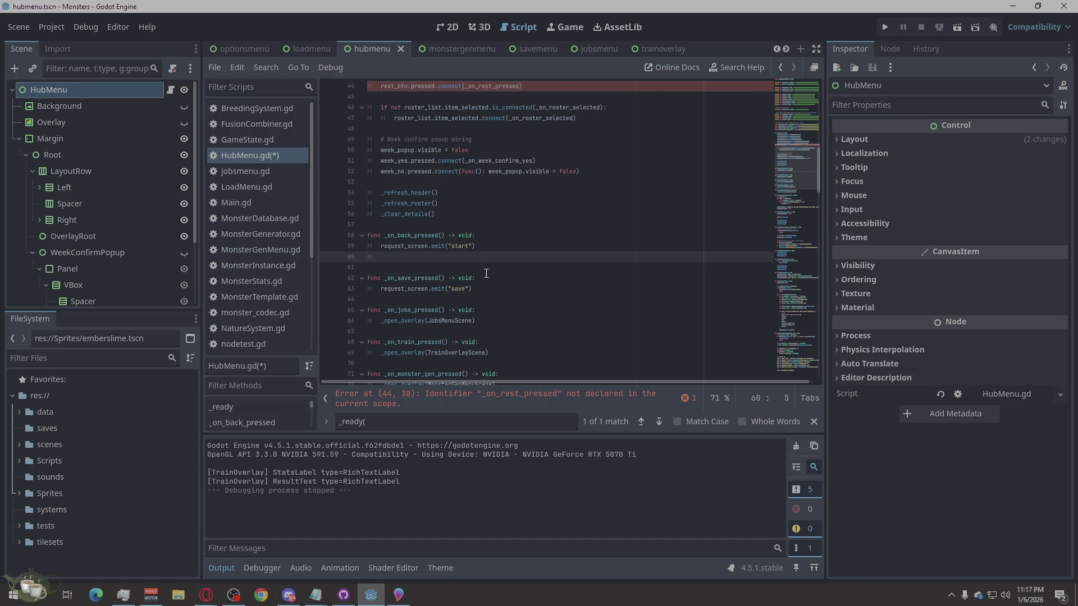
{"action": "key", "text": "Return"}
{"action": "key", "text": "BackSpace"}
{"action": "left_click", "coordinate": [486, 271]}
{"action": "type", "text": "func _on_rest_pressed() -> void: \t_open_overlay(RestMenuScene)"}
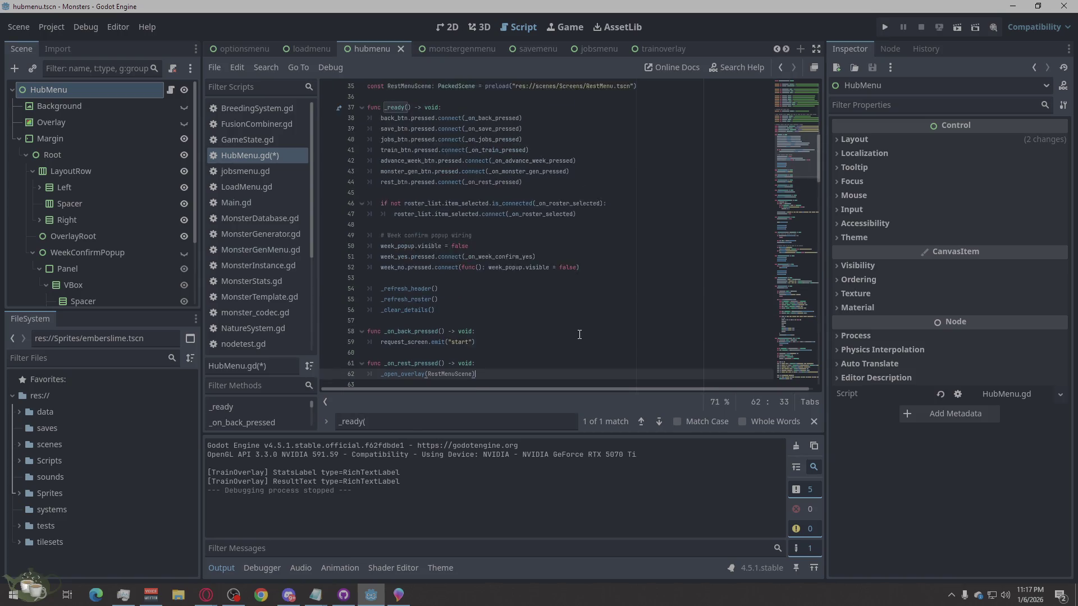
{"action": "scroll", "coordinate": [580, 337], "scroll_direction": "up", "scroll_amount": 4}
{"action": "key", "text": "ctrl+s"}
{"action": "scroll", "coordinate": [570, 335], "scroll_direction": "down", "scroll_amount": 10}
{"action": "scroll", "coordinate": [570, 335], "scroll_direction": "down", "scroll_amount": 10}
{"action": "scroll", "coordinate": [569, 335], "scroll_direction": "down", "scroll_amount": 10}
{"action": "left_click", "coordinate": [885, 27]}
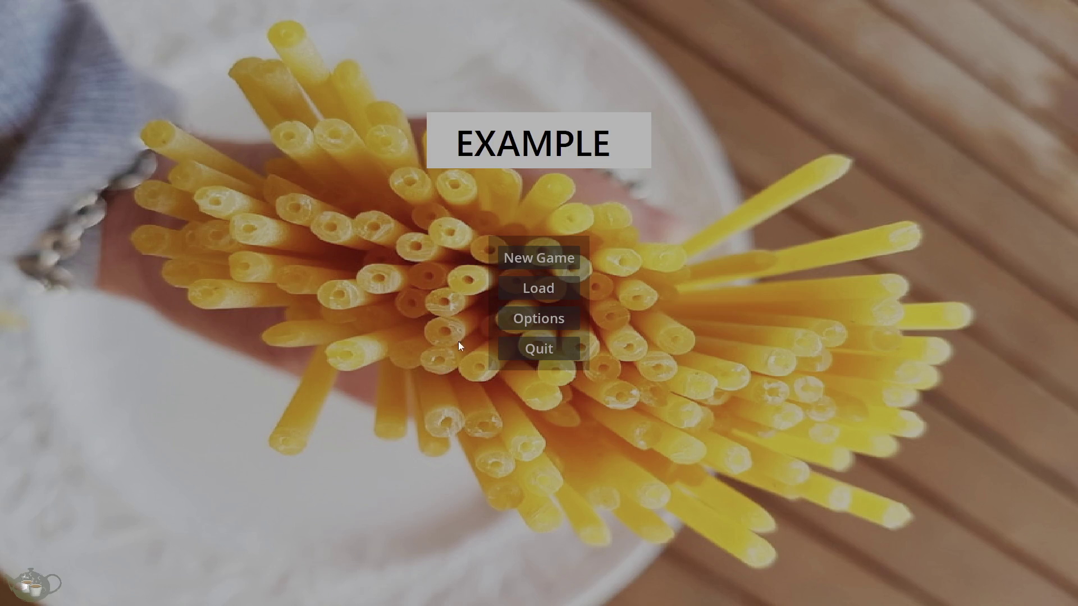
Step: Open the Rest Menu from the hub, try its Close and Rest buttons, then stop the game with Alt+F4
{"action": "left_click", "coordinate": [564, 249]}
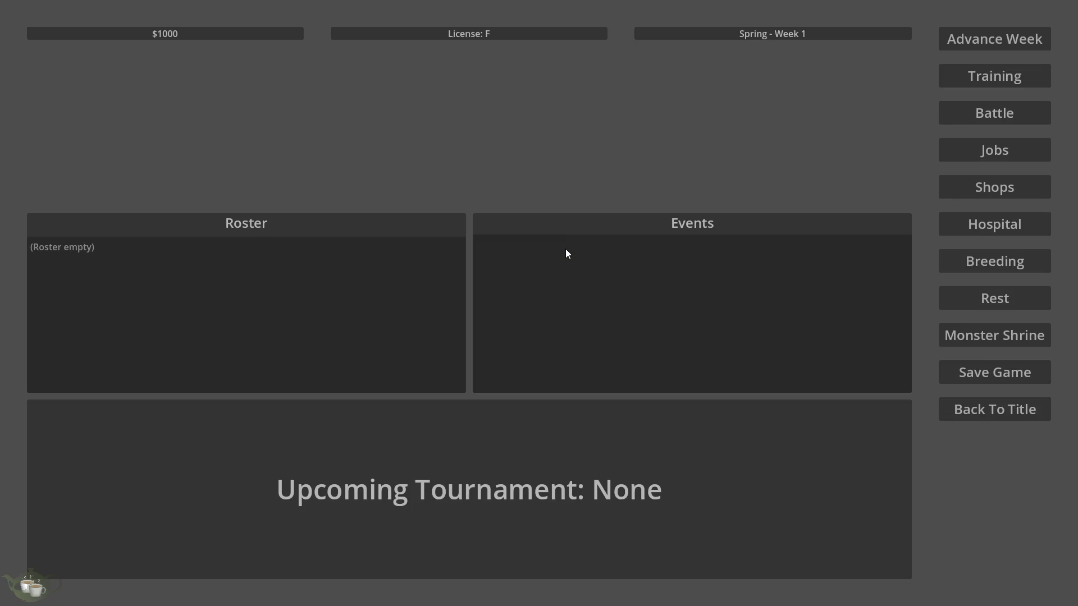
{"action": "left_click", "coordinate": [1021, 305]}
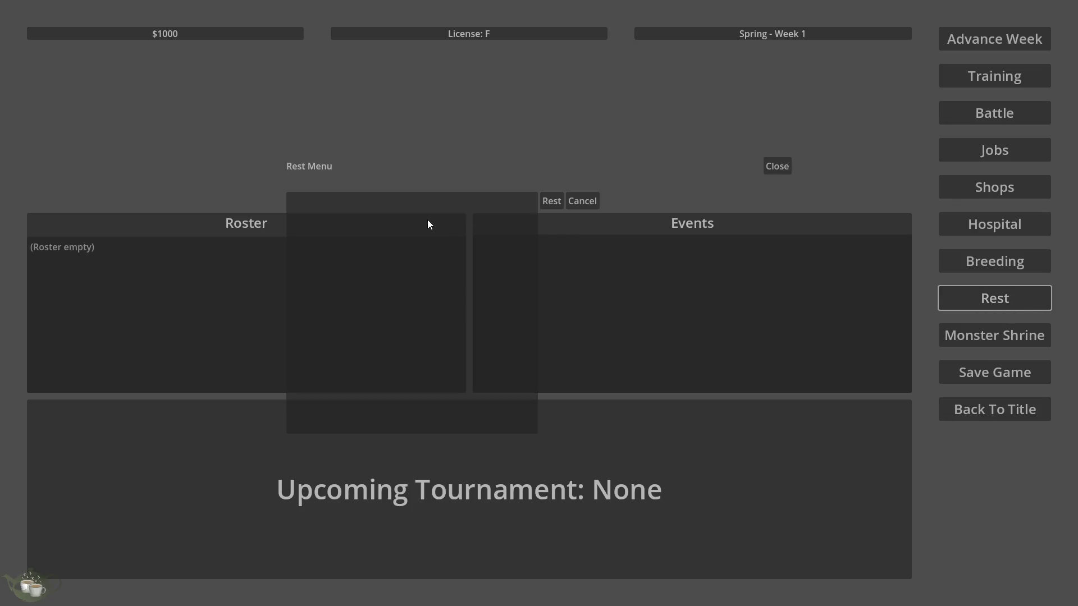
{"action": "left_click", "coordinate": [392, 238]}
{"action": "left_click", "coordinate": [778, 166]}
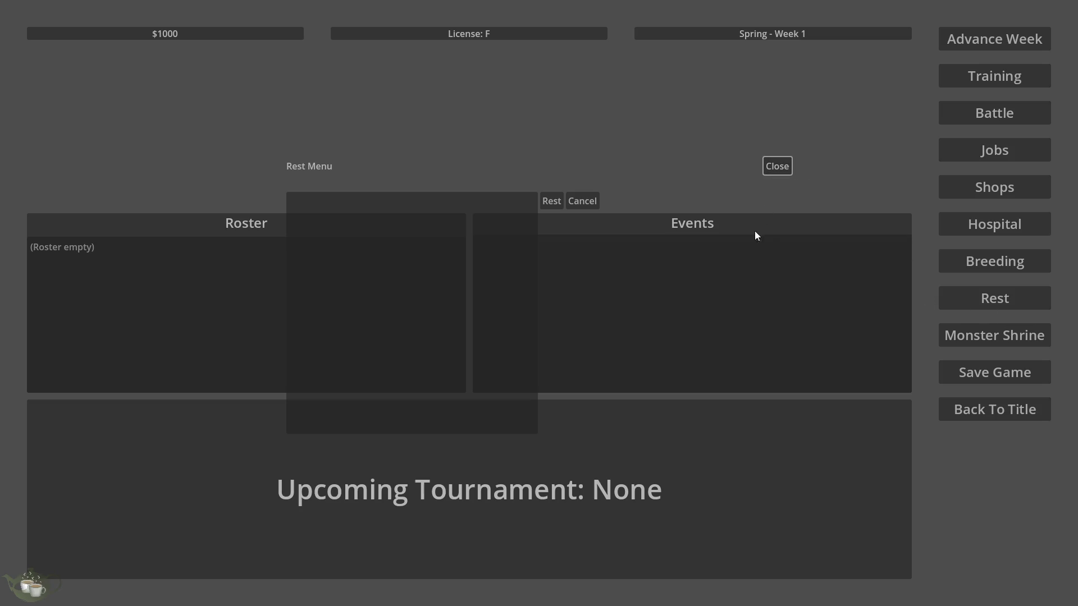
{"action": "left_click", "coordinate": [301, 396]}
{"action": "left_click", "coordinate": [557, 203]}
{"action": "left_click", "coordinate": [774, 169]}
{"action": "left_click", "coordinate": [551, 200]}
{"action": "key", "text": "alt+F4"}
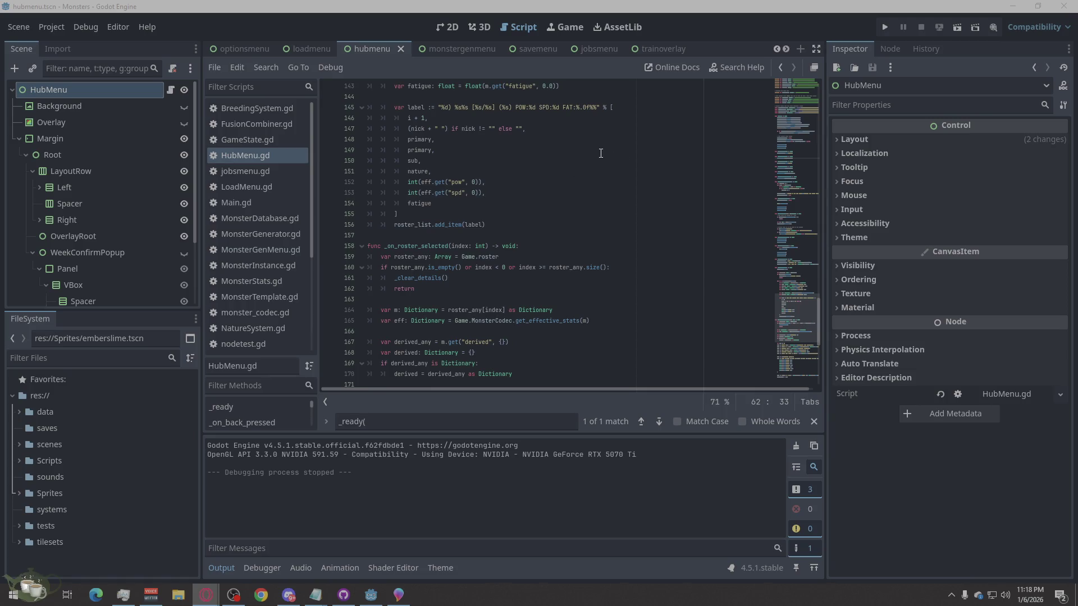
{"action": "scroll", "coordinate": [498, 53], "scroll_direction": "up", "scroll_amount": 1}
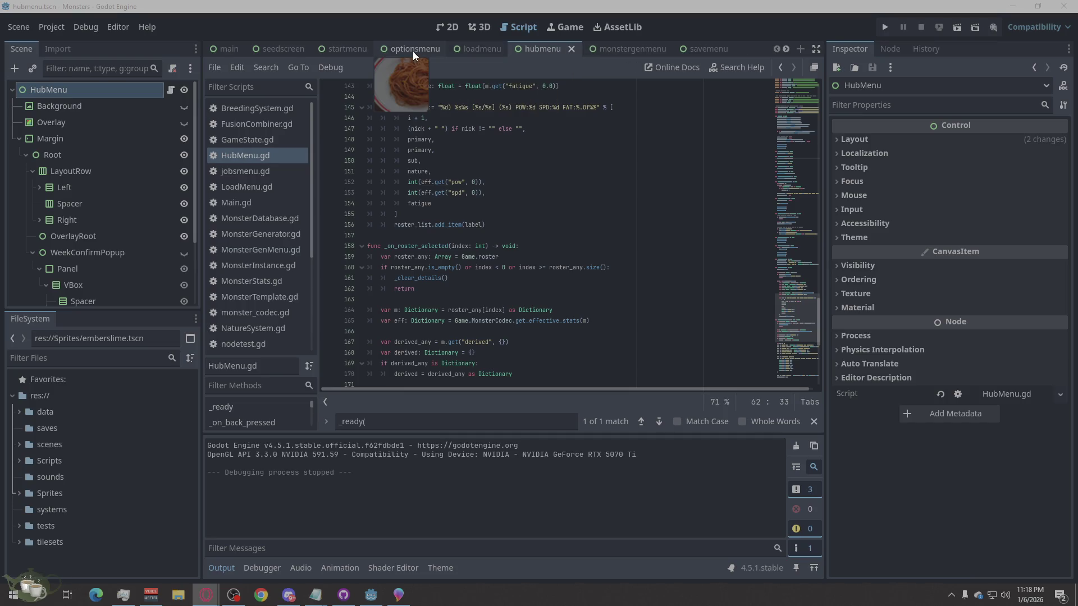
{"action": "scroll", "coordinate": [412, 52], "scroll_direction": "down", "scroll_amount": 5}
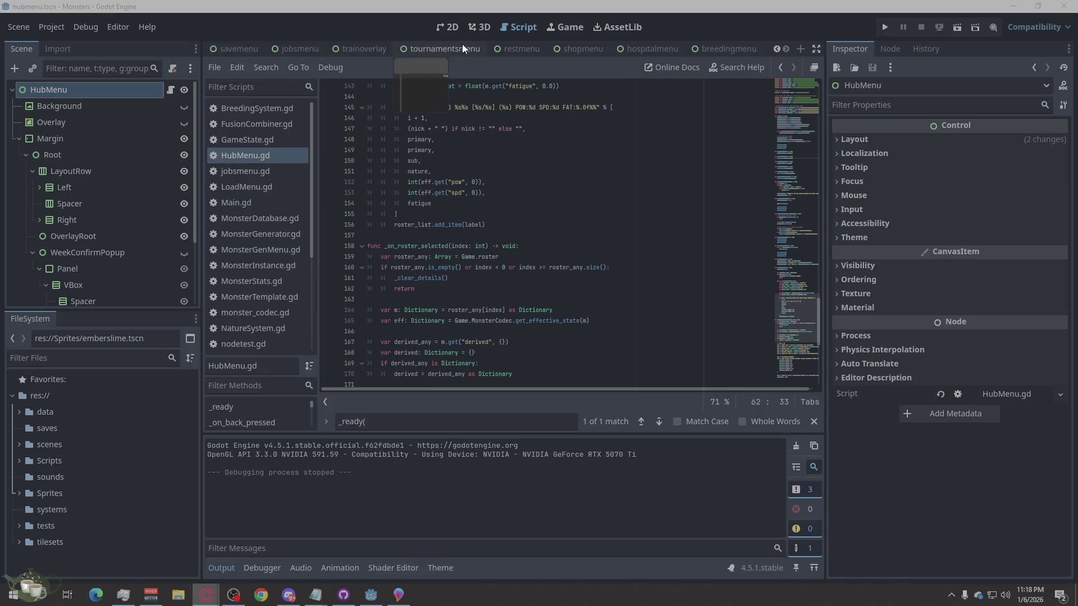
Step: Show the restmenu scene in the 2D canvas and select its VBox container
{"action": "left_click", "coordinate": [521, 48]}
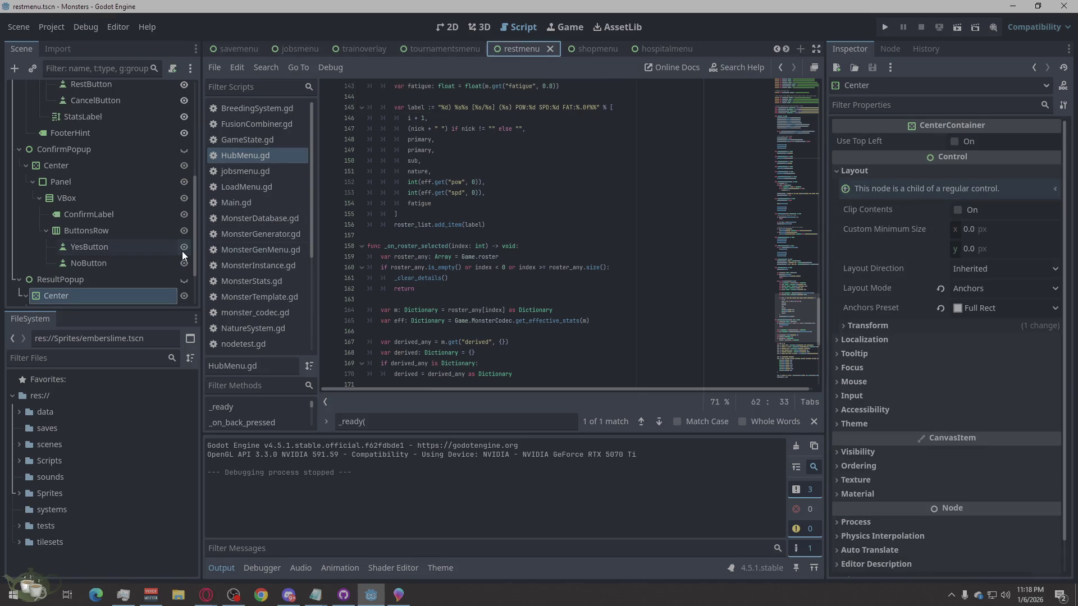
{"action": "scroll", "coordinate": [143, 256], "scroll_direction": "up", "scroll_amount": 3}
{"action": "scroll", "coordinate": [143, 255], "scroll_direction": "up", "scroll_amount": 8}
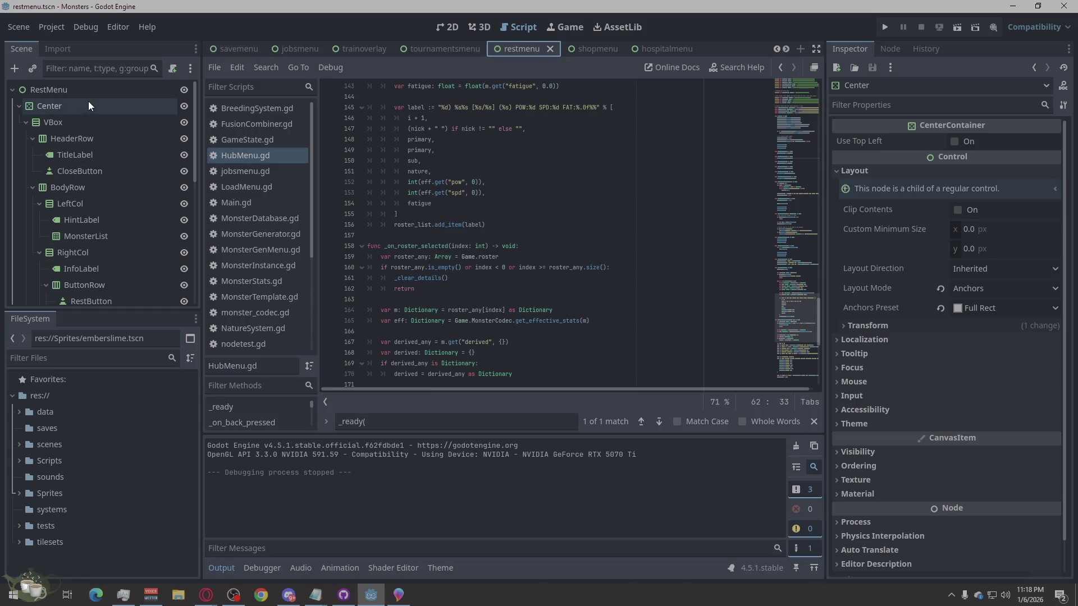
{"action": "left_click", "coordinate": [444, 25]}
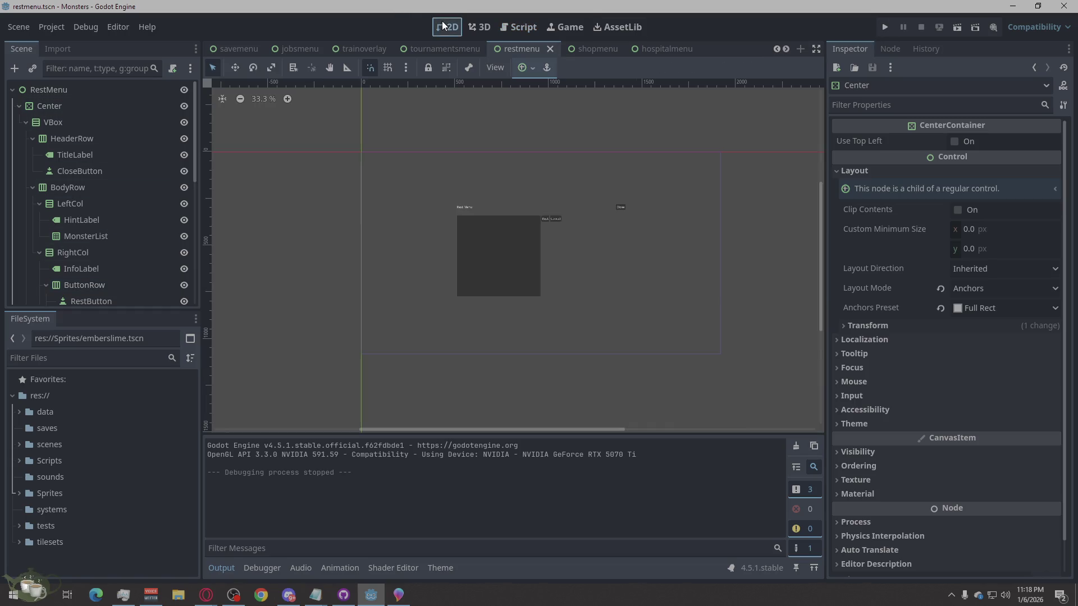
{"action": "scroll", "coordinate": [514, 239], "scroll_direction": "up", "scroll_amount": 3}
{"action": "scroll", "coordinate": [455, 236], "scroll_direction": "down", "scroll_amount": 2}
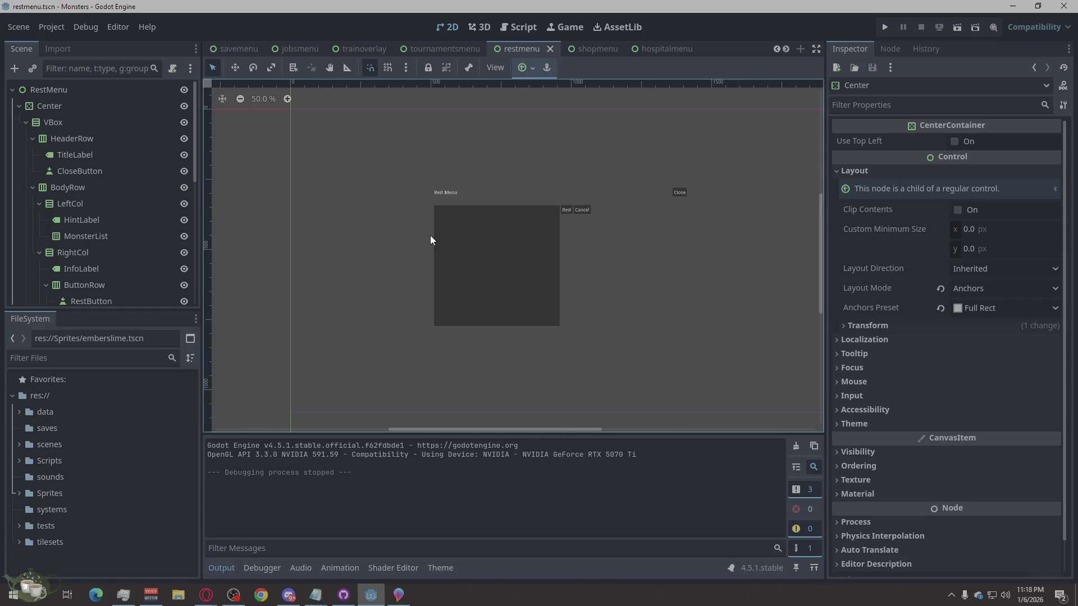
{"action": "scroll", "coordinate": [539, 252], "scroll_direction": "up", "scroll_amount": 2}
{"action": "scroll", "coordinate": [590, 273], "scroll_direction": "down", "scroll_amount": 2}
{"action": "left_click", "coordinate": [49, 106]}
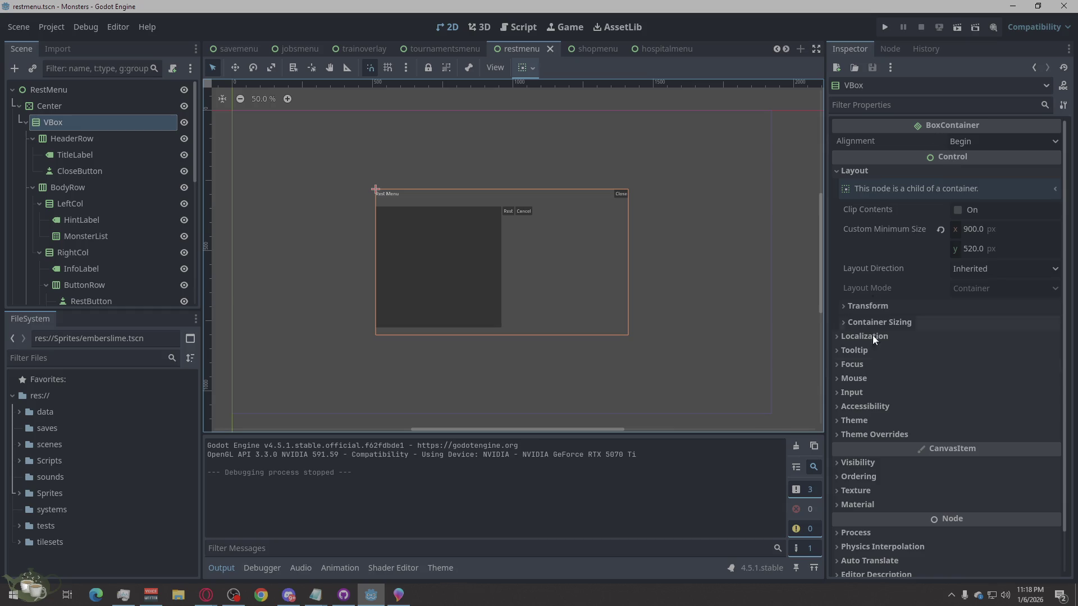
Step: Assign a New Theme to VBox, revert it back to empty, fold Theme and select HeaderRow
{"action": "left_click", "coordinate": [872, 437]}
{"action": "left_click", "coordinate": [873, 436]}
{"action": "left_click", "coordinate": [874, 421]}
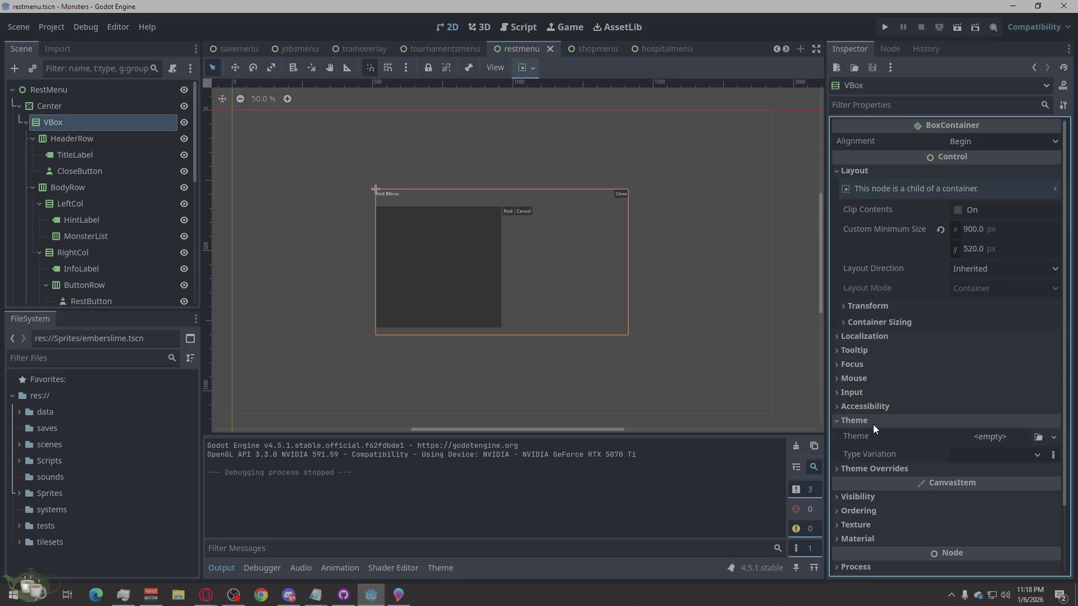
{"action": "left_click", "coordinate": [996, 437]}
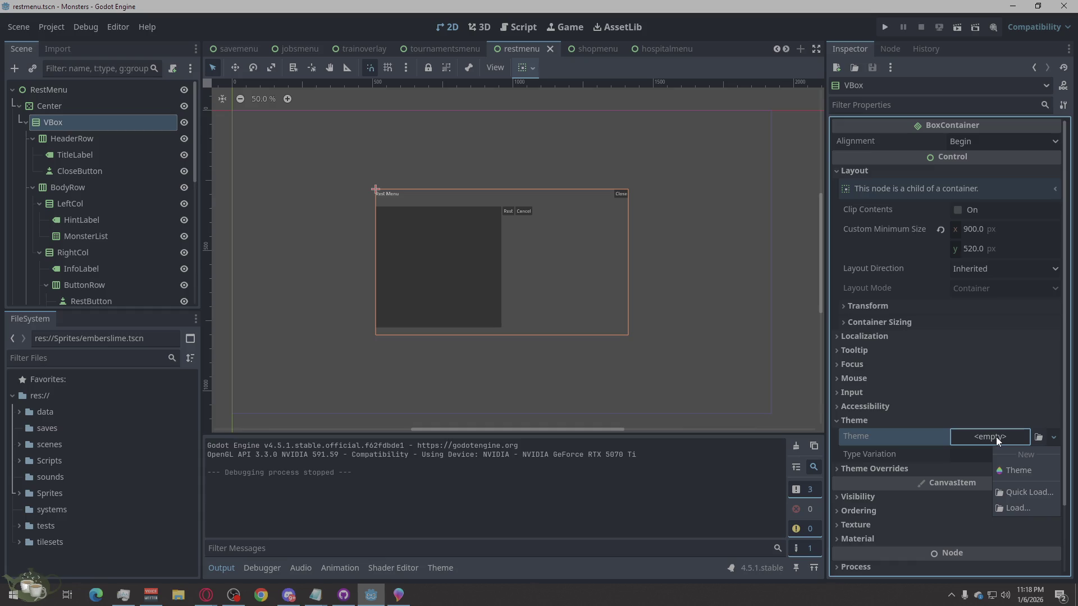
{"action": "left_click", "coordinate": [1020, 469]}
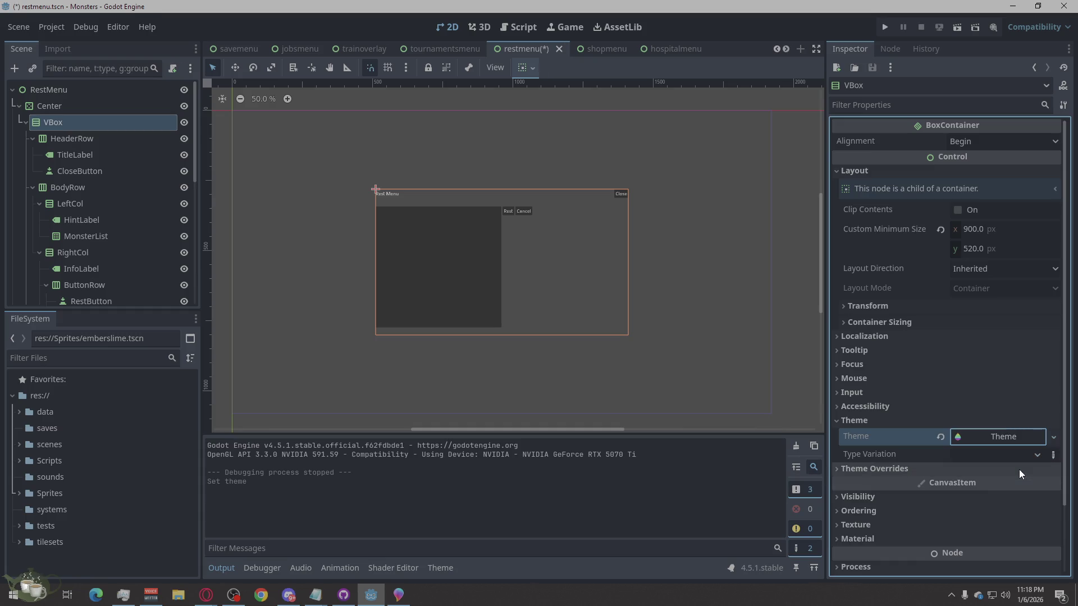
{"action": "left_click", "coordinate": [996, 441]}
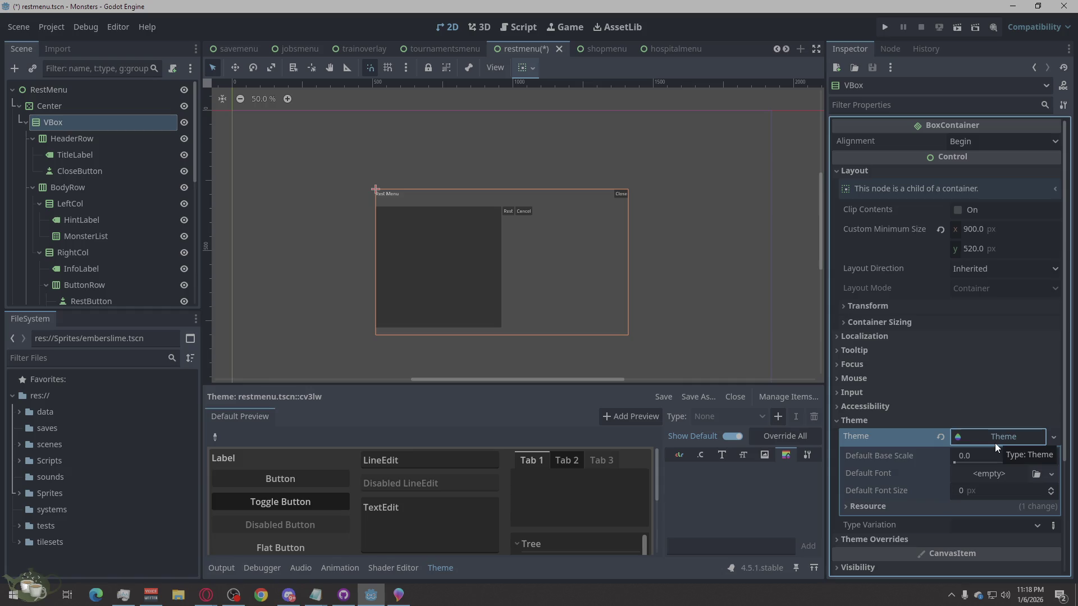
{"action": "left_click", "coordinate": [957, 439]}
{"action": "left_click", "coordinate": [940, 439]}
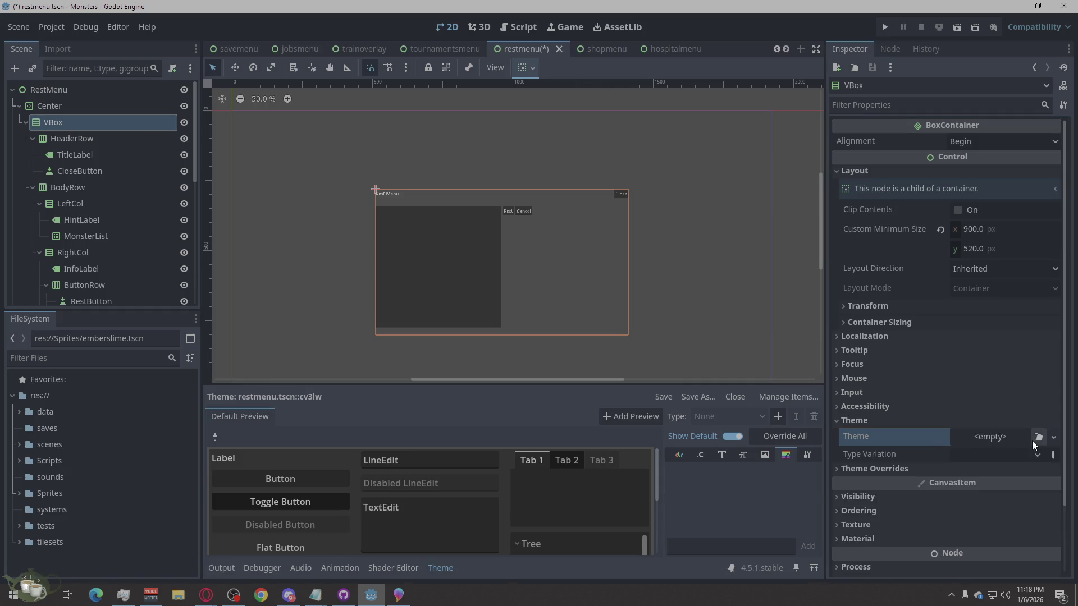
{"action": "left_click", "coordinate": [1036, 456]}
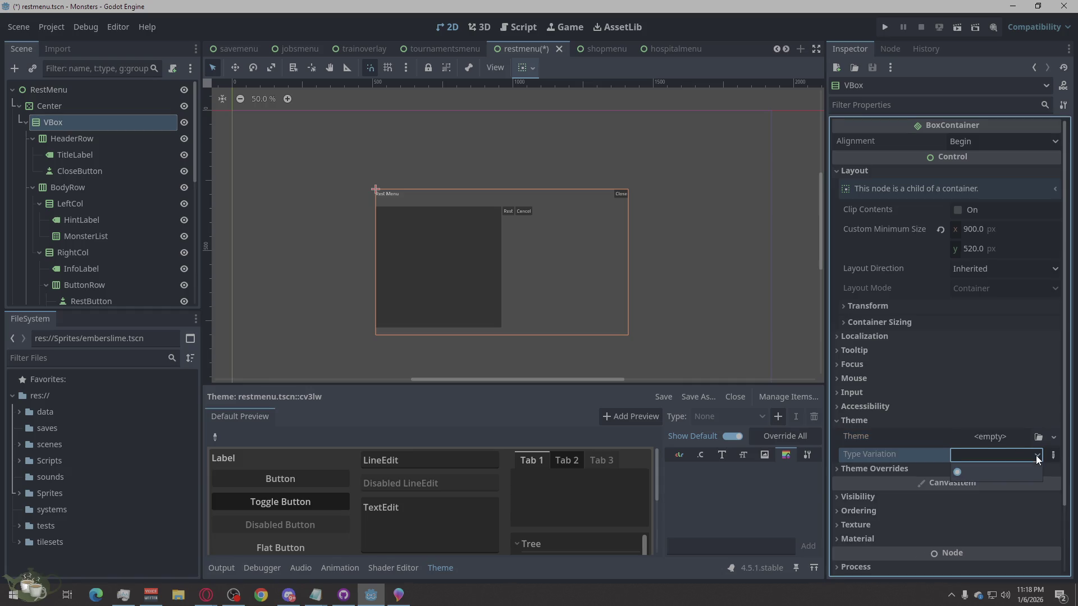
{"action": "left_click", "coordinate": [886, 423]}
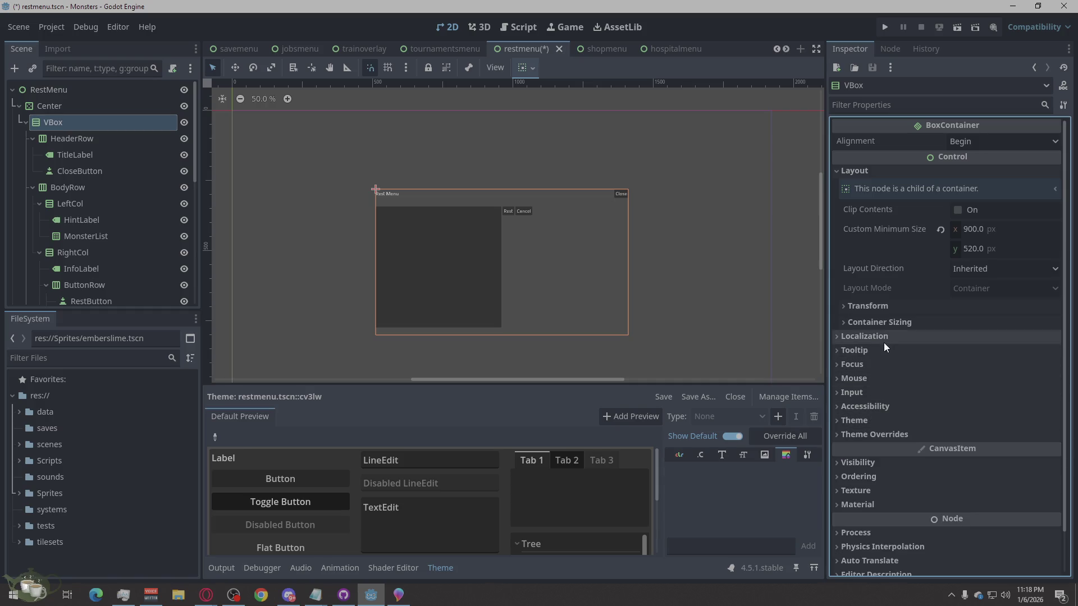
{"action": "scroll", "coordinate": [890, 401], "scroll_direction": "down", "scroll_amount": 2}
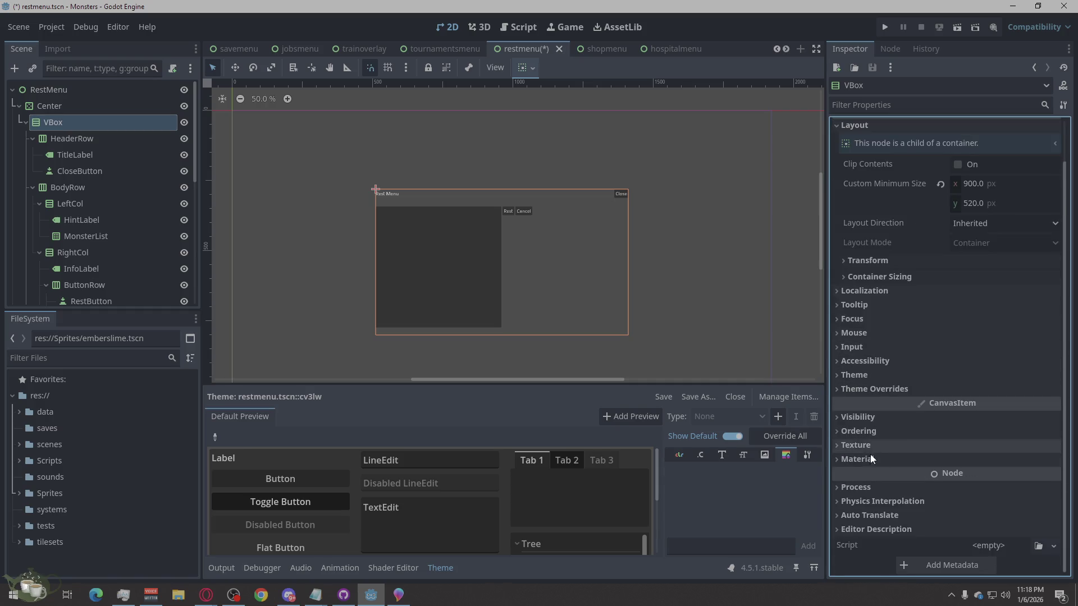
{"action": "scroll", "coordinate": [871, 458], "scroll_direction": "up", "scroll_amount": 2}
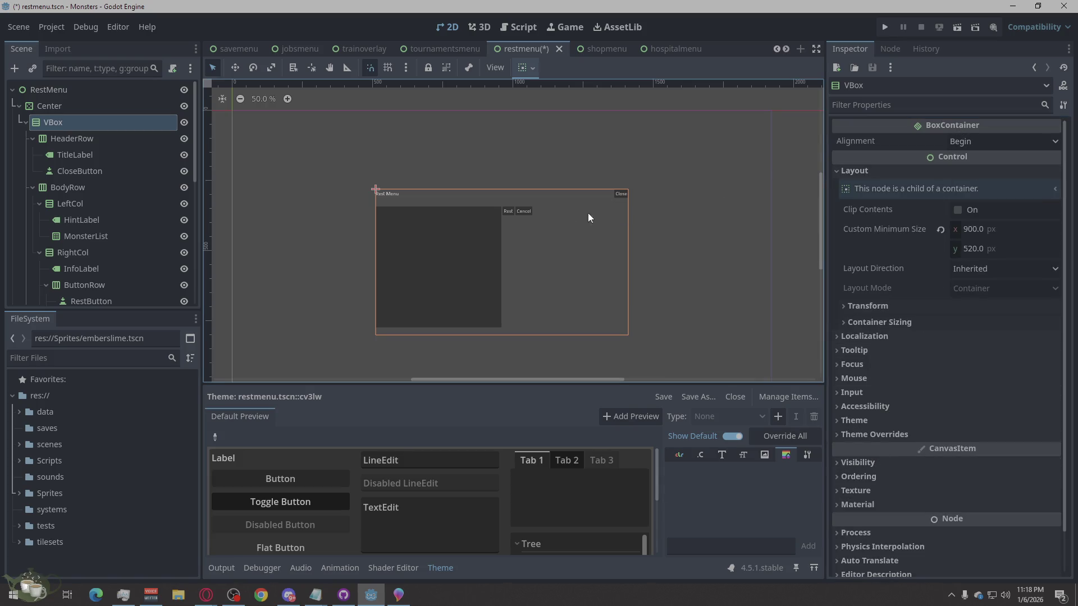
{"action": "left_click", "coordinate": [76, 136]}
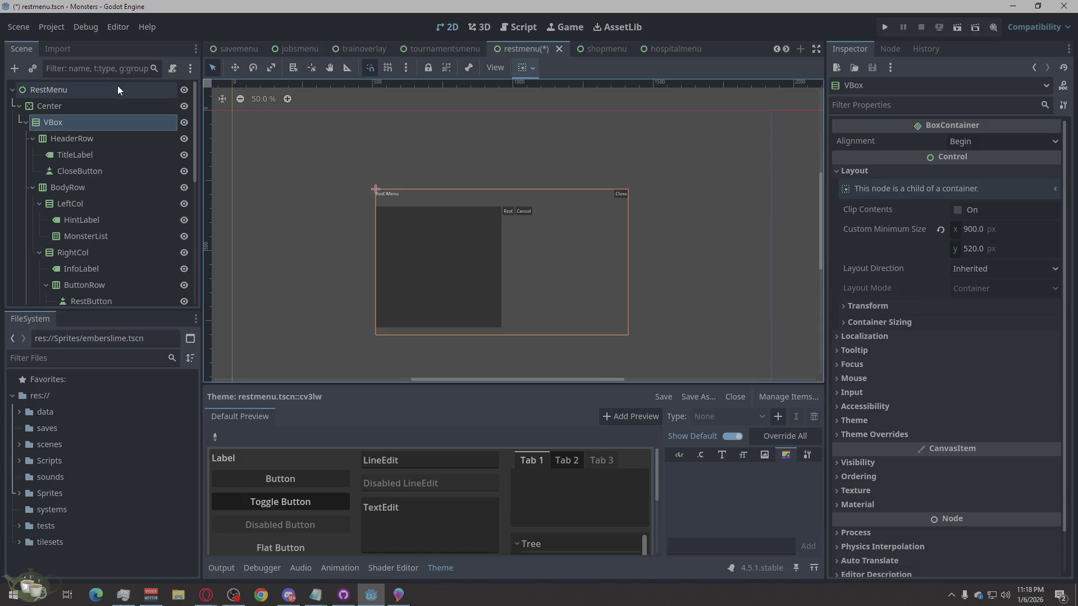
{"action": "left_click", "coordinate": [69, 140]}
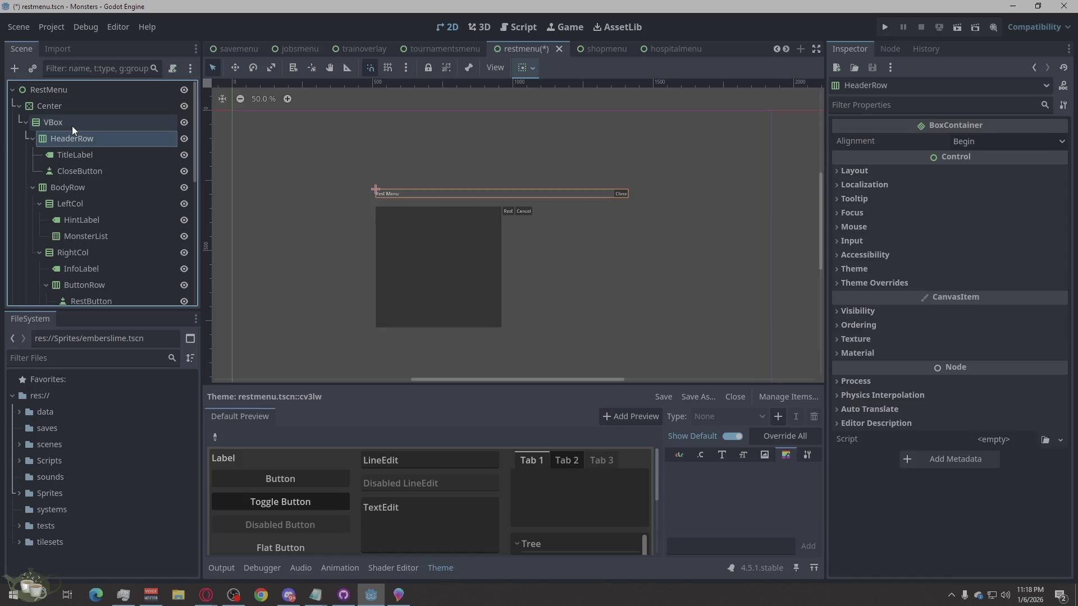
Step: Create a ColorRect child node for the Rest Menu's background panel
{"action": "right_click", "coordinate": [65, 120]}
{"action": "left_click", "coordinate": [112, 126]}
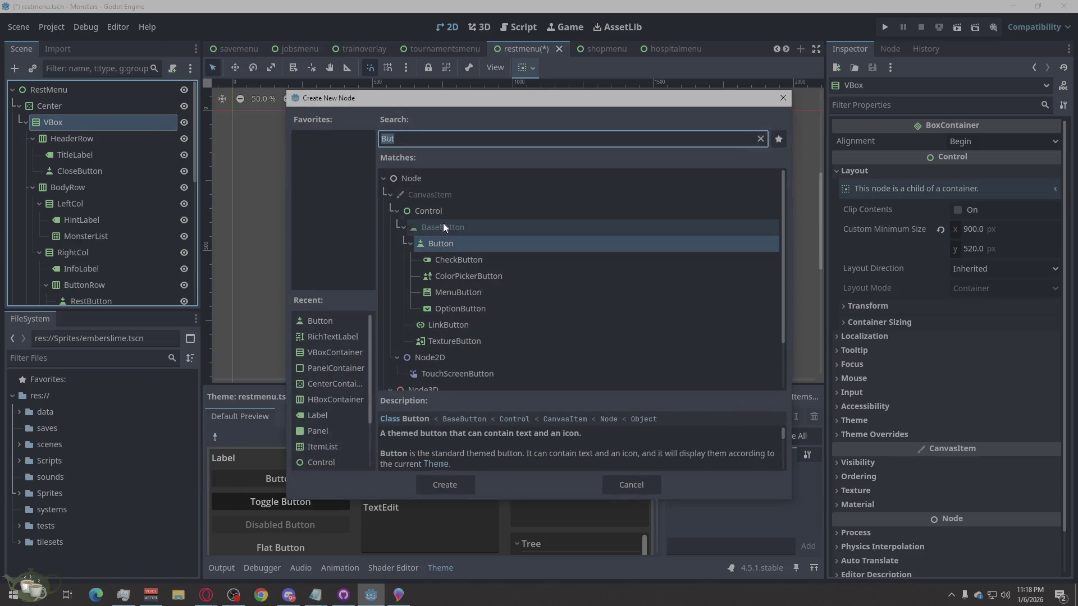
{"action": "type", "text": "colo"}
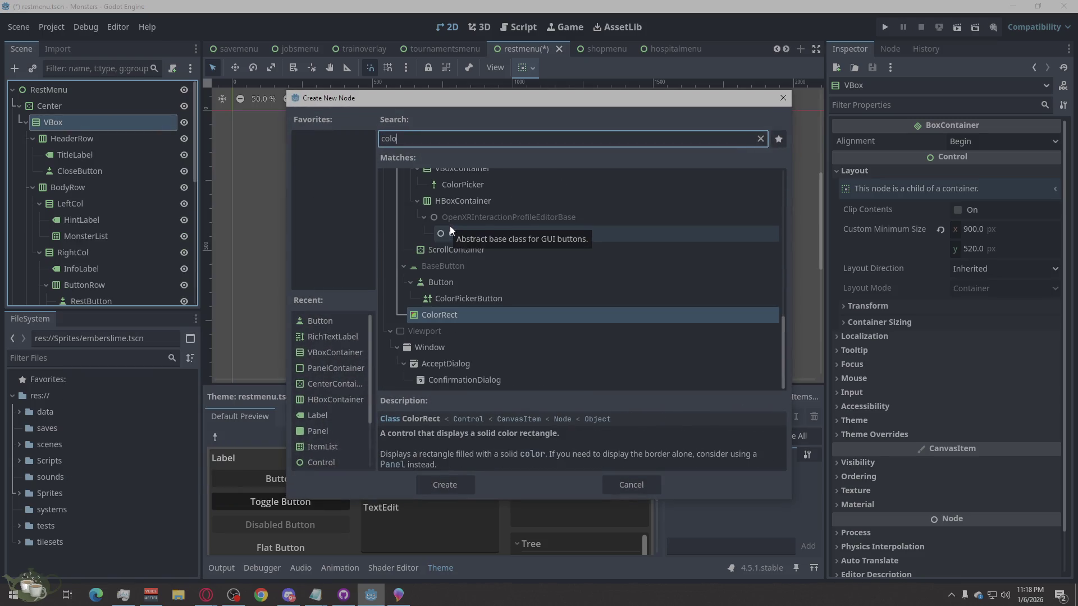
{"action": "left_click", "coordinate": [447, 480]}
{"action": "left_click_drag", "start_coordinate": [79, 299], "coordinate": [57, 113]}
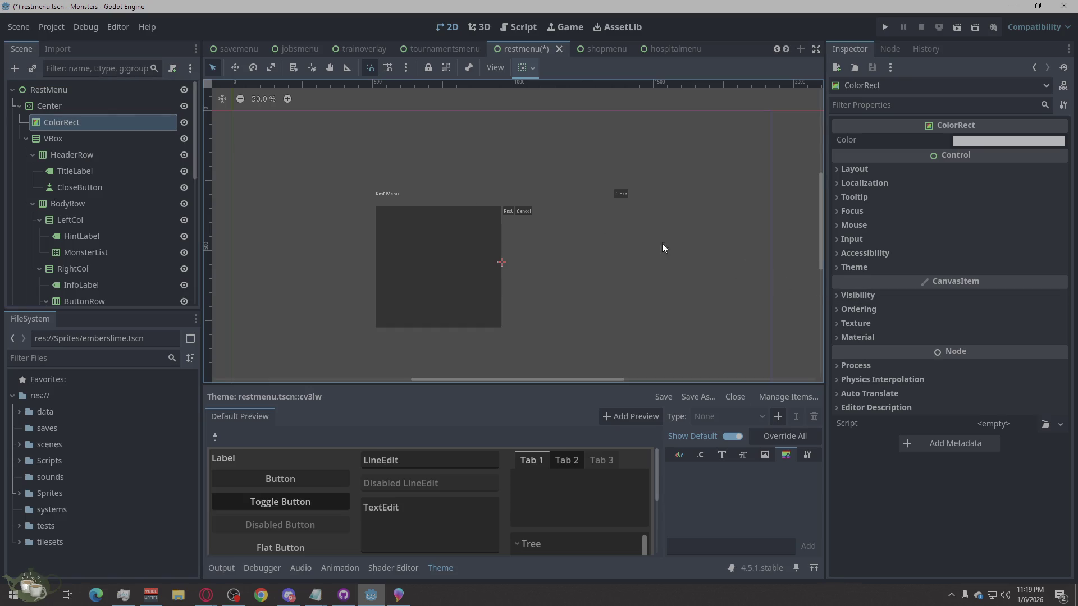
Step: Set the ColorRect's Custom Minimum Size to 900 x 520
{"action": "left_click", "coordinate": [861, 168]}
{"action": "left_click", "coordinate": [1011, 229]}
{"action": "type", "text": "900"}
{"action": "left_click", "coordinate": [1004, 246]}
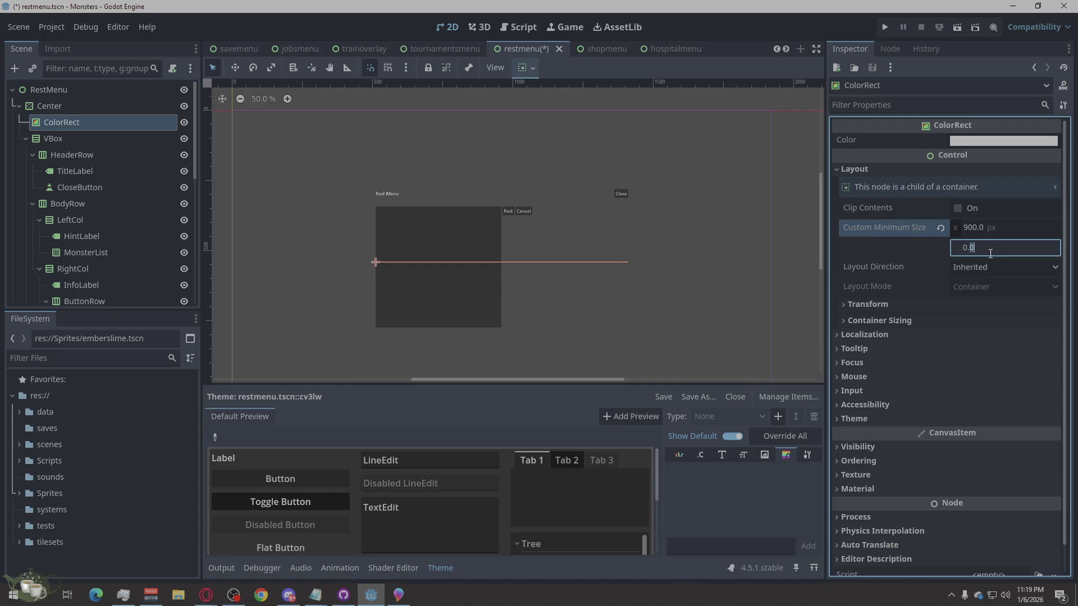
{"action": "key", "text": "Left"}
{"action": "key", "text": "Left"}
{"action": "type", "text": "2"}
{"action": "type", "text": "5"}
{"action": "key", "text": "Return"}
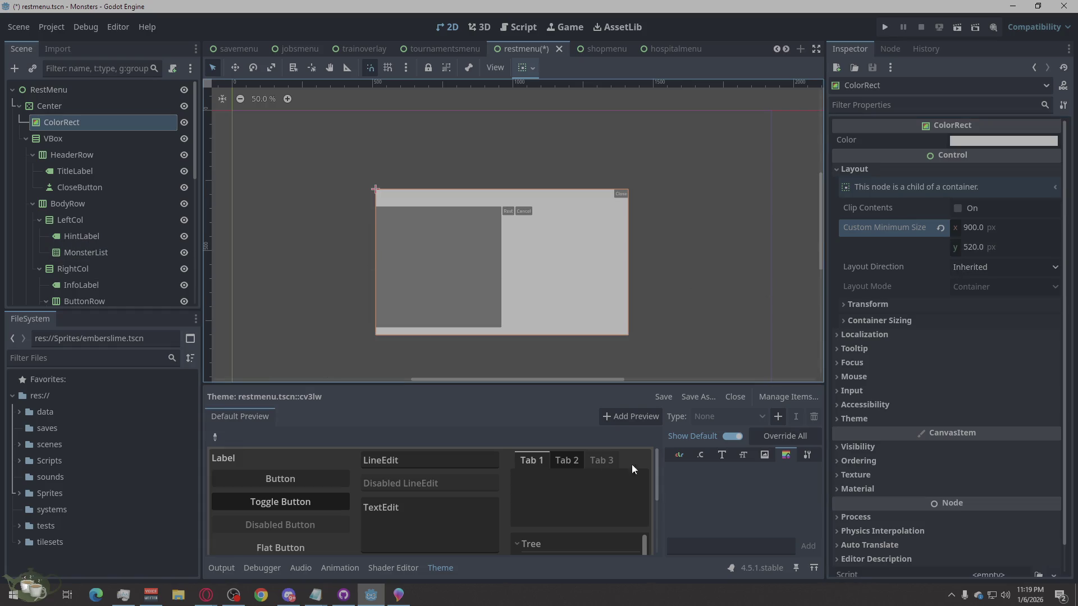
Step: Give the ColorRect a dark grey #484848 fill colour
{"action": "left_click", "coordinate": [979, 142]}
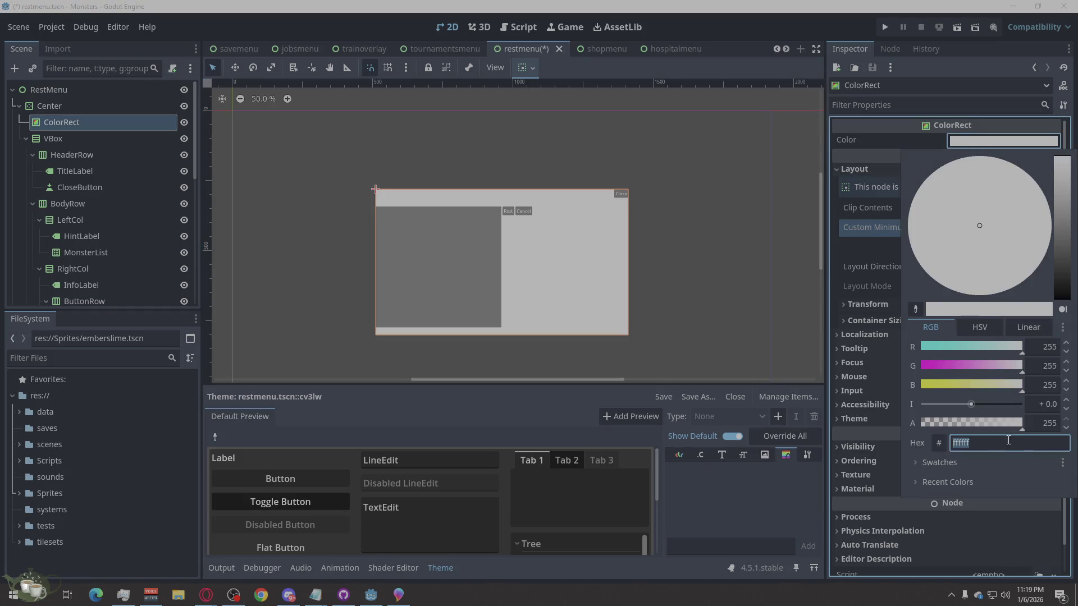
{"action": "mouse_move", "coordinate": [982, 411]}
{"action": "left_mouse_down"}
{"action": "mouse_move", "coordinate": [1002, 415]}
{"action": "mouse_move", "coordinate": [953, 410]}
{"action": "left_mouse_up"}
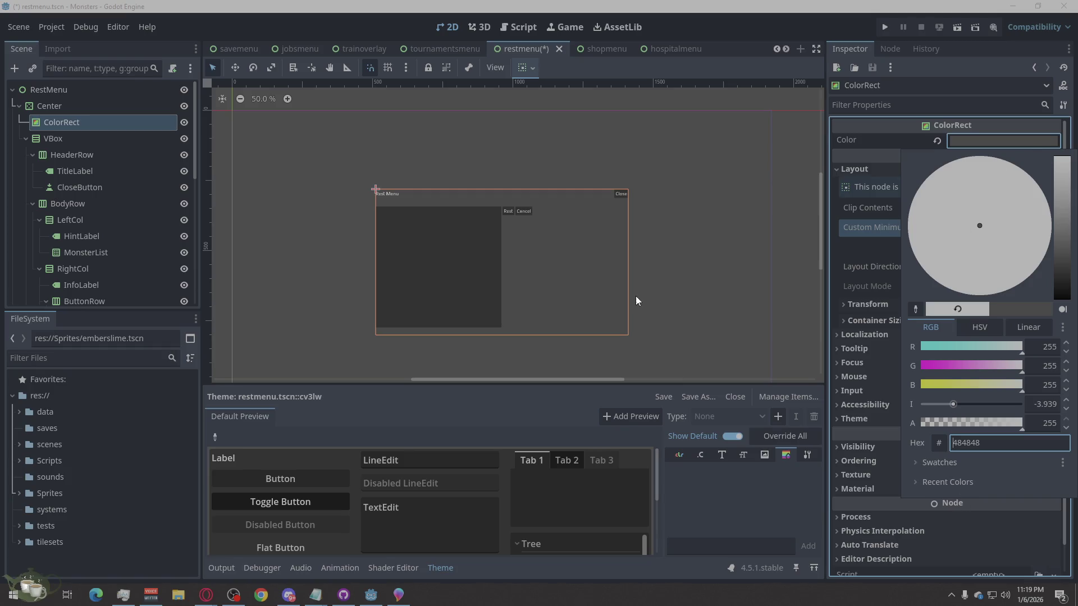
{"action": "left_click", "coordinate": [729, 298]}
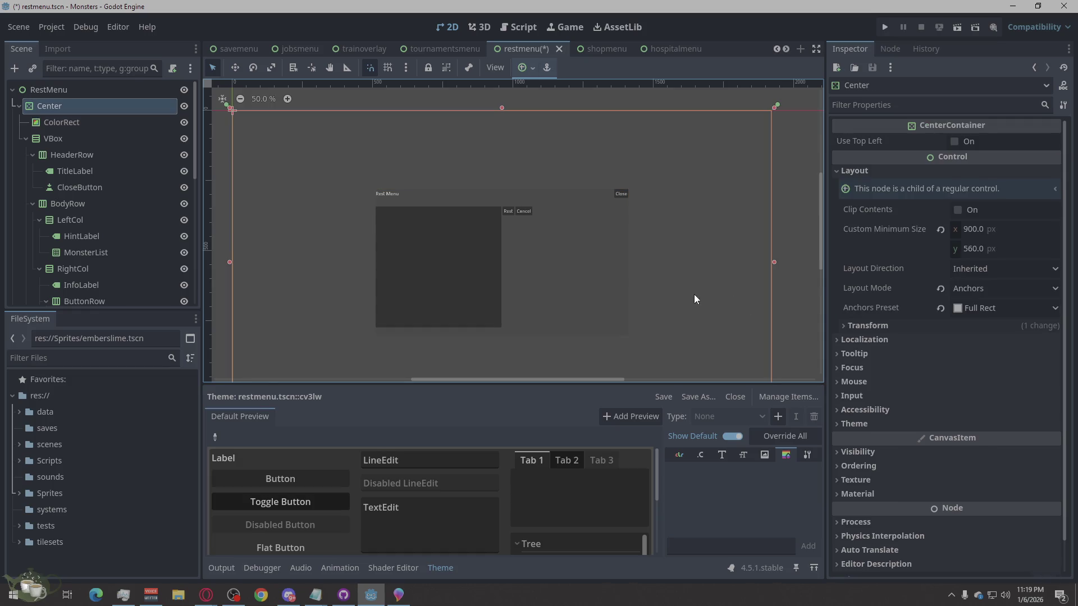
Step: Save the restmenu scene, run the project and open the Rest Menu from the game hub
{"action": "left_click", "coordinate": [801, 272]}
{"action": "scroll", "coordinate": [495, 243], "scroll_direction": "up", "scroll_amount": 2}
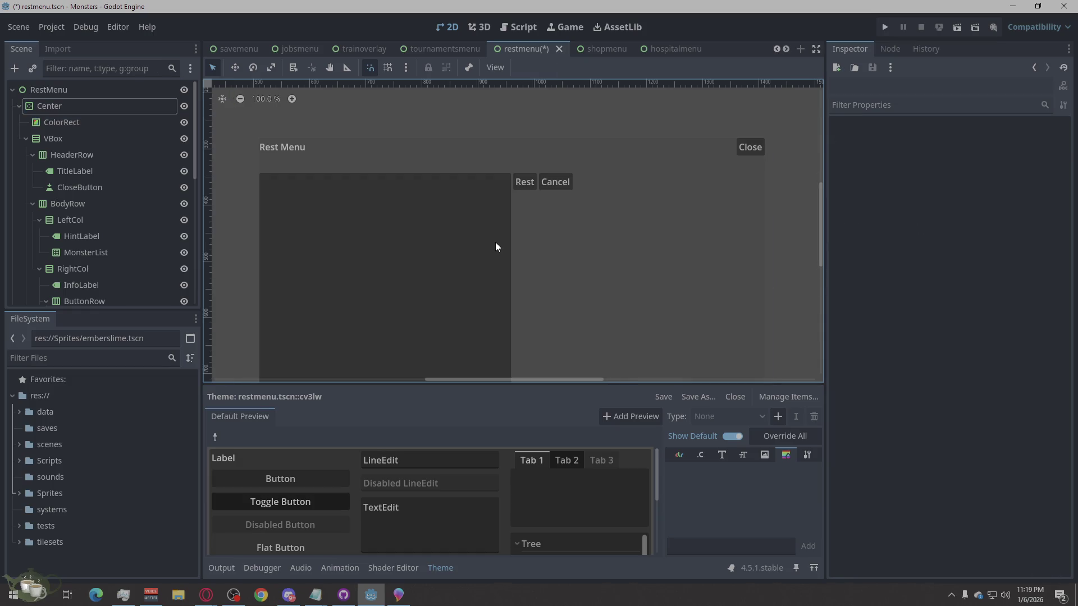
{"action": "scroll", "coordinate": [536, 262], "scroll_direction": "down", "scroll_amount": 2}
{"action": "key", "text": "ctrl+s"}
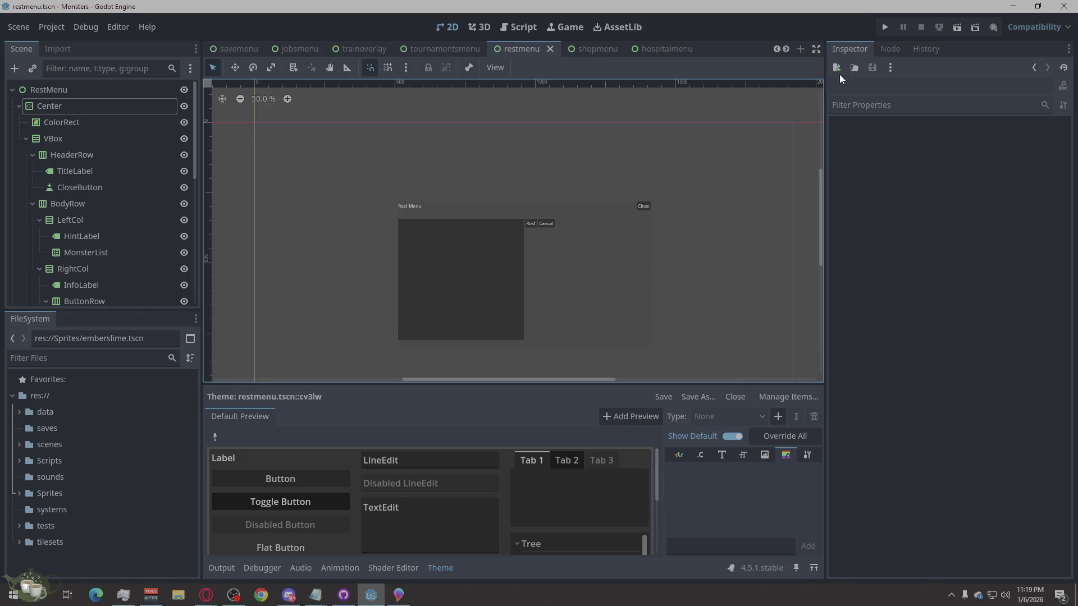
{"action": "left_click", "coordinate": [883, 28]}
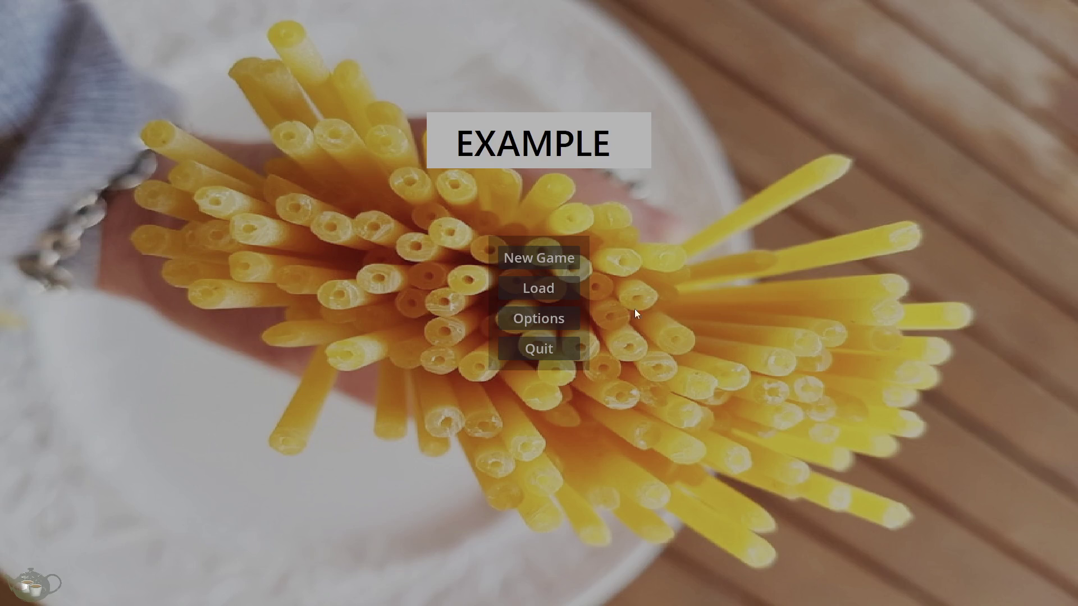
{"action": "left_click", "coordinate": [567, 259]}
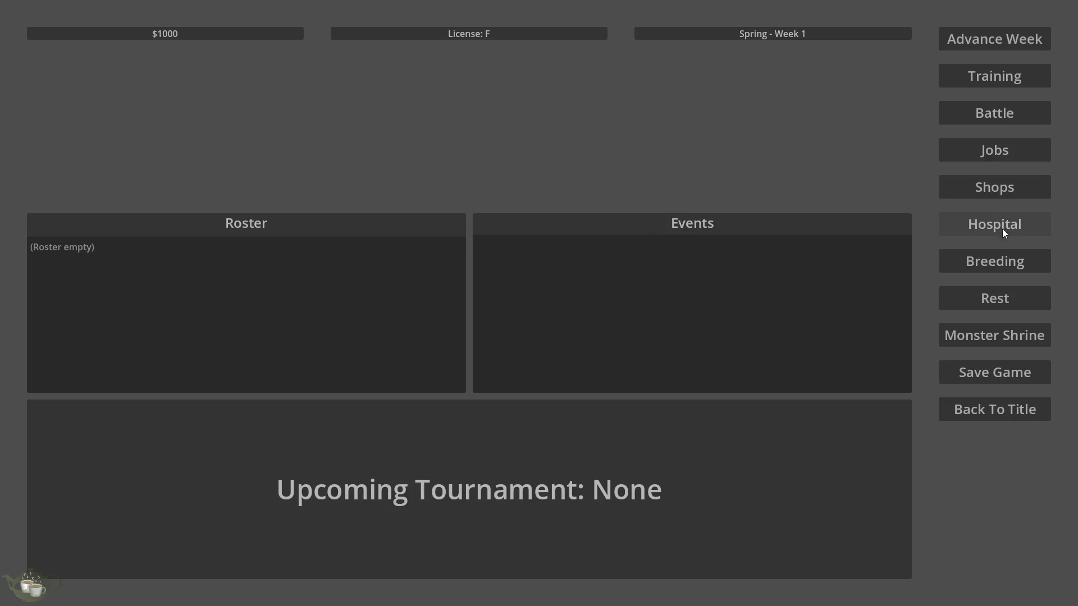
{"action": "left_click", "coordinate": [976, 298]}
Step: Try the Rest Menu's controls, monster list, cancel and close, then quit the game with Alt+F4
{"action": "left_click", "coordinate": [547, 206]}
{"action": "left_click", "coordinate": [462, 245]}
{"action": "left_click", "coordinate": [586, 205]}
{"action": "left_click", "coordinate": [781, 168]}
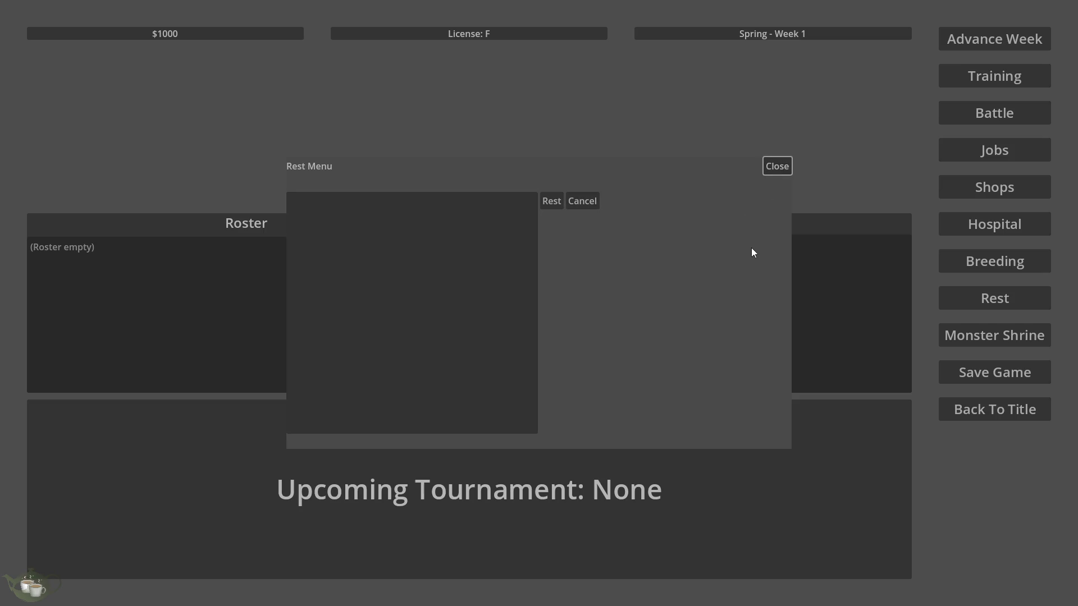
{"action": "key", "text": "alt+F4"}
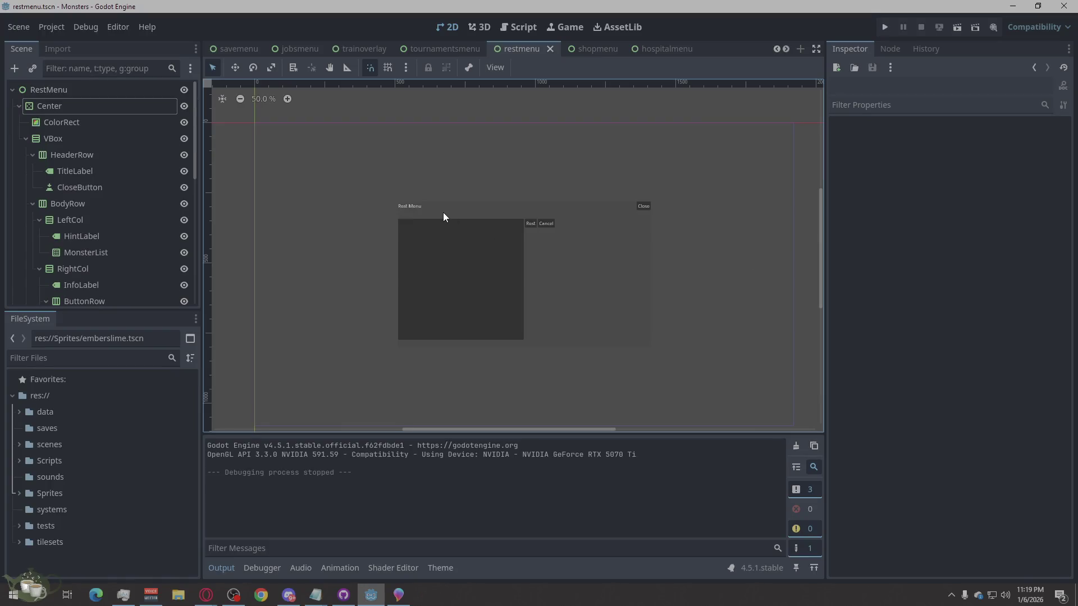
Step: Select the HintLabel node in the restmenu Scene tree
{"action": "left_click", "coordinate": [443, 212]}
{"action": "left_click", "coordinate": [82, 183]}
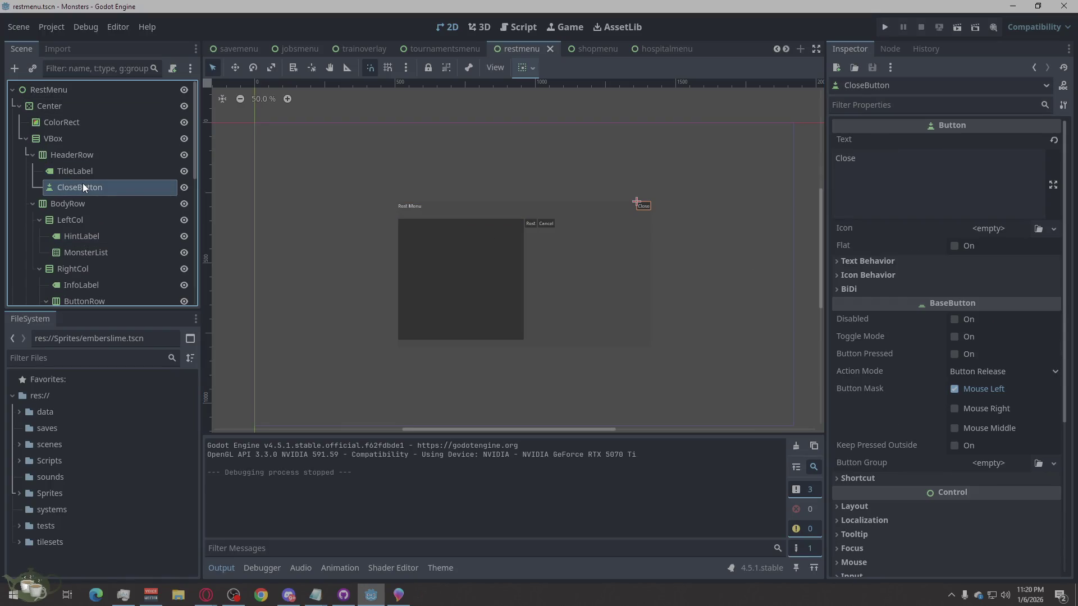
{"action": "left_click", "coordinate": [94, 204]}
{"action": "left_click", "coordinate": [95, 235]}
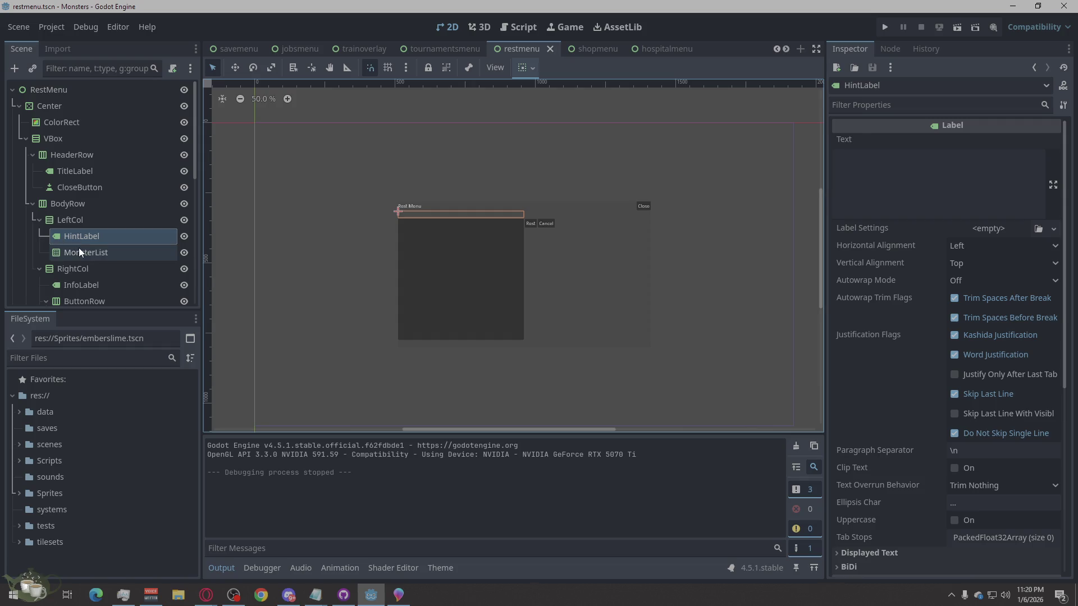
Step: Change HintLabel's Text to 'Select a monster to rest' in the Inspector
{"action": "left_click", "coordinate": [927, 198]}
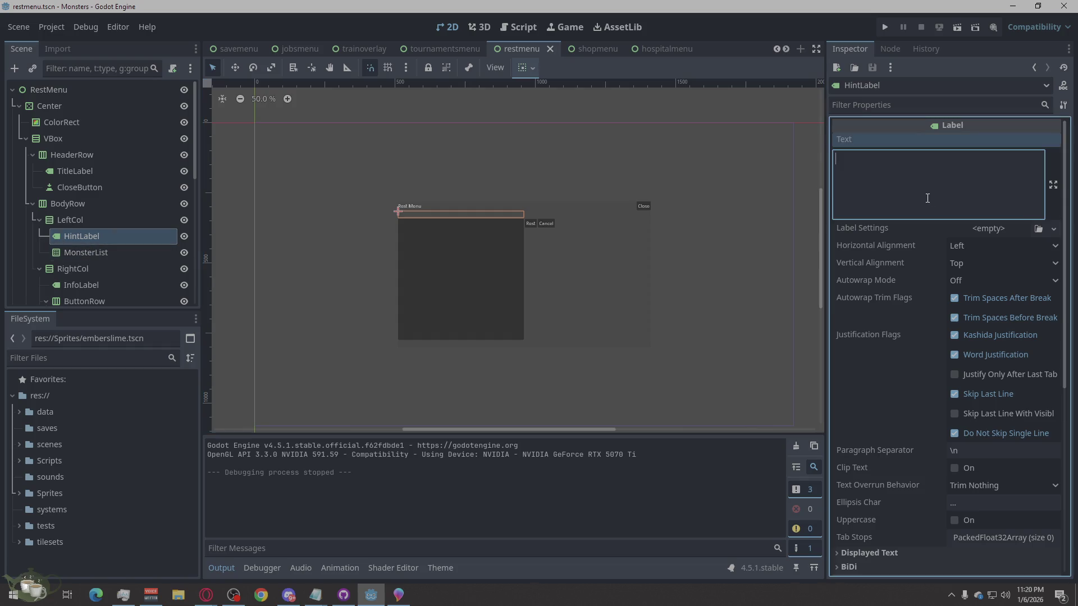
{"action": "type", "text": "Sl"}
{"action": "type", "text": "el"}
{"action": "key", "text": "BackSpace"}
{"action": "key", "text": "BackSpace"}
{"action": "type", "text": "elec"}
{"action": "type", "text": "m"}
{"action": "key", "text": "BackSpace"}
{"action": "type", "text": "monster to rest"}
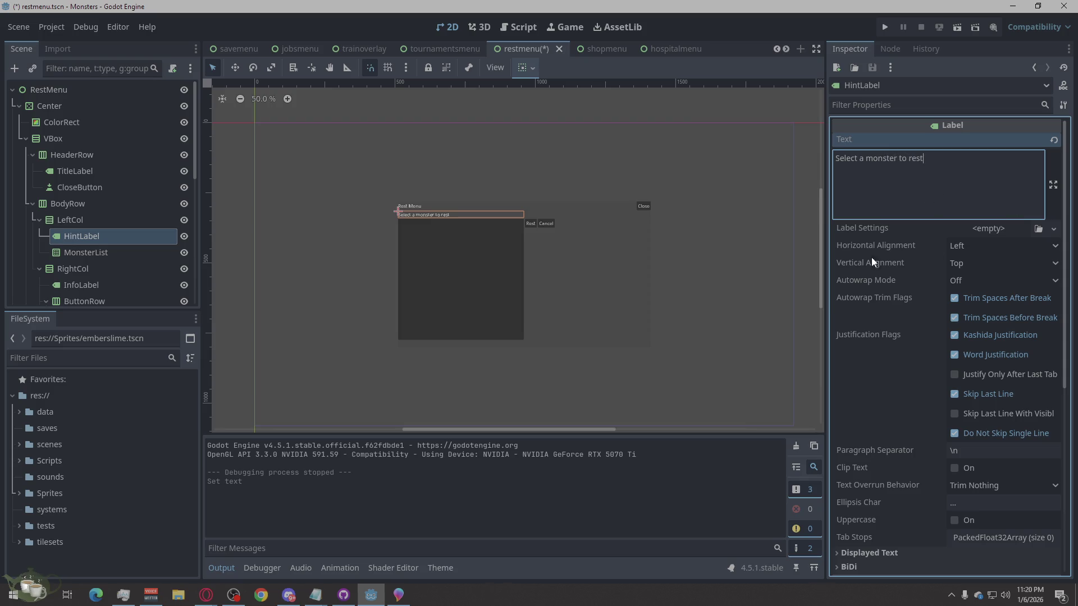
{"action": "left_click", "coordinate": [743, 284]}
{"action": "left_click", "coordinate": [811, 222]}
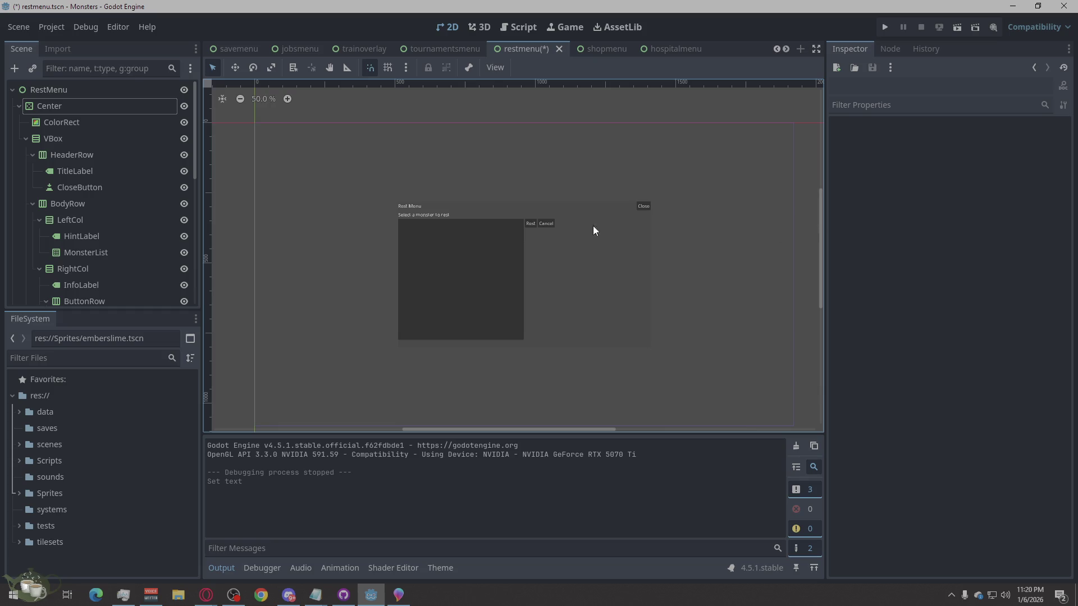
{"action": "scroll", "coordinate": [515, 233], "scroll_direction": "up", "scroll_amount": 2}
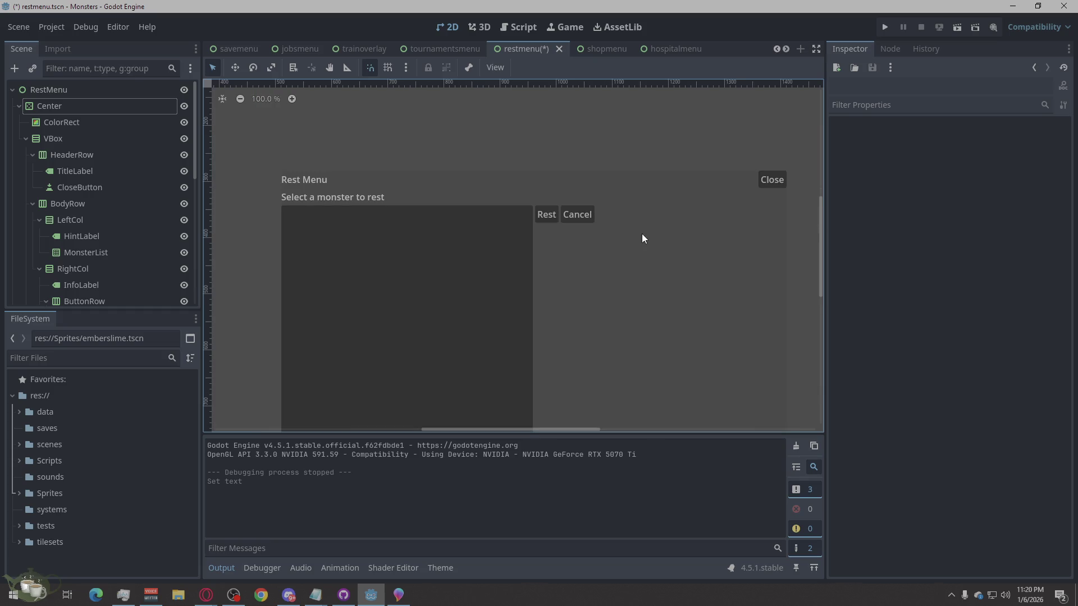
{"action": "scroll", "coordinate": [531, 141], "scroll_direction": "down", "scroll_amount": 2}
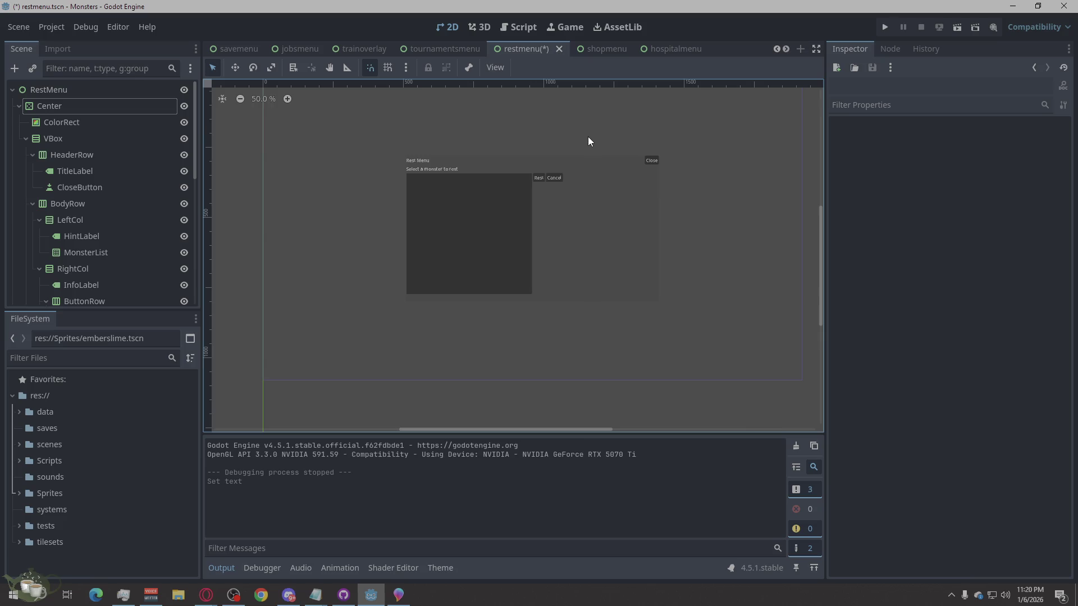
{"action": "scroll", "coordinate": [588, 141], "scroll_direction": "up", "scroll_amount": 1}
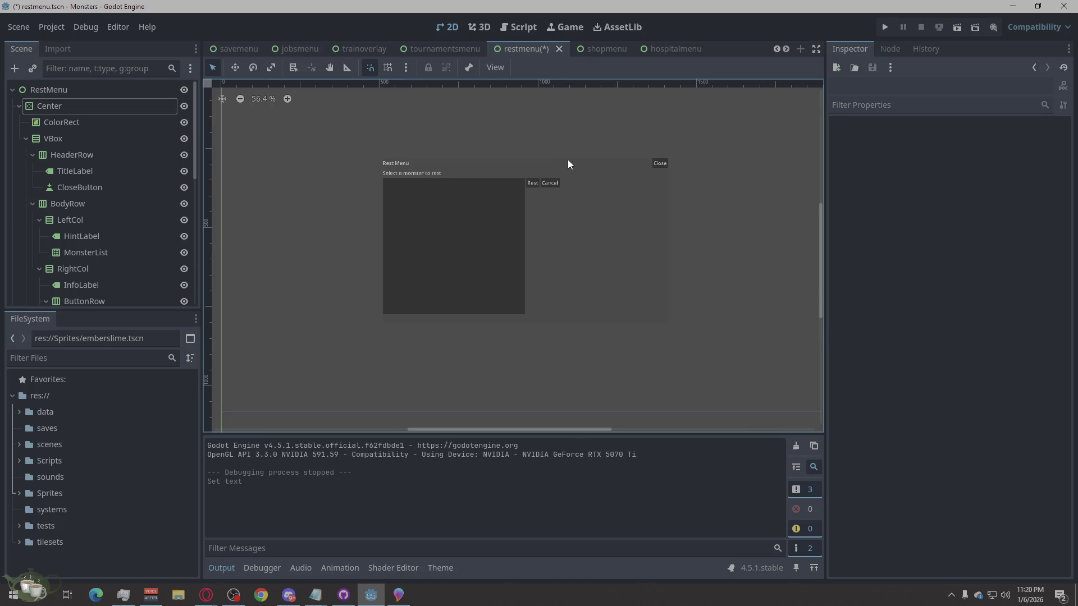
{"action": "left_click", "coordinate": [576, 240]}
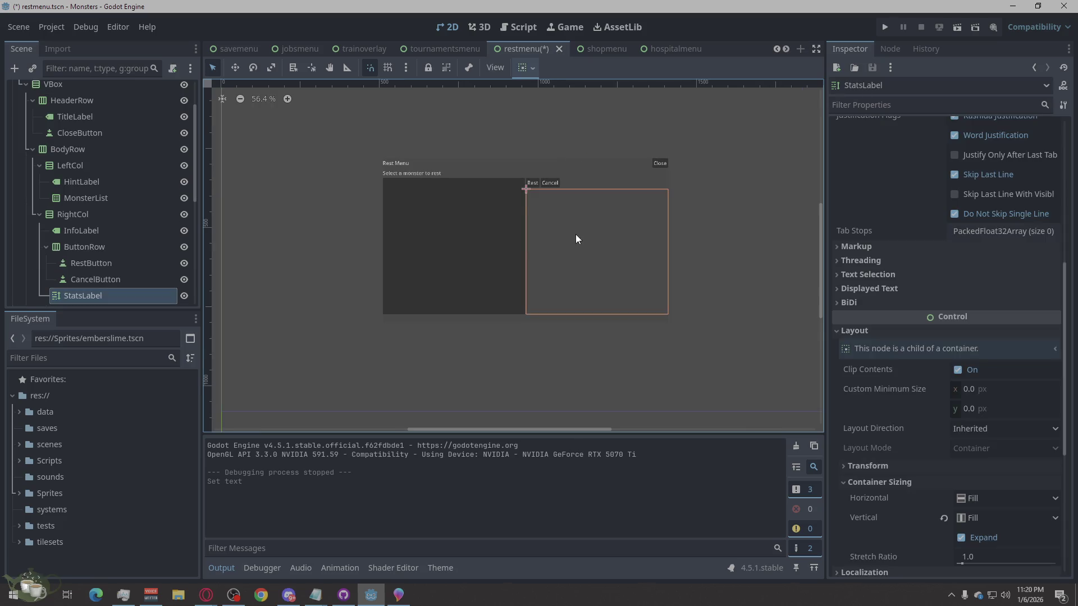
{"action": "left_click", "coordinate": [565, 131]}
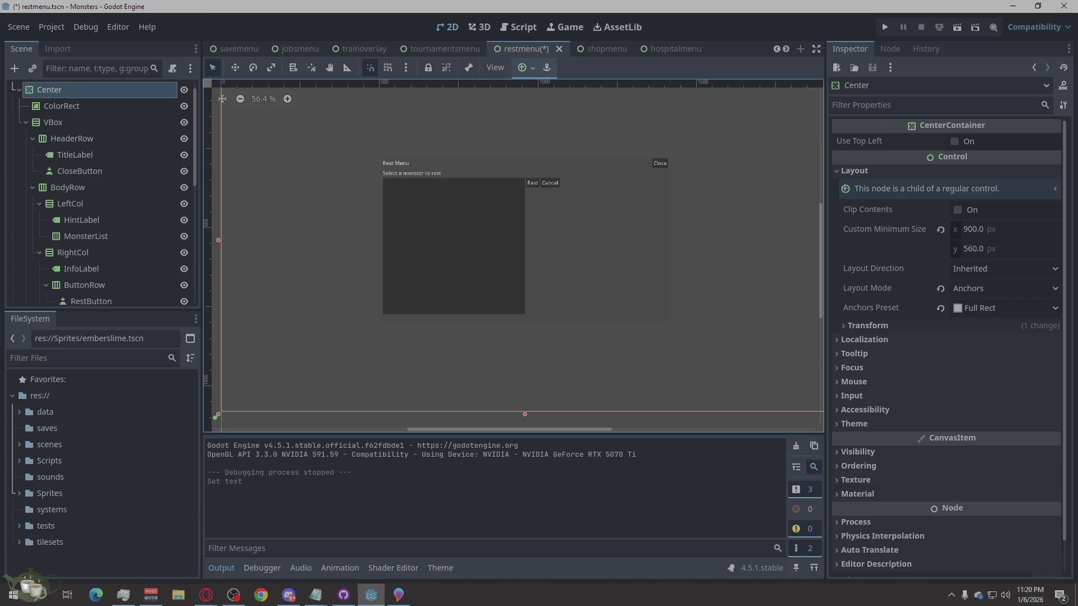
{"action": "key", "text": "alt+Tab"}
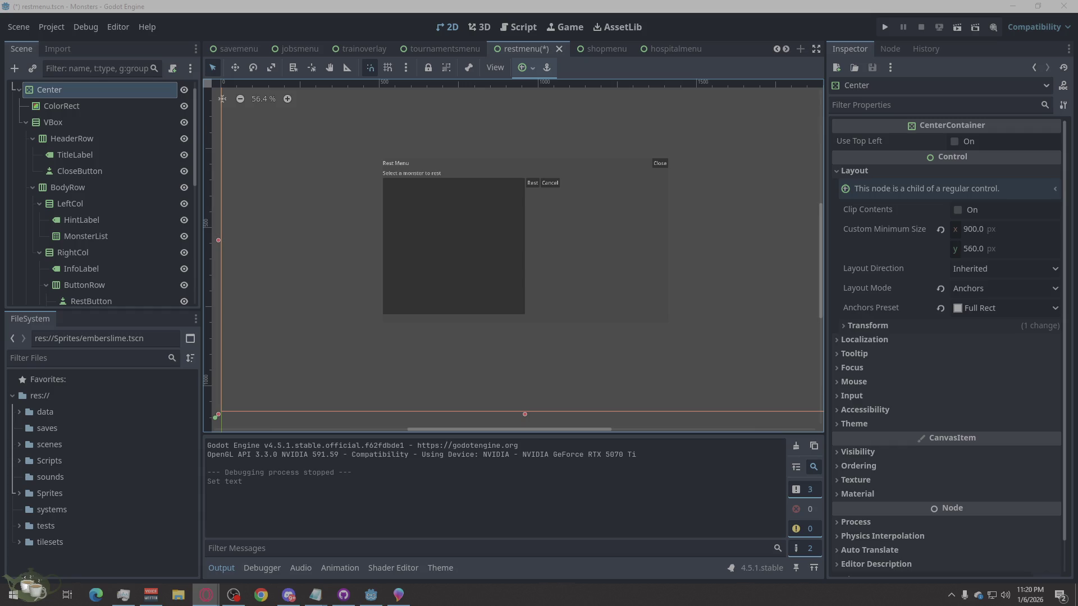
Step: Run the project and load Save Slot 02 from the Load Game screen
{"action": "left_click", "coordinate": [886, 27]}
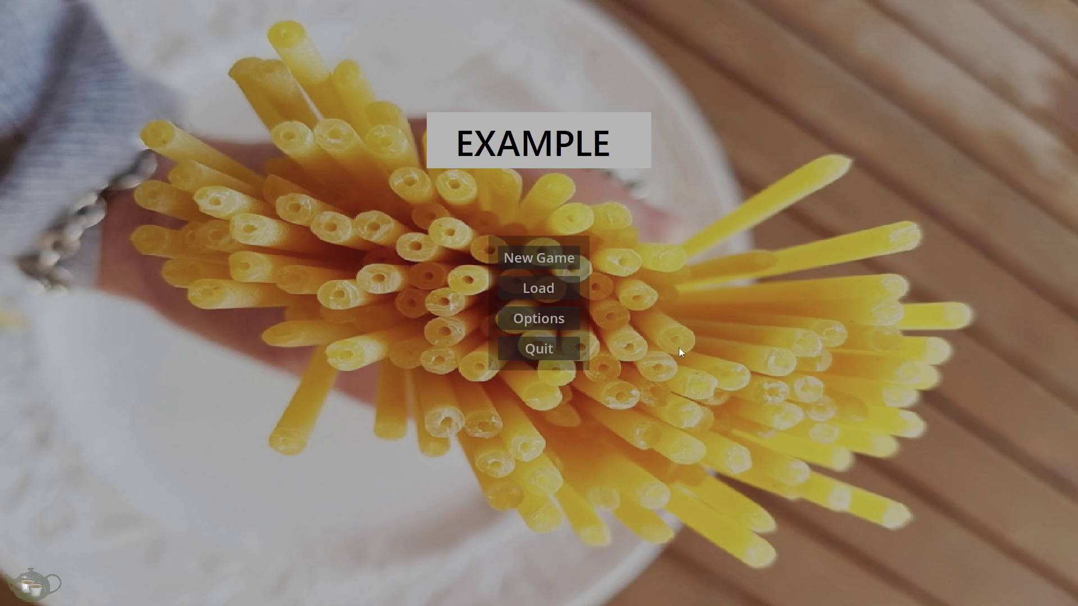
{"action": "left_click", "coordinate": [531, 286]}
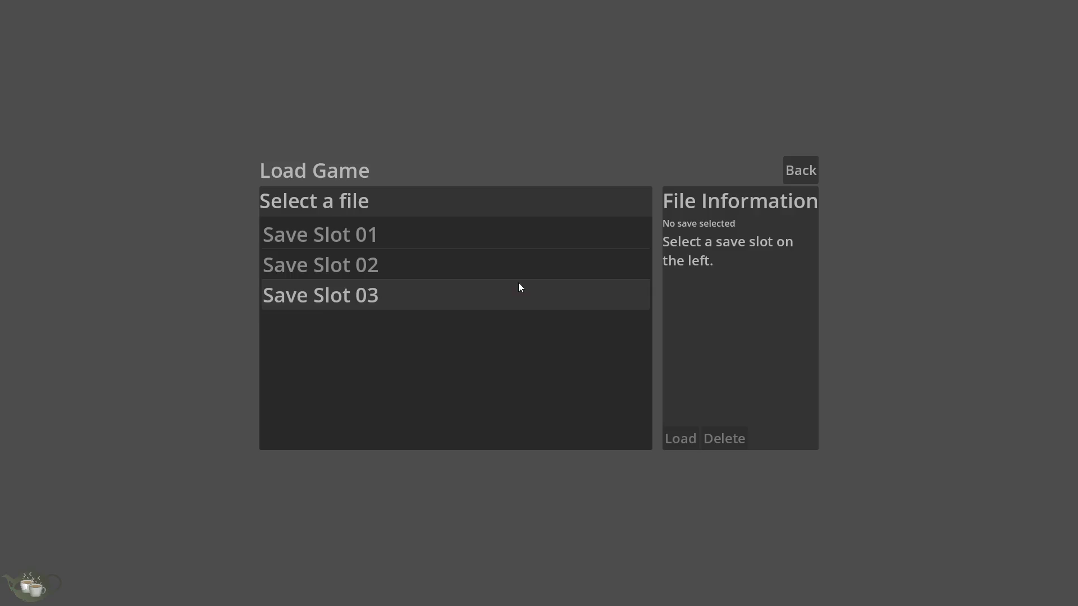
{"action": "left_click", "coordinate": [634, 275]}
{"action": "left_click", "coordinate": [686, 445]}
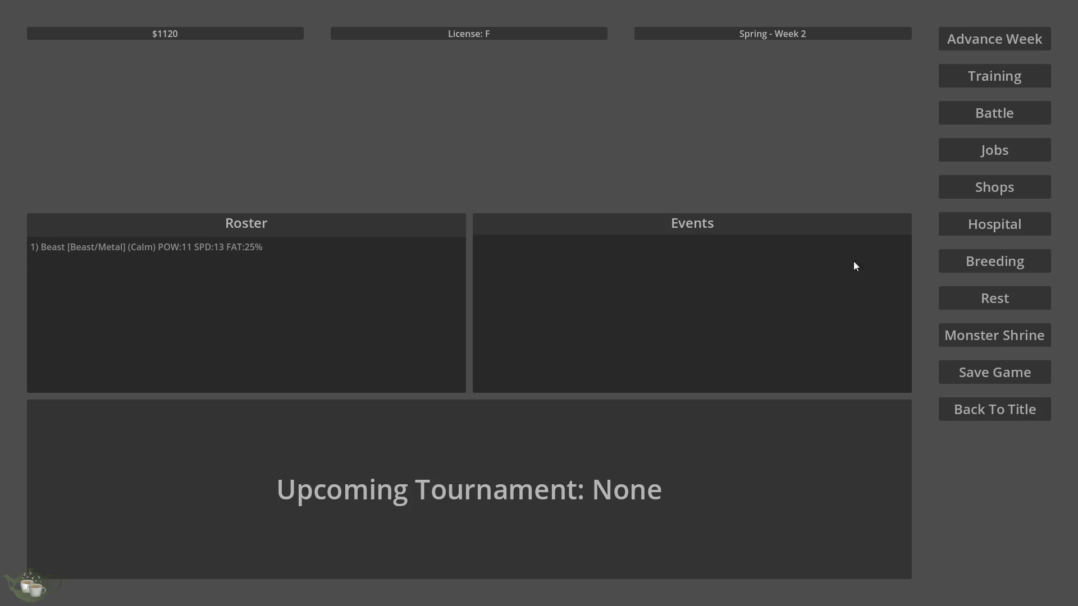
Step: Open the Rest Menu, check its empty monster list, close it and quit the game
{"action": "left_click", "coordinate": [994, 301]}
{"action": "left_click", "coordinate": [385, 274]}
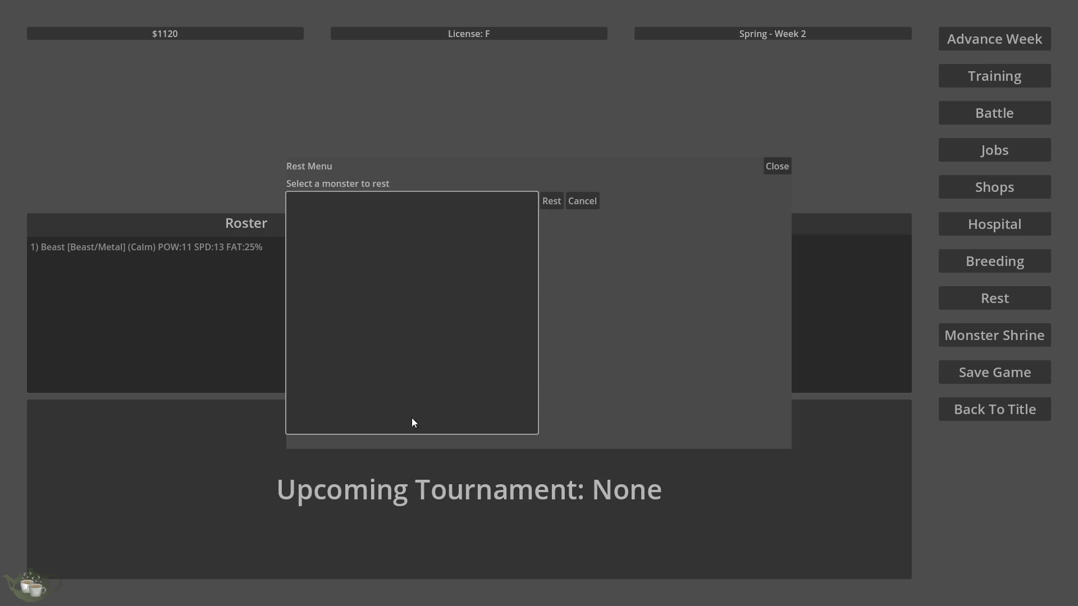
{"action": "left_click", "coordinate": [778, 167]}
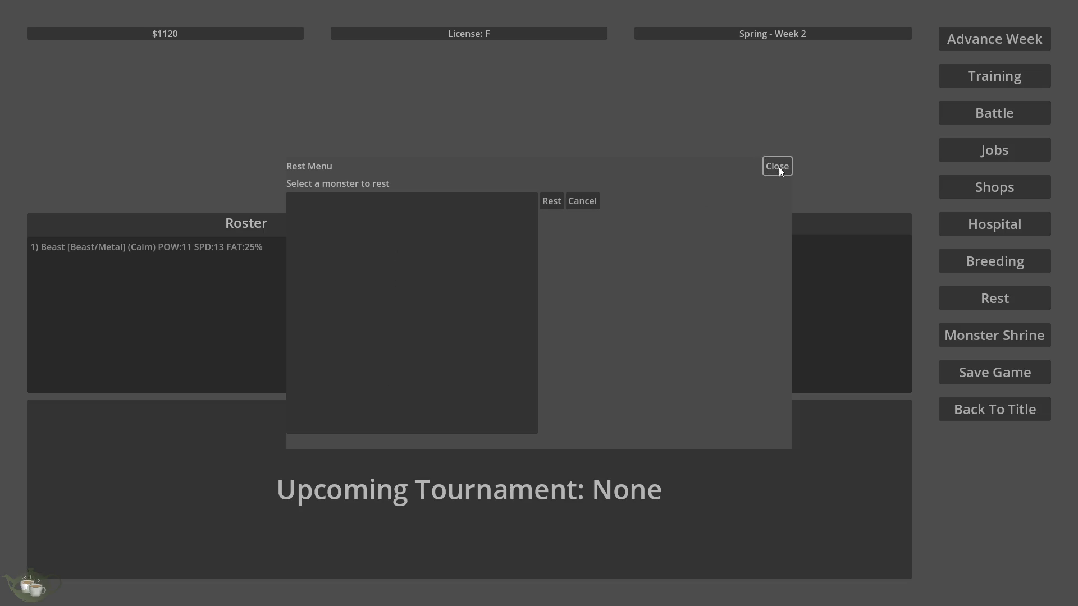
{"action": "key", "text": "alt+F4"}
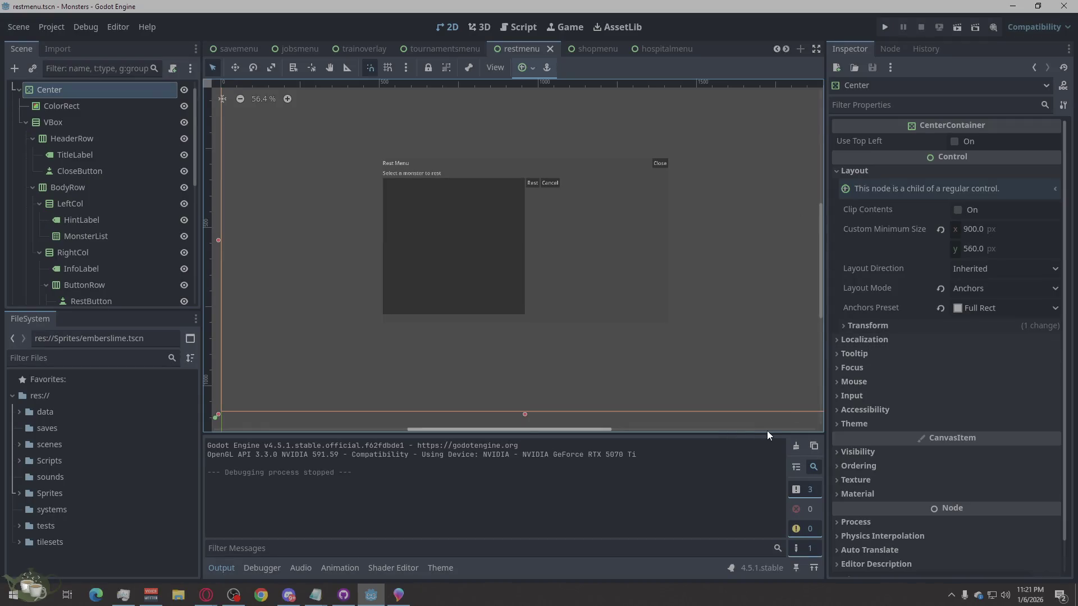
{"action": "left_click", "coordinate": [813, 429]}
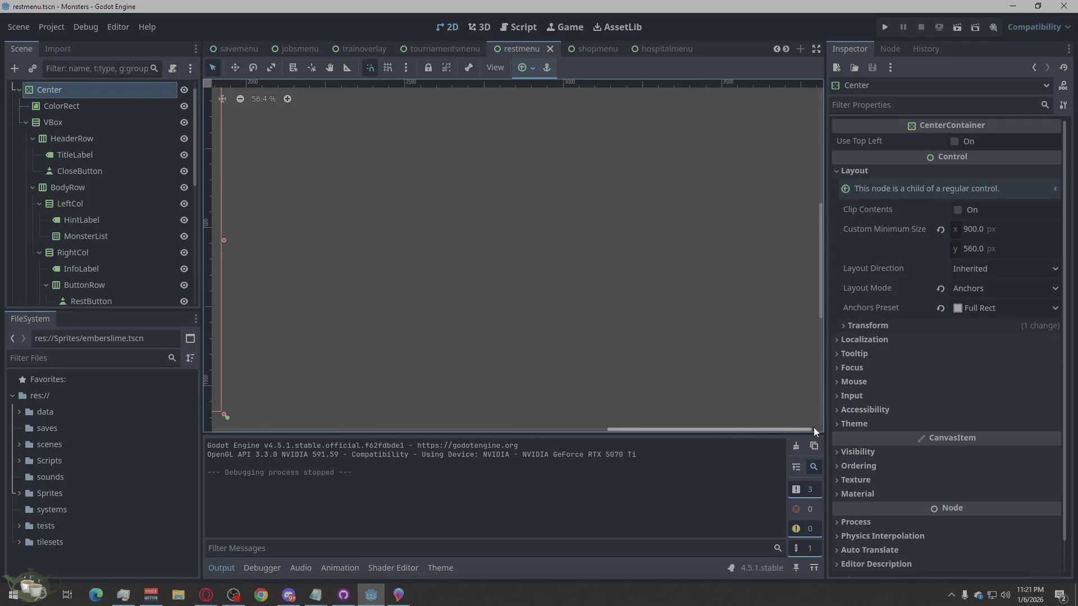
{"action": "scroll", "coordinate": [587, 321], "scroll_direction": "up", "scroll_amount": 8}
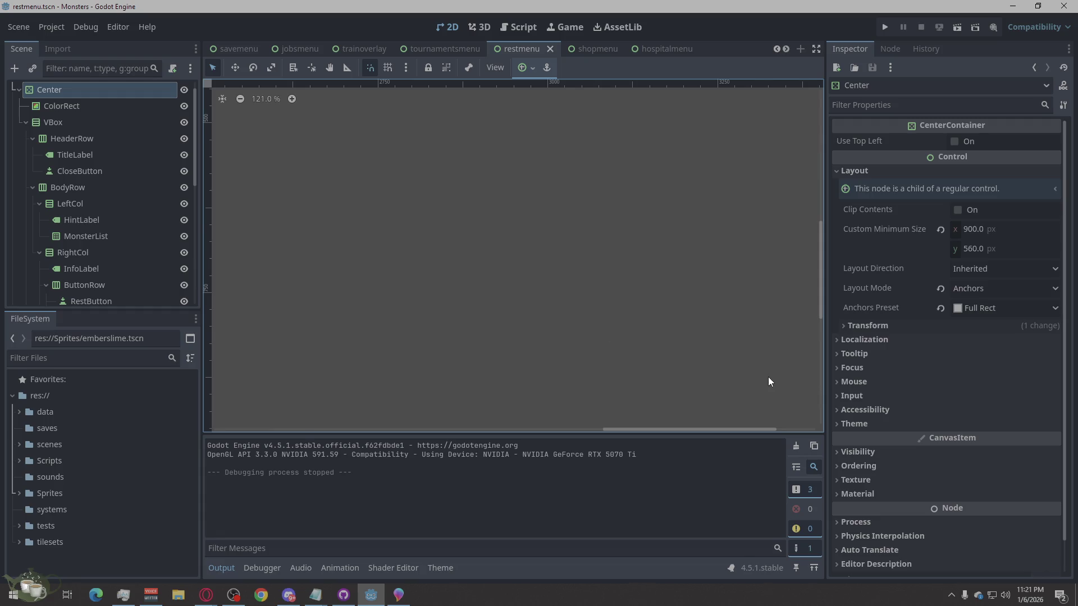
{"action": "scroll", "coordinate": [765, 375], "scroll_direction": "down", "scroll_amount": 6}
{"action": "scroll", "coordinate": [440, 385], "scroll_direction": "up", "scroll_amount": 2}
{"action": "scroll", "coordinate": [448, 386], "scroll_direction": "up", "scroll_amount": 1}
{"action": "scroll", "coordinate": [337, 371], "scroll_direction": "up", "scroll_amount": 2}
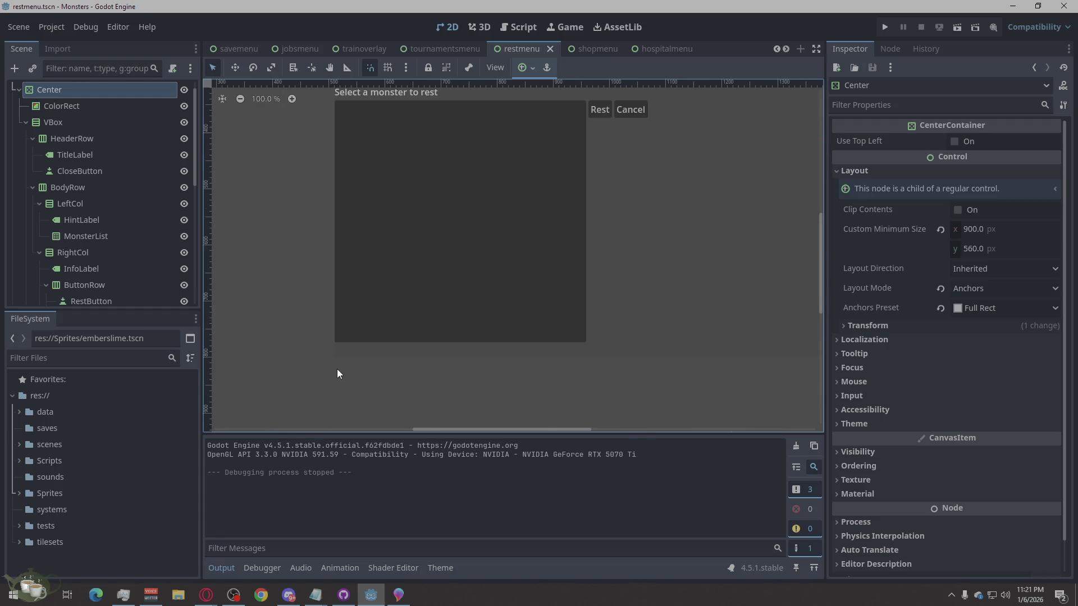
{"action": "scroll", "coordinate": [440, 371], "scroll_direction": "down", "scroll_amount": 2}
{"action": "left_click", "coordinate": [205, 595]}
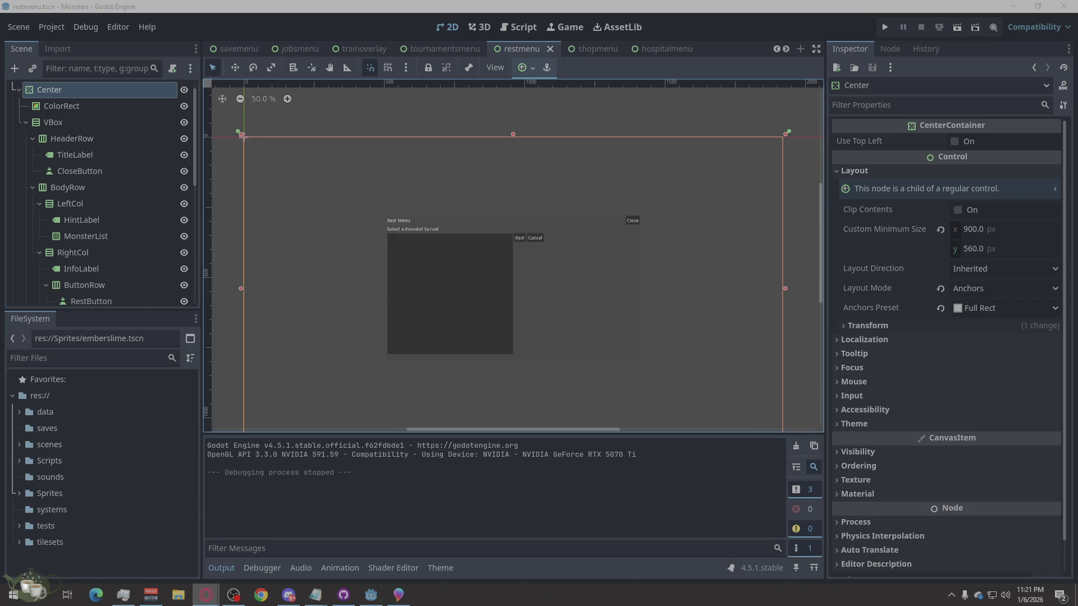
{"action": "scroll", "coordinate": [50, 140], "scroll_direction": "up", "scroll_amount": 1}
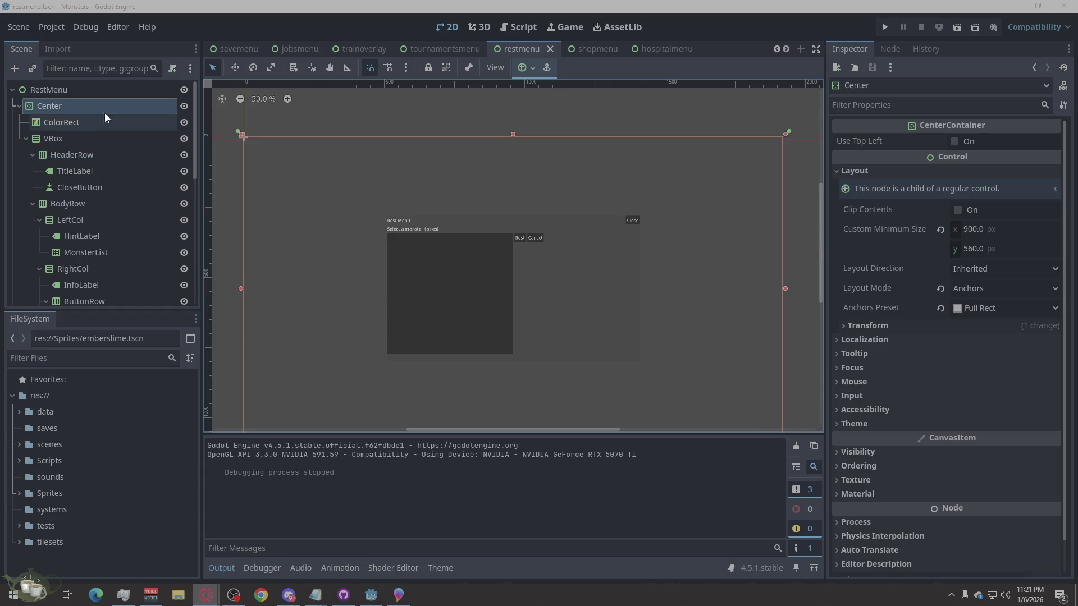
Step: Attach RestMenu.gd to the RestMenu root via the Script workspace and launch the game
{"action": "left_click", "coordinate": [127, 89]}
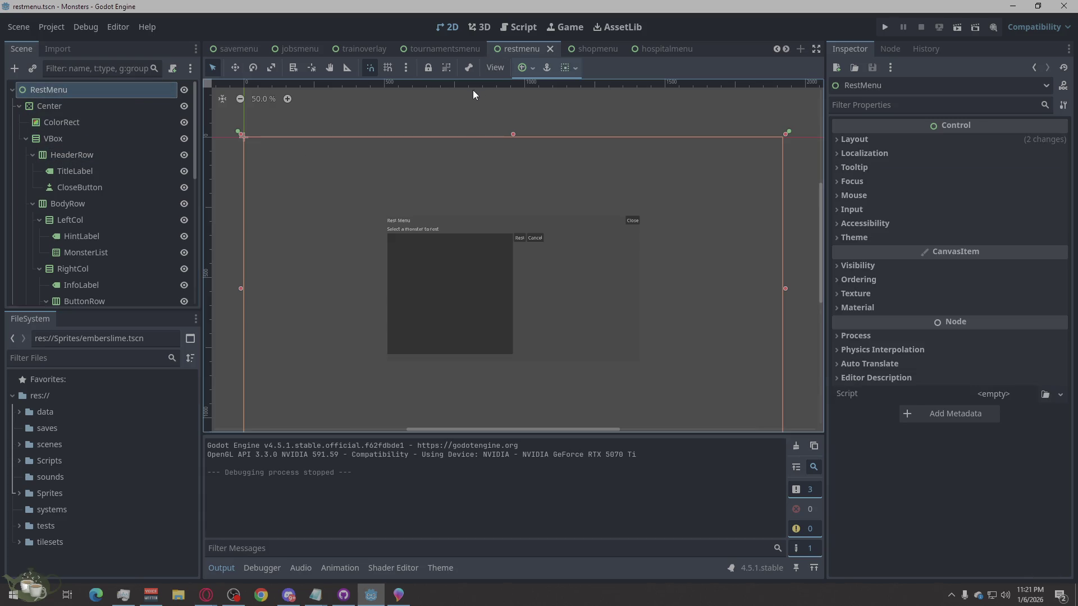
{"action": "left_click", "coordinate": [512, 25]}
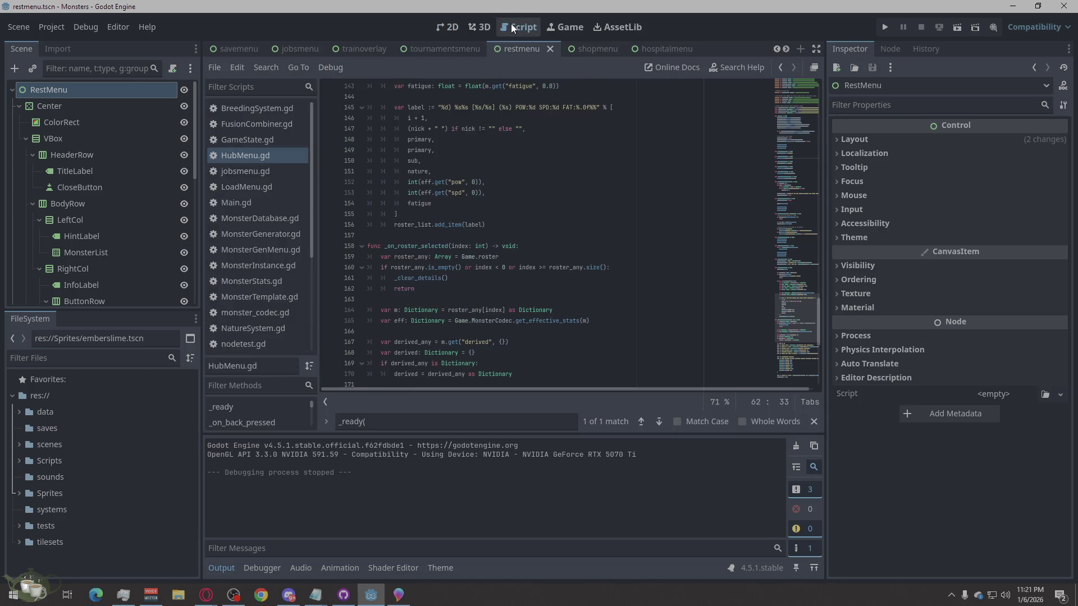
{"action": "scroll", "coordinate": [274, 238], "scroll_direction": "down", "scroll_amount": 3}
{"action": "mouse_move", "coordinate": [256, 222]}
{"action": "left_mouse_down"}
{"action": "mouse_move", "coordinate": [223, 207]}
{"action": "mouse_move", "coordinate": [126, 88]}
{"action": "left_mouse_up"}
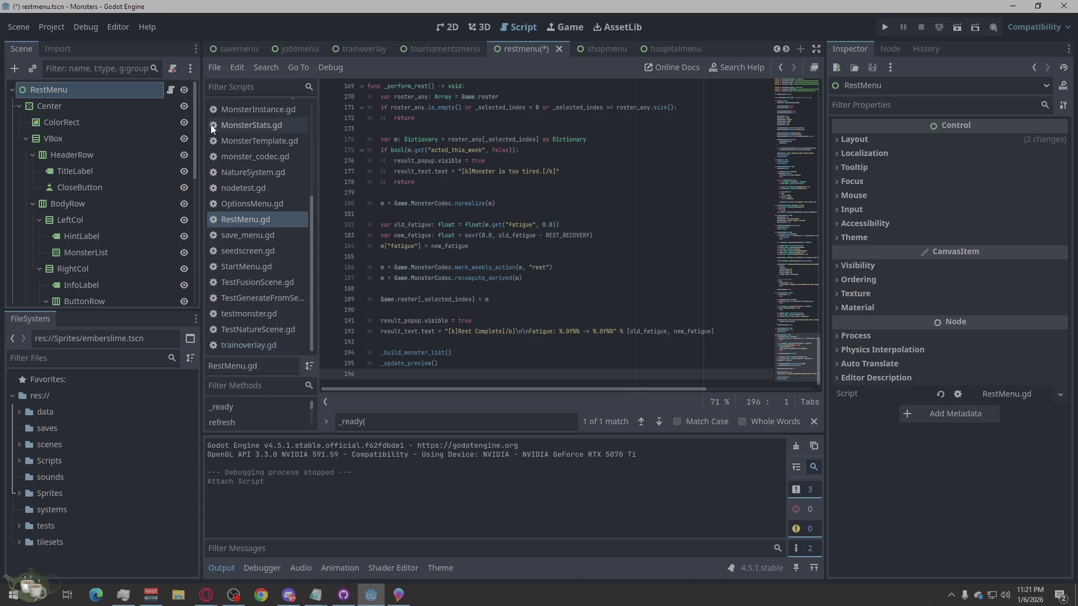
{"action": "left_click", "coordinate": [886, 28]}
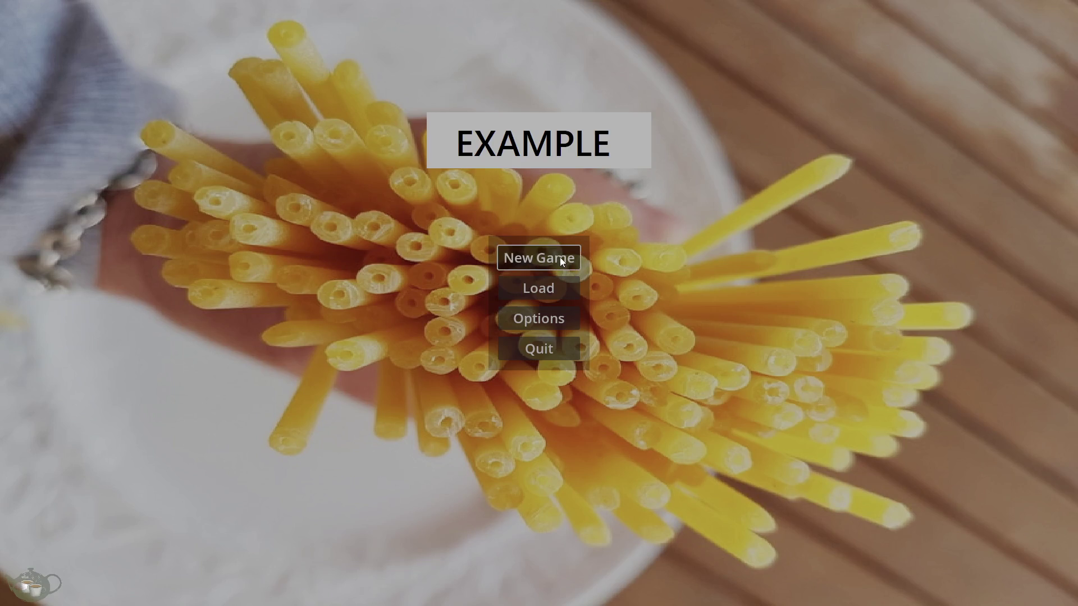
Step: Start a new game, hit Rest, and review the CloseButton, MonsterList and HintLabel node-not-found errors
{"action": "left_click", "coordinate": [560, 257]}
{"action": "left_click", "coordinate": [1021, 300]}
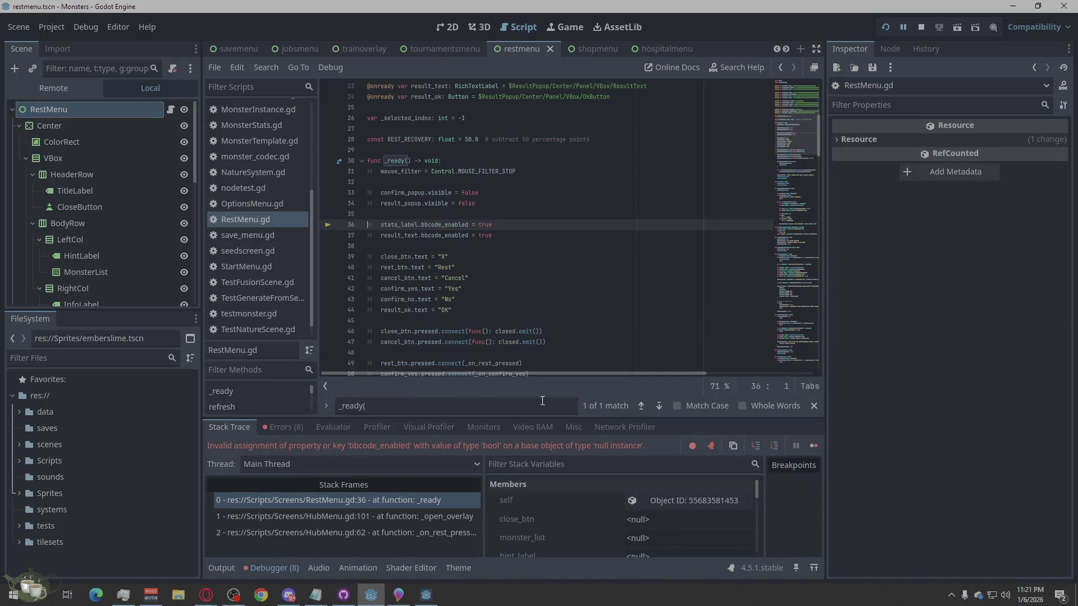
{"action": "left_click", "coordinate": [285, 427]}
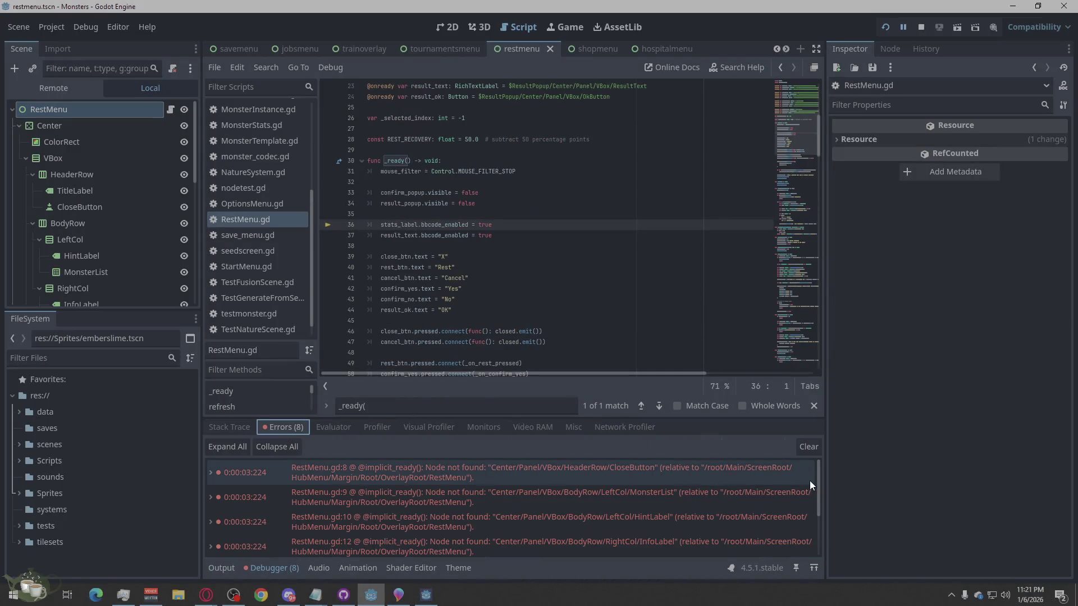
{"action": "scroll", "coordinate": [754, 471], "scroll_direction": "down", "scroll_amount": 2}
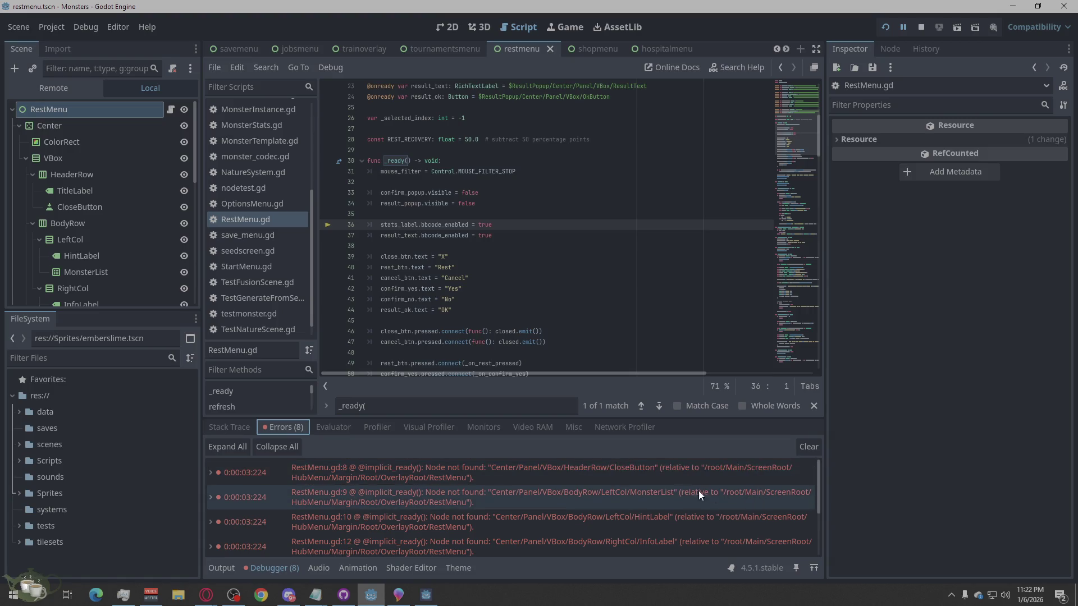
{"action": "scroll", "coordinate": [714, 493], "scroll_direction": "up", "scroll_amount": 2}
{"action": "left_click", "coordinate": [602, 470]}
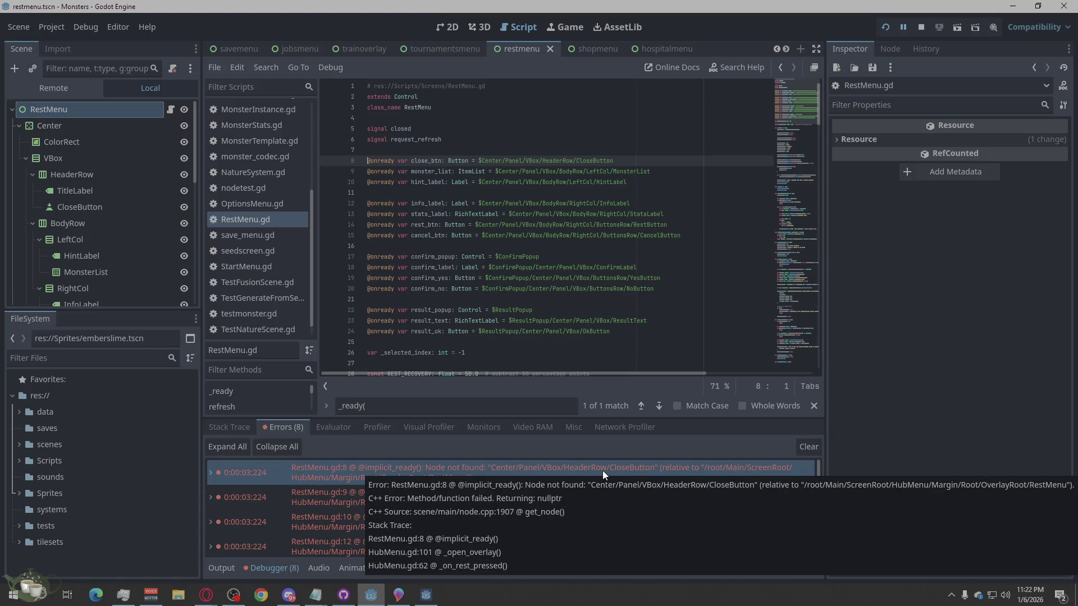
{"action": "left_click", "coordinate": [593, 505]}
{"action": "left_click", "coordinate": [584, 524]}
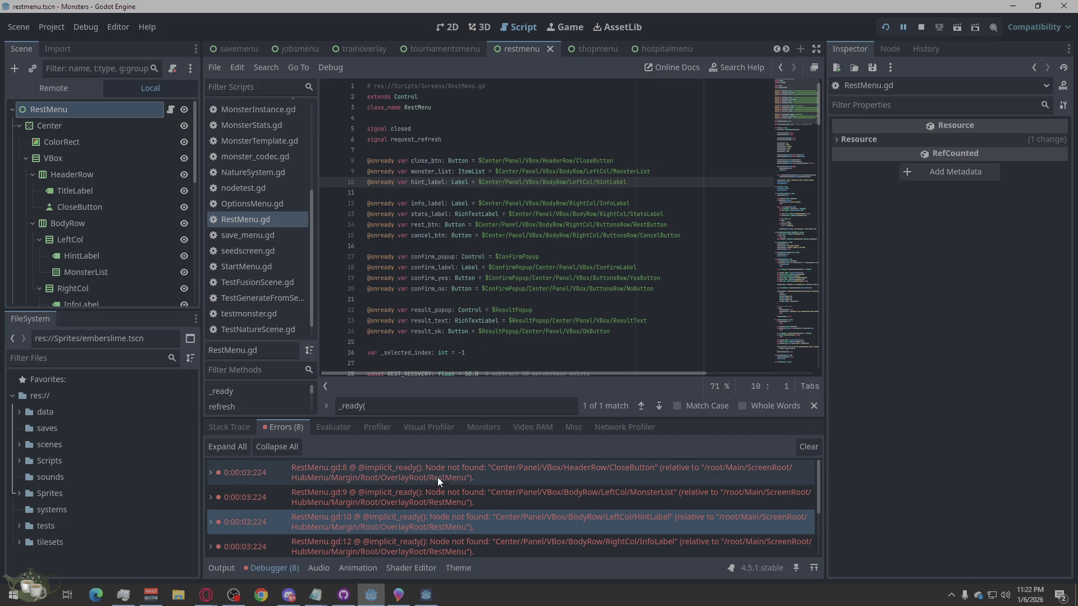
{"action": "scroll", "coordinate": [455, 475], "scroll_direction": "down", "scroll_amount": 1}
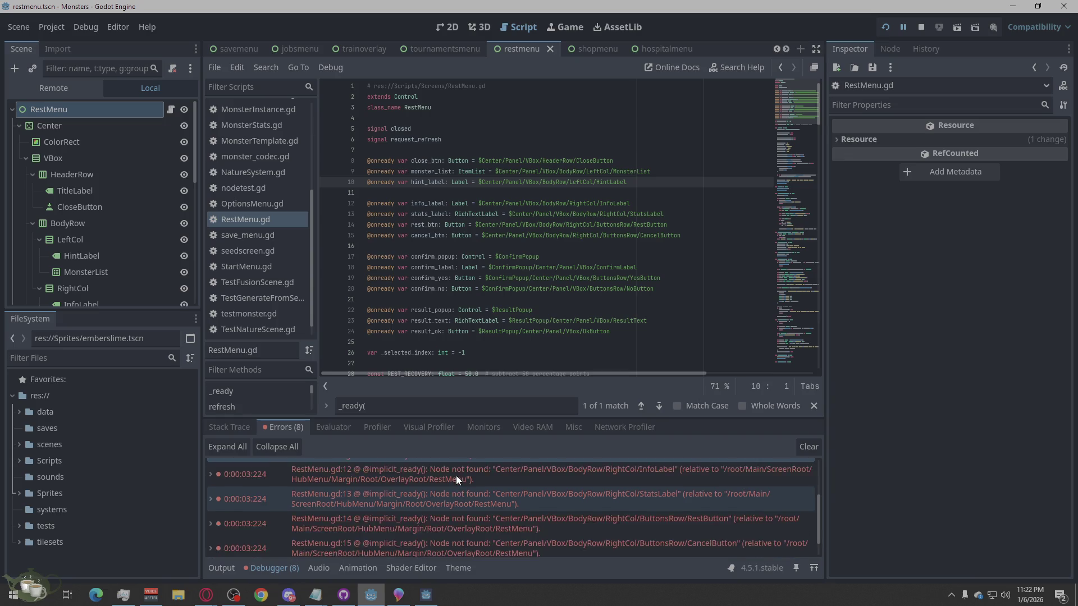
{"action": "scroll", "coordinate": [455, 475], "scroll_direction": "up", "scroll_amount": 1}
Step: Inspect the CloseButton error details and the Center node, then begin adding a child node under Center
{"action": "double_click", "coordinate": [456, 476]}
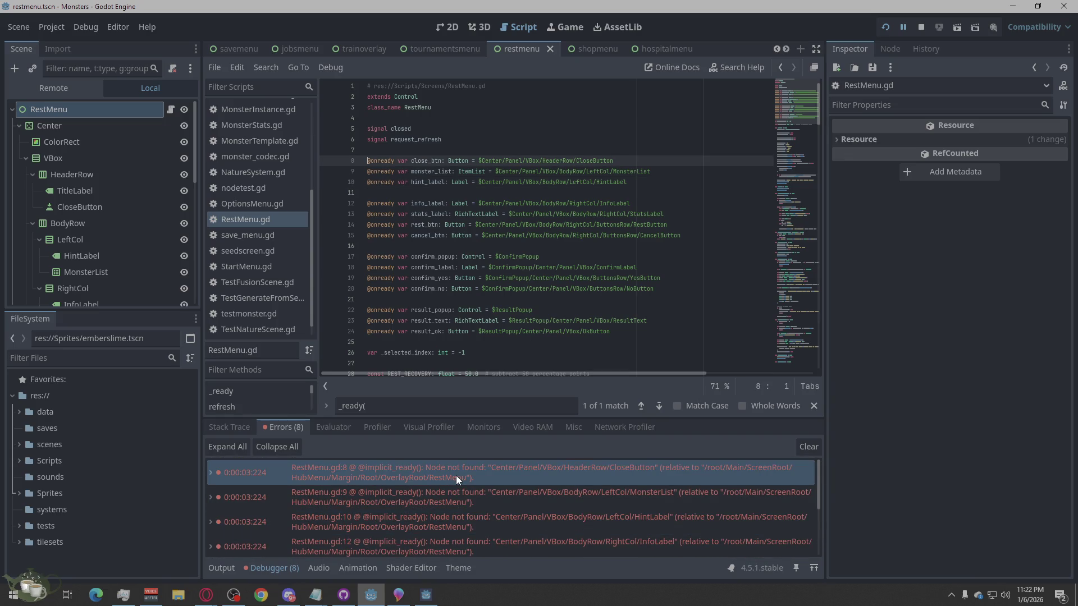
{"action": "double_click", "coordinate": [455, 476]}
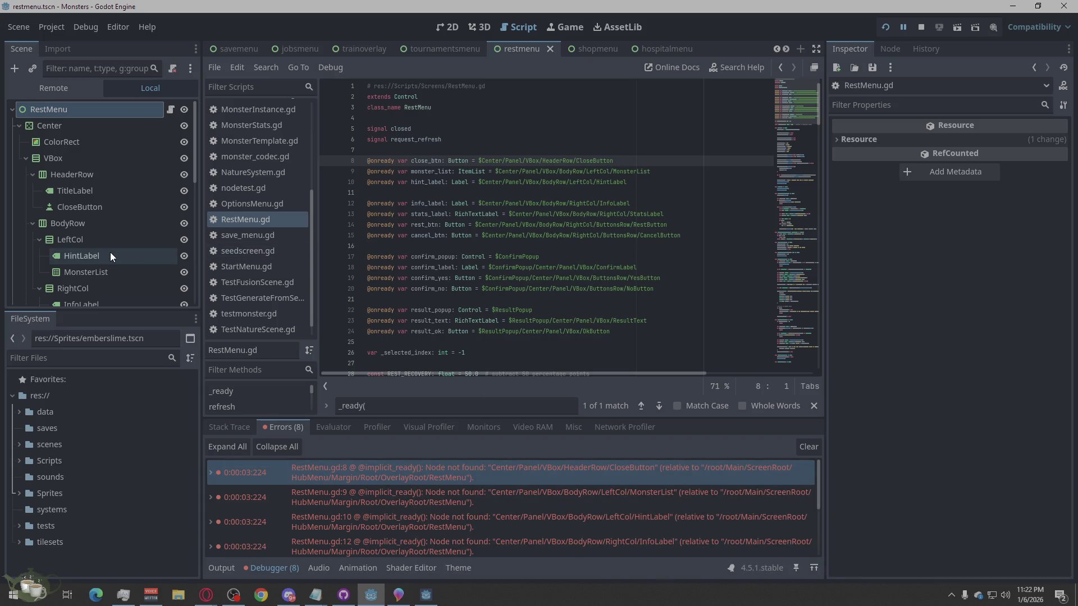
{"action": "left_click", "coordinate": [100, 205]}
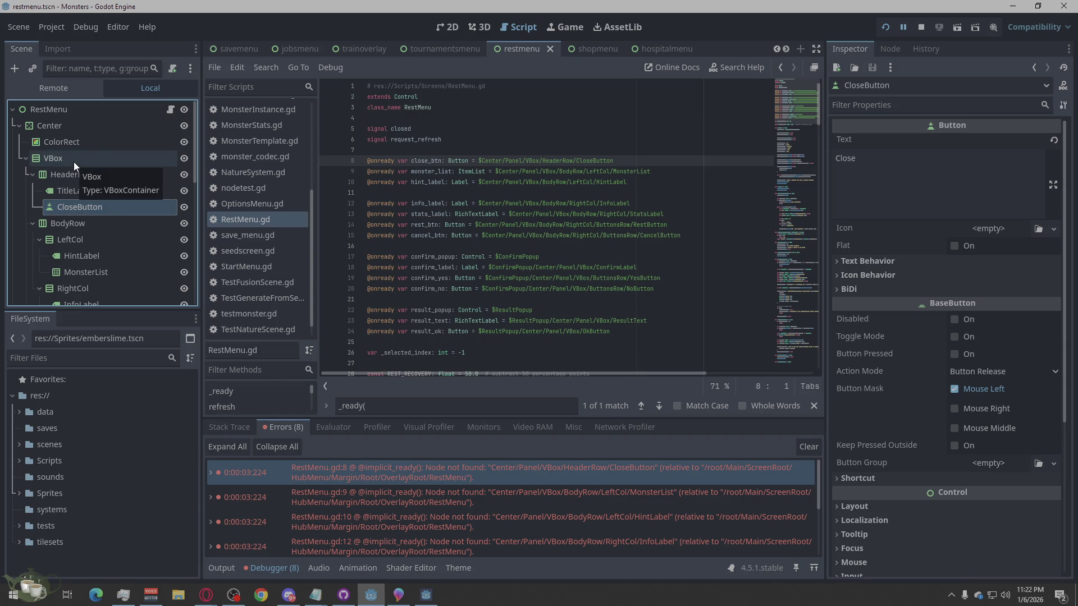
{"action": "left_click", "coordinate": [63, 132]}
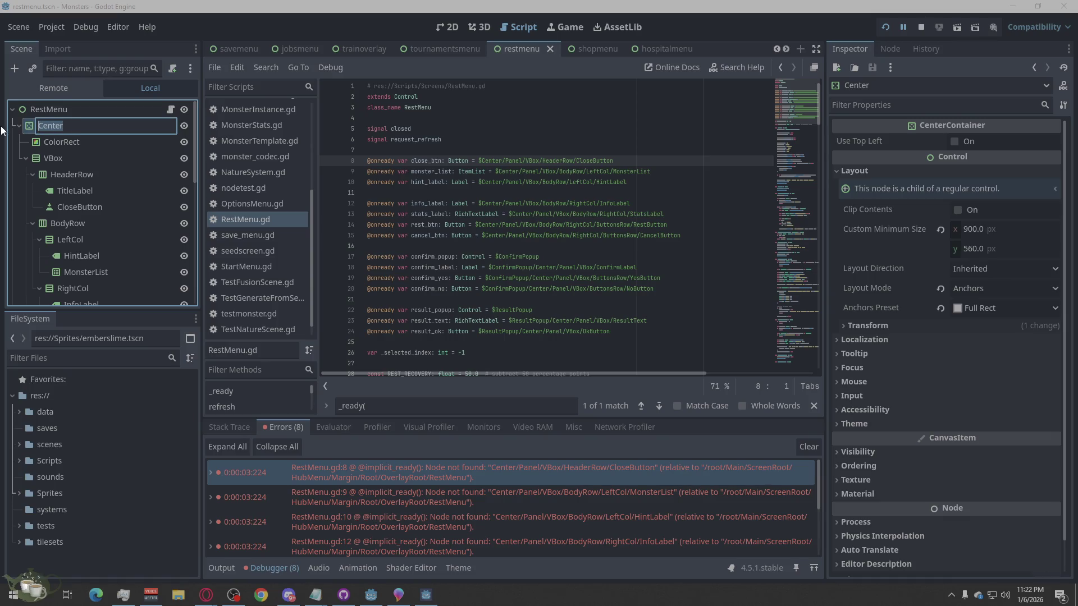
{"action": "key", "text": "Escape"}
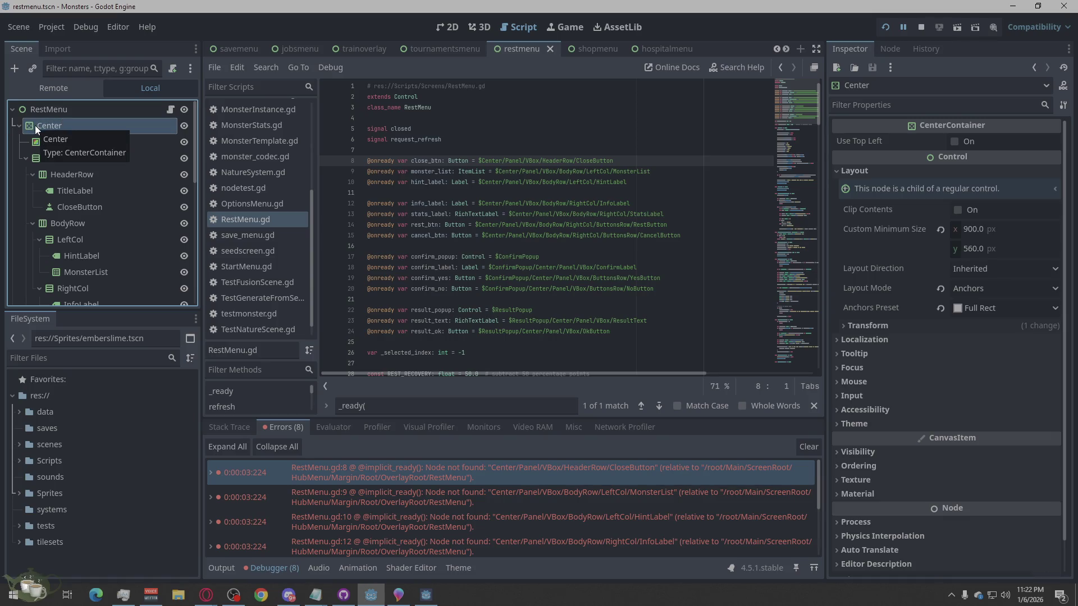
{"action": "right_click", "coordinate": [34, 125]}
{"action": "left_click", "coordinate": [76, 136]}
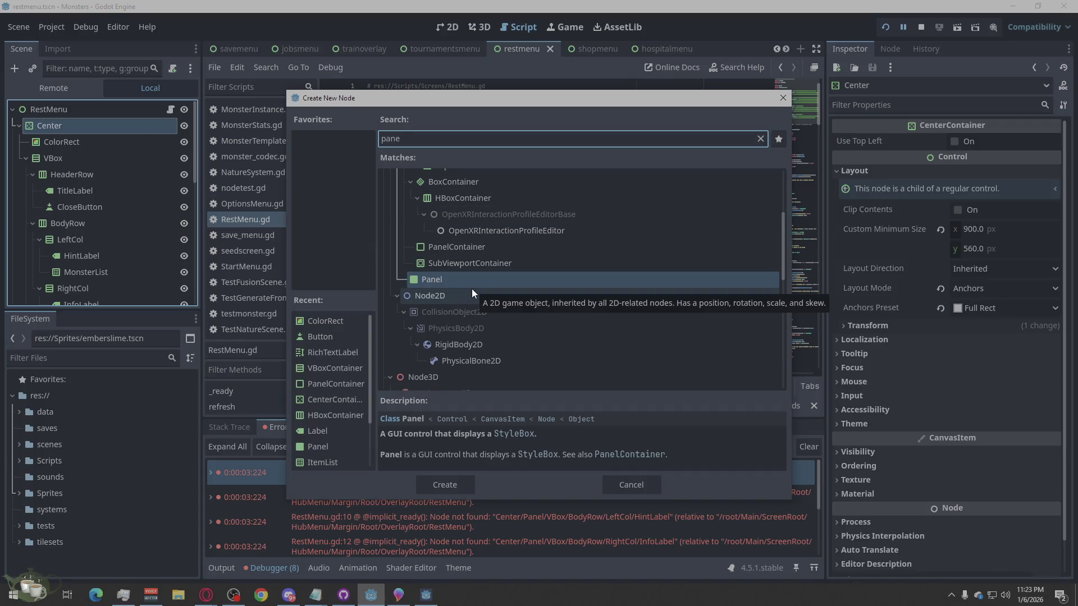
{"action": "type", "text": "lc"}
Step: Add a PanelContainer under Center, move it above VBox and glance at its theme overrides
{"action": "left_click", "coordinate": [470, 480]}
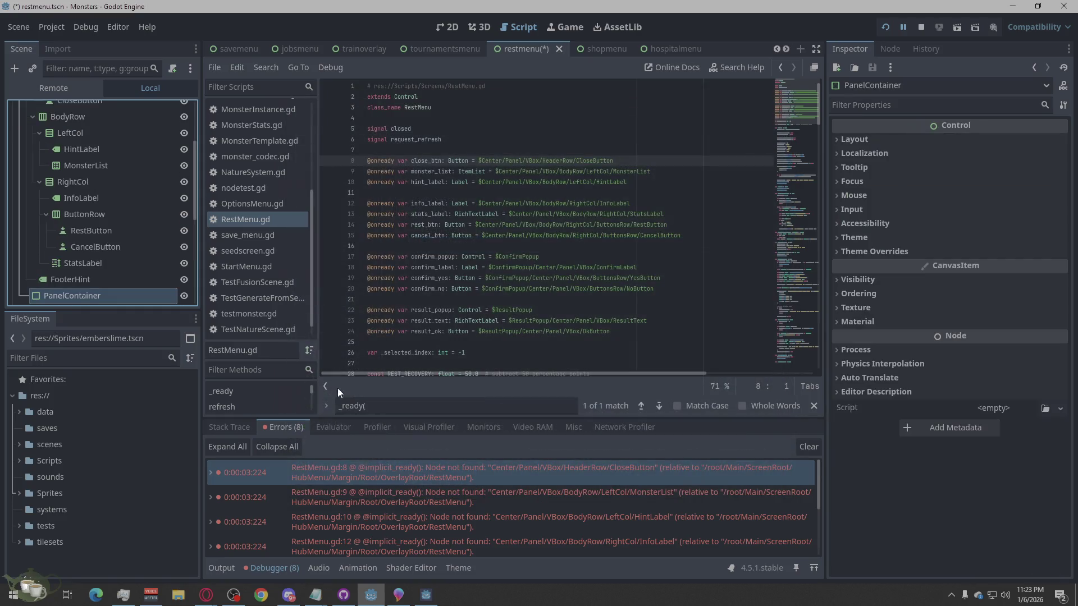
{"action": "right_click", "coordinate": [93, 292]}
{"action": "left_click", "coordinate": [171, 395]}
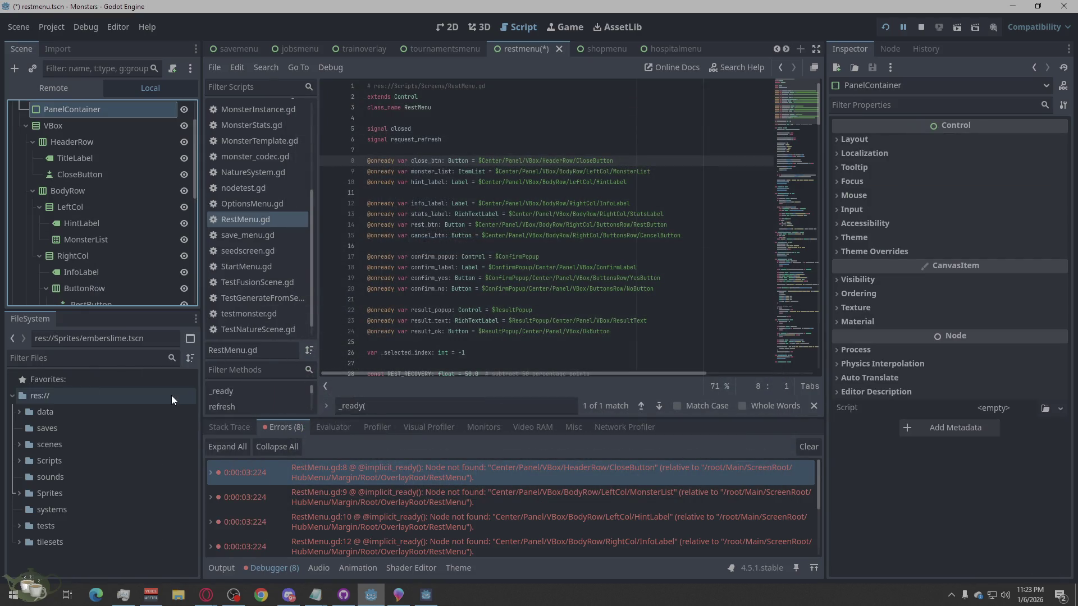
{"action": "scroll", "coordinate": [75, 204], "scroll_direction": "up", "scroll_amount": 3}
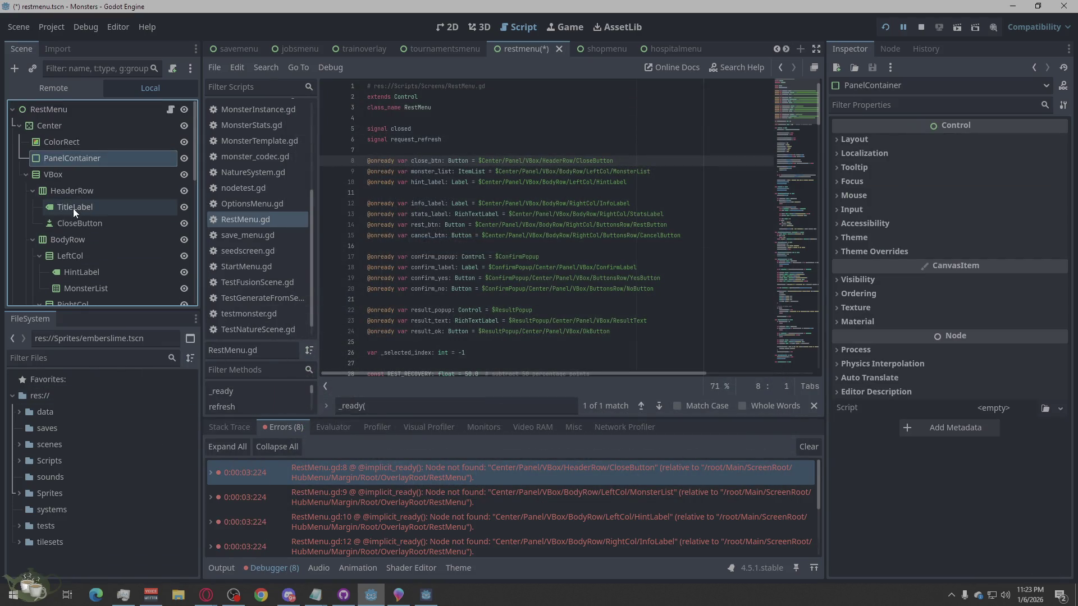
{"action": "left_click", "coordinate": [59, 143]}
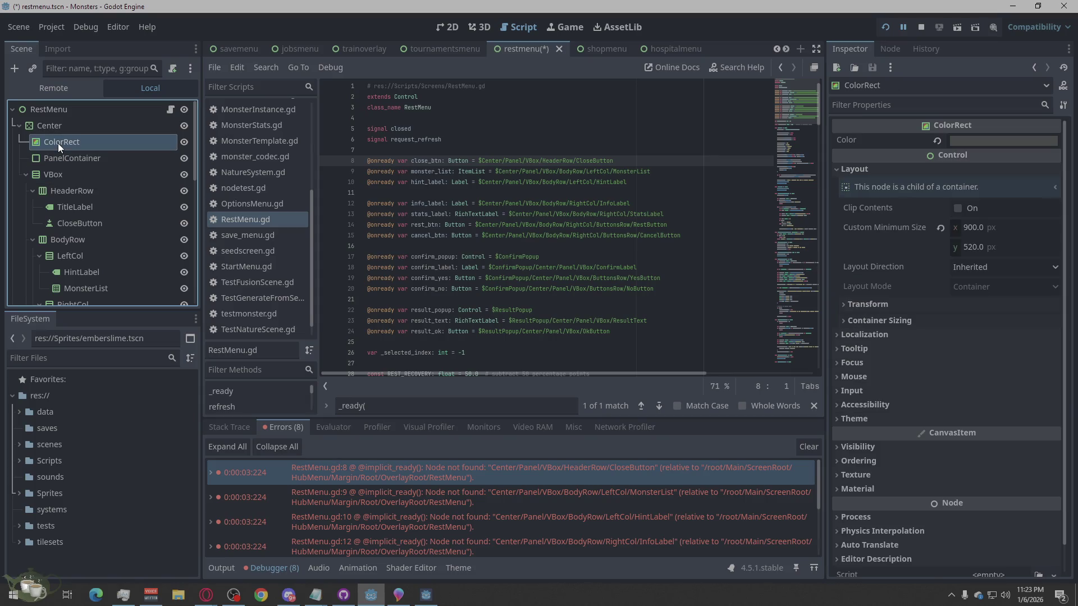
{"action": "left_click", "coordinate": [60, 159]}
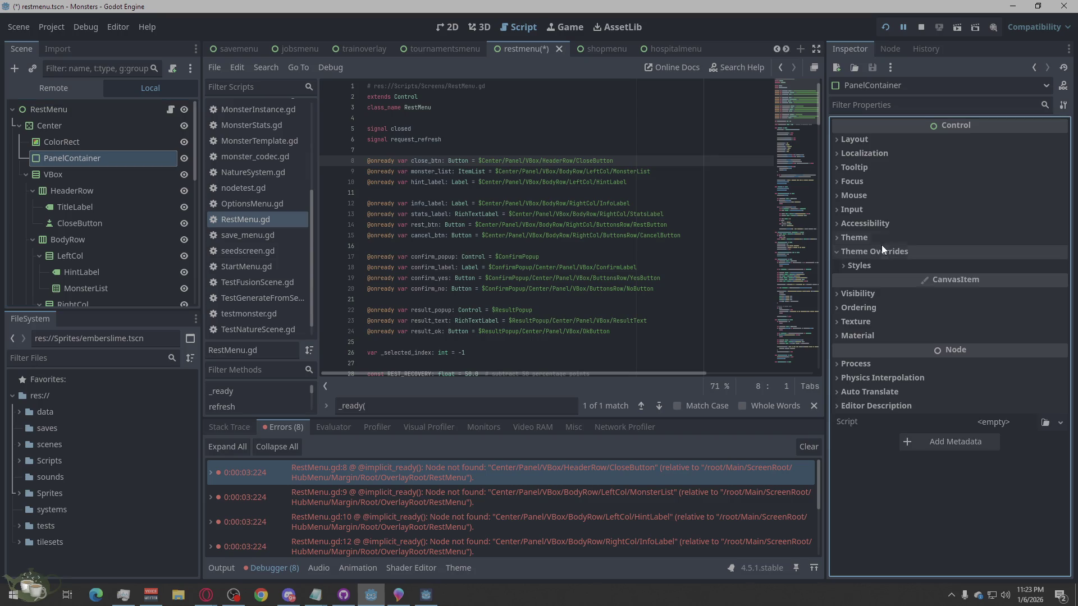
{"action": "left_click", "coordinate": [881, 248]}
{"action": "left_click", "coordinate": [860, 248]}
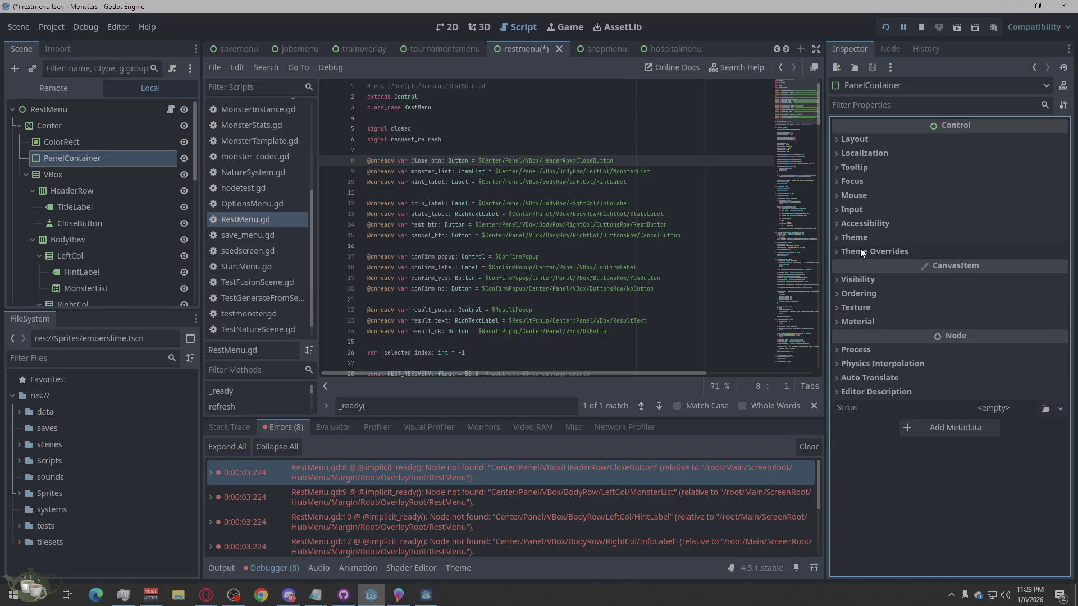
Step: Reparent VBox into the PanelContainer and jump to the line 13 StatsLabel error
{"action": "left_click", "coordinate": [68, 145]}
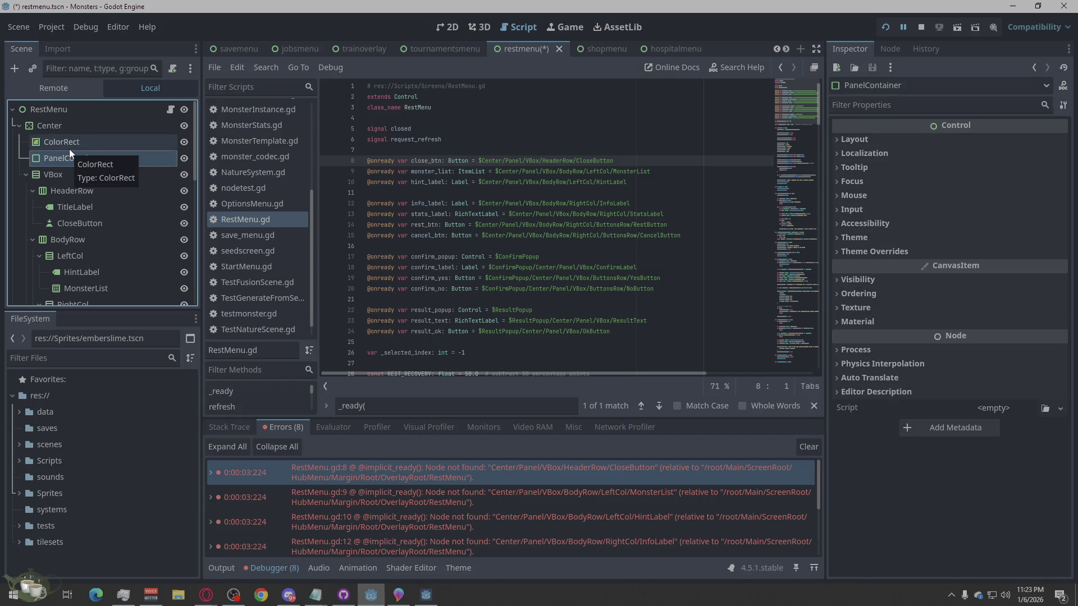
{"action": "left_click_drag", "start_coordinate": [38, 175], "coordinate": [69, 159]}
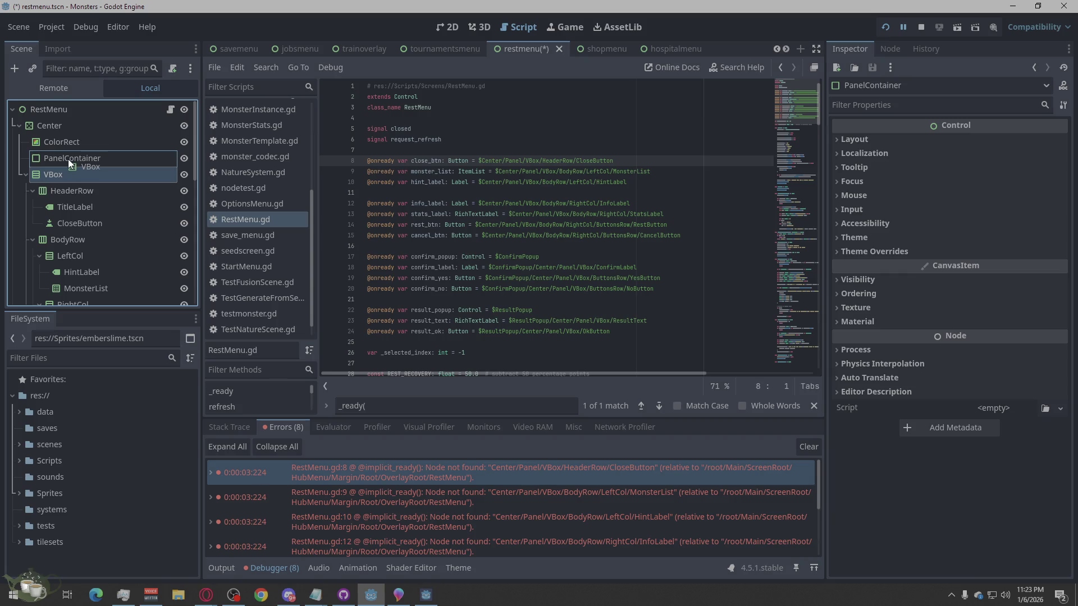
{"action": "scroll", "coordinate": [94, 161], "scroll_direction": "down", "scroll_amount": 5}
{"action": "scroll", "coordinate": [93, 161], "scroll_direction": "up", "scroll_amount": 1}
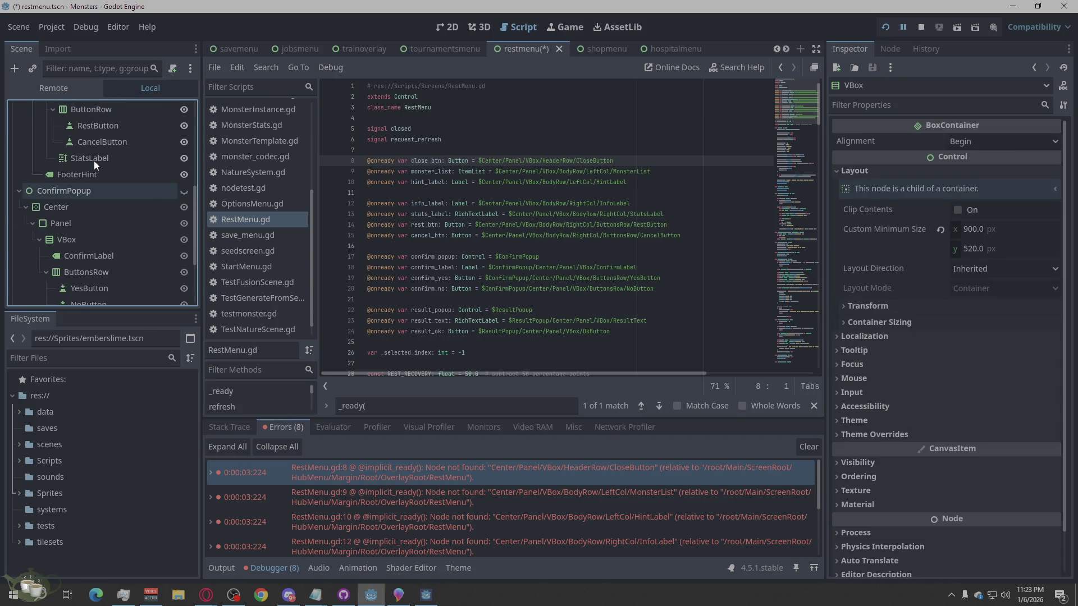
{"action": "scroll", "coordinate": [37, 180], "scroll_direction": "down", "scroll_amount": 1}
{"action": "mouse_move", "coordinate": [59, 168]}
{"action": "left_mouse_down"}
{"action": "mouse_move", "coordinate": [67, 150]}
{"action": "mouse_move", "coordinate": [40, 210]}
{"action": "left_mouse_up"}
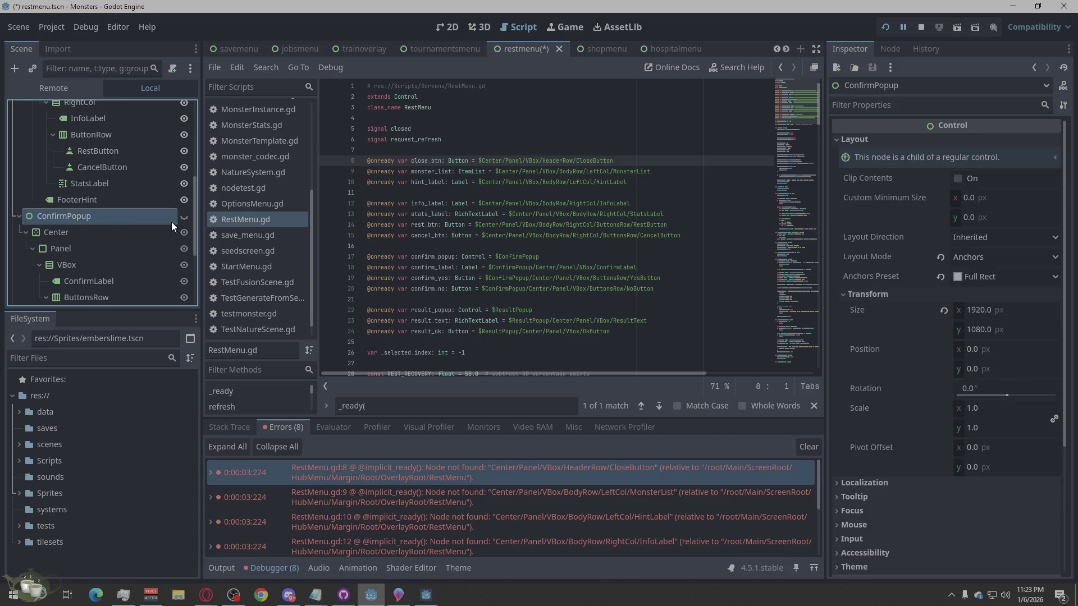
{"action": "scroll", "coordinate": [128, 227], "scroll_direction": "up", "scroll_amount": 3}
{"action": "scroll", "coordinate": [127, 226], "scroll_direction": "up", "scroll_amount": 3}
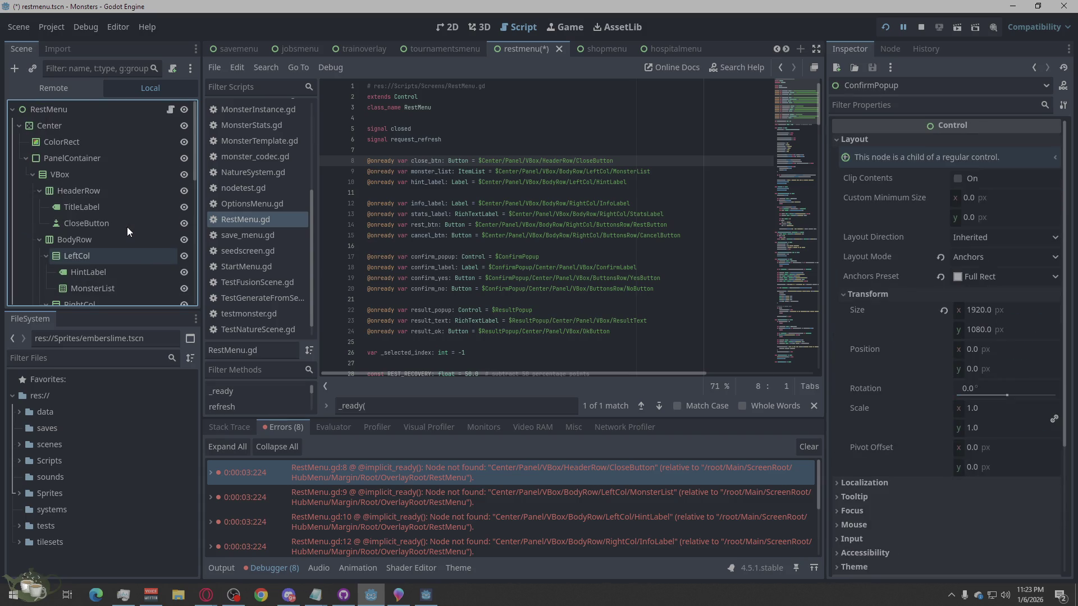
{"action": "scroll", "coordinate": [608, 468], "scroll_direction": "down", "scroll_amount": 2}
{"action": "left_click", "coordinate": [630, 523]}
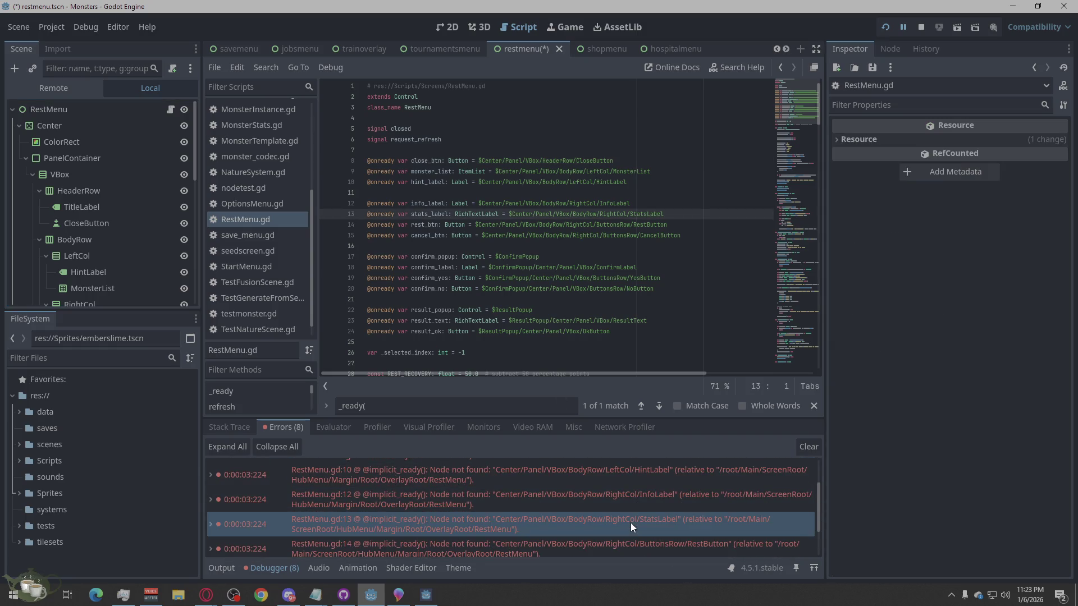
{"action": "scroll", "coordinate": [579, 537], "scroll_direction": "down", "scroll_amount": 1}
{"action": "scroll", "coordinate": [579, 537], "scroll_direction": "down", "scroll_amount": 1}
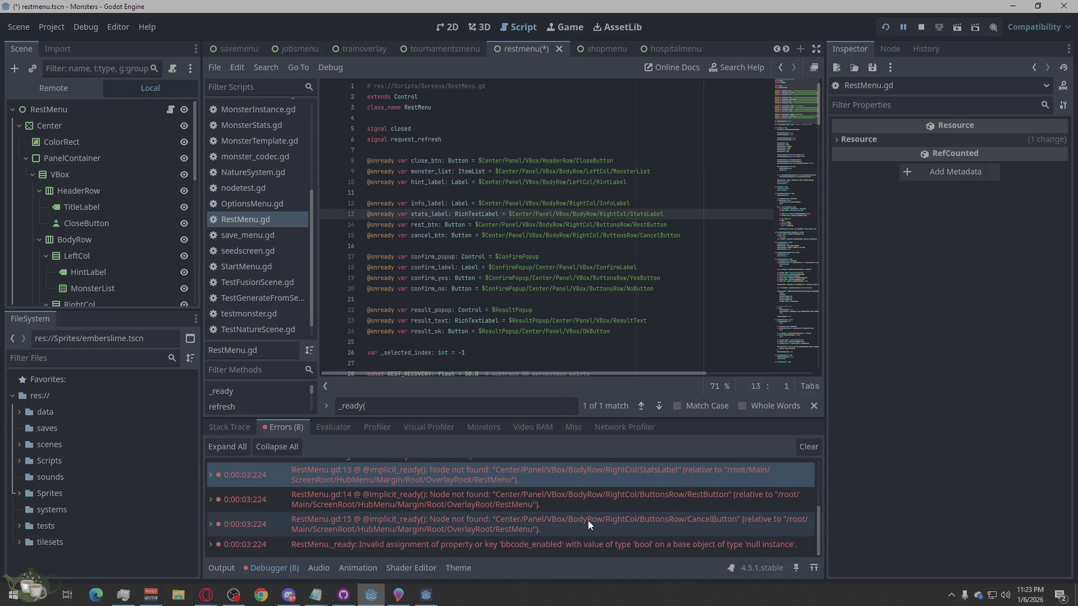
Step: Rerun the game, open Rest again and review the remaining HintLabel node-path error
{"action": "left_click", "coordinate": [657, 538]}
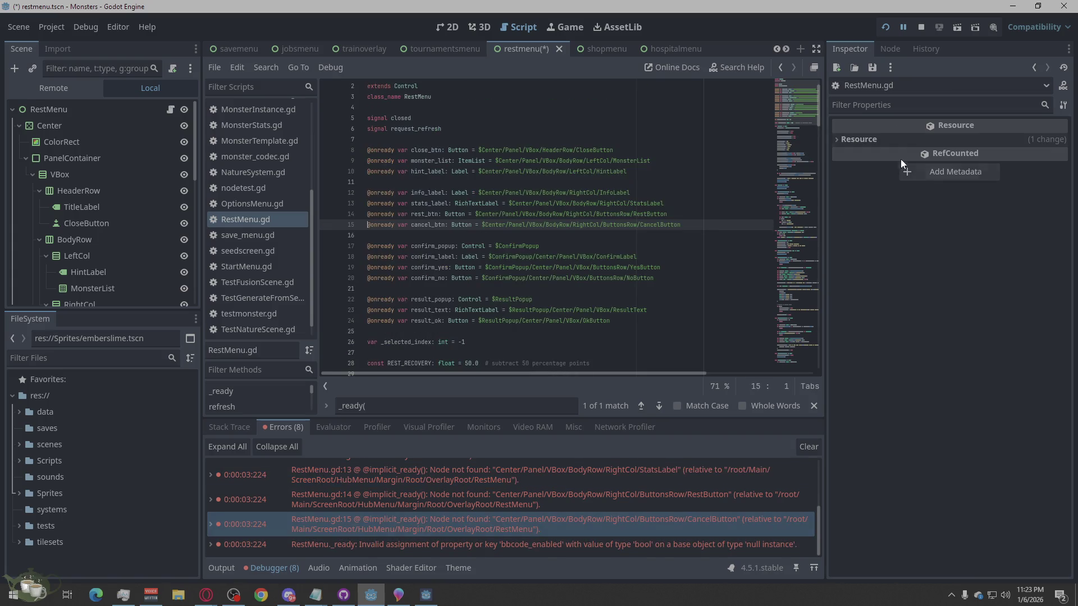
{"action": "left_click", "coordinate": [915, 28]}
{"action": "left_click", "coordinate": [884, 28]}
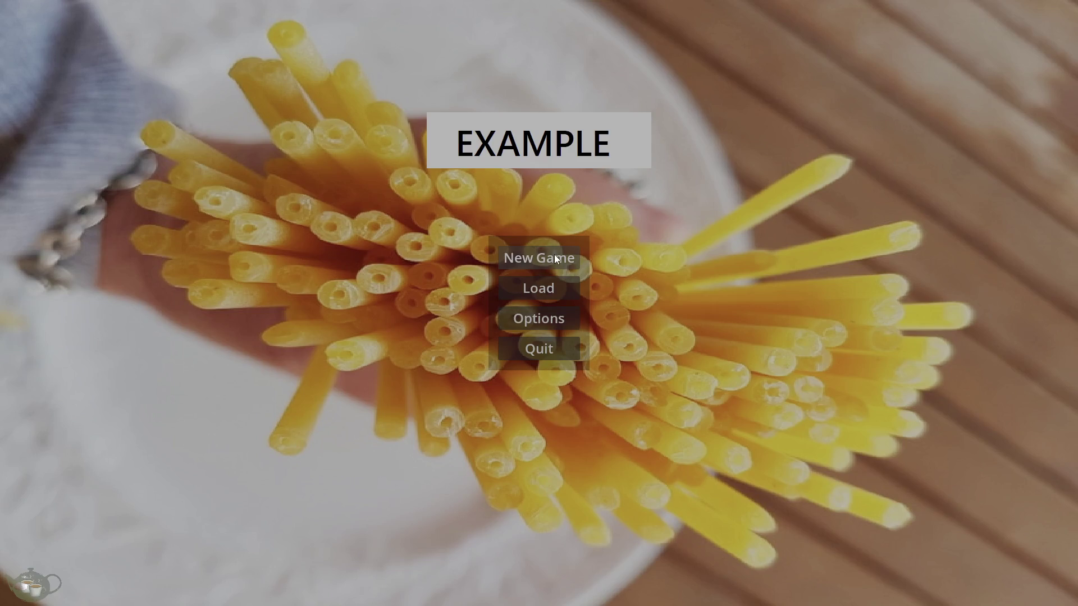
{"action": "left_click", "coordinate": [555, 255]}
{"action": "left_click", "coordinate": [1030, 297]}
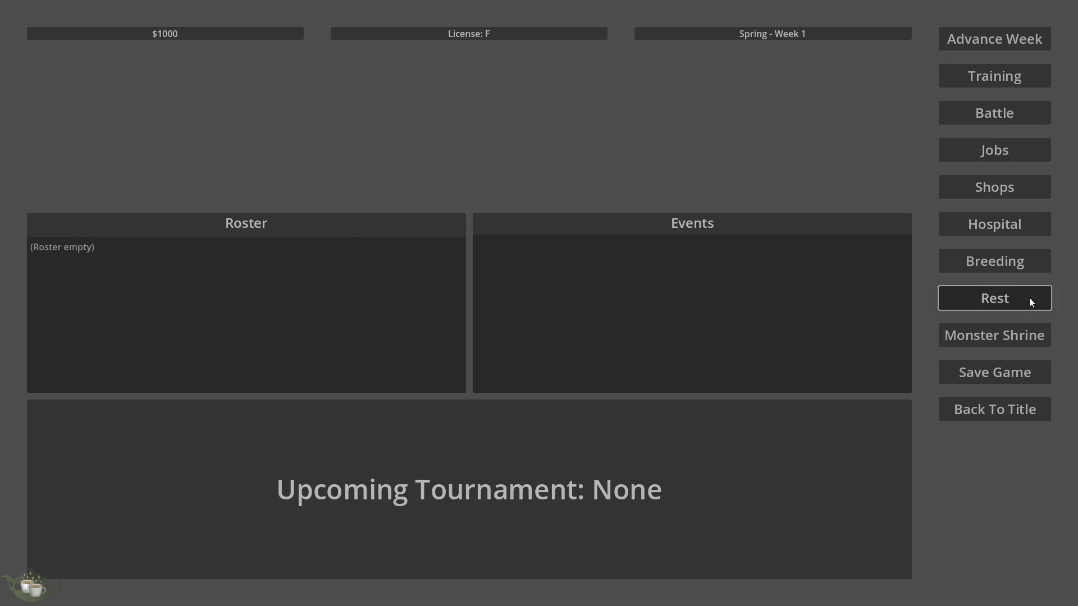
{"action": "left_click", "coordinate": [282, 427]}
{"action": "left_click", "coordinate": [575, 486]}
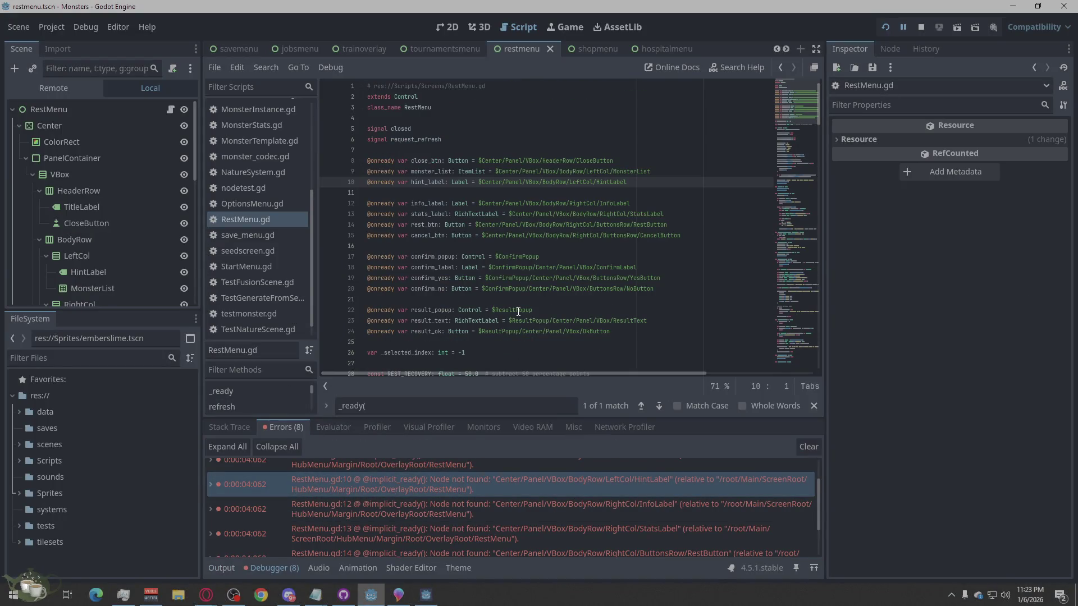
{"action": "scroll", "coordinate": [92, 299], "scroll_direction": "down", "scroll_amount": 1}
{"action": "scroll", "coordinate": [108, 279], "scroll_direction": "up", "scroll_amount": 1}
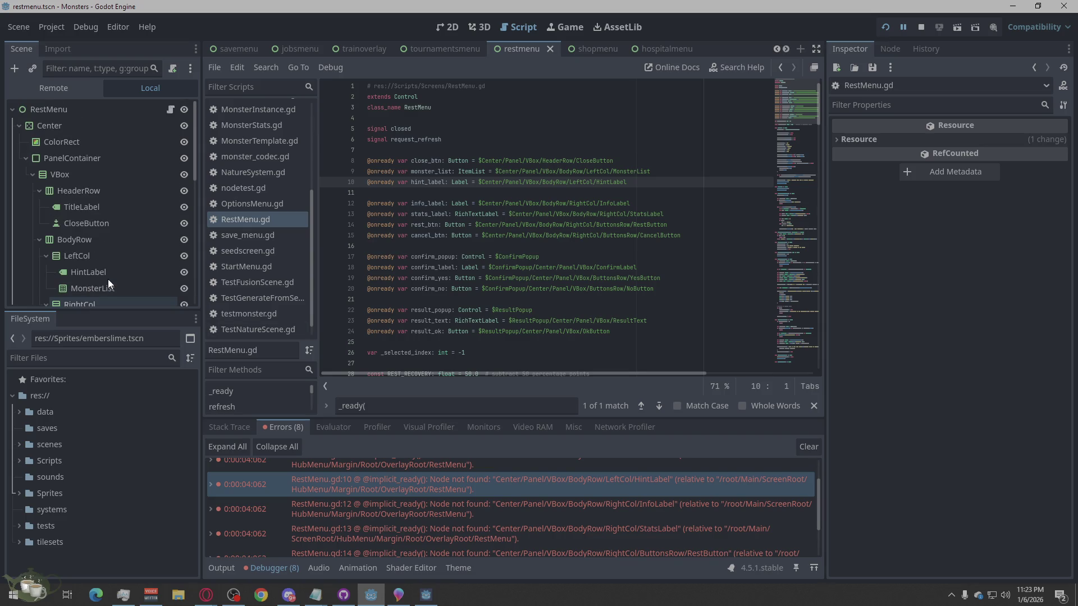
{"action": "scroll", "coordinate": [108, 279], "scroll_direction": "down", "scroll_amount": 2}
{"action": "scroll", "coordinate": [107, 278], "scroll_direction": "up", "scroll_amount": 2}
Step: Rename PanelContainer to Panel to match RestMenu.gd, rerun the game and start a new game
{"action": "double_click", "coordinate": [67, 162]}
{"action": "left_click_drag", "start_coordinate": [118, 161], "coordinate": [66, 183]}
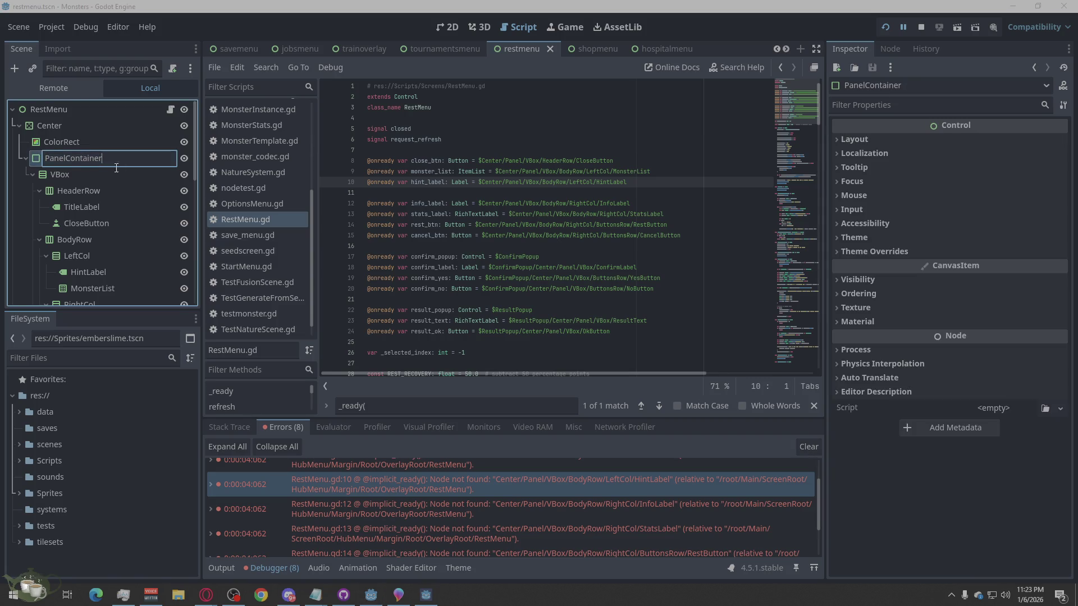
{"action": "key", "text": "BackSpace"}
{"action": "key", "text": "Return"}
{"action": "left_click", "coordinate": [920, 27]}
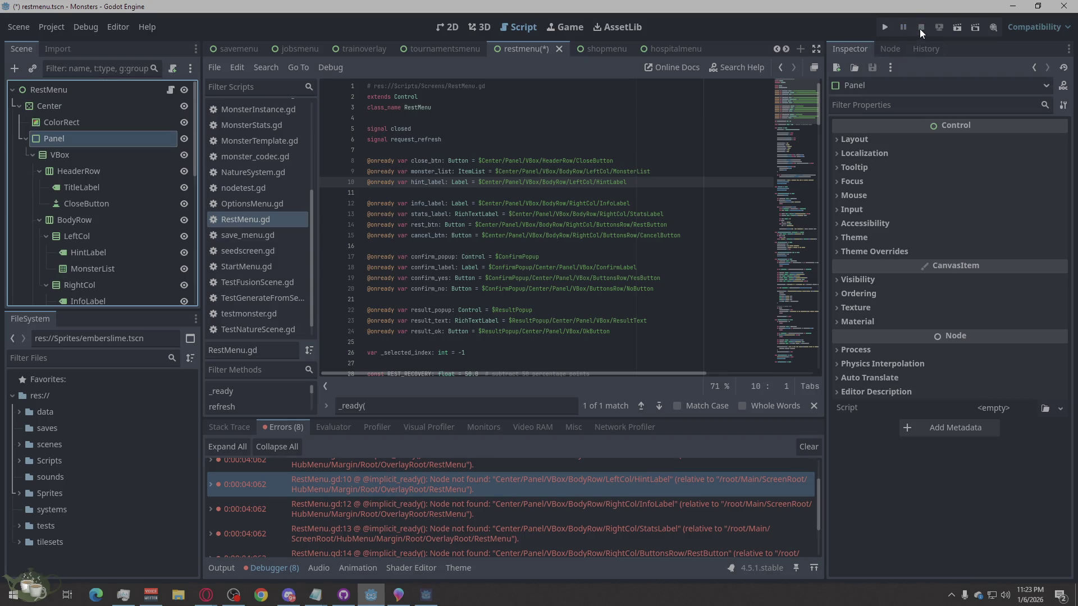
{"action": "left_click", "coordinate": [887, 30]}
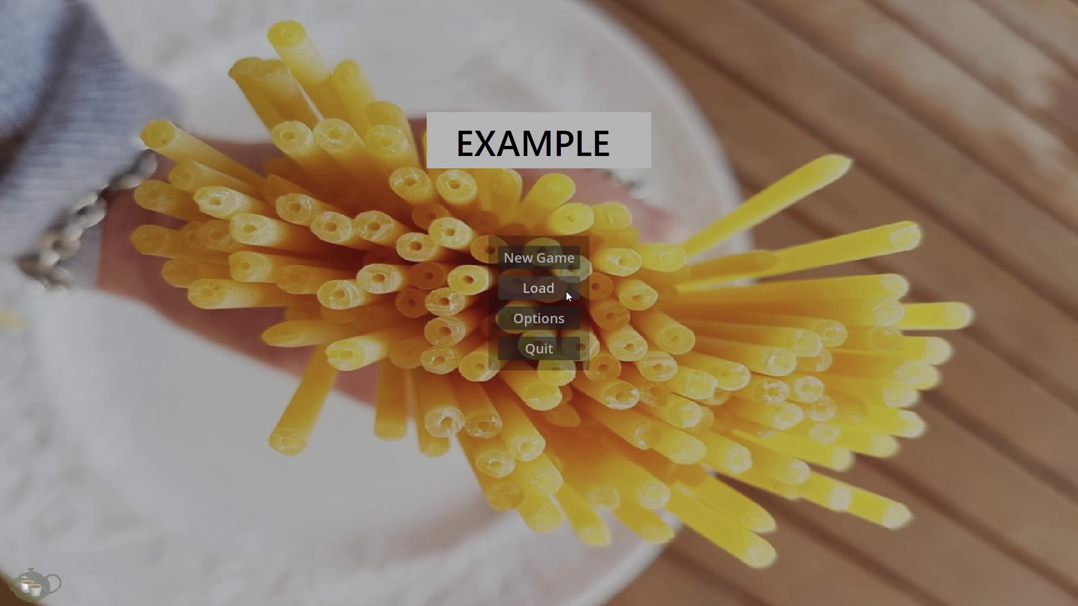
{"action": "left_click", "coordinate": [552, 259]}
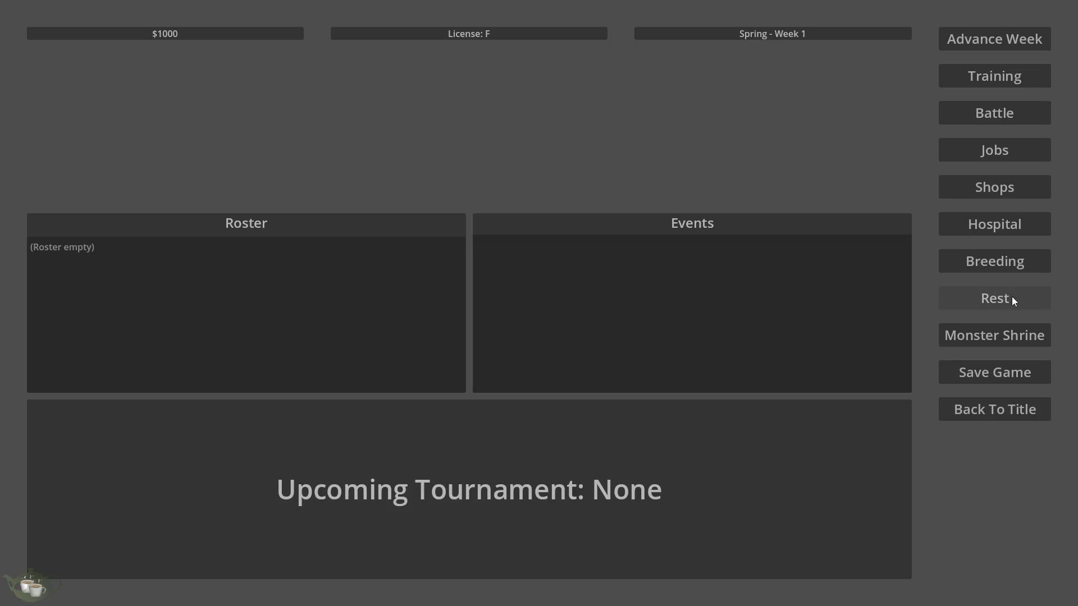
Step: Open Rest in the game, review the line 14 RestButton error and inspect the CancelButton node
{"action": "left_click", "coordinate": [1009, 295]}
{"action": "left_click", "coordinate": [291, 434]}
{"action": "mouse_move", "coordinate": [286, 428]}
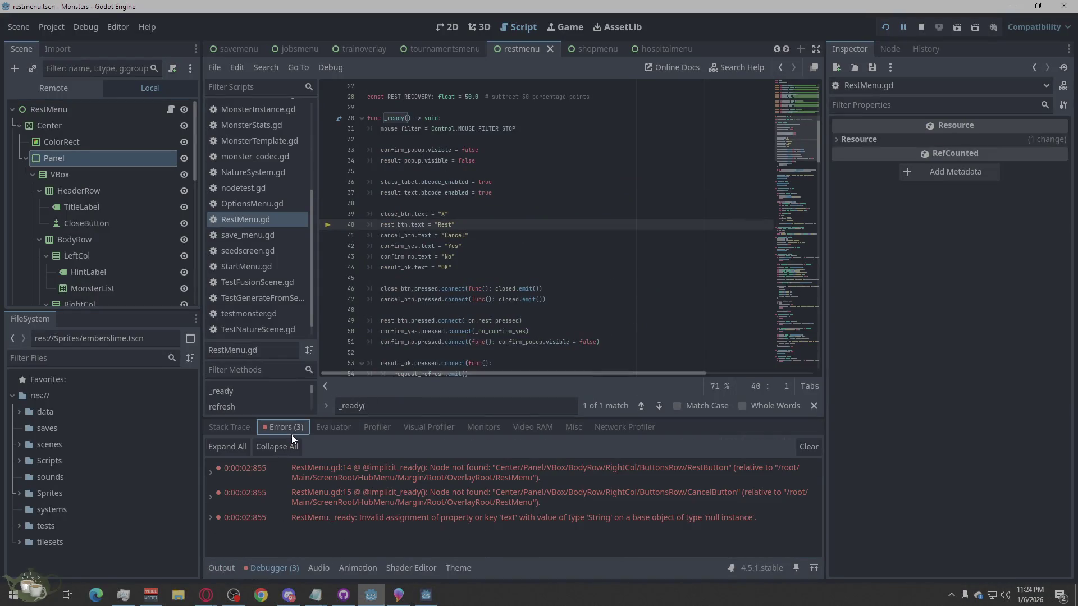
{"action": "left_click", "coordinate": [477, 466]}
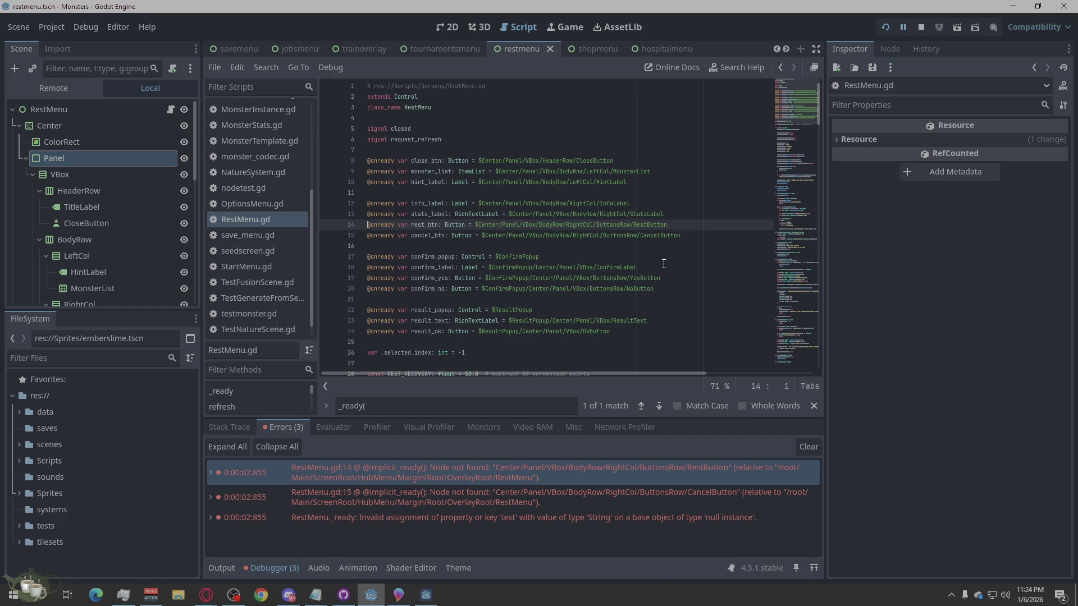
{"action": "scroll", "coordinate": [126, 219], "scroll_direction": "down", "scroll_amount": 2}
{"action": "scroll", "coordinate": [125, 220], "scroll_direction": "down", "scroll_amount": 2}
{"action": "scroll", "coordinate": [129, 220], "scroll_direction": "down", "scroll_amount": 1}
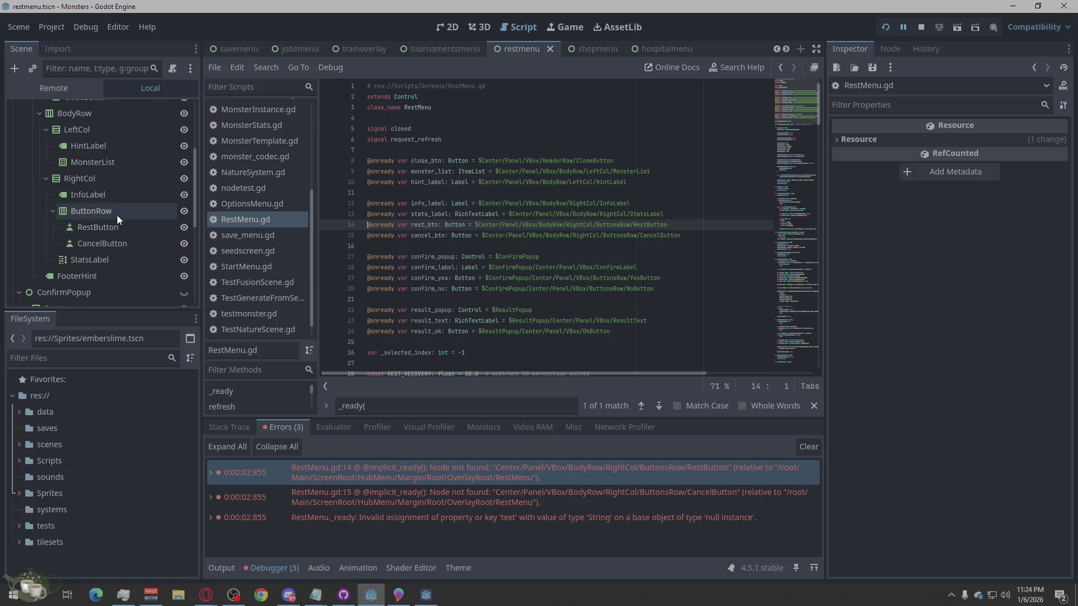
{"action": "left_click", "coordinate": [101, 240]}
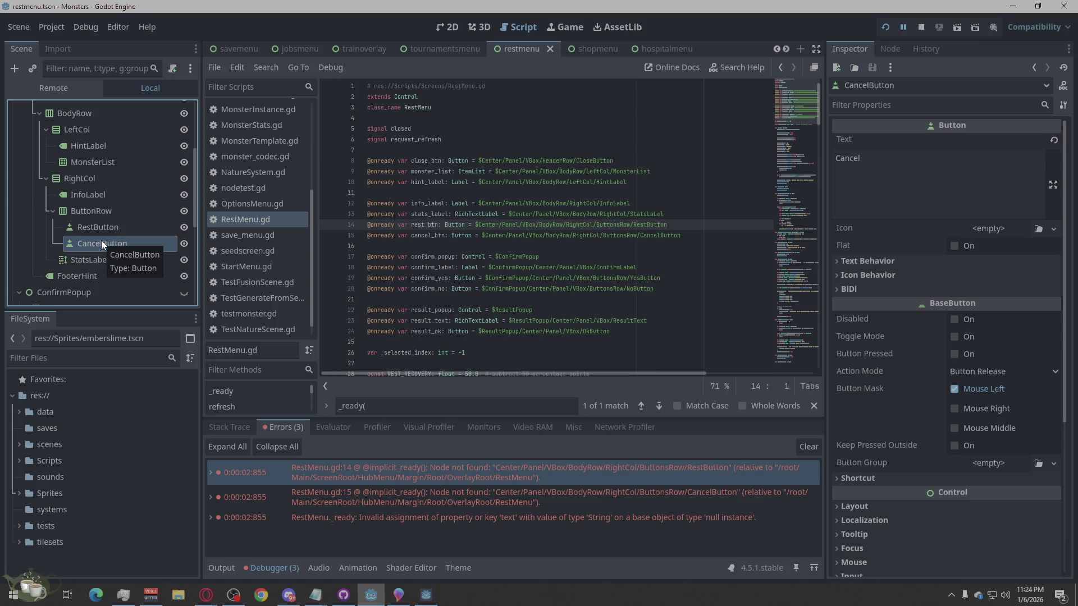
{"action": "right_click", "coordinate": [92, 243]}
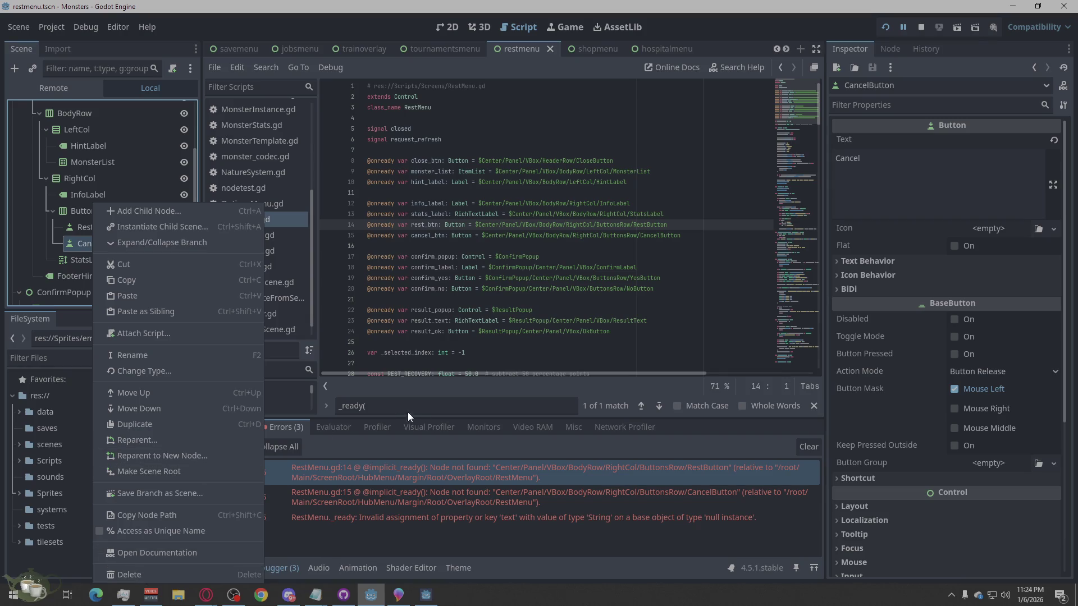
{"action": "left_click", "coordinate": [563, 356]}
{"action": "left_click", "coordinate": [693, 483]}
{"action": "mouse_move", "coordinate": [547, 484]}
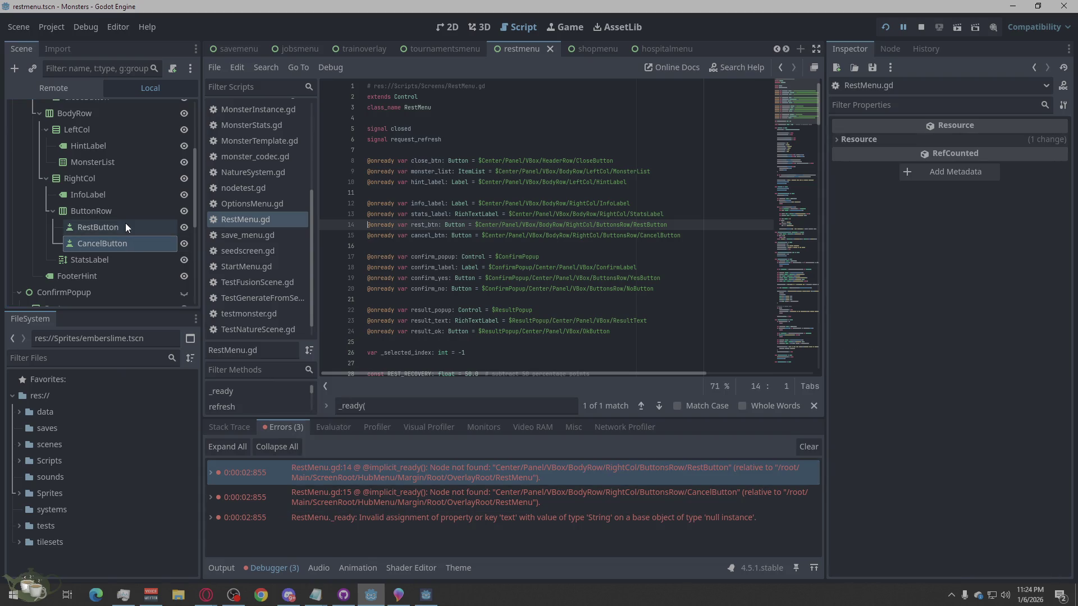
Step: Rename ButtonRow to ButtonsRow, save the scene and rerun the game
{"action": "left_click", "coordinate": [100, 213]}
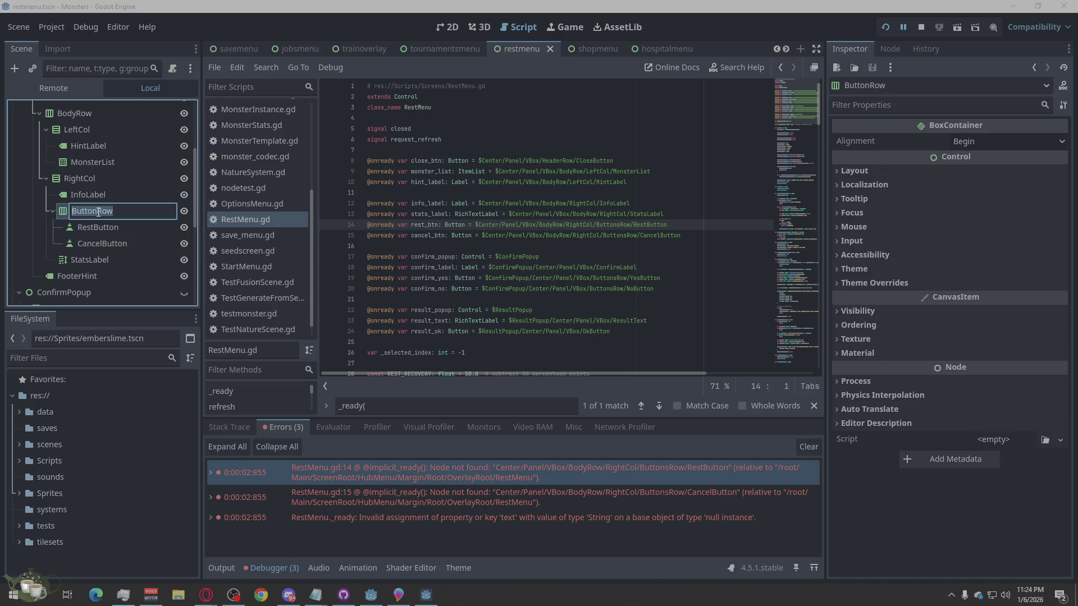
{"action": "type", "text": "s"}
{"action": "key", "text": "Return"}
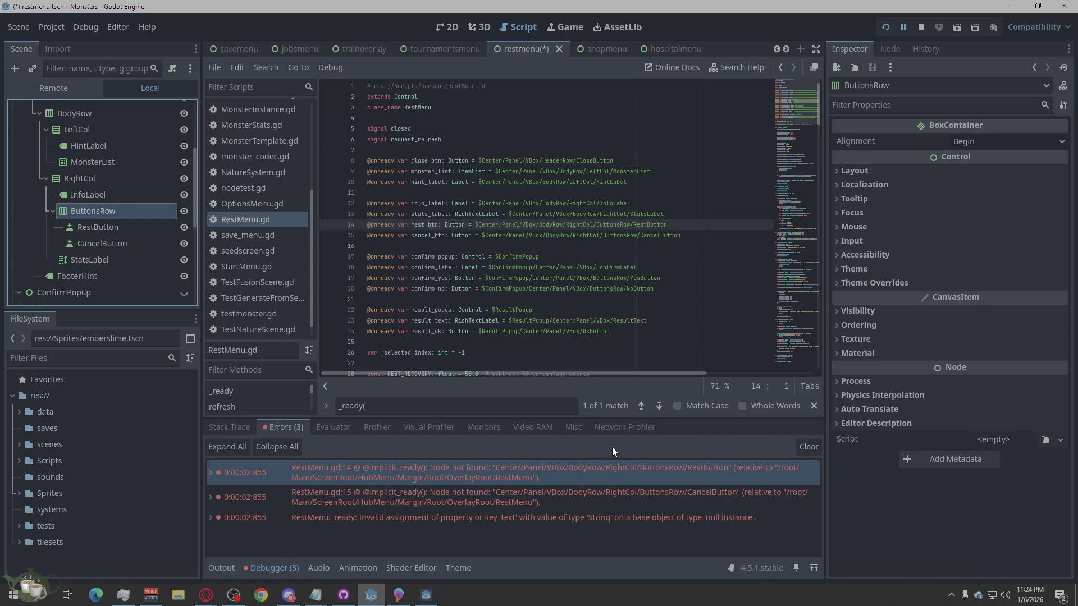
{"action": "key", "text": "ctrl+s"}
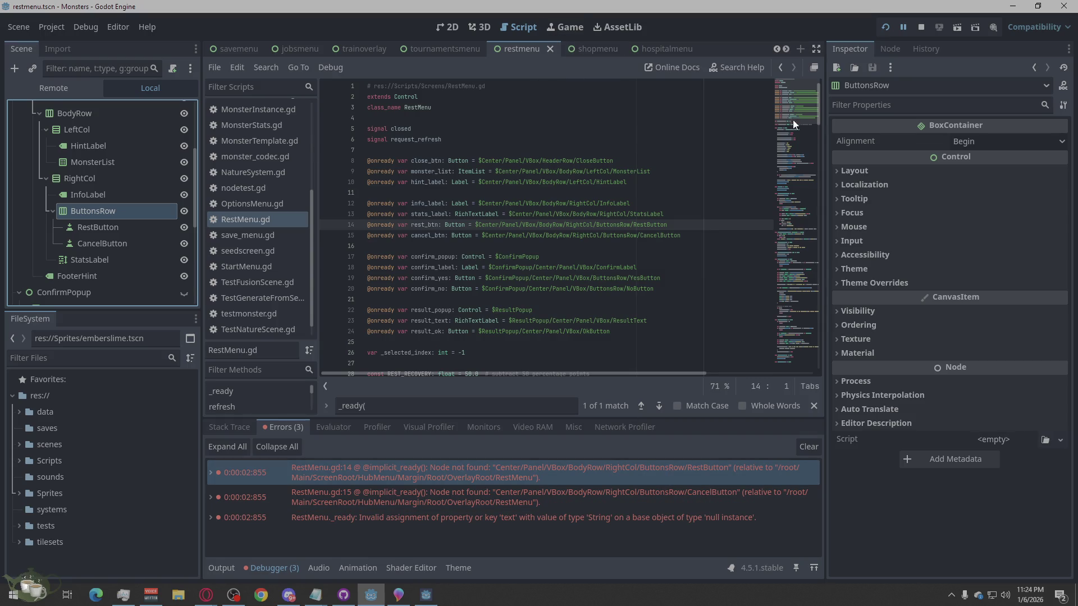
{"action": "left_click", "coordinate": [920, 27]}
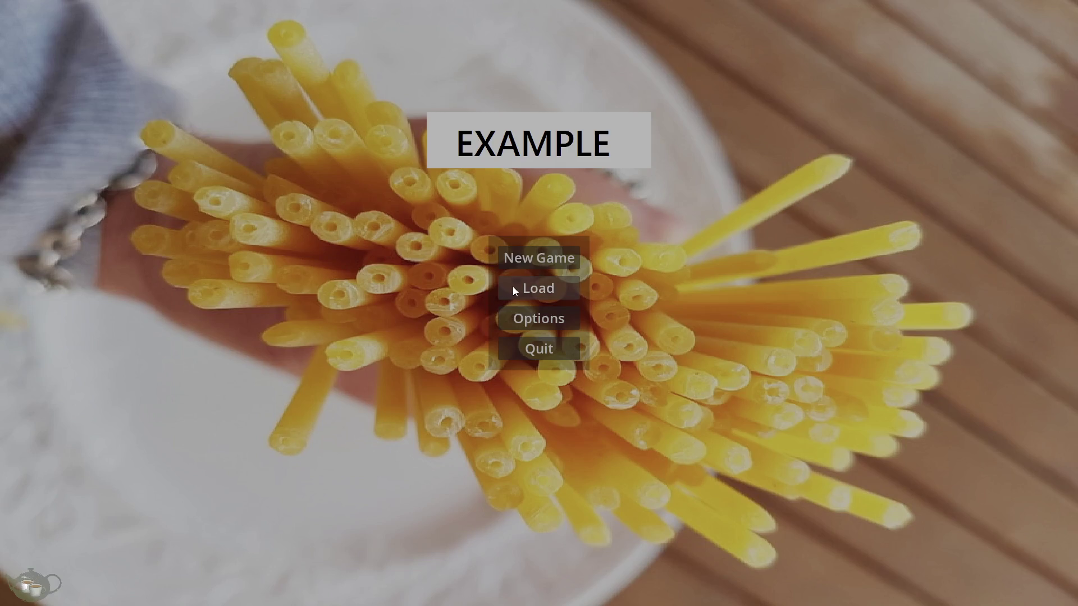
{"action": "left_click", "coordinate": [554, 251]}
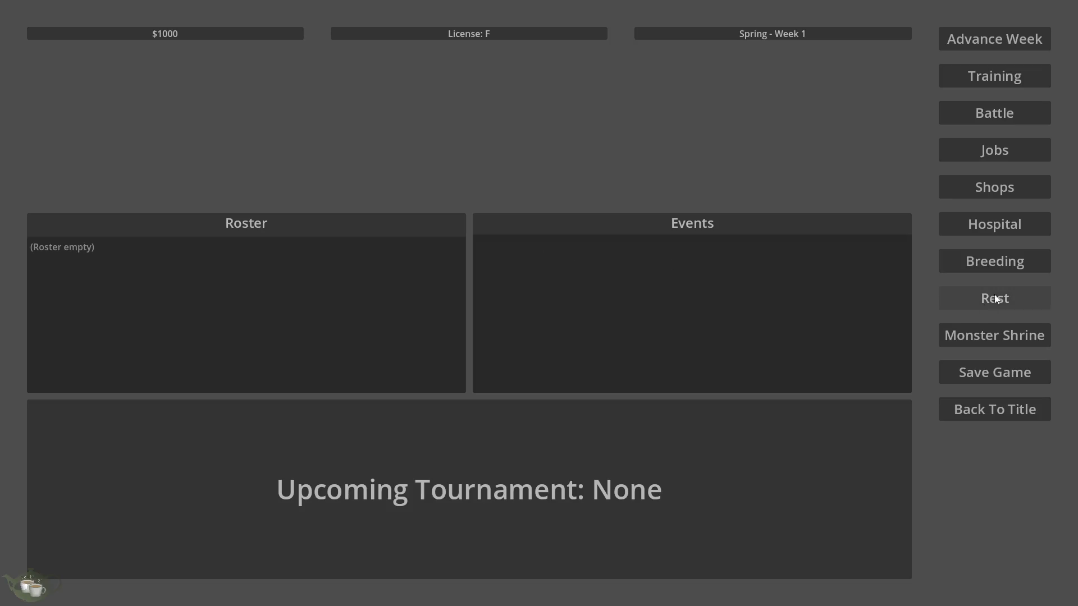
Step: Check the Rest Menu opens, then generate a Plant/Metal monster at the Monster Shrine and add it to the roster
{"action": "left_click", "coordinate": [1007, 299]}
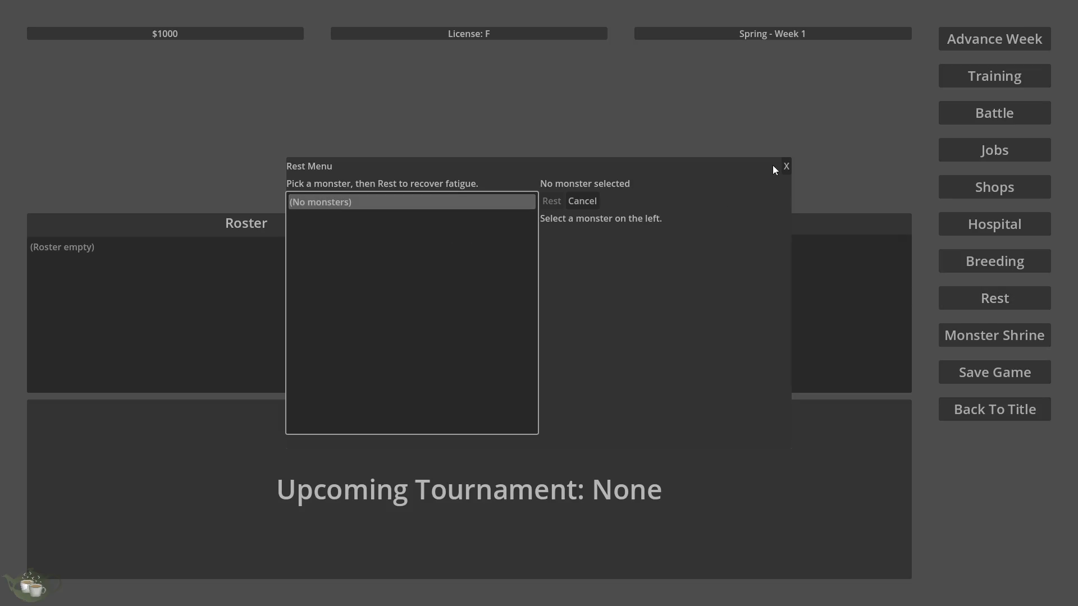
{"action": "left_click", "coordinate": [788, 168]}
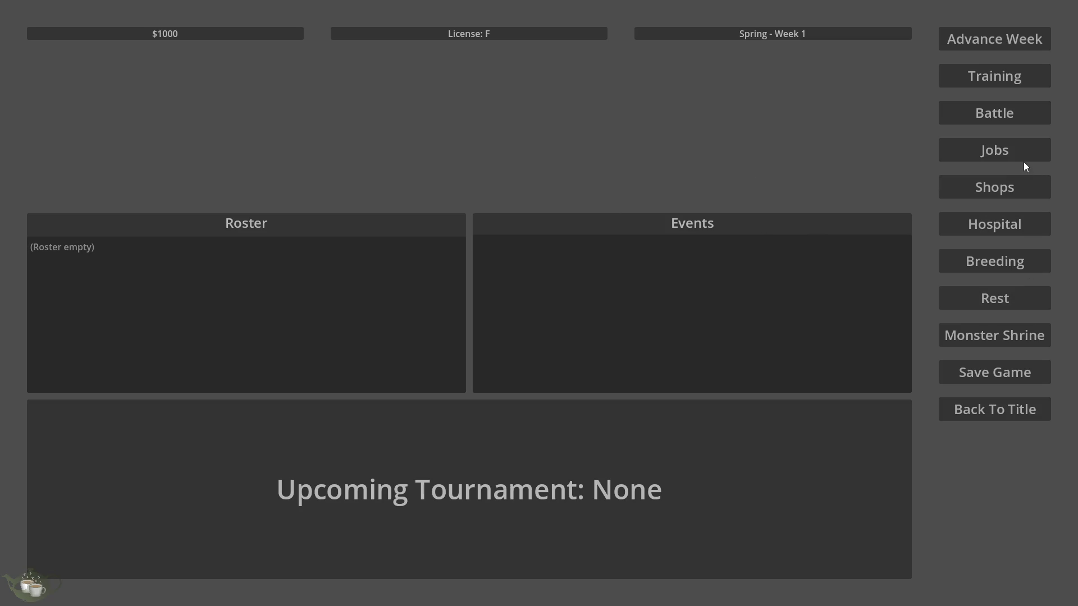
{"action": "left_click", "coordinate": [1027, 339]}
{"action": "left_click", "coordinate": [313, 225]}
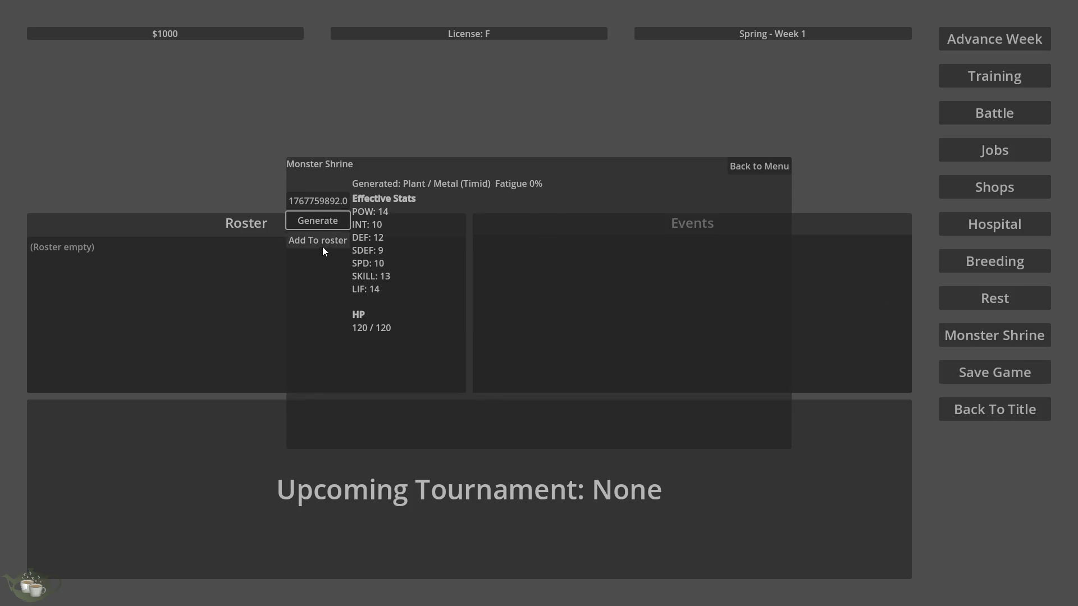
{"action": "left_click", "coordinate": [322, 247]}
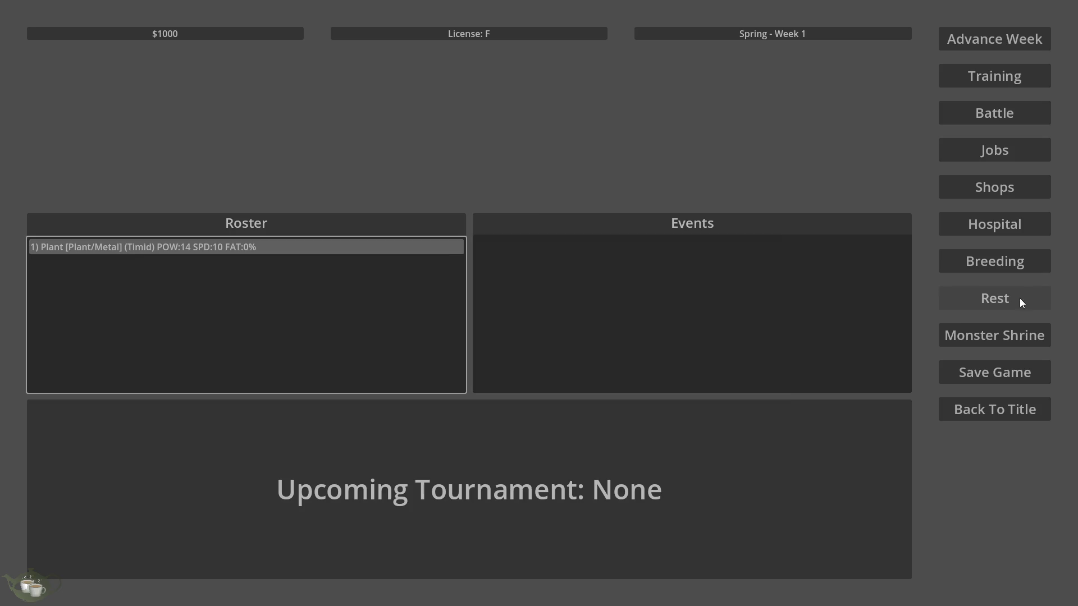
Step: Rest the Plant/Metal monster from the Rest Menu, confirming Yes and dismissing Rest Complete
{"action": "left_click", "coordinate": [1020, 298]}
{"action": "left_click", "coordinate": [406, 208]}
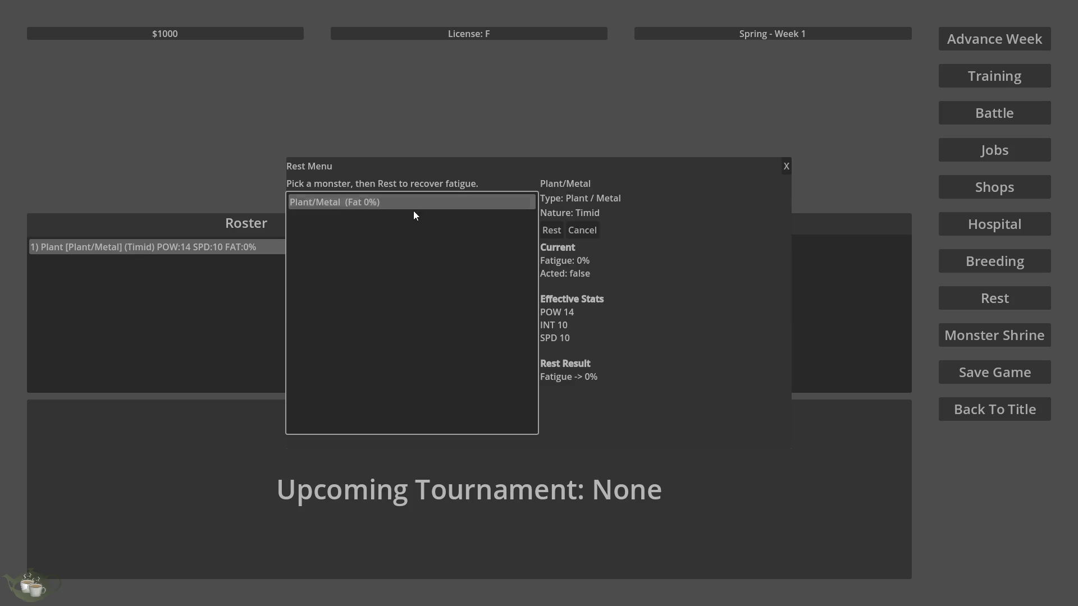
{"action": "left_click", "coordinate": [552, 231]}
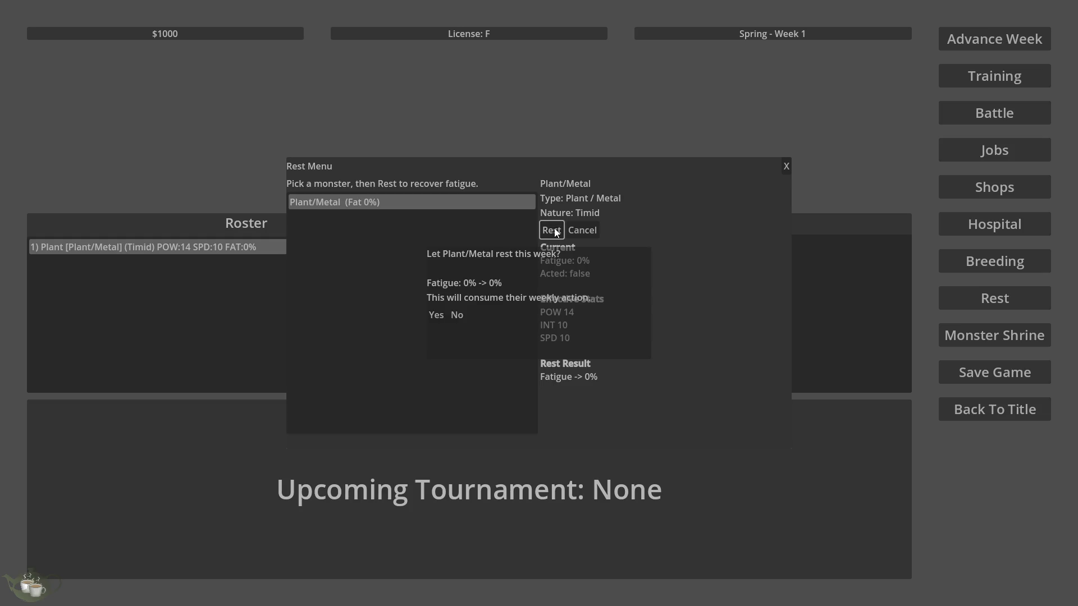
{"action": "left_click", "coordinate": [433, 319]}
{"action": "left_click", "coordinate": [486, 381]}
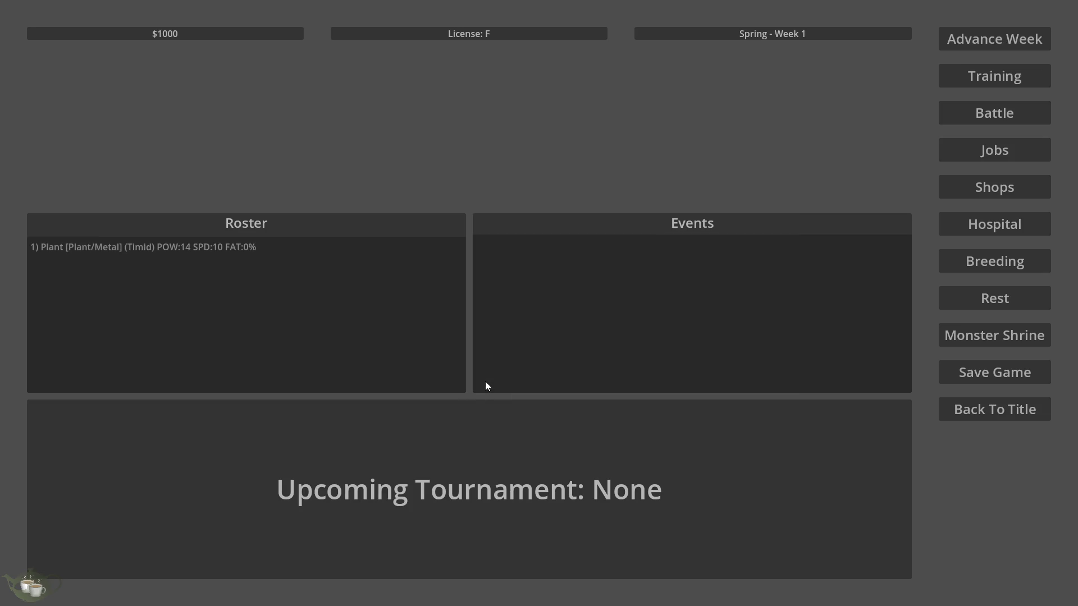
Step: Advance to Week 2 and send Plant/Metal on a Delivery Run from the Jobs Board
{"action": "left_click", "coordinate": [994, 42]}
{"action": "left_click", "coordinate": [538, 339]}
{"action": "left_click", "coordinate": [996, 145]}
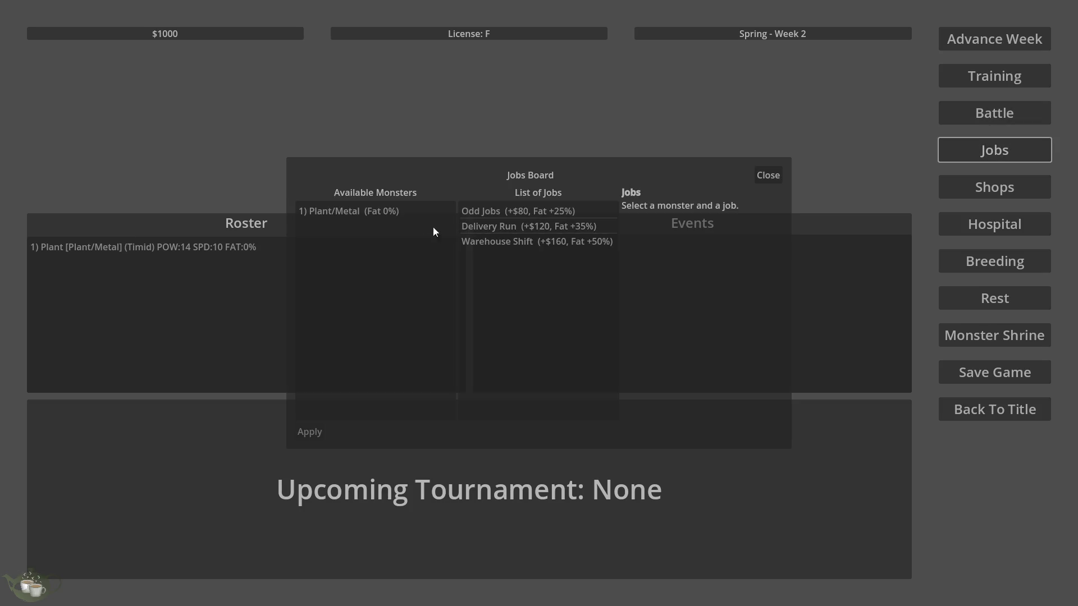
{"action": "left_click", "coordinate": [445, 215]}
{"action": "left_click", "coordinate": [480, 225]}
{"action": "left_click", "coordinate": [311, 433]}
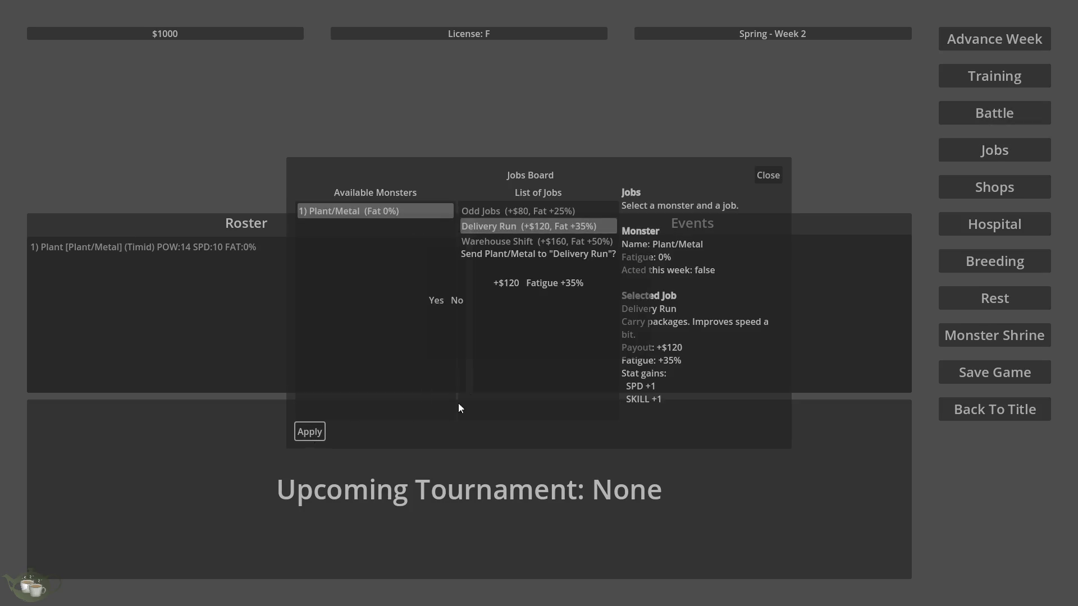
{"action": "left_click", "coordinate": [430, 304]}
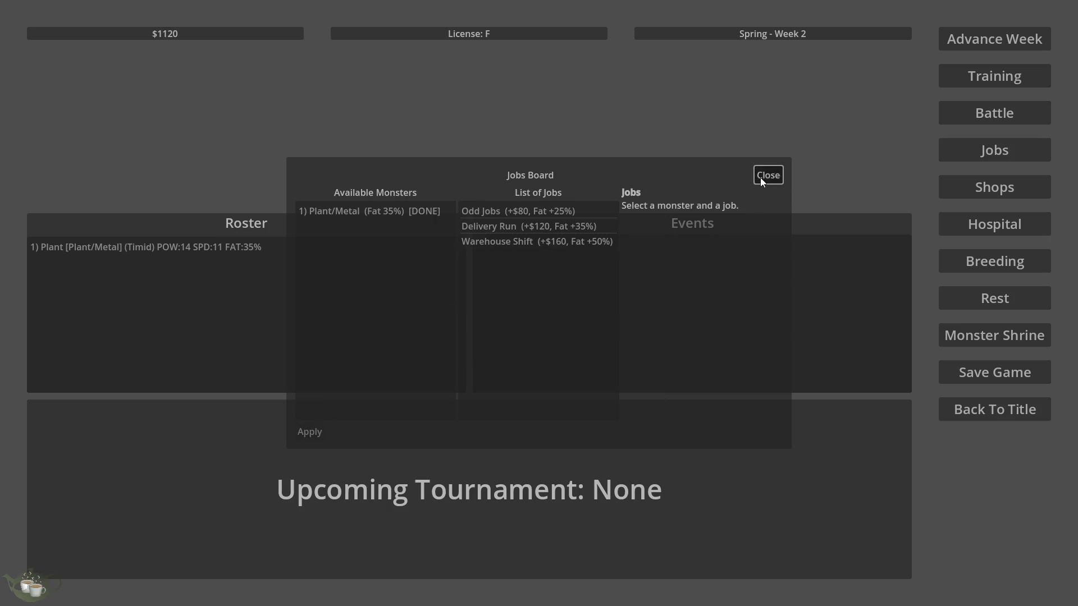
{"action": "left_click", "coordinate": [762, 177]}
Step: Advance to Week 3 and put Plant/Metal through Heavy training
{"action": "left_click", "coordinate": [984, 40]}
{"action": "left_click", "coordinate": [538, 338]}
{"action": "left_click", "coordinate": [983, 75]}
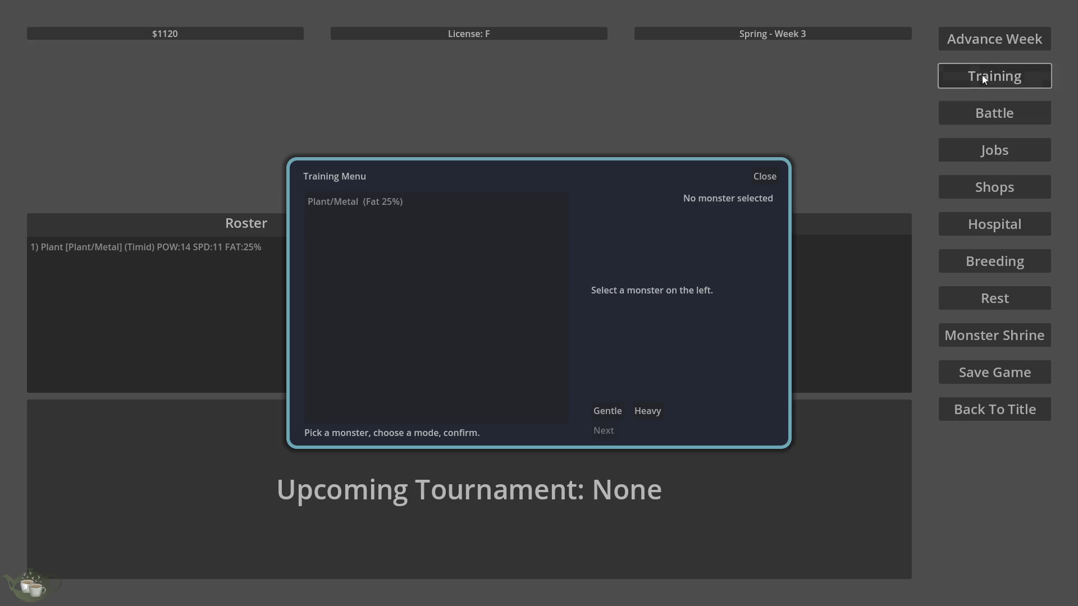
{"action": "left_click", "coordinate": [379, 207]}
{"action": "left_click", "coordinate": [658, 413]}
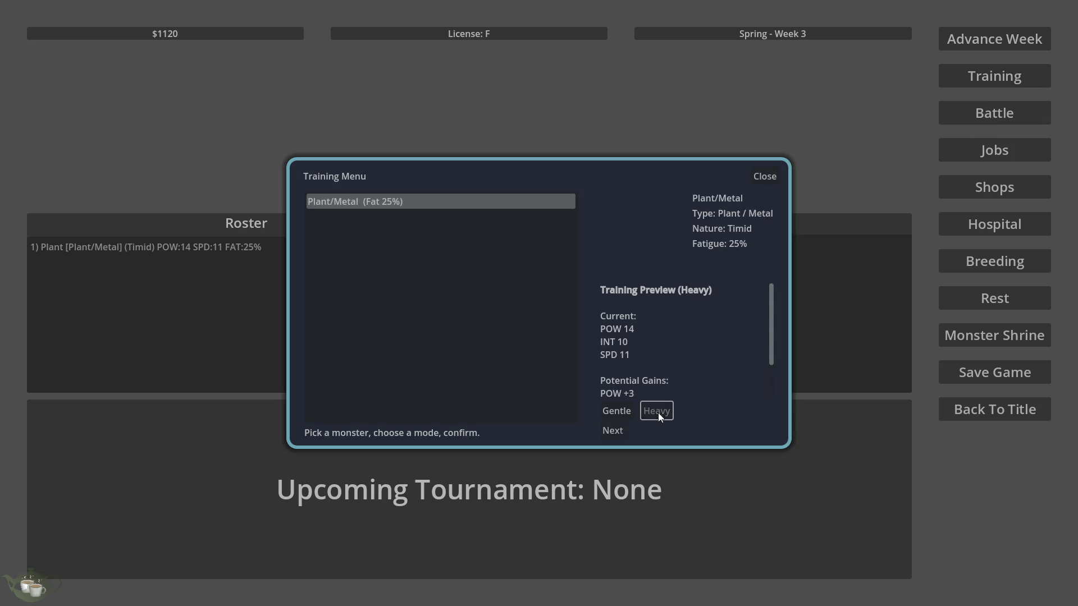
{"action": "left_click", "coordinate": [613, 430]}
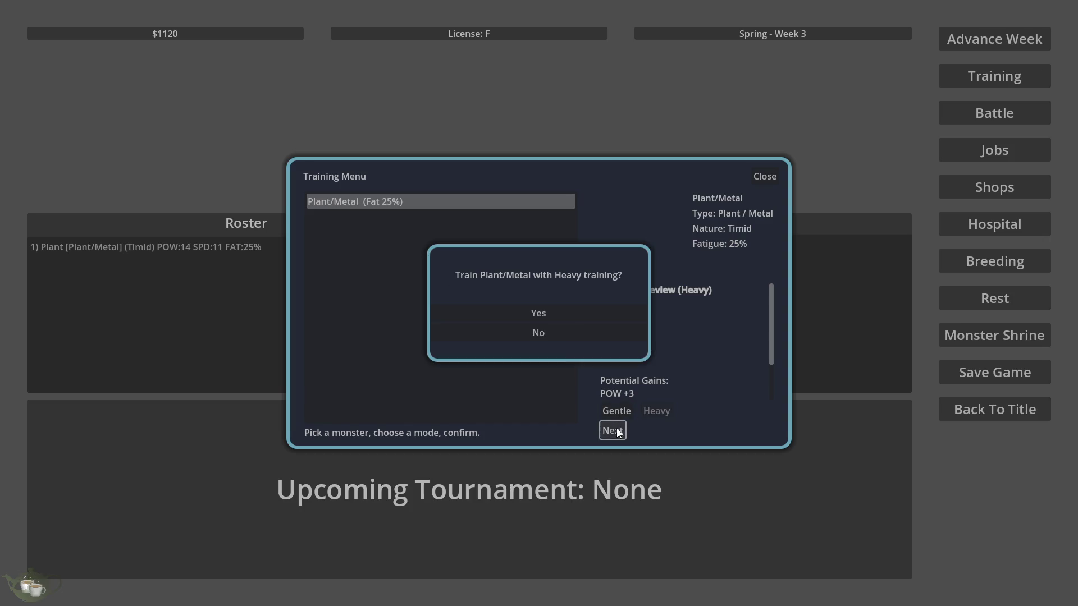
{"action": "left_click", "coordinate": [566, 318]}
{"action": "left_click", "coordinate": [542, 350]}
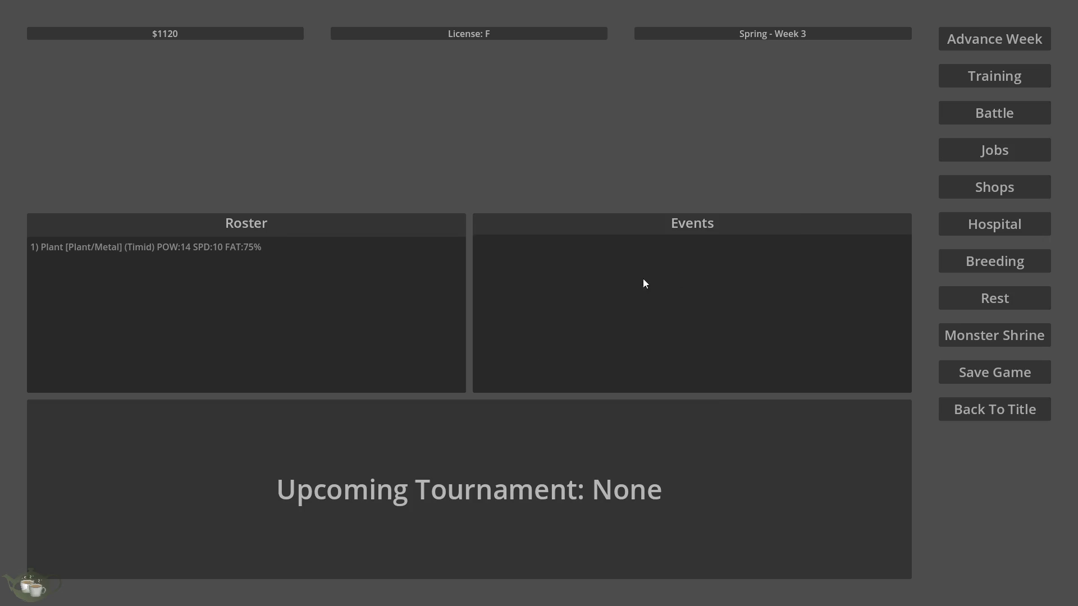
Step: Check Plant/Metal's fatigue in the Rest Menu, close it and advance to Week 4
{"action": "left_click", "coordinate": [315, 246]}
{"action": "left_click", "coordinate": [954, 300]}
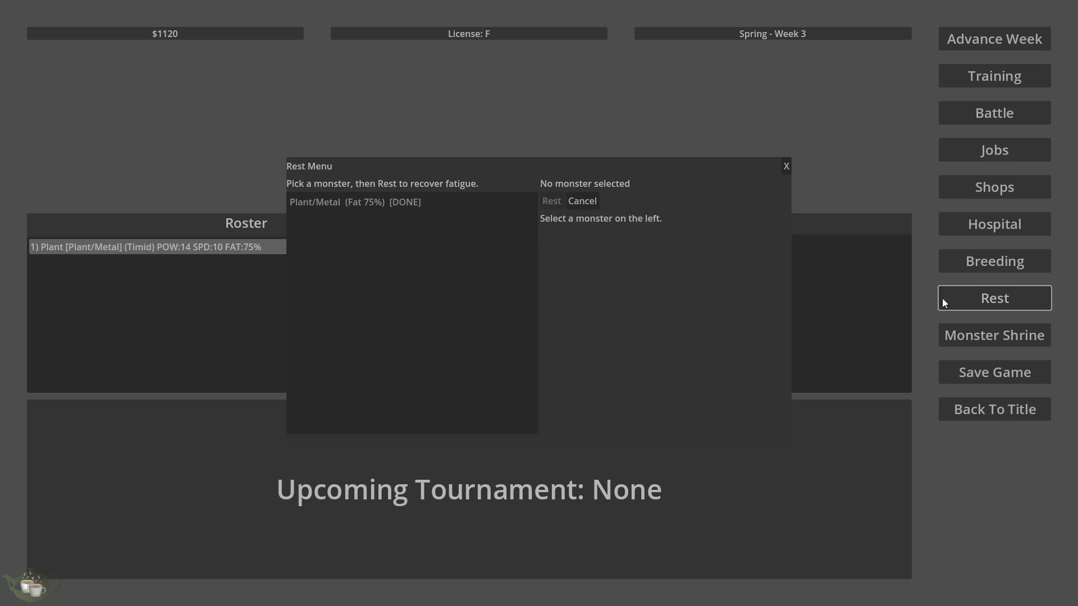
{"action": "left_click", "coordinate": [473, 201]}
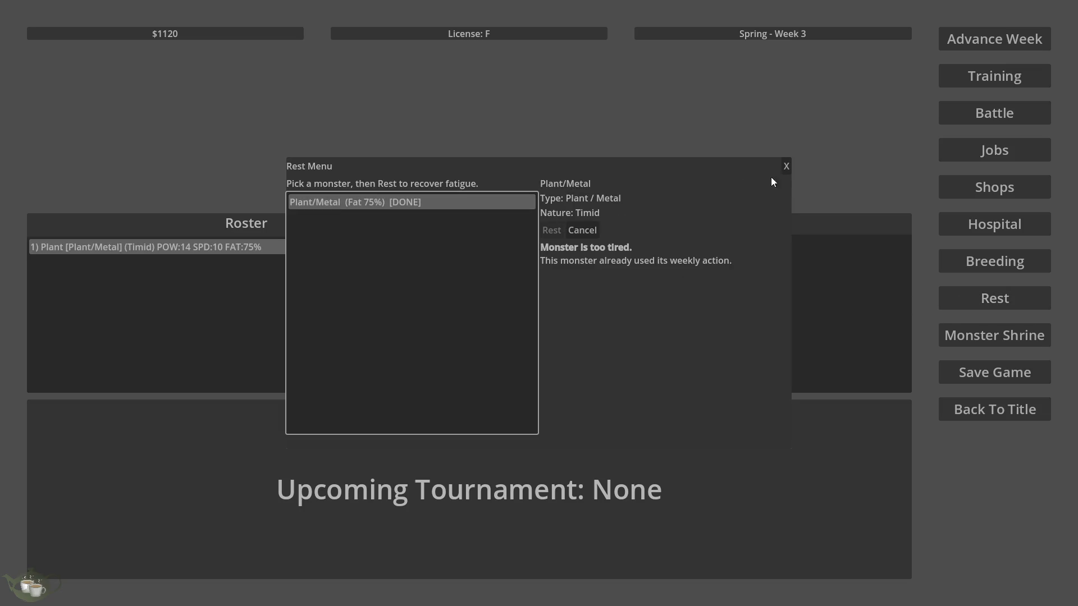
{"action": "left_click", "coordinate": [786, 166]}
{"action": "left_click", "coordinate": [994, 40]}
{"action": "left_click", "coordinate": [527, 340]}
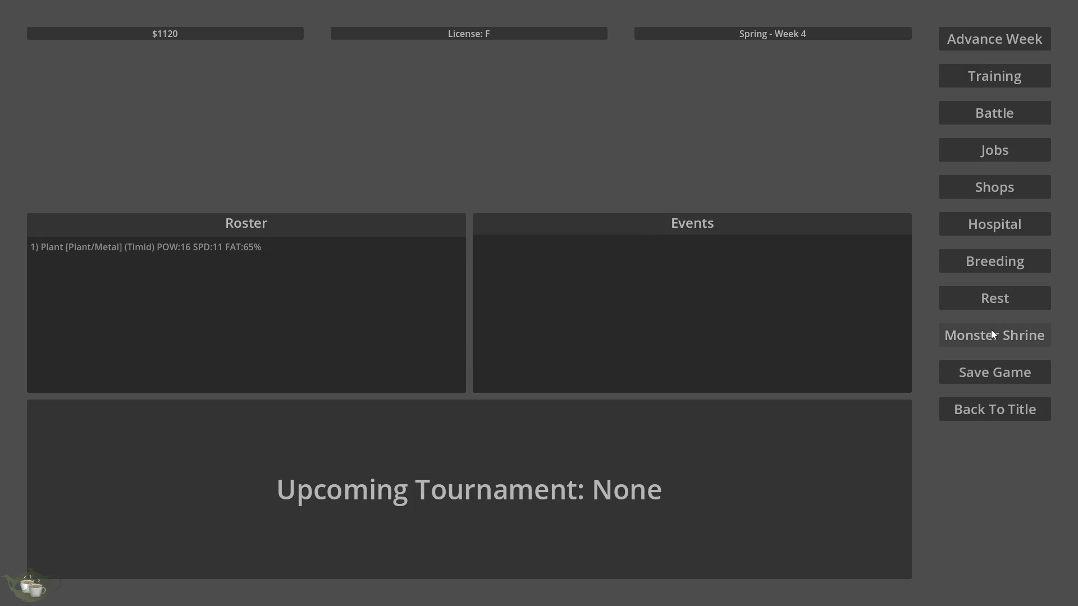
Step: Rest Plant/Metal for Week 4 through the Rest Menu, confirming Yes, dropping fatigue to 15%
{"action": "left_click", "coordinate": [989, 303]}
{"action": "left_click", "coordinate": [445, 202]}
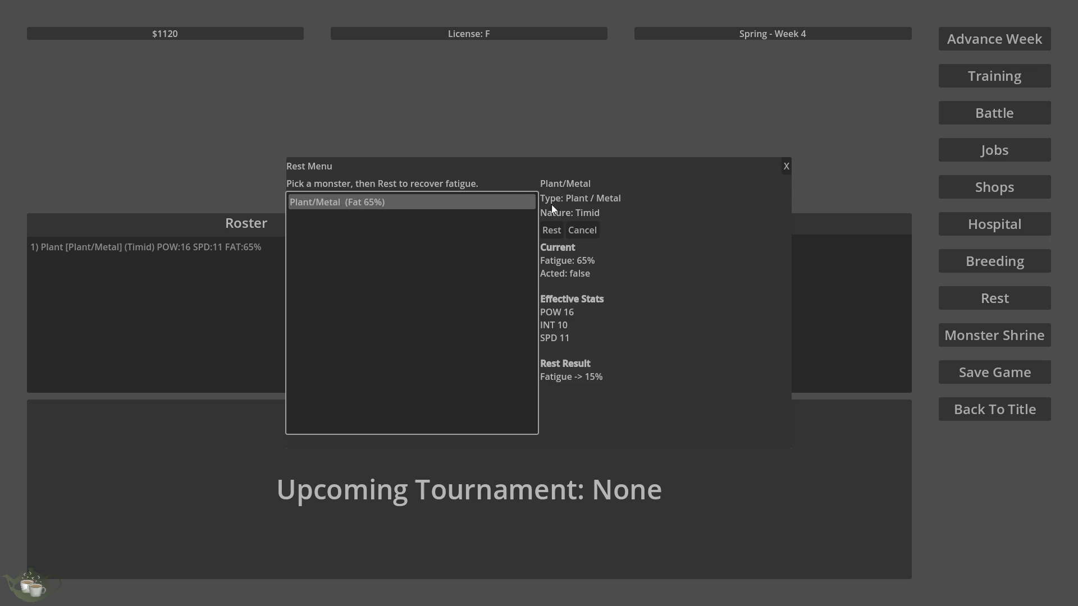
{"action": "left_click", "coordinate": [550, 230]}
{"action": "left_click", "coordinate": [438, 315]}
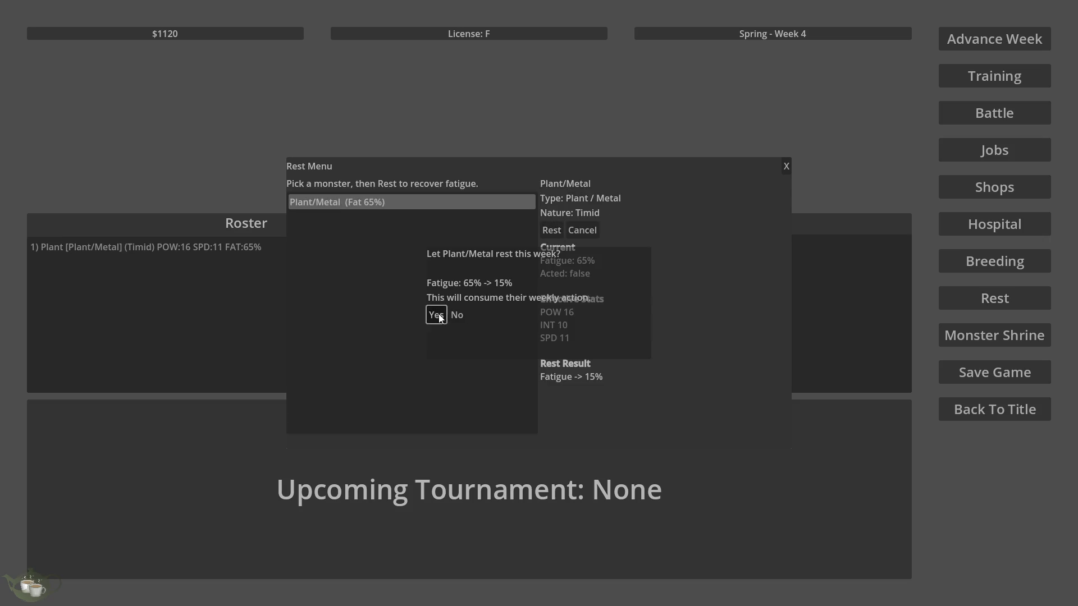
{"action": "left_click", "coordinate": [554, 378]}
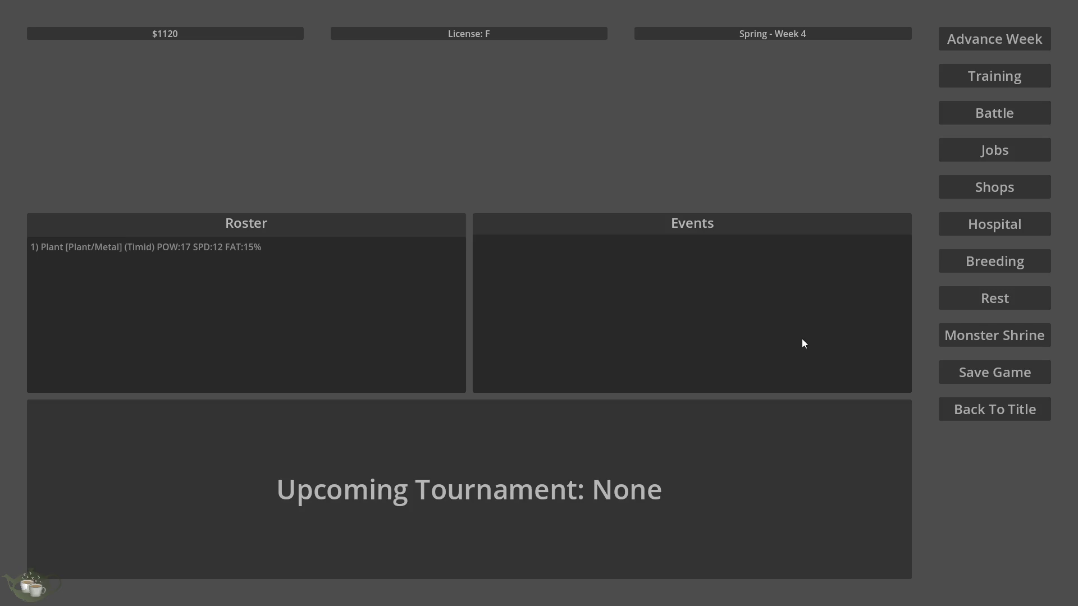
{"action": "left_click", "coordinate": [276, 255]}
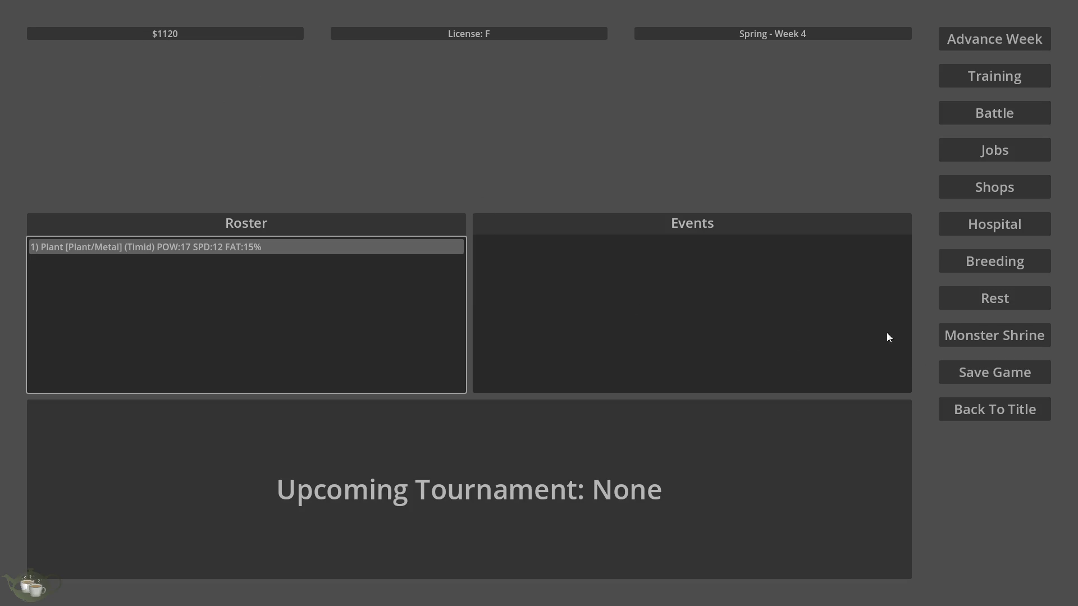
Step: Save the Week 4, $1120 game into Slot 1, overwriting it
{"action": "left_click", "coordinate": [978, 370]}
{"action": "left_click", "coordinate": [528, 276]}
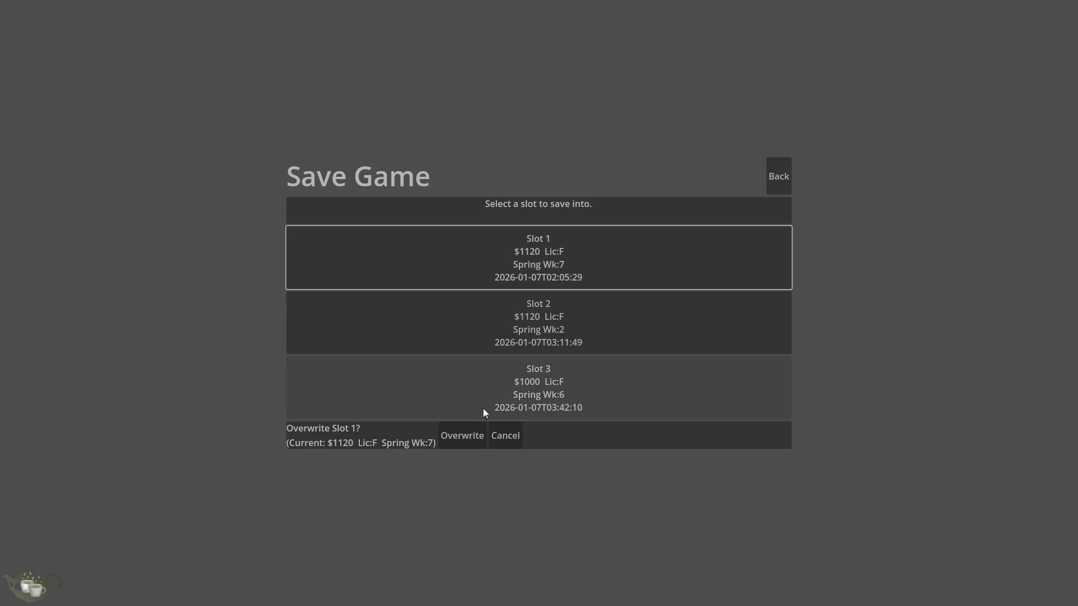
{"action": "left_click", "coordinate": [473, 435]}
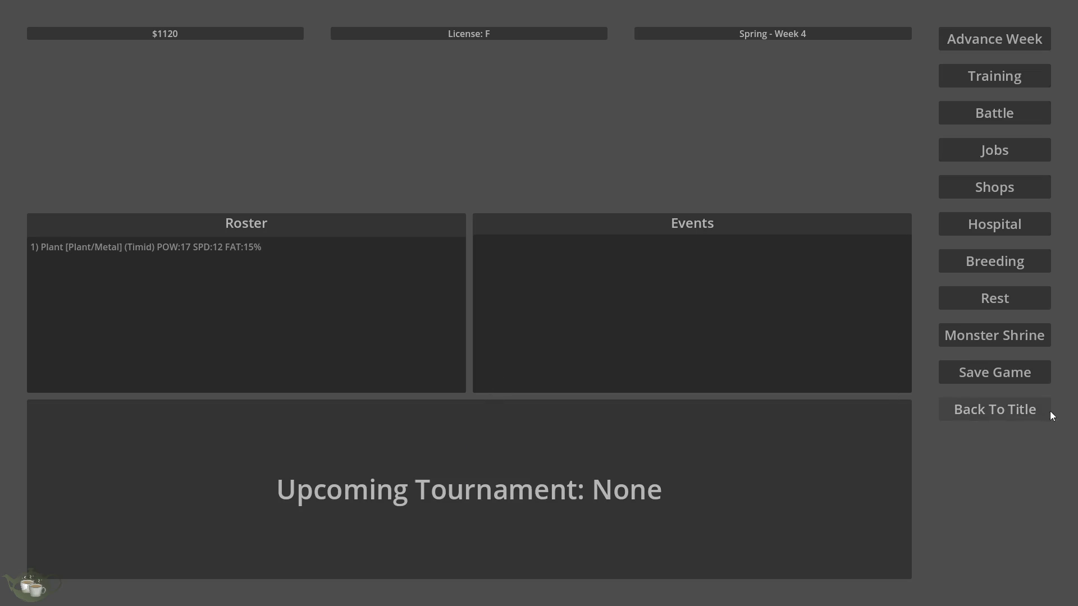
Step: Return to the title screen and load Save Slot 01 back
{"action": "left_click", "coordinate": [1045, 410]}
{"action": "left_click", "coordinate": [534, 288]}
{"action": "left_click", "coordinate": [591, 232]}
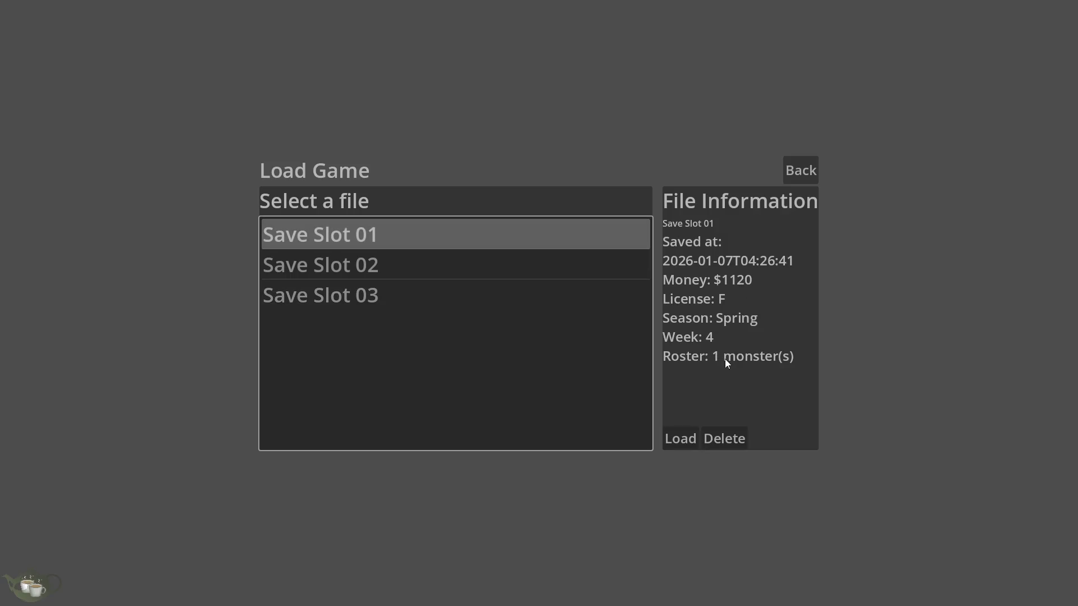
{"action": "left_click", "coordinate": [689, 445]}
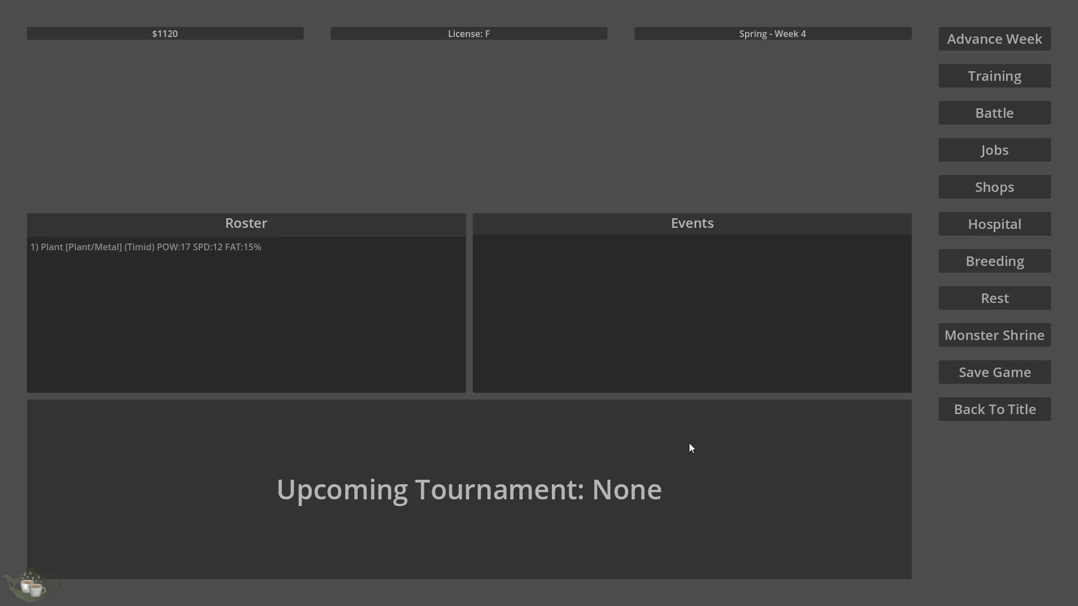
Step: Check Plant/Metal on the Jobs board, return to title and close the game window
{"action": "left_click", "coordinate": [429, 260]}
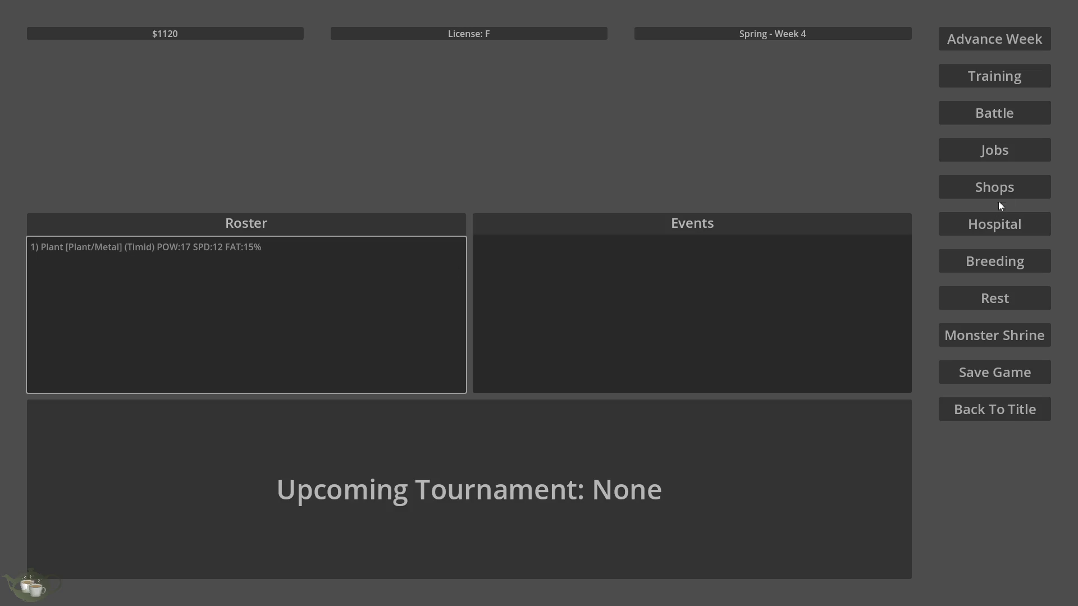
{"action": "left_click", "coordinate": [1021, 150]}
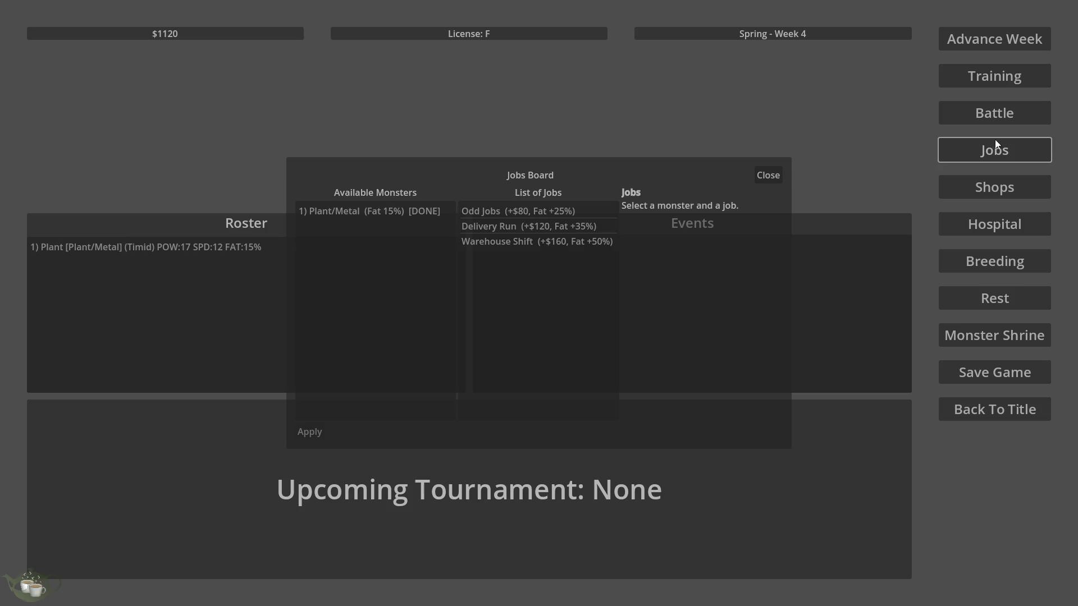
{"action": "left_click", "coordinate": [407, 213]}
{"action": "left_click", "coordinate": [773, 169]}
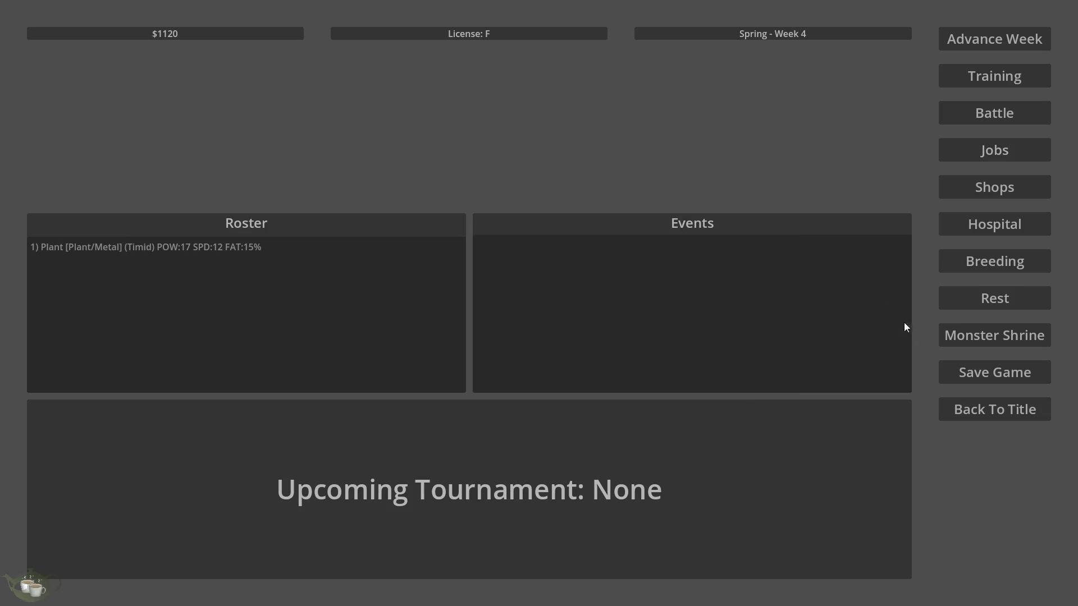
{"action": "left_click", "coordinate": [987, 409]}
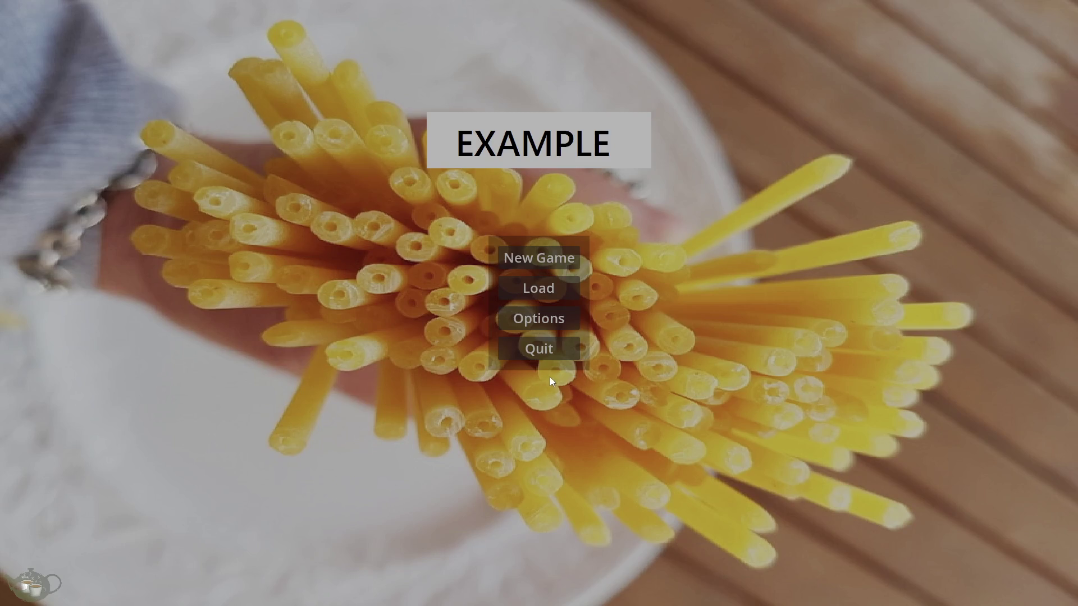
{"action": "left_click", "coordinate": [543, 349]}
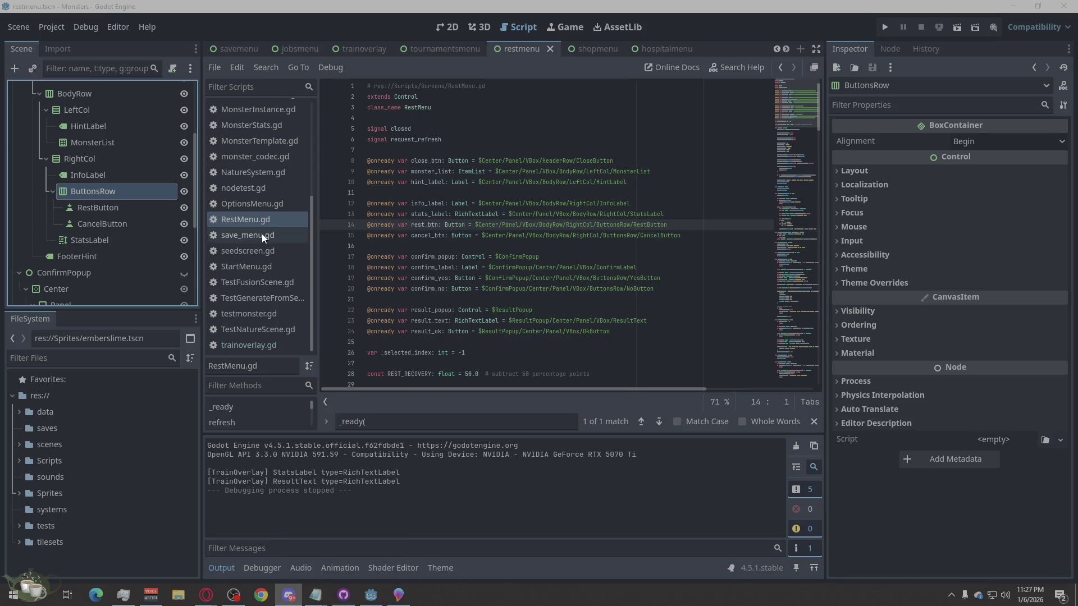
{"action": "scroll", "coordinate": [281, 233], "scroll_direction": "up", "scroll_amount": 5}
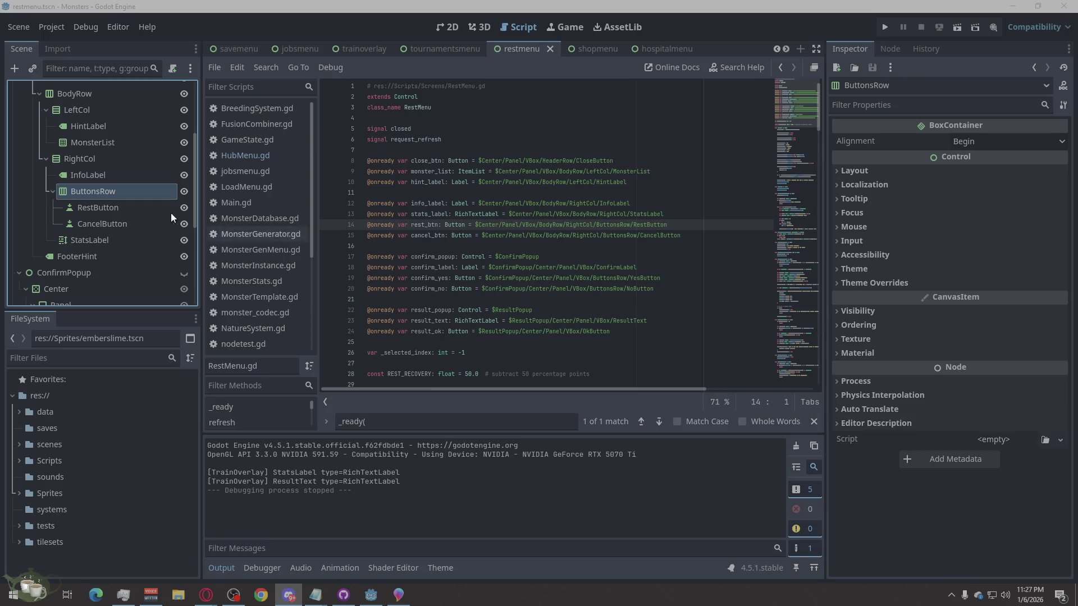
Step: Inspect the CancelButton node in the Scene dock and run the project again
{"action": "left_click", "coordinate": [771, 23]}
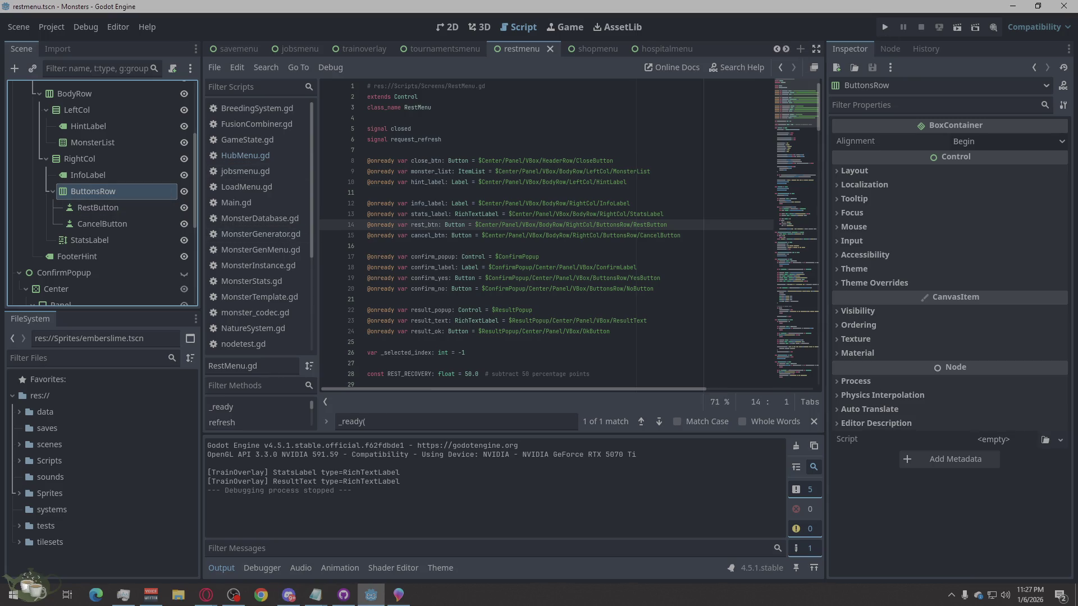
{"action": "key", "text": "alt+Tab"}
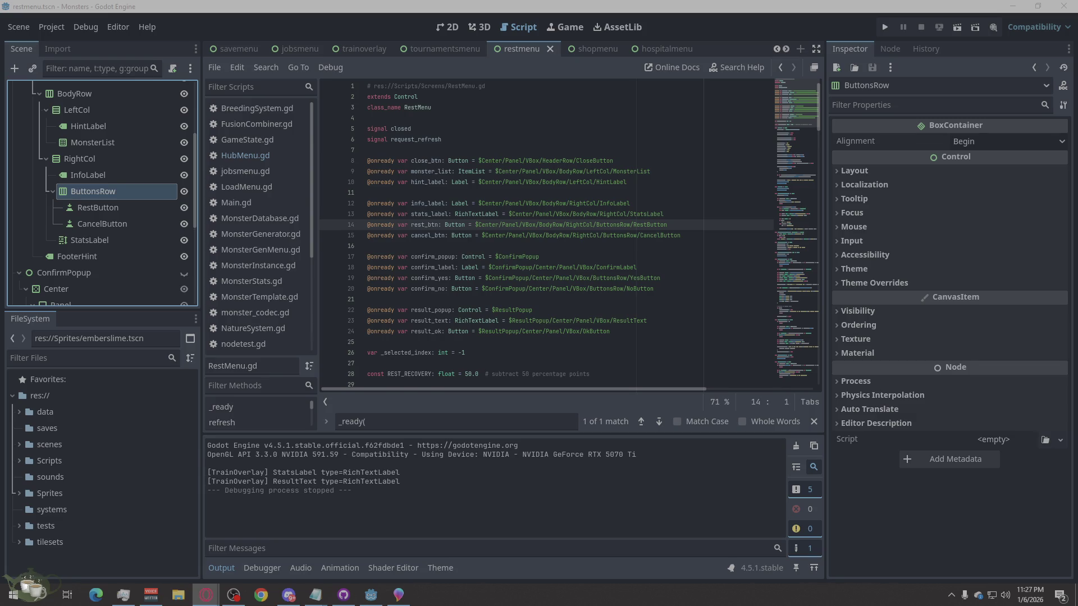
{"action": "left_click", "coordinate": [95, 223]}
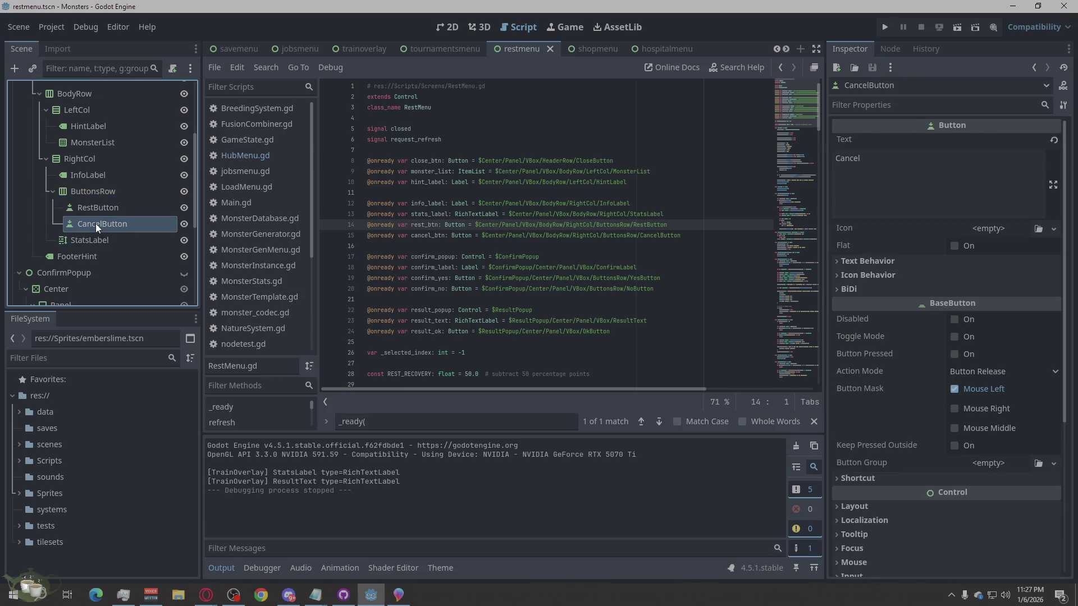
{"action": "left_click", "coordinate": [884, 27]}
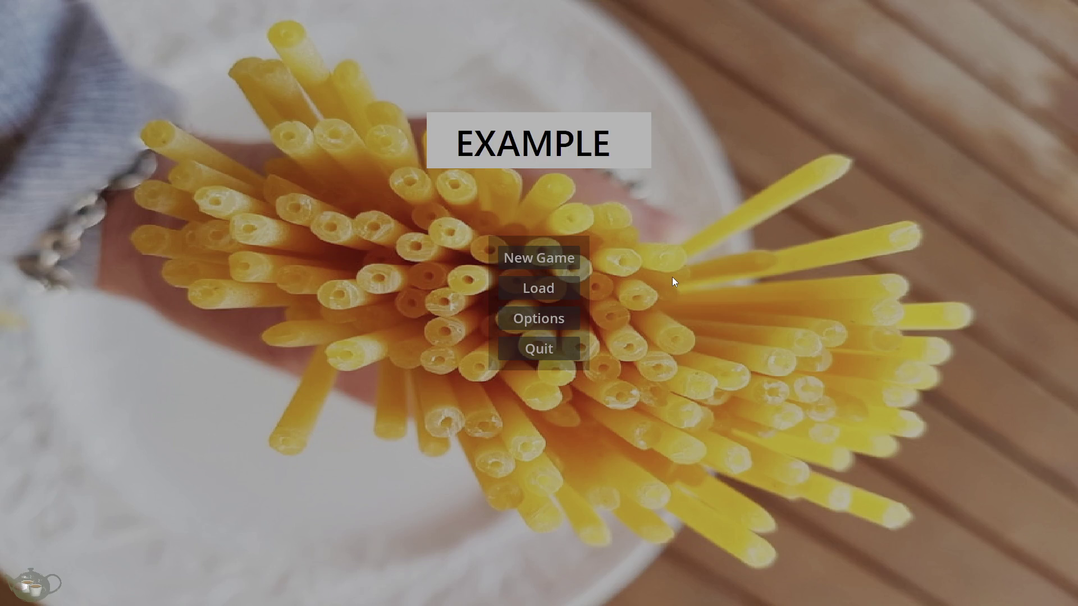
Step: Start a new game and confirm the empty Rest Menu opens and closes
{"action": "left_click", "coordinate": [557, 257]}
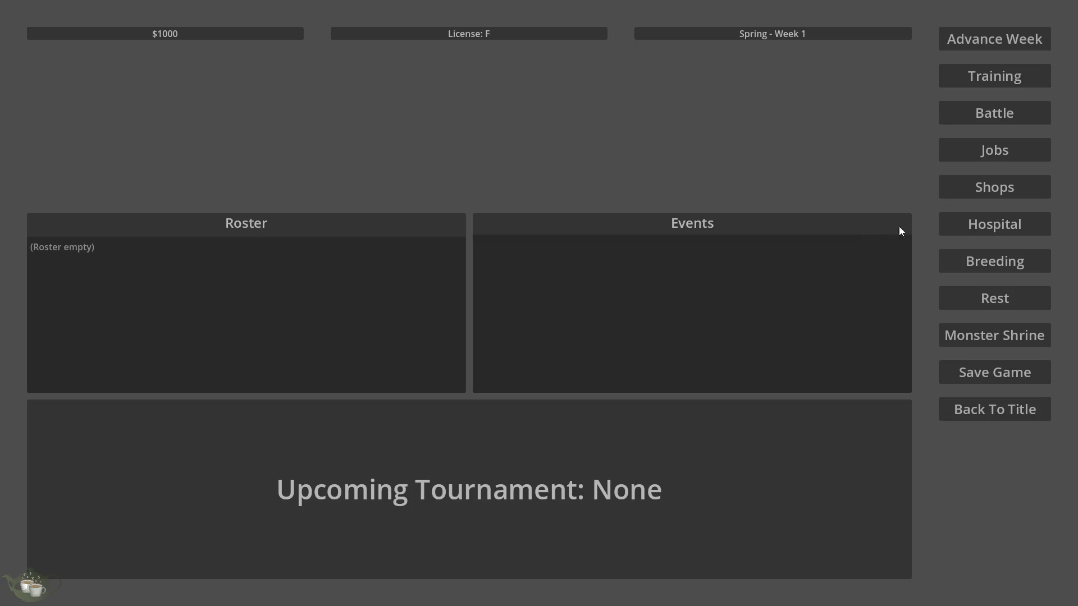
{"action": "left_click", "coordinate": [1015, 297]}
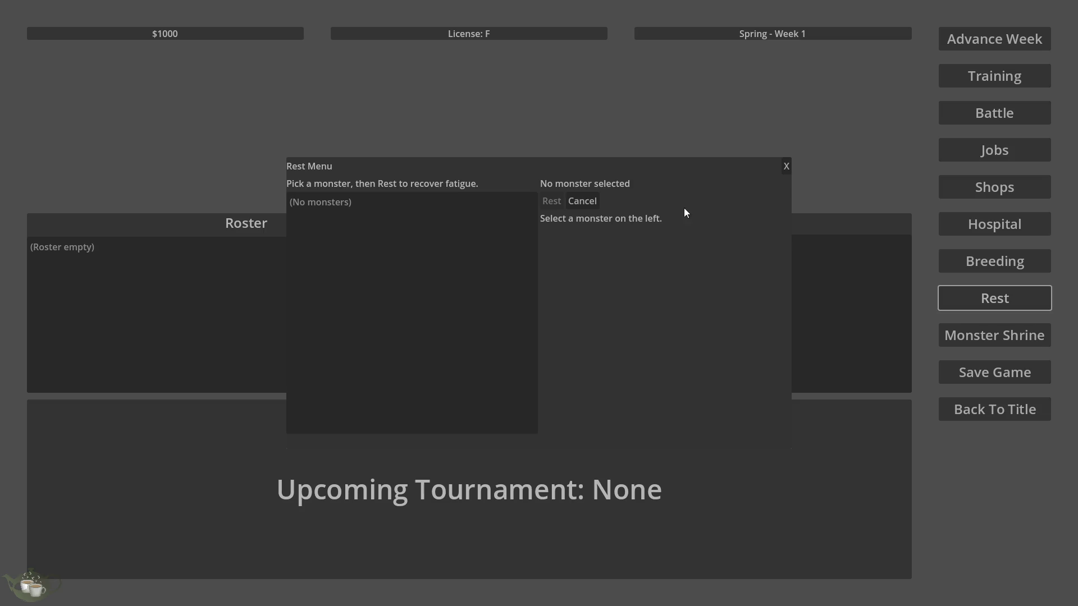
{"action": "left_click", "coordinate": [787, 167]}
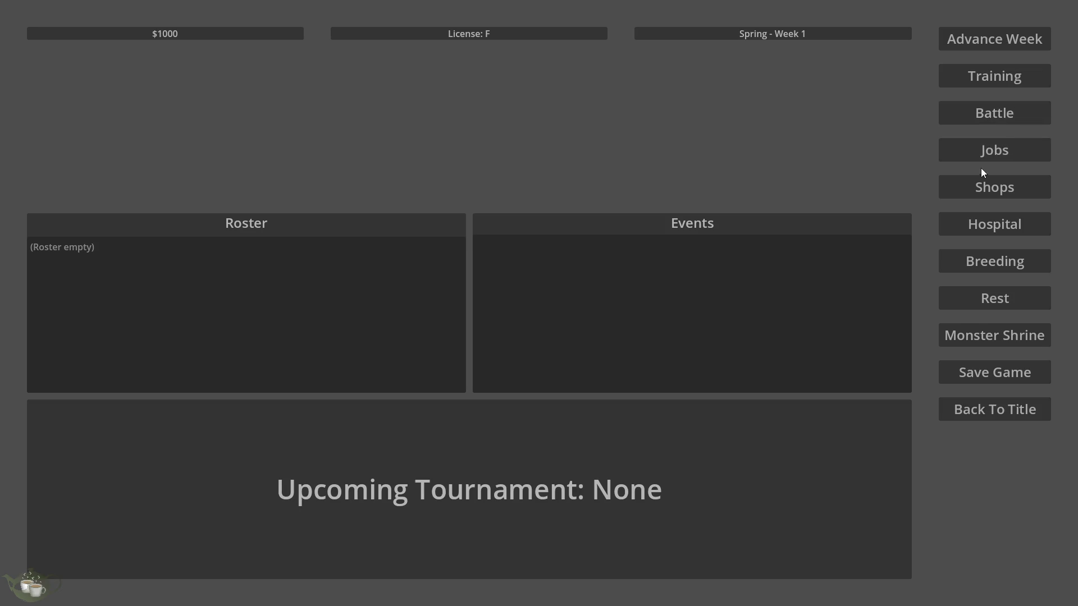
Step: Check the Jobs Board and Training Menu, return to title and quit back to the editor
{"action": "left_click", "coordinate": [982, 156]}
{"action": "left_click", "coordinate": [767, 174]}
{"action": "left_click", "coordinate": [968, 107]}
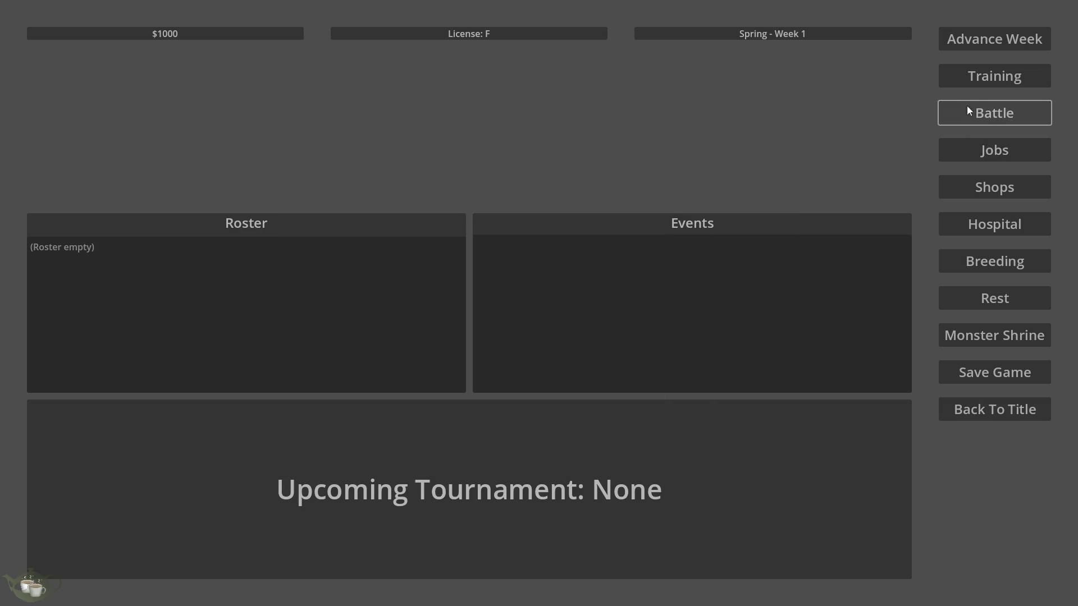
{"action": "left_click", "coordinate": [969, 75]}
{"action": "left_click", "coordinate": [763, 177]}
{"action": "left_click", "coordinate": [1009, 408]}
{"action": "left_click", "coordinate": [506, 349]}
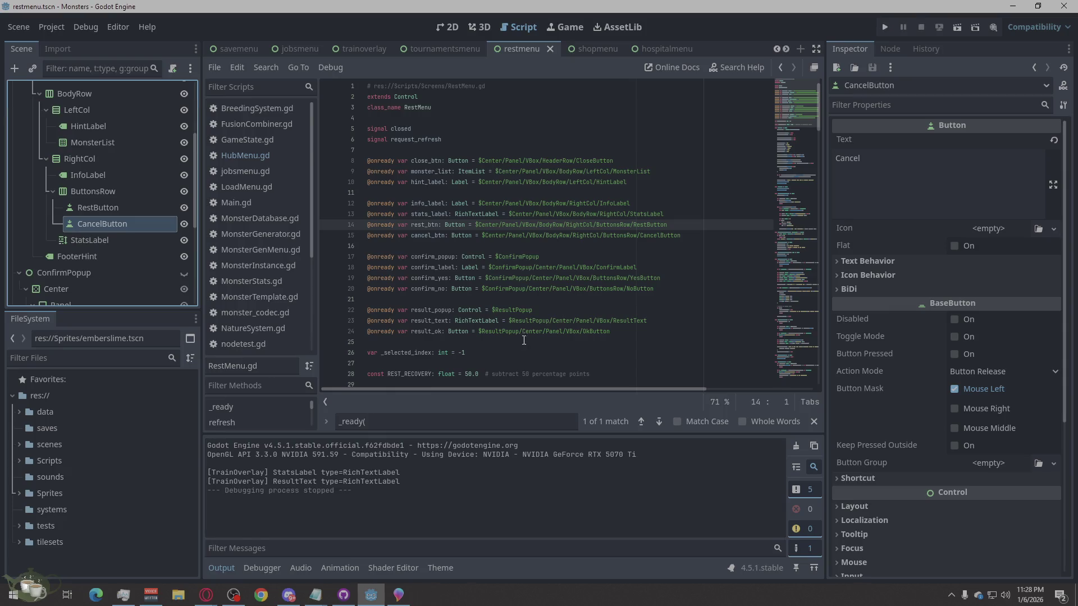
Step: Search RestMenu.gd for 'cancel', correcting the misspelled term
{"action": "left_click", "coordinate": [464, 422]}
{"action": "key", "text": "ctrl+a"}
{"action": "type", "text": "cence"}
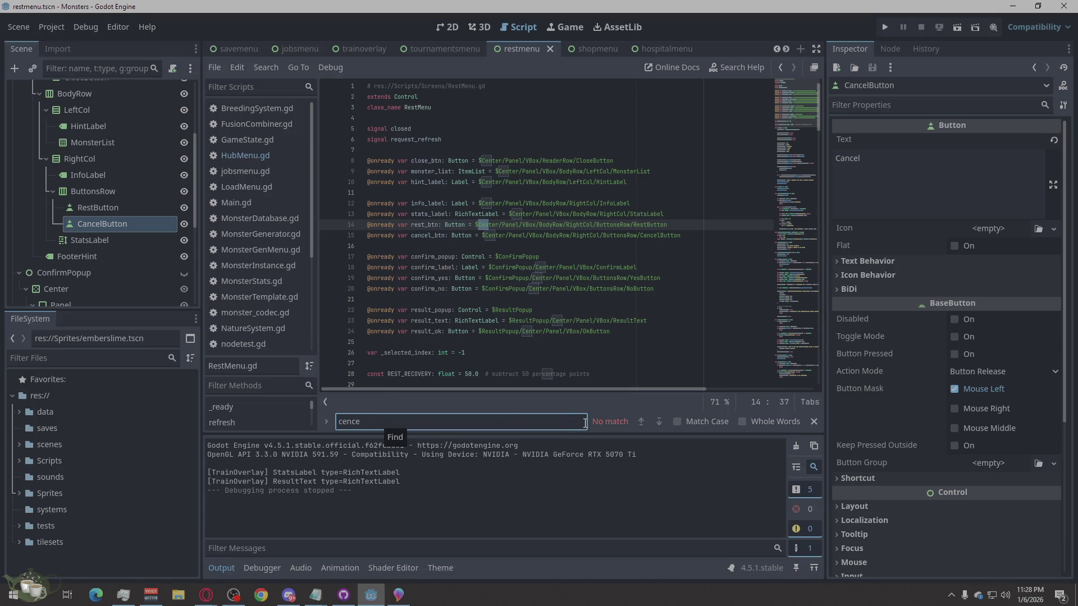
{"action": "left_click", "coordinate": [344, 422]}
{"action": "key", "text": "BackSpace"}
{"action": "type", "text": "a"}
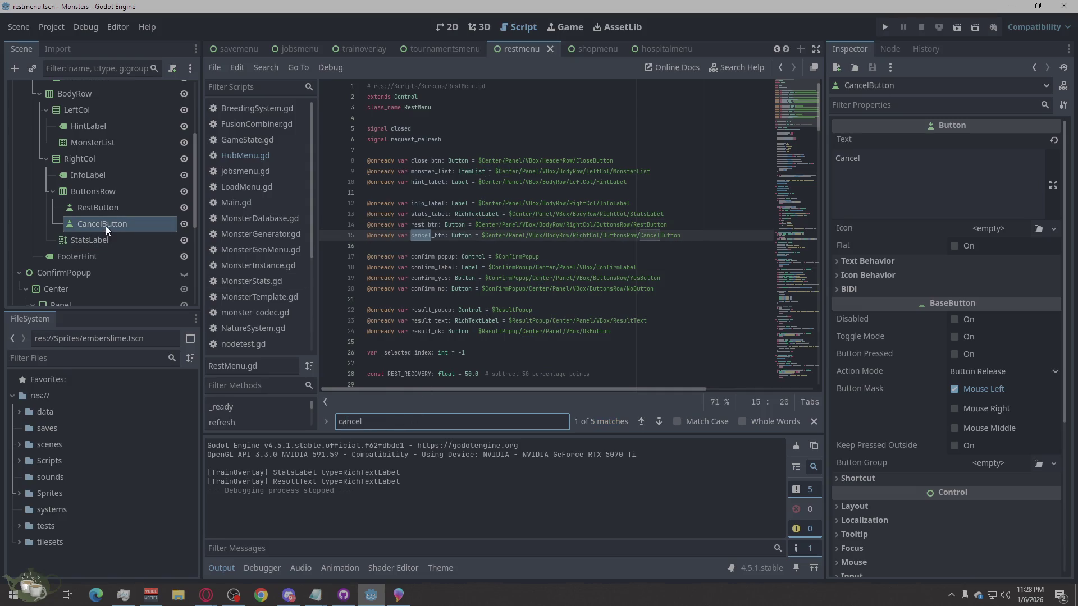
Step: Delete the CancelButton node from the restmenu scene and step to the cancel matches
{"action": "right_click", "coordinate": [107, 226]}
{"action": "left_click", "coordinate": [168, 575]}
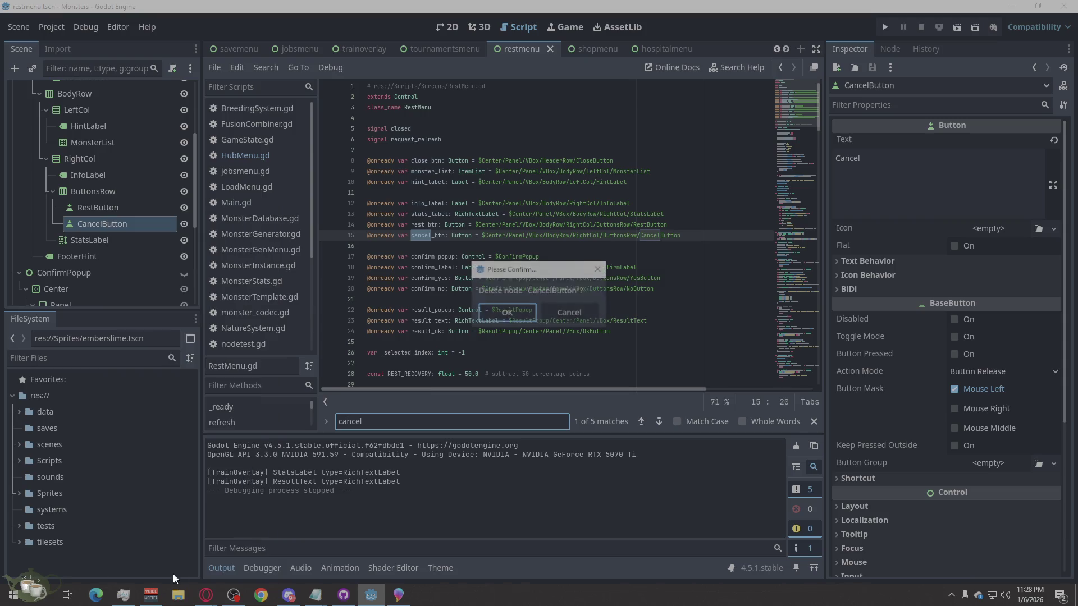
{"action": "left_click", "coordinate": [489, 313]}
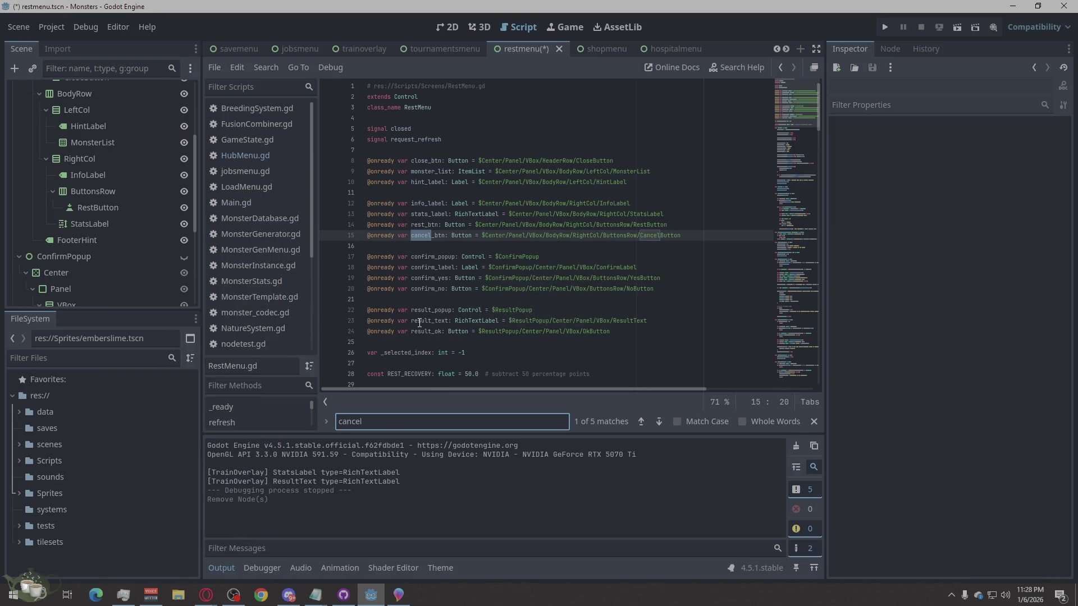
{"action": "left_click", "coordinate": [640, 422]}
Step: Remove the cancel_btn declaration, text assignment and pressed.connect lines, then save
{"action": "triple_click", "coordinate": [692, 232]}
{"action": "key", "text": "BackSpace"}
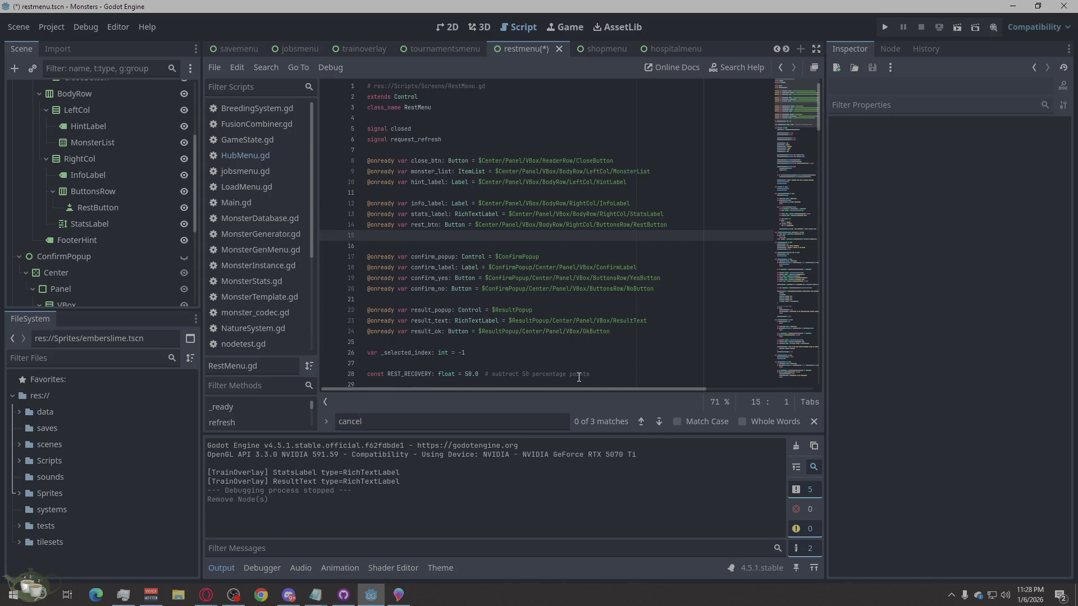
{"action": "key", "text": "BackSpace"}
{"action": "left_click", "coordinate": [659, 422]}
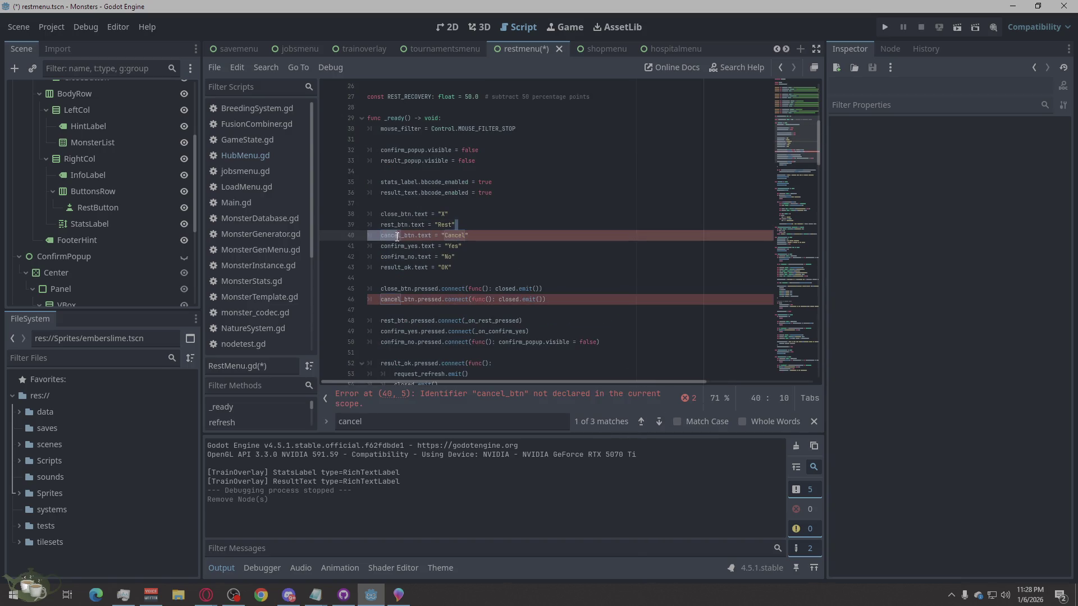
{"action": "left_click_drag", "start_coordinate": [468, 236], "coordinate": [456, 239]}
{"action": "key", "text": "shift+Home"}
{"action": "key", "text": "BackSpace"}
{"action": "key", "text": "BackSpace"}
{"action": "left_click_drag", "start_coordinate": [543, 289], "coordinate": [371, 293]}
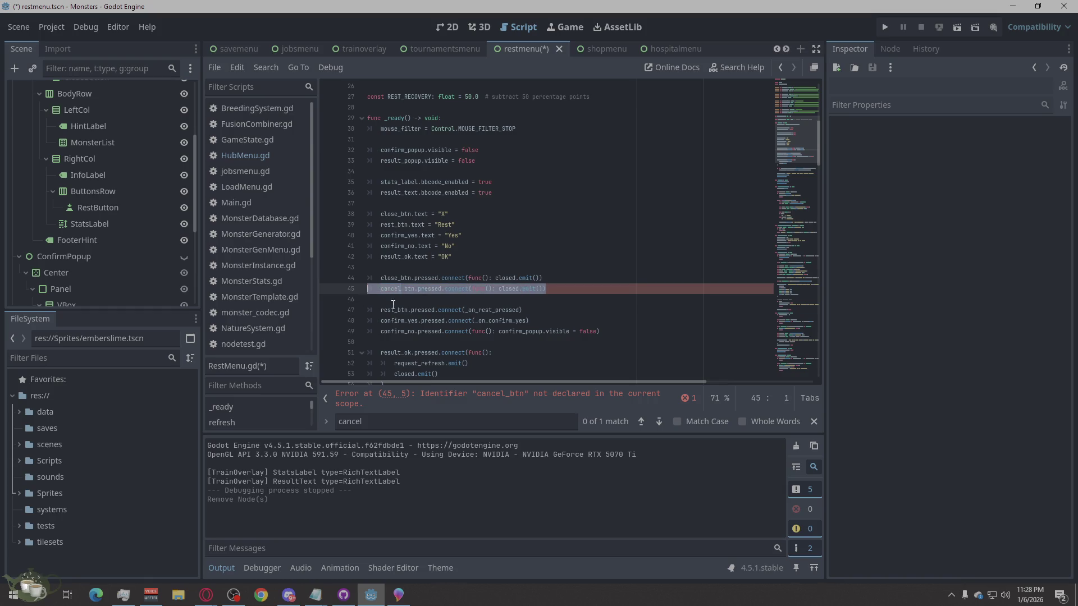
{"action": "key", "text": "BackSpace"}
{"action": "key", "text": "BackSpace"}
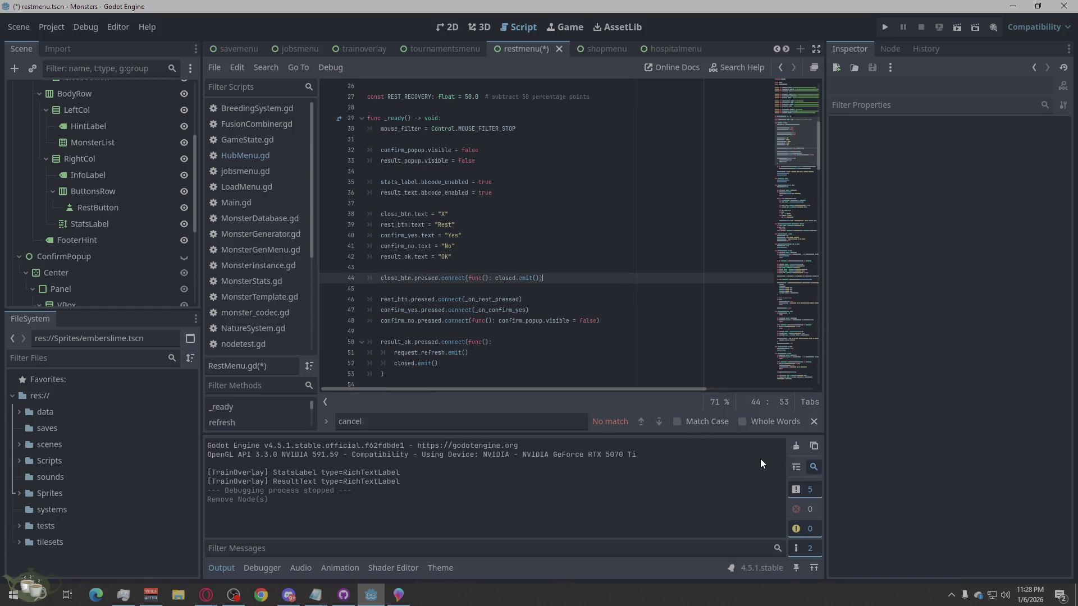
{"action": "key", "text": "ctrl+s"}
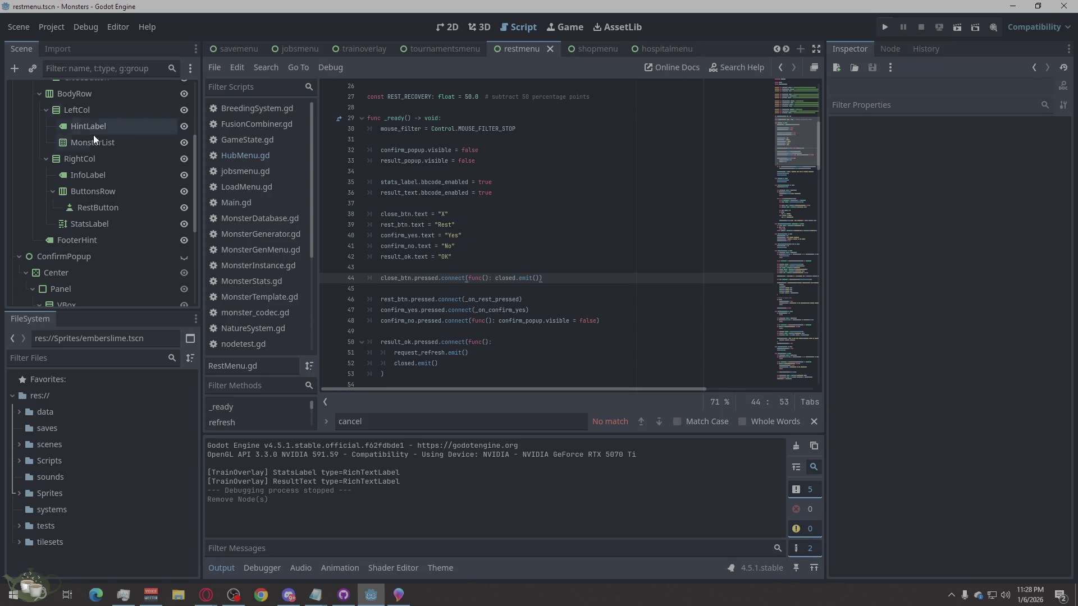
{"action": "scroll", "coordinate": [99, 131], "scroll_direction": "up", "scroll_amount": 5}
{"action": "left_click", "coordinate": [103, 184]}
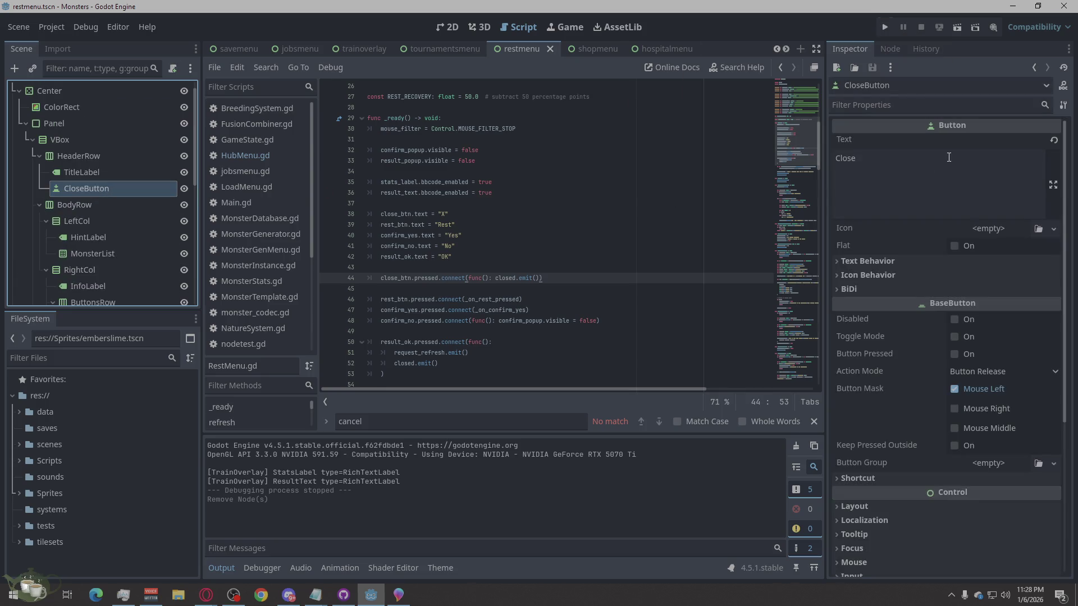
{"action": "left_click", "coordinate": [885, 23]}
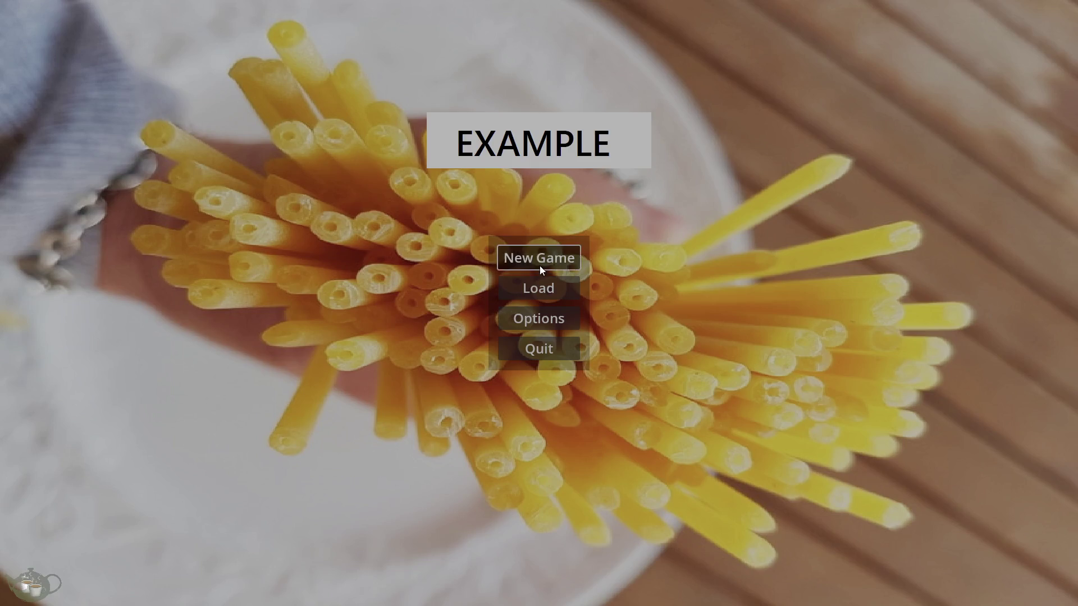
{"action": "left_click", "coordinate": [539, 265]}
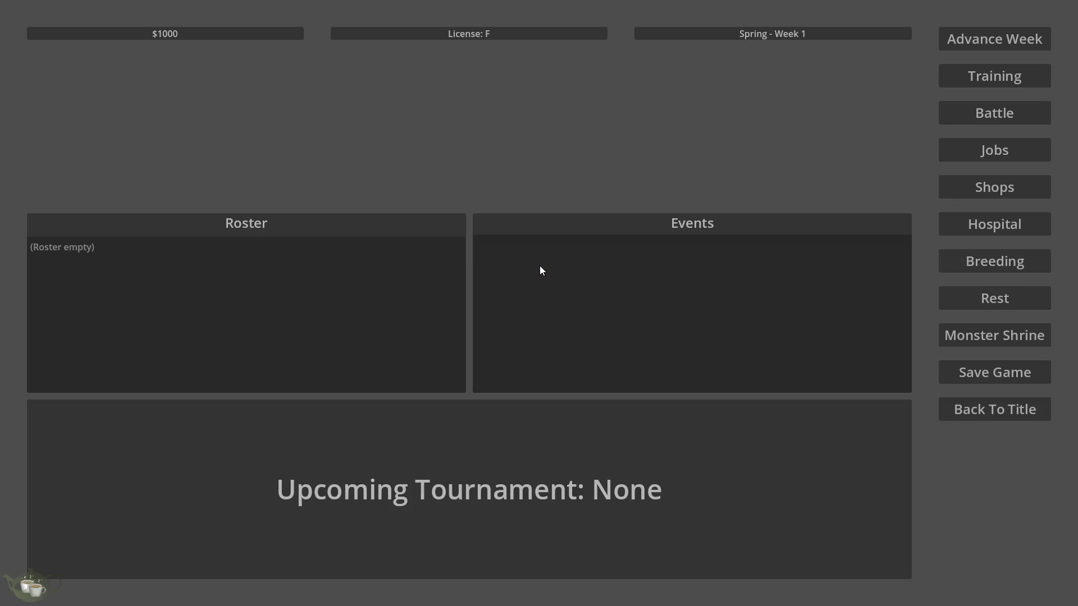
{"action": "left_click", "coordinate": [1001, 305]}
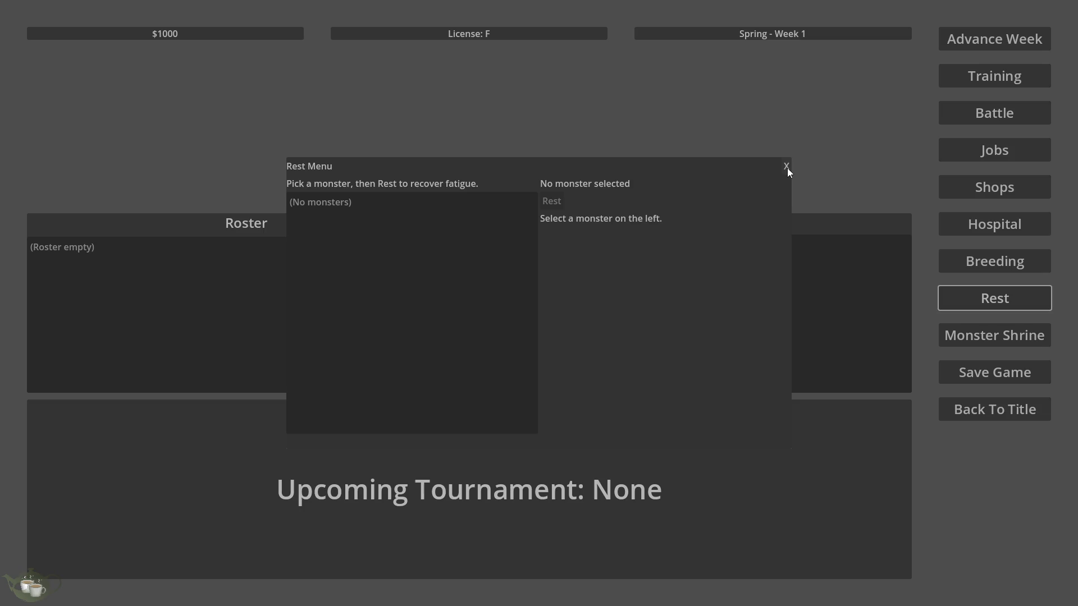
{"action": "left_click", "coordinate": [786, 168]}
{"action": "left_click", "coordinate": [989, 410]}
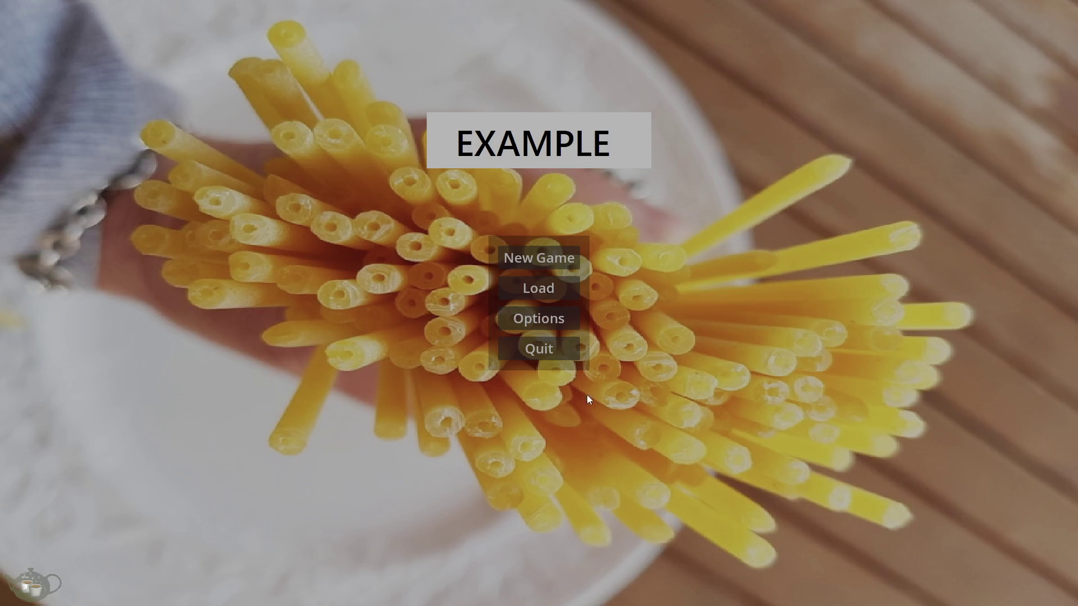
{"action": "left_click", "coordinate": [542, 353]}
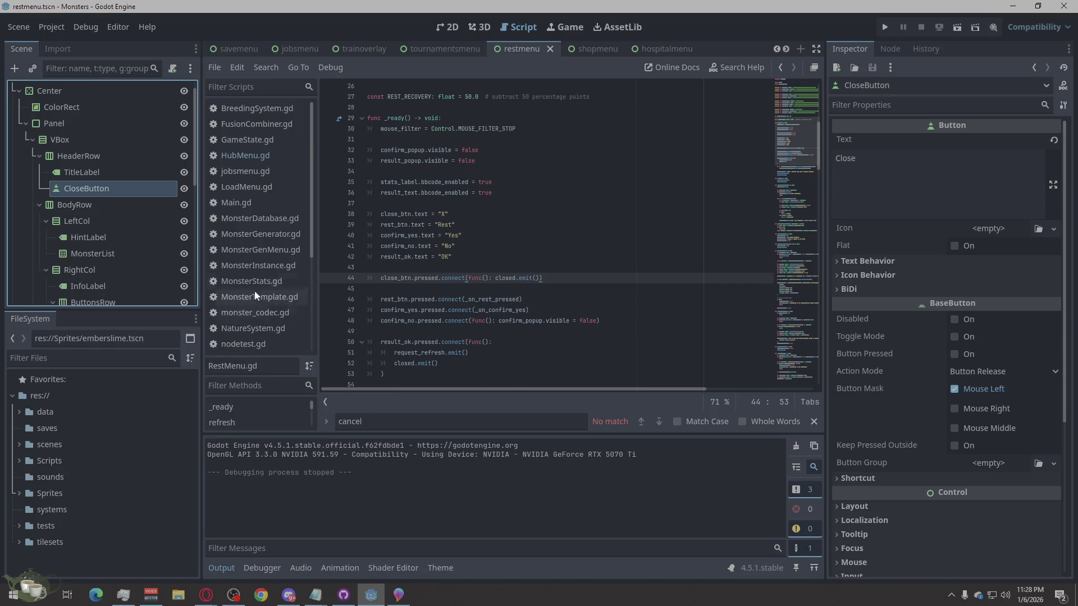
{"action": "left_click", "coordinate": [85, 174]}
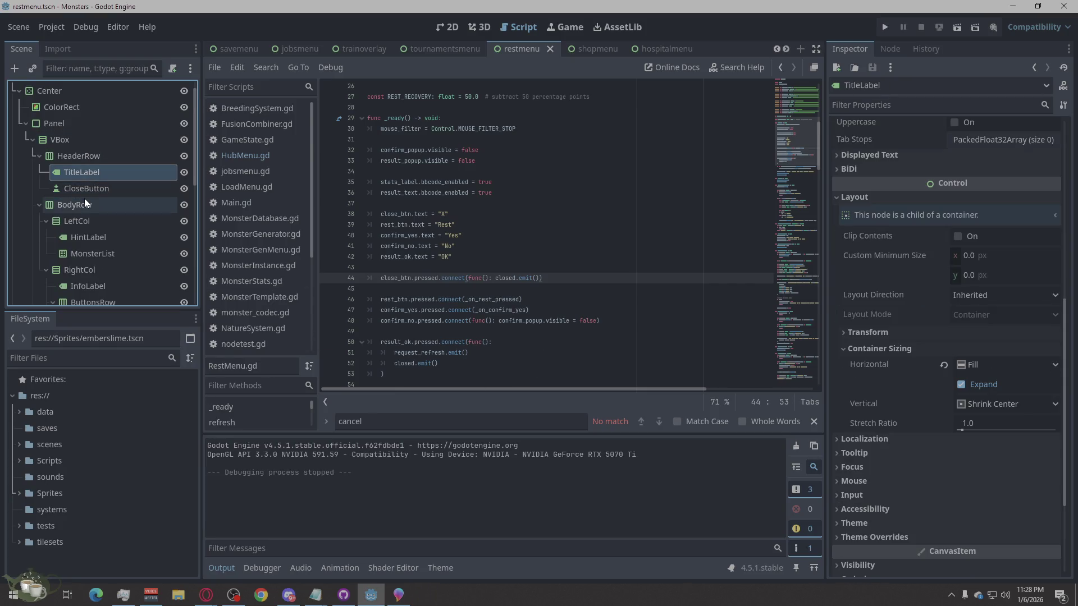
{"action": "left_click", "coordinate": [84, 200]}
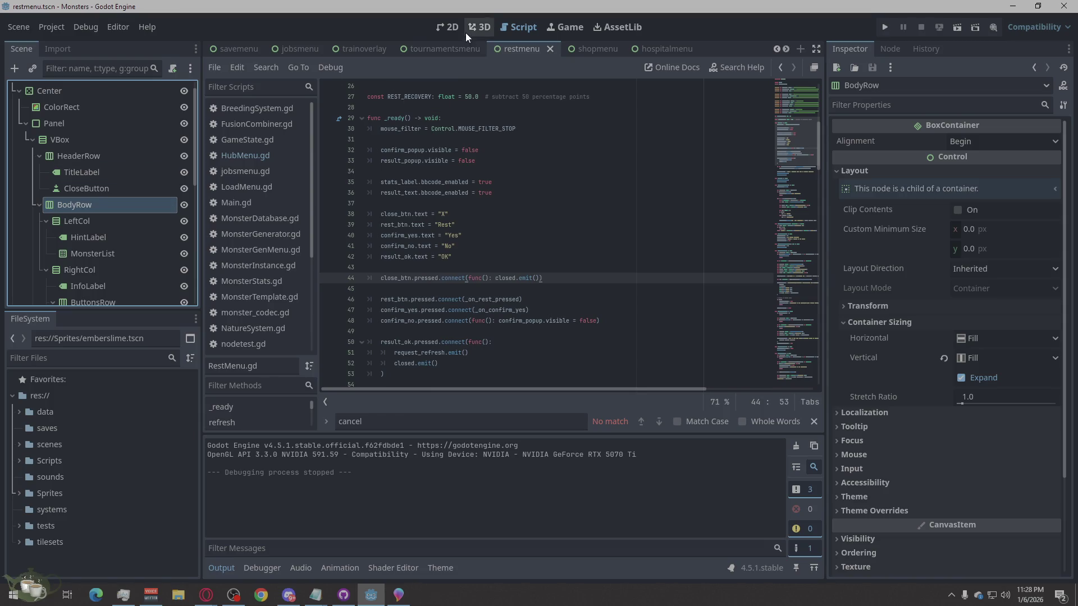
{"action": "left_click", "coordinate": [455, 27]}
{"action": "left_click", "coordinate": [97, 190]}
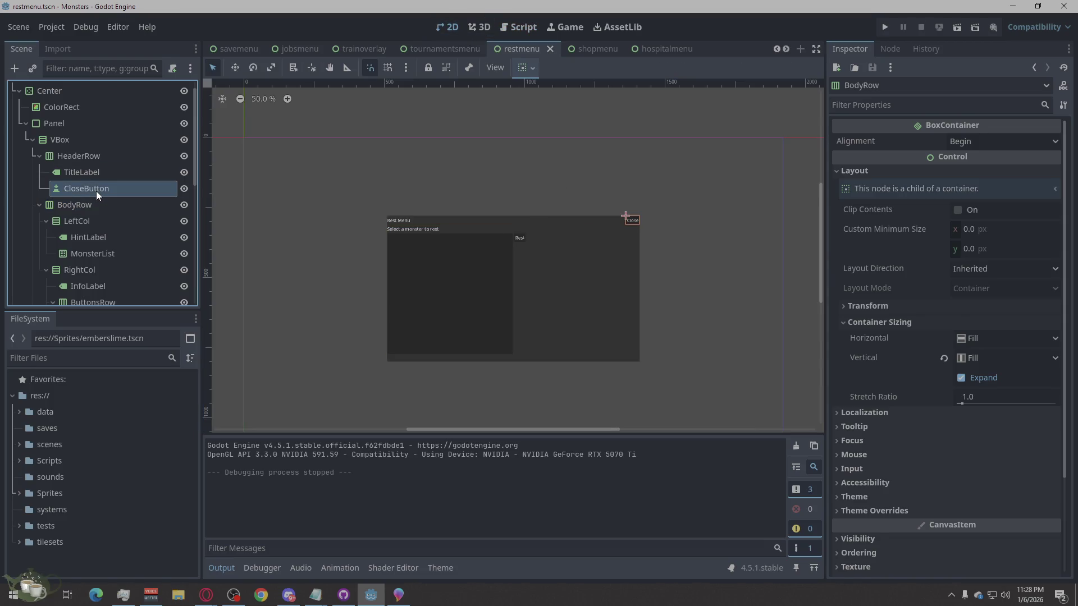
{"action": "scroll", "coordinate": [635, 222], "scroll_direction": "up", "scroll_amount": 3}
{"action": "scroll", "coordinate": [721, 231], "scroll_direction": "down", "scroll_amount": 3}
{"action": "scroll", "coordinate": [645, 278], "scroll_direction": "up", "scroll_amount": 3}
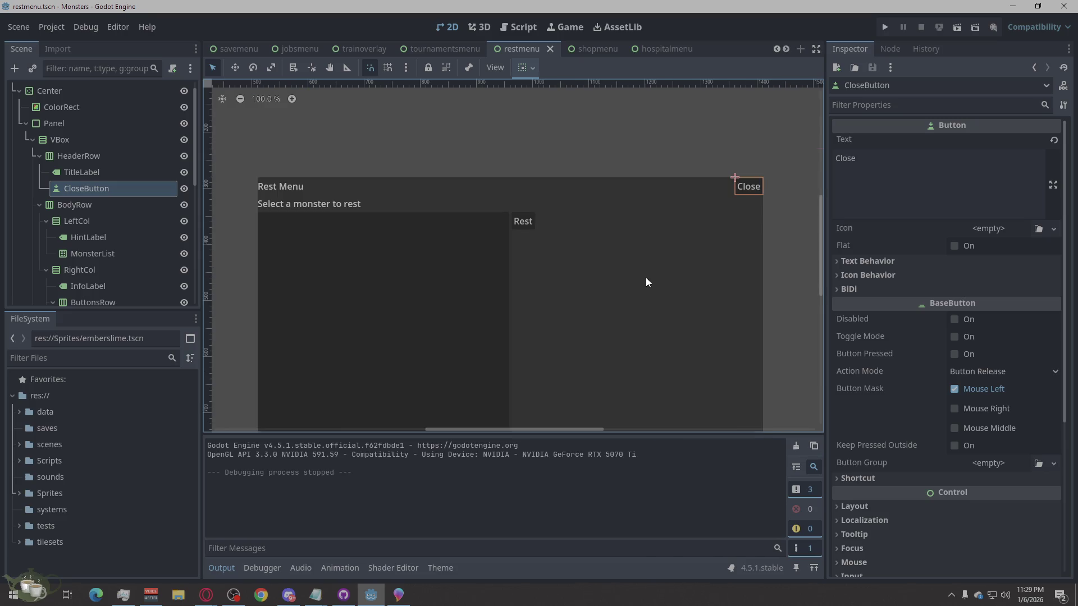
{"action": "scroll", "coordinate": [318, 153], "scroll_direction": "down", "scroll_amount": 3}
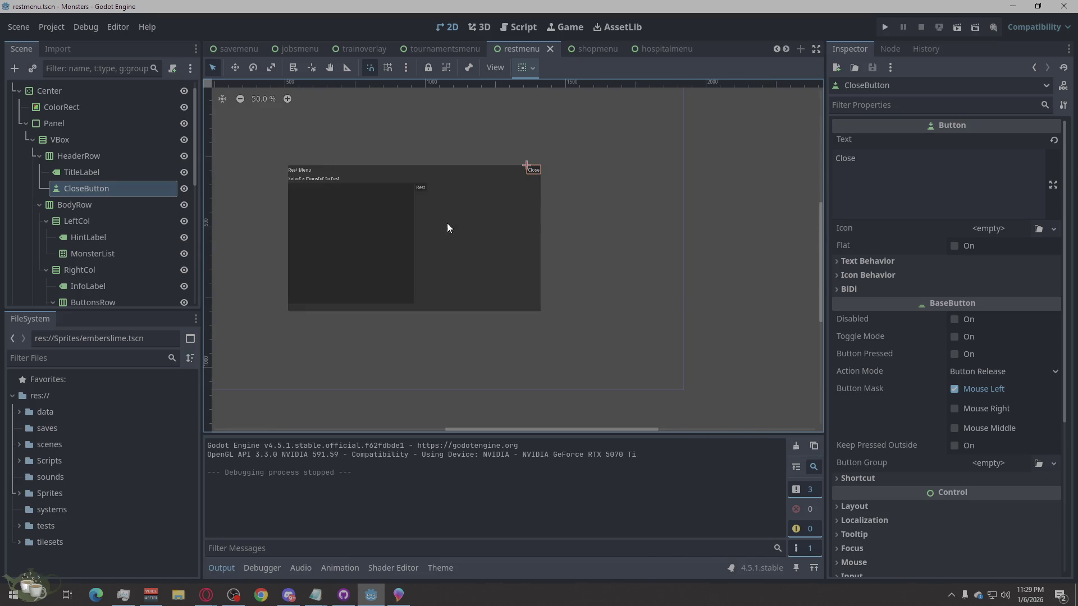
{"action": "scroll", "coordinate": [376, 196], "scroll_direction": "up", "scroll_amount": 3}
{"action": "scroll", "coordinate": [425, 257], "scroll_direction": "down", "scroll_amount": 3}
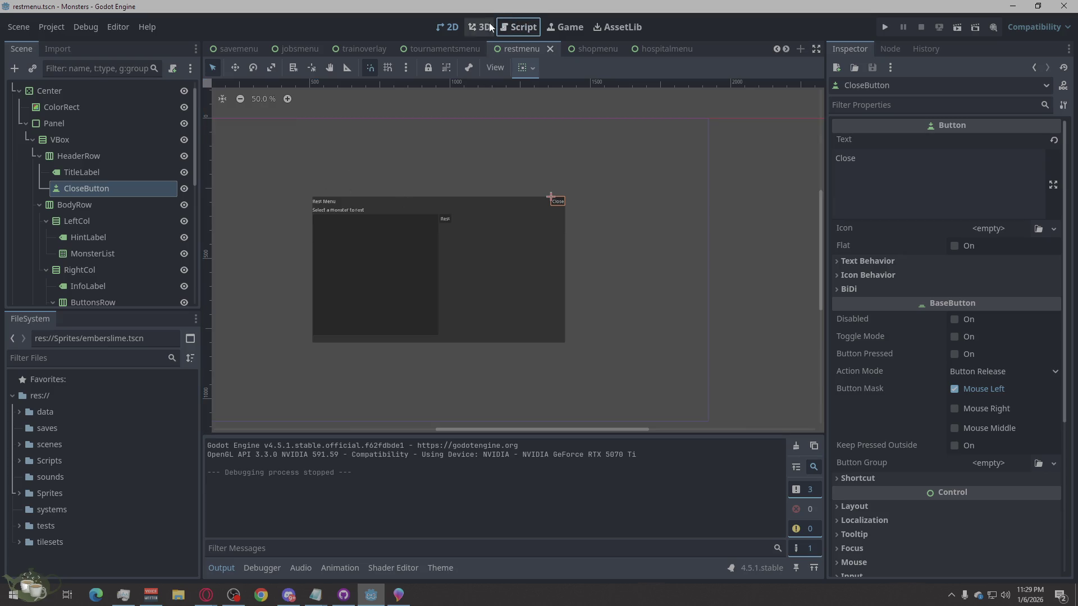
{"action": "left_click", "coordinate": [515, 27]}
{"action": "left_click", "coordinate": [548, 213]}
{"action": "double_click", "coordinate": [419, 422]}
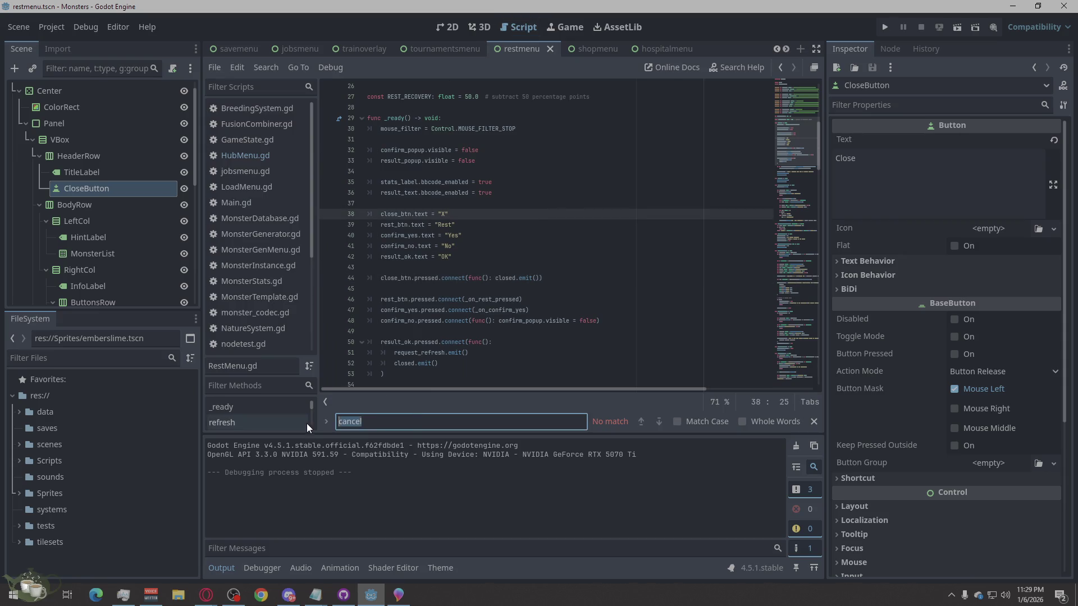
{"action": "type", "text": "Close"}
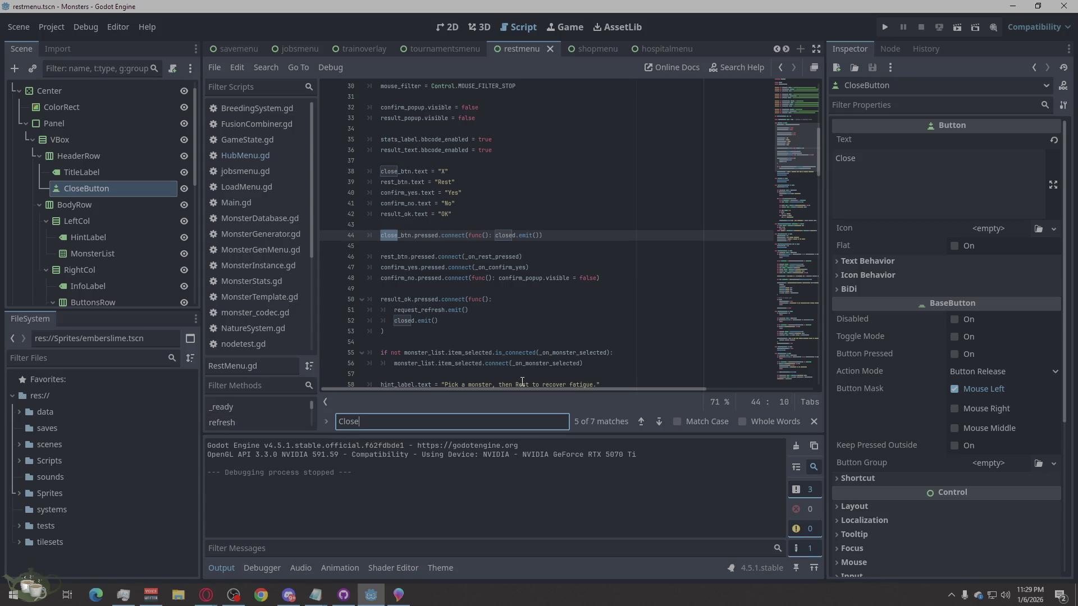
Step: Remove the close_btn text "X" override from RestMenu.gd, save, and run the project
{"action": "left_click", "coordinate": [657, 425]}
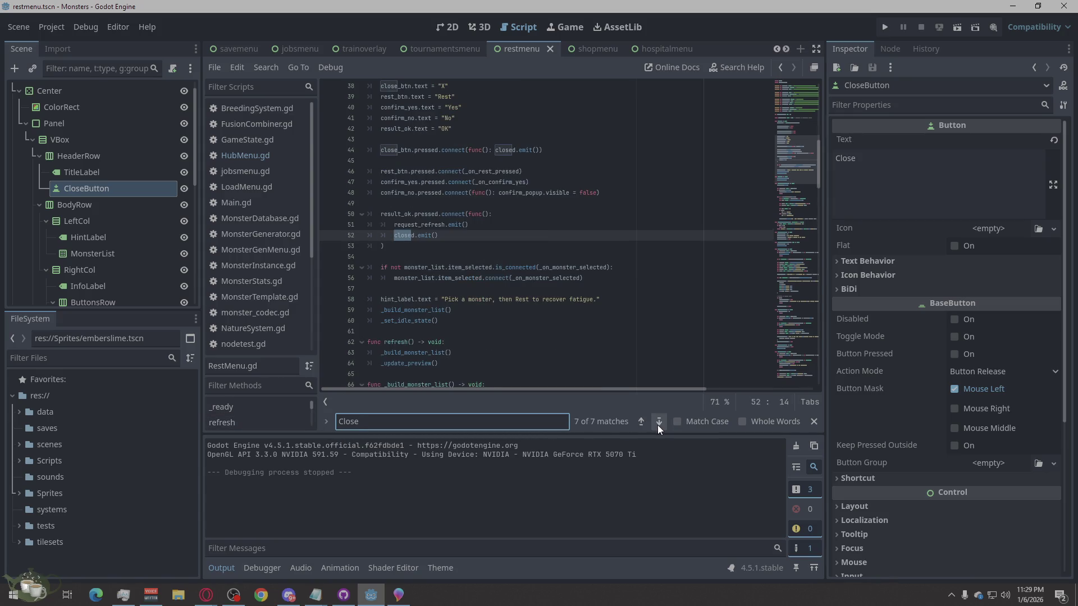
{"action": "left_click", "coordinate": [657, 424]}
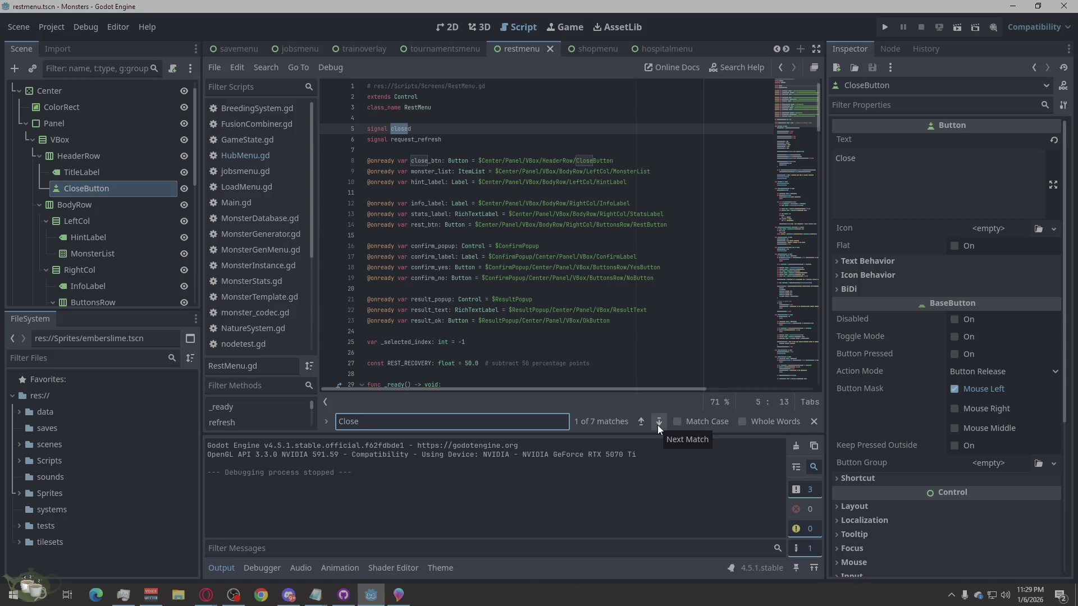
{"action": "left_click", "coordinate": [657, 426]}
{"action": "left_click", "coordinate": [658, 425]}
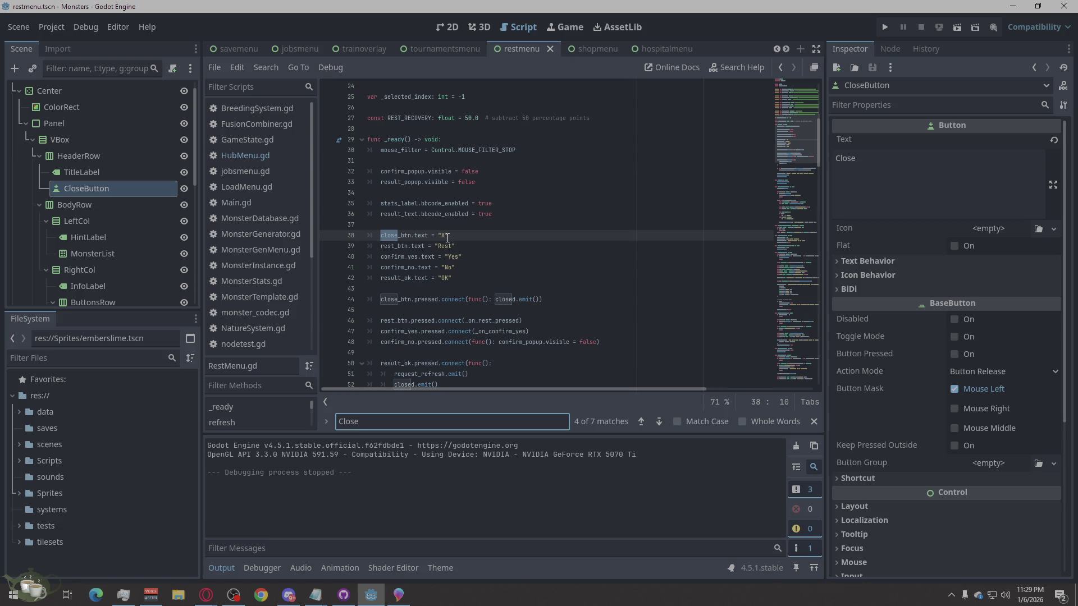
{"action": "left_click_drag", "start_coordinate": [452, 238], "coordinate": [378, 241]}
{"action": "key", "text": "BackSpace"}
{"action": "key", "text": "BackSpace"}
{"action": "key", "text": "BackSpace"}
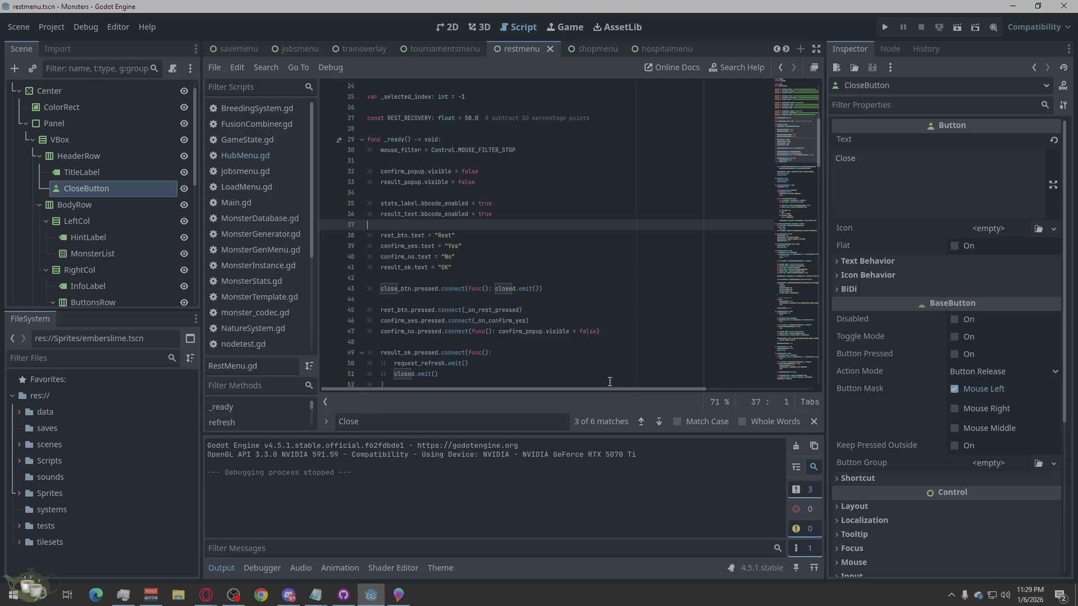
{"action": "key", "text": "ctrl+s"}
{"action": "left_click", "coordinate": [882, 27]}
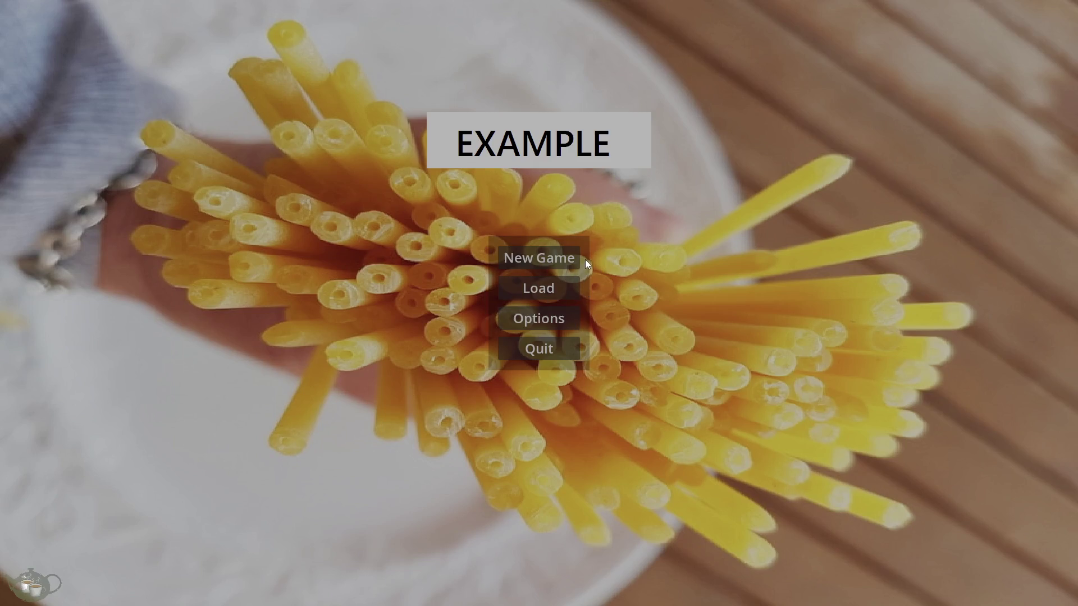
Step: Start the game and verify the Rest Menu's Close button closes and reopens it
{"action": "left_click", "coordinate": [584, 259]}
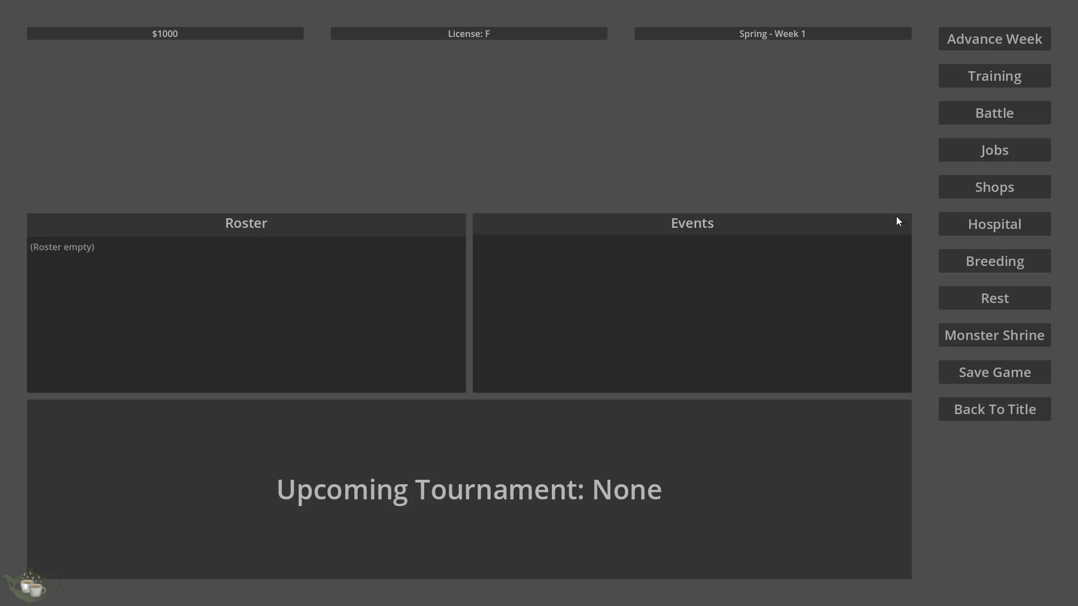
{"action": "left_click", "coordinate": [992, 303]}
{"action": "left_click", "coordinate": [785, 174]}
{"action": "left_click", "coordinate": [1000, 304]}
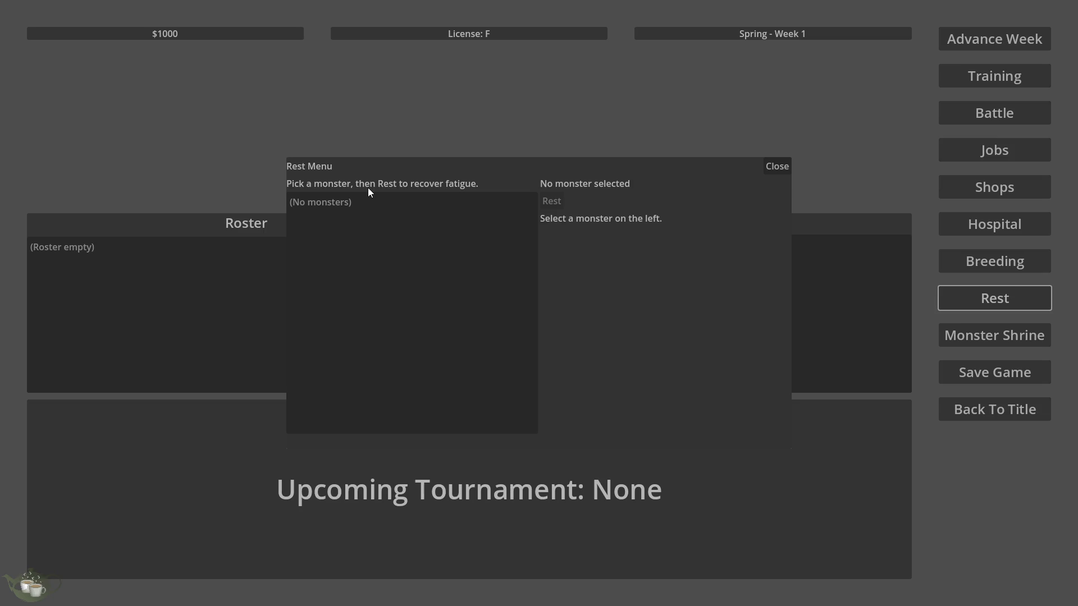
Step: Generate a monster from a seed at the Monster Shrine and add it to the roster
{"action": "left_click", "coordinate": [777, 167]}
{"action": "left_click", "coordinate": [960, 335]}
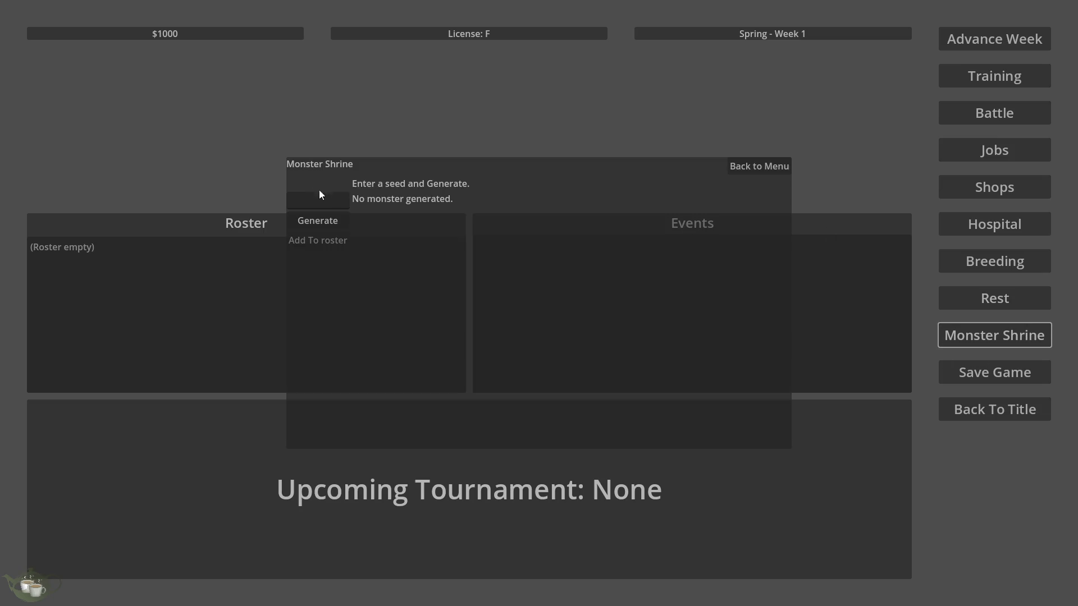
{"action": "left_click", "coordinate": [318, 220]}
{"action": "left_click", "coordinate": [318, 240]}
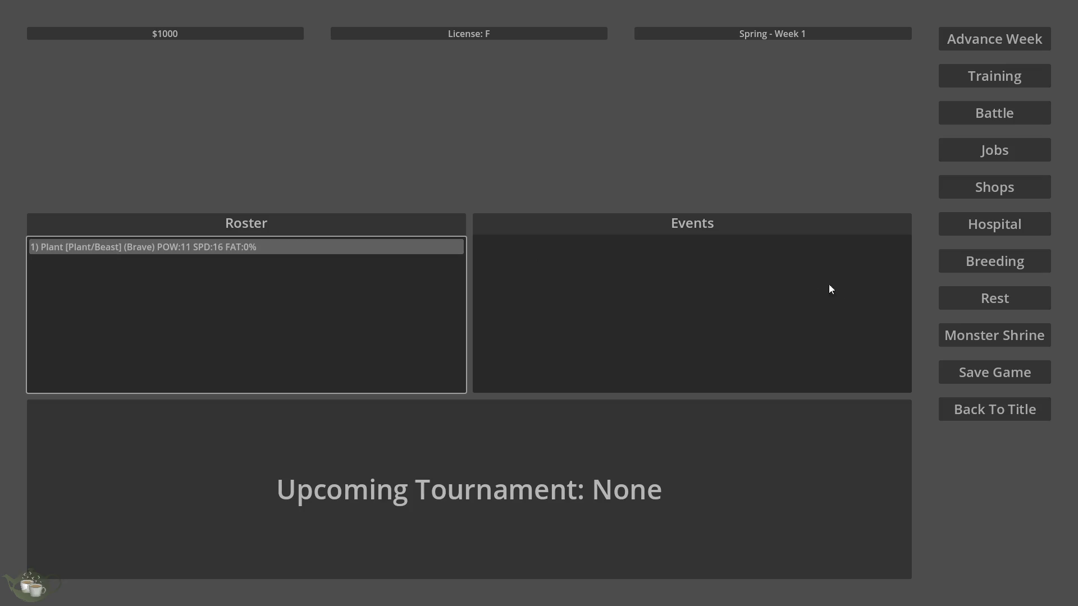
Step: Reopen Rest, select Plant/Beast and request rest, reaching the confirmation prompt
{"action": "left_click", "coordinate": [998, 297]}
{"action": "left_click", "coordinate": [412, 203]}
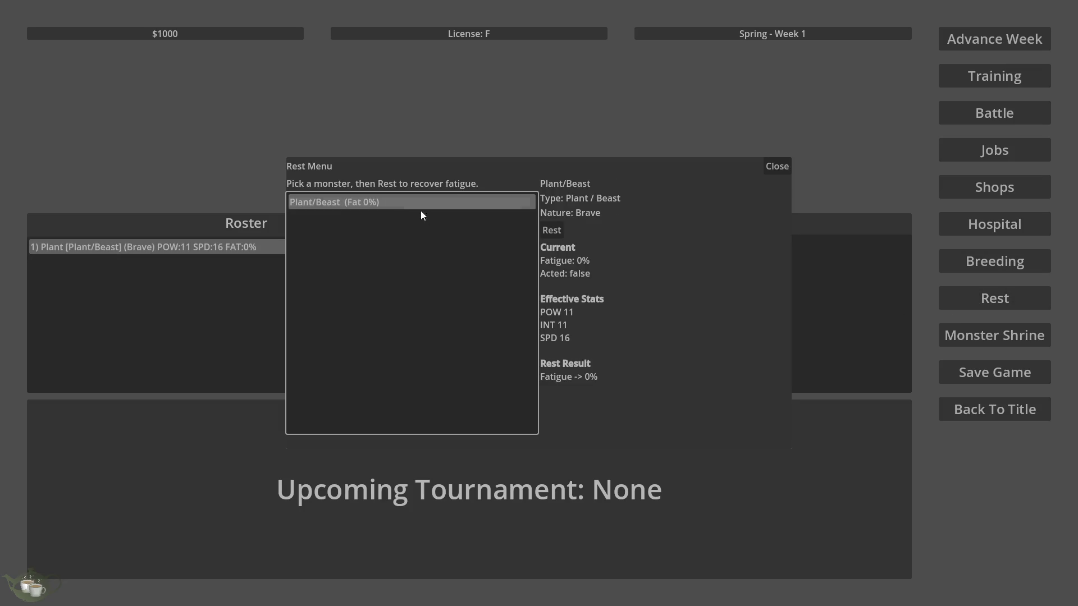
{"action": "left_click", "coordinate": [555, 230]}
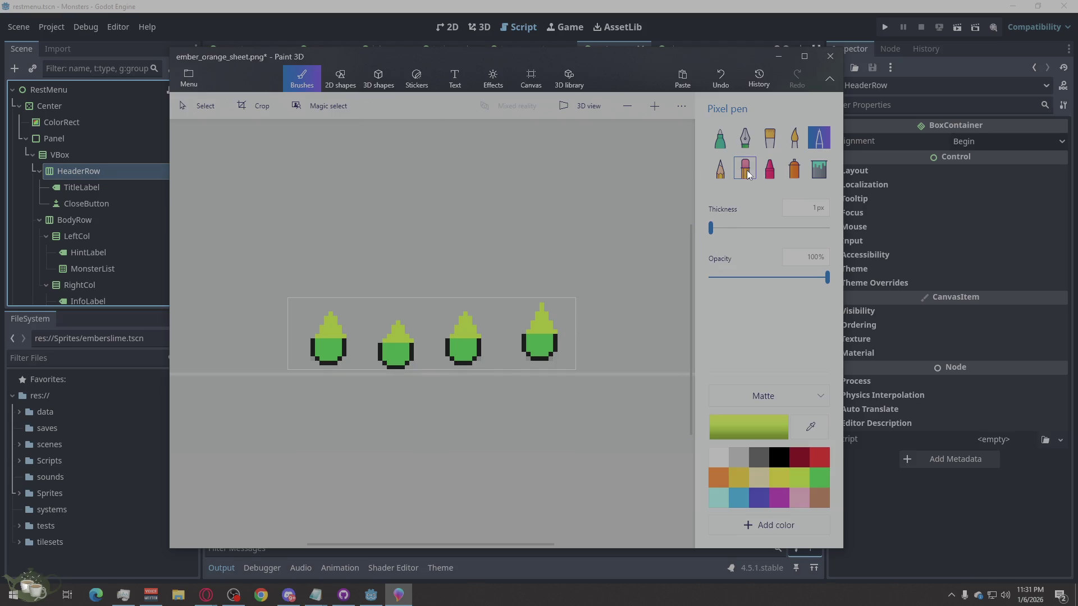
{"action": "left_click", "coordinate": [745, 170]}
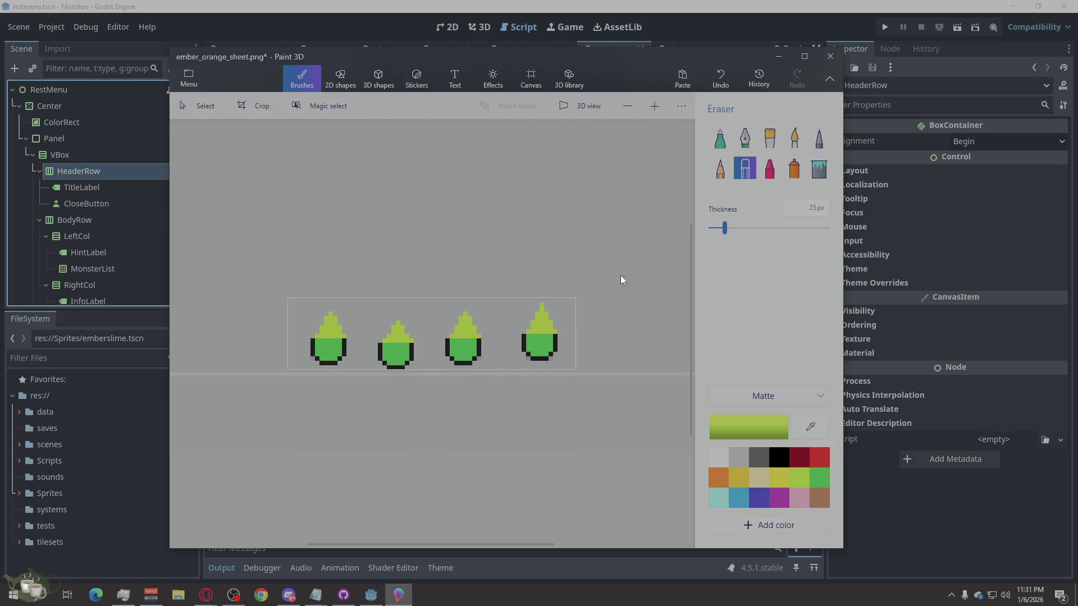
Step: With a 1px eraser, remove the light-green top from the right slime sprite
{"action": "mouse_move", "coordinate": [735, 230]}
{"action": "left_mouse_down"}
{"action": "mouse_move", "coordinate": [681, 236]}
{"action": "mouse_move", "coordinate": [712, 235]}
{"action": "left_mouse_up"}
{"action": "scroll", "coordinate": [527, 325], "scroll_direction": "up", "scroll_amount": 2}
{"action": "scroll", "coordinate": [610, 321], "scroll_direction": "up", "scroll_amount": 5}
{"action": "left_click_drag", "start_coordinate": [556, 305], "coordinate": [609, 294]}
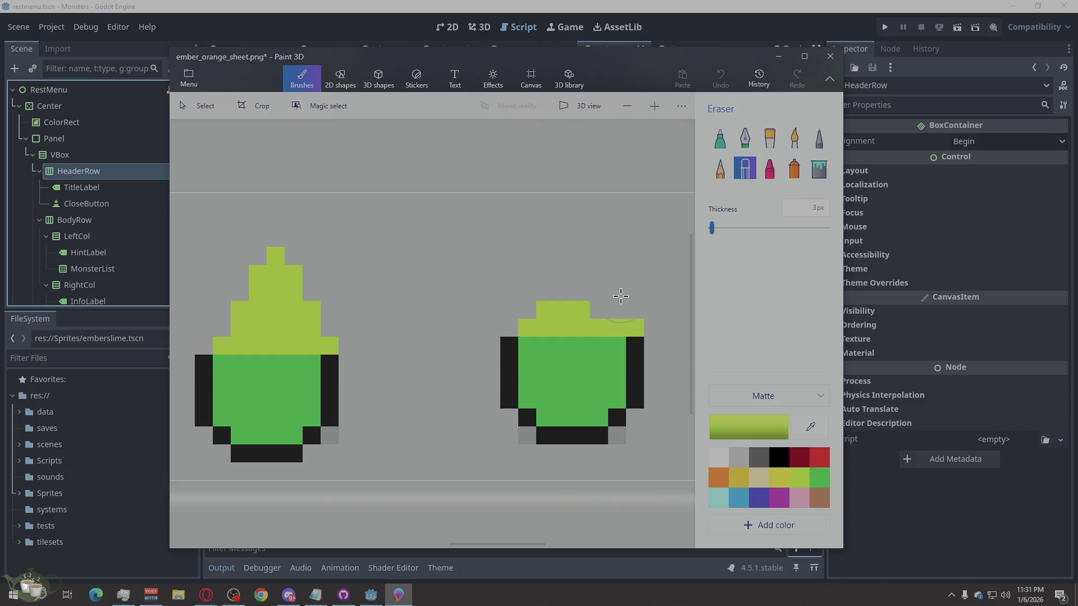
{"action": "left_click_drag", "start_coordinate": [623, 300], "coordinate": [520, 301]}
{"action": "mouse_move", "coordinate": [334, 306]}
{"action": "left_mouse_down"}
{"action": "mouse_move", "coordinate": [214, 327]}
{"action": "mouse_move", "coordinate": [282, 281]}
{"action": "left_mouse_up"}
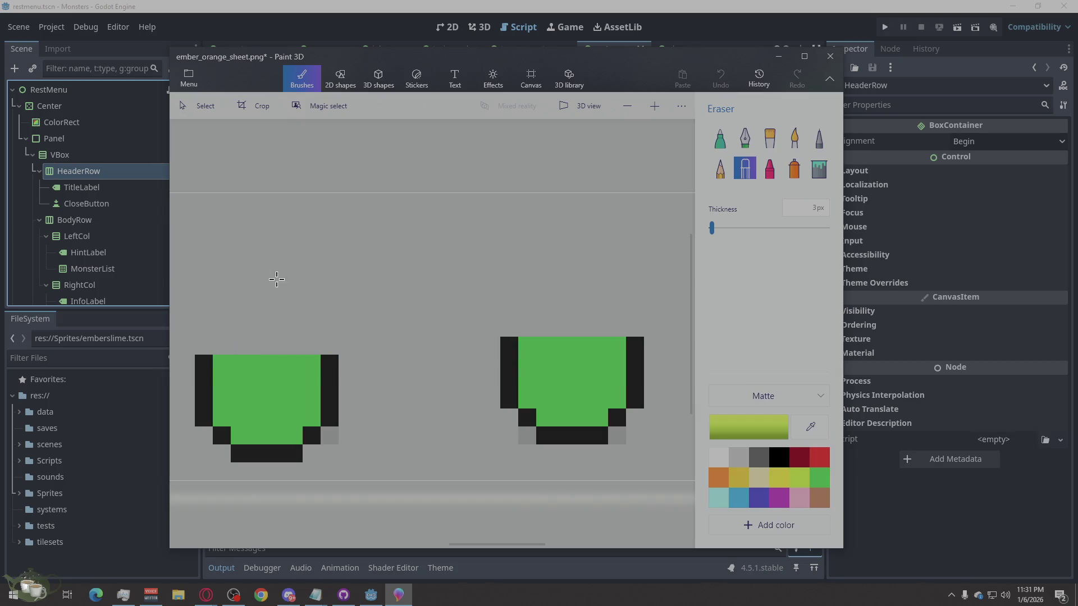
{"action": "scroll", "coordinate": [566, 286], "scroll_direction": "down", "scroll_amount": 3}
{"action": "scroll", "coordinate": [284, 337], "scroll_direction": "up", "scroll_amount": 3}
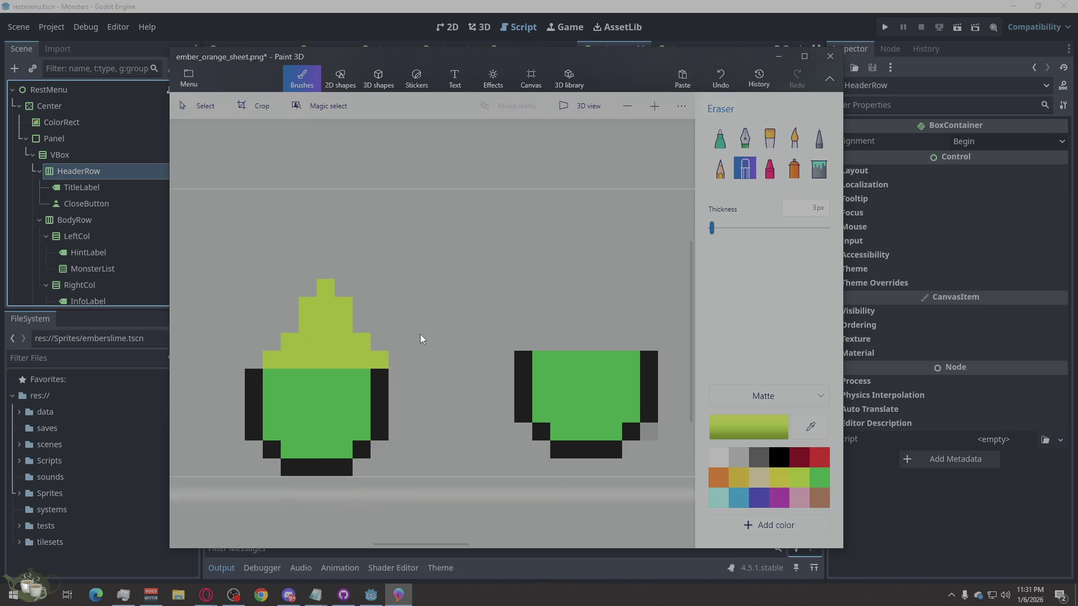
{"action": "key", "text": "alt"}
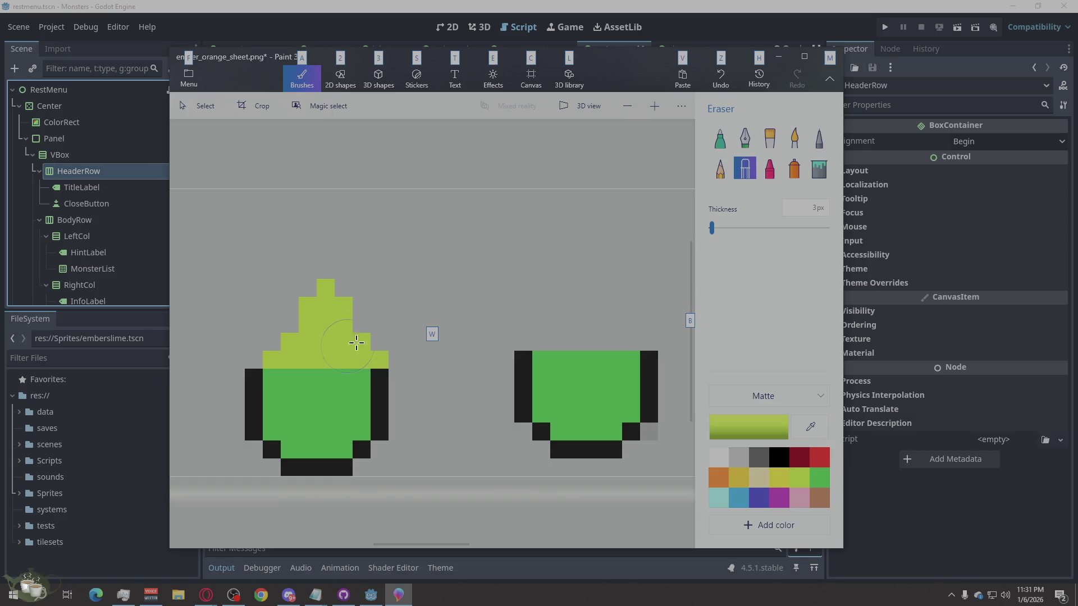
{"action": "scroll", "coordinate": [499, 317], "scroll_direction": "down", "scroll_amount": 2}
Step: Erase the second sprite's yellow top, pick the Marker and bring up File Explorer
{"action": "mouse_move", "coordinate": [435, 337]}
{"action": "left_mouse_down"}
{"action": "mouse_move", "coordinate": [398, 337]}
{"action": "mouse_move", "coordinate": [413, 314]}
{"action": "left_mouse_up"}
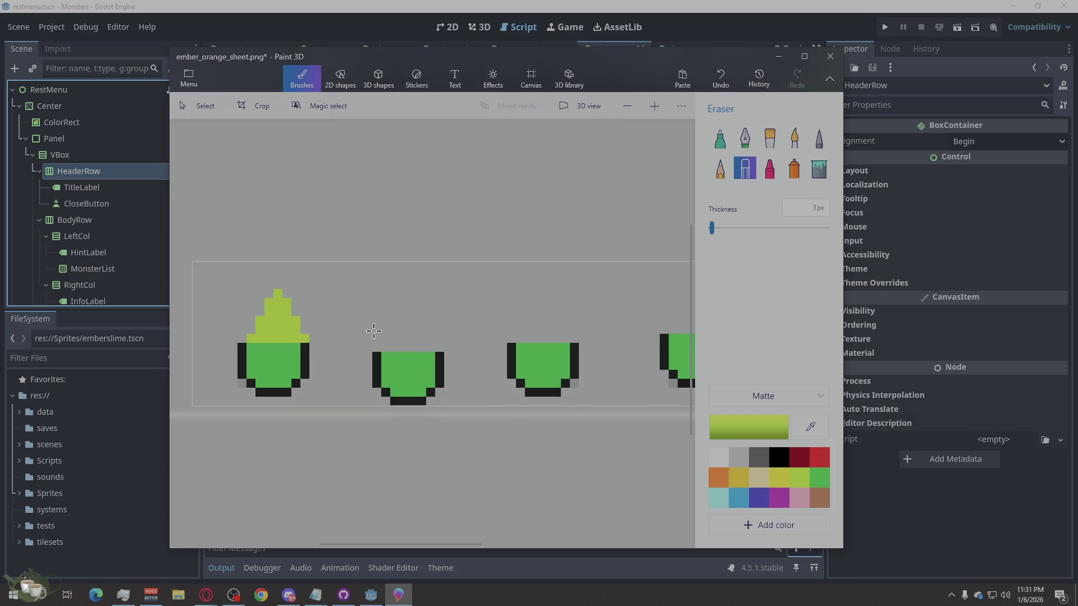
{"action": "mouse_move", "coordinate": [318, 334]}
{"action": "left_mouse_down"}
{"action": "mouse_move", "coordinate": [259, 323]}
{"action": "mouse_move", "coordinate": [278, 304]}
{"action": "left_mouse_up"}
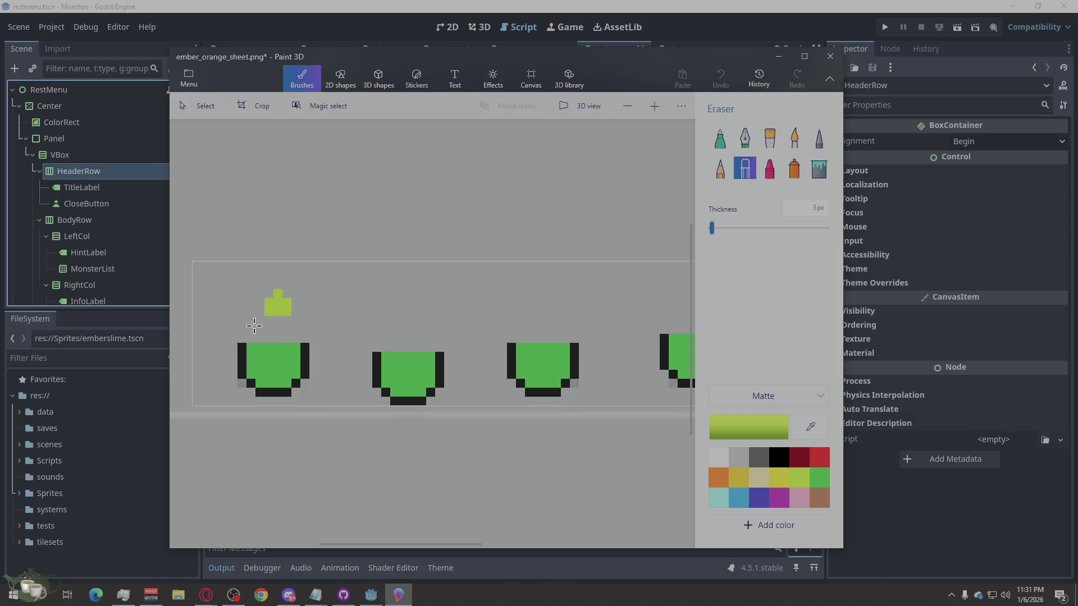
{"action": "scroll", "coordinate": [325, 319], "scroll_direction": "down", "scroll_amount": 2}
{"action": "scroll", "coordinate": [493, 317], "scroll_direction": "up", "scroll_amount": 2}
{"action": "scroll", "coordinate": [484, 318], "scroll_direction": "down", "scroll_amount": 2}
{"action": "scroll", "coordinate": [449, 313], "scroll_direction": "up", "scroll_amount": 2}
{"action": "key", "text": "alt"}
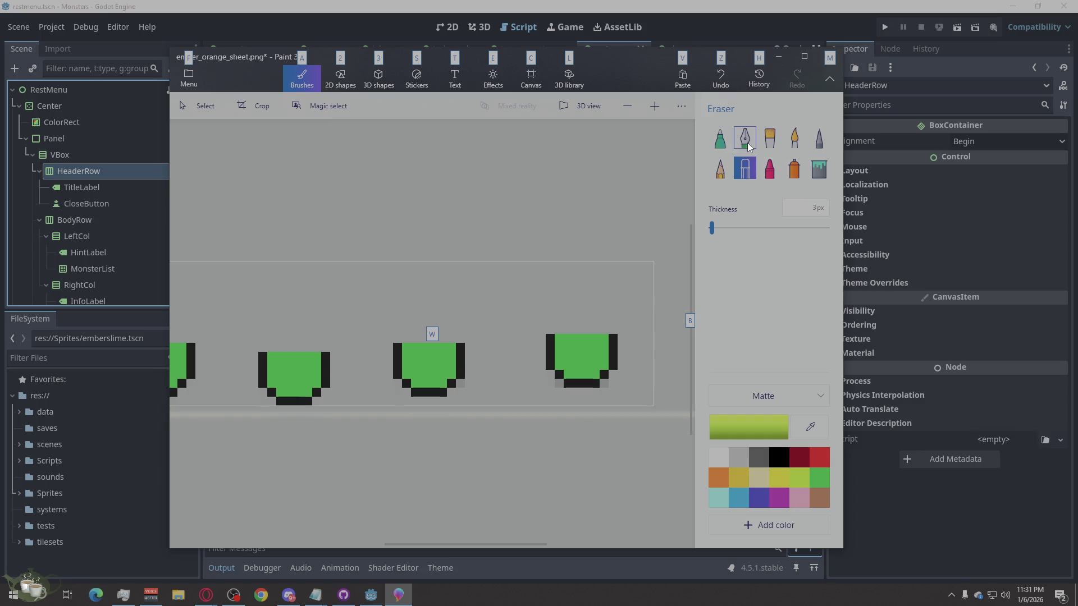
{"action": "left_click", "coordinate": [716, 142]}
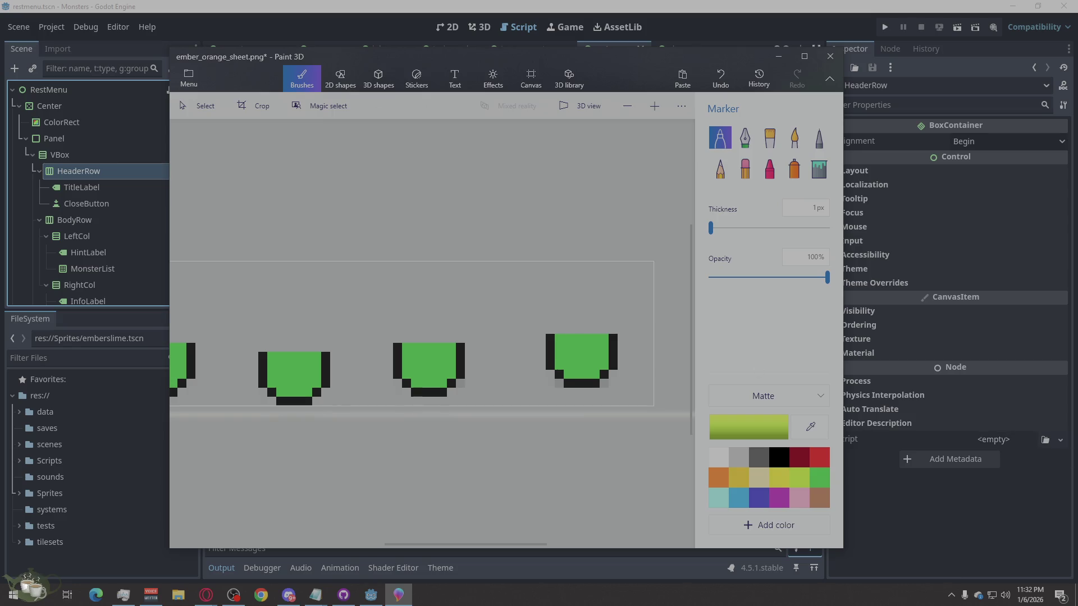
{"action": "key", "text": "super+e"}
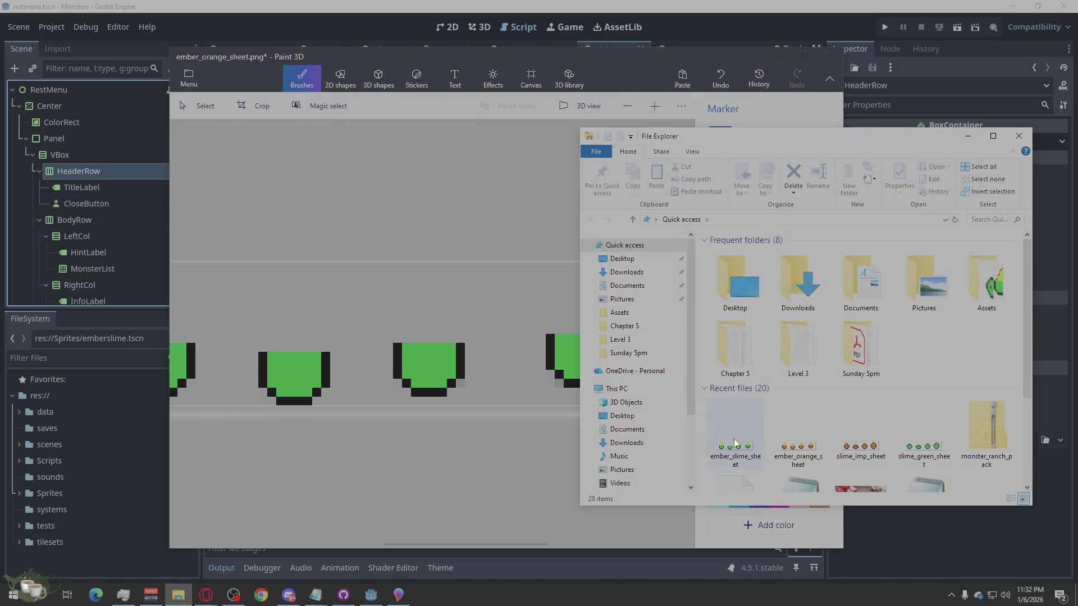
Step: Open ember_orange_sheet in Paint as a small reference window on the right beside Paint 3D
{"action": "double_click", "coordinate": [822, 468]}
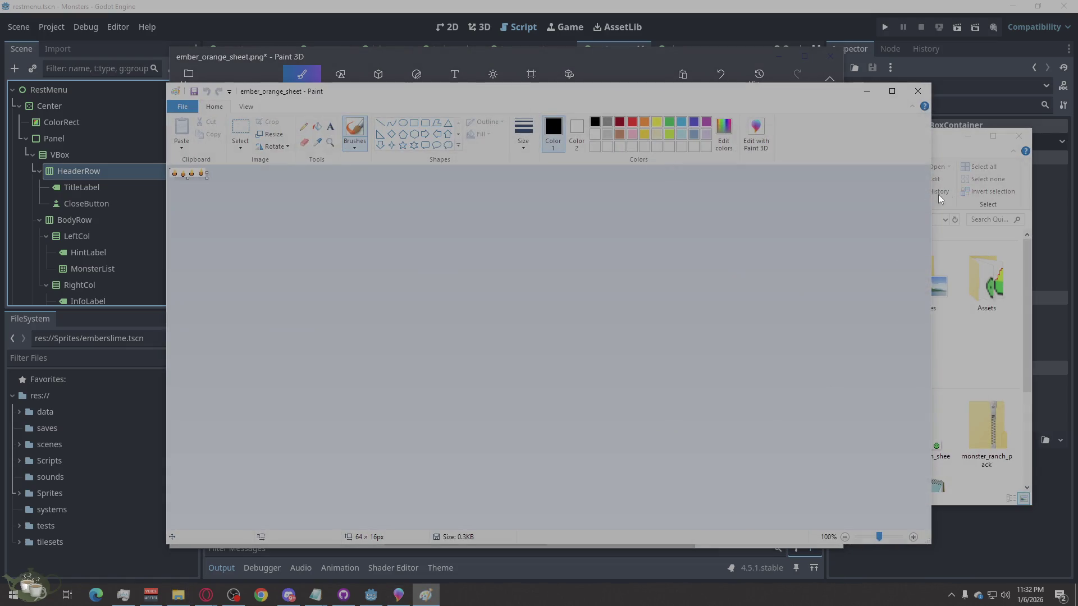
{"action": "left_click", "coordinate": [1018, 135]}
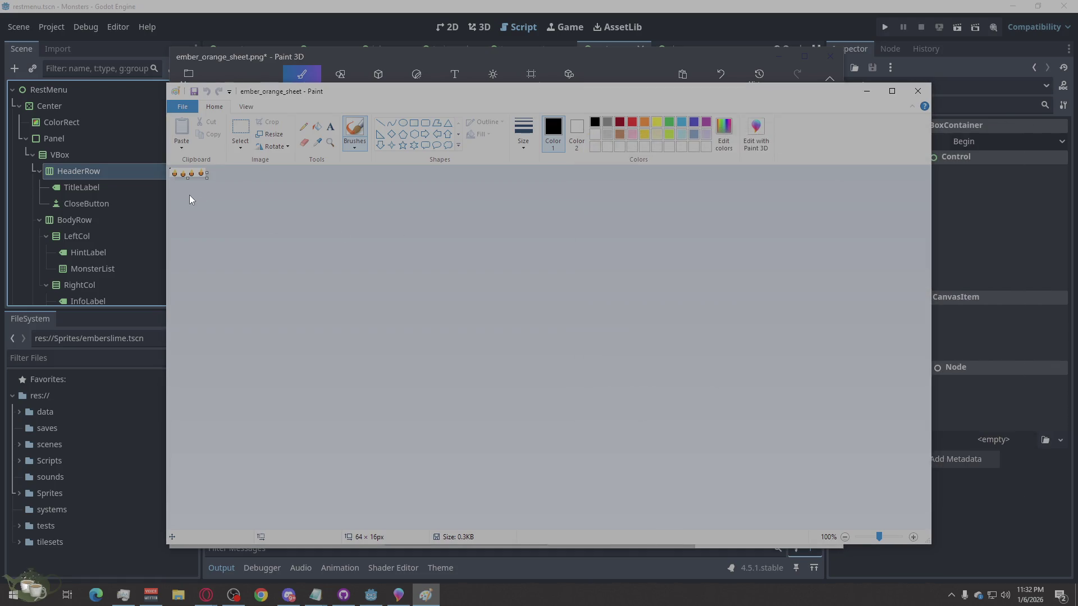
{"action": "scroll", "coordinate": [189, 195], "scroll_direction": "up", "scroll_amount": 3, "text": "ctrl"}
{"action": "scroll", "coordinate": [190, 195], "scroll_direction": "up", "scroll_amount": 4, "text": "ctrl"}
{"action": "key", "text": "alt"}
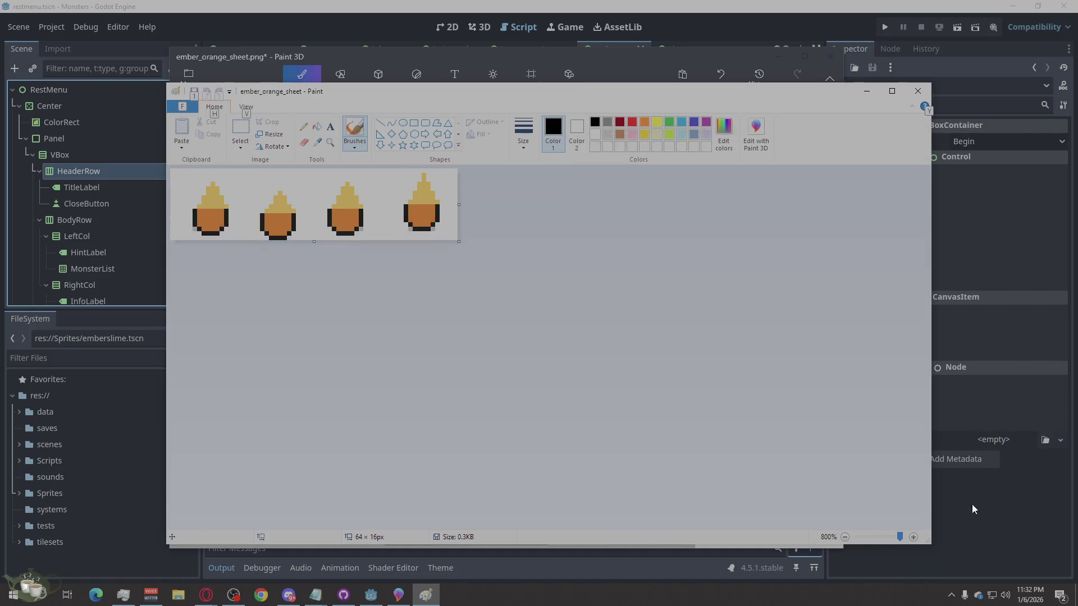
{"action": "left_click_drag", "start_coordinate": [926, 543], "coordinate": [476, 267]}
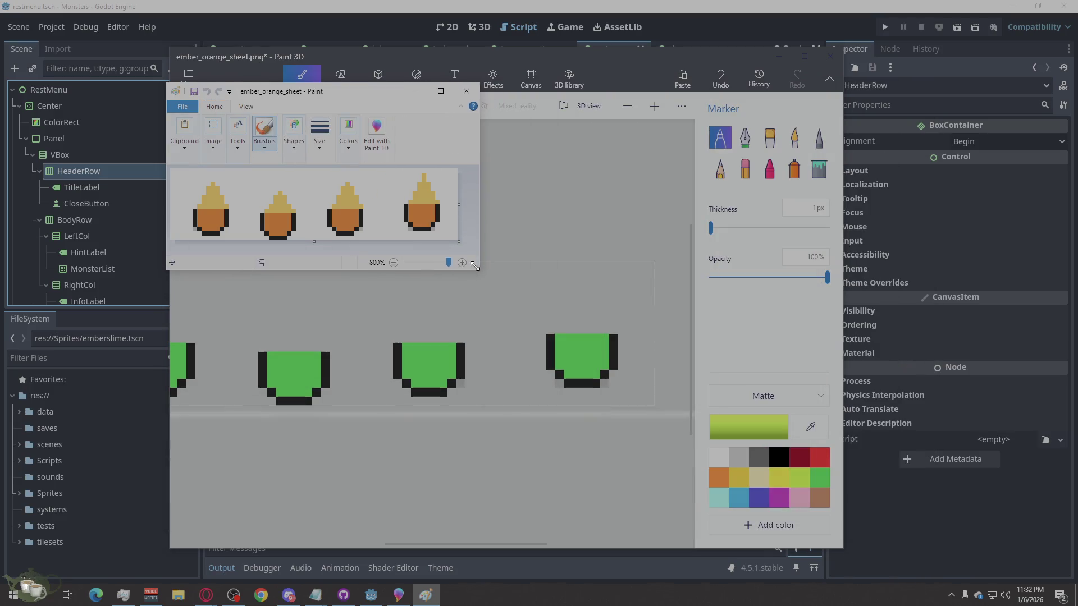
{"action": "left_click_drag", "start_coordinate": [382, 93], "coordinate": [941, 105]}
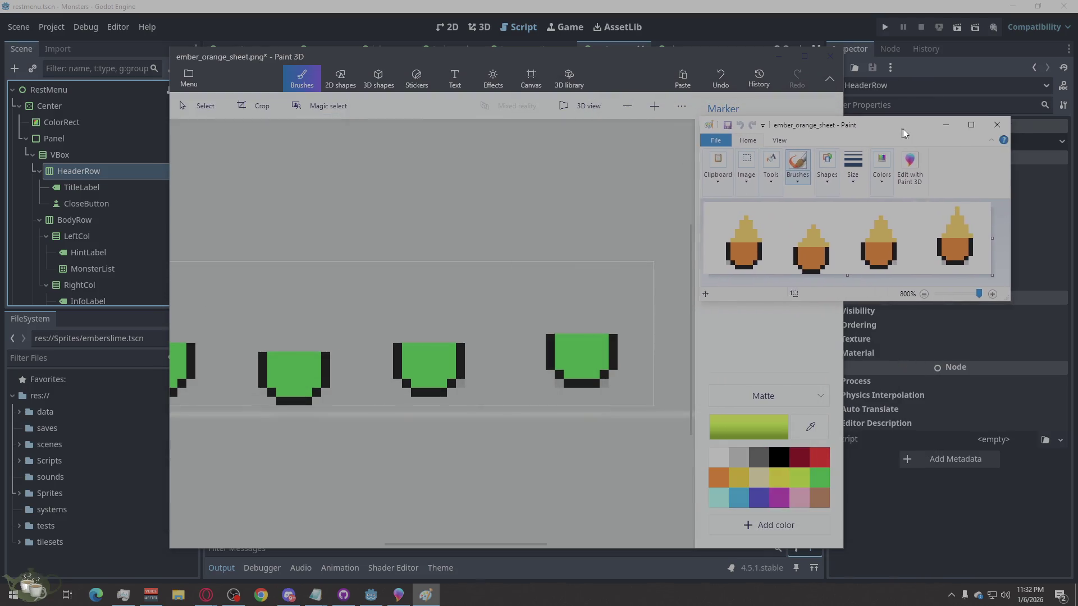
{"action": "left_click_drag", "start_coordinate": [586, 60], "coordinate": [469, 69]}
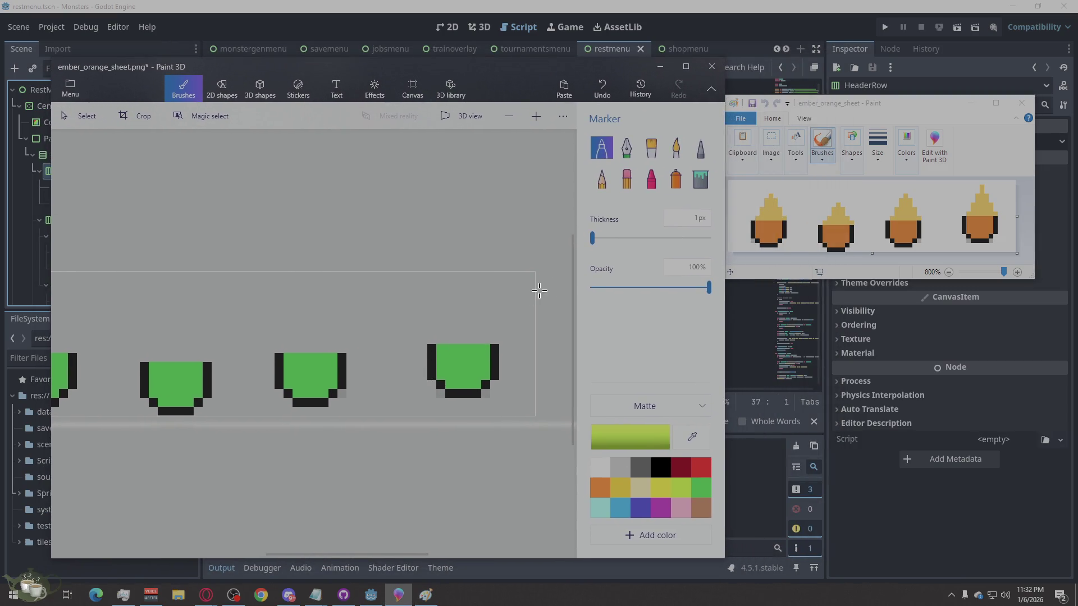
Step: Draw a thin light-green diagonal marker stroke rising above the rightmost green slime sprite
{"action": "mouse_move", "coordinate": [487, 336]}
{"action": "left_mouse_down"}
{"action": "mouse_move", "coordinate": [498, 342]}
{"action": "mouse_move", "coordinate": [477, 335]}
{"action": "mouse_move", "coordinate": [474, 320]}
{"action": "mouse_move", "coordinate": [468, 332]}
{"action": "mouse_move", "coordinate": [454, 283]}
{"action": "left_mouse_up"}
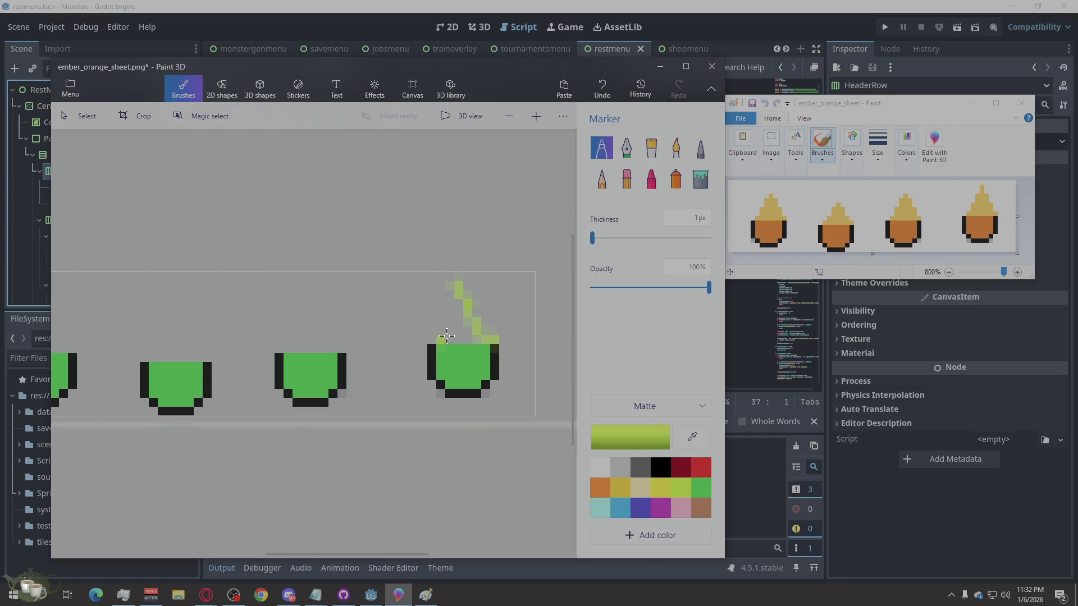
Step: Outline and fill a light-green flame above the fourth slime sprite's bowl
{"action": "left_click_drag", "start_coordinate": [447, 334], "coordinate": [454, 305]}
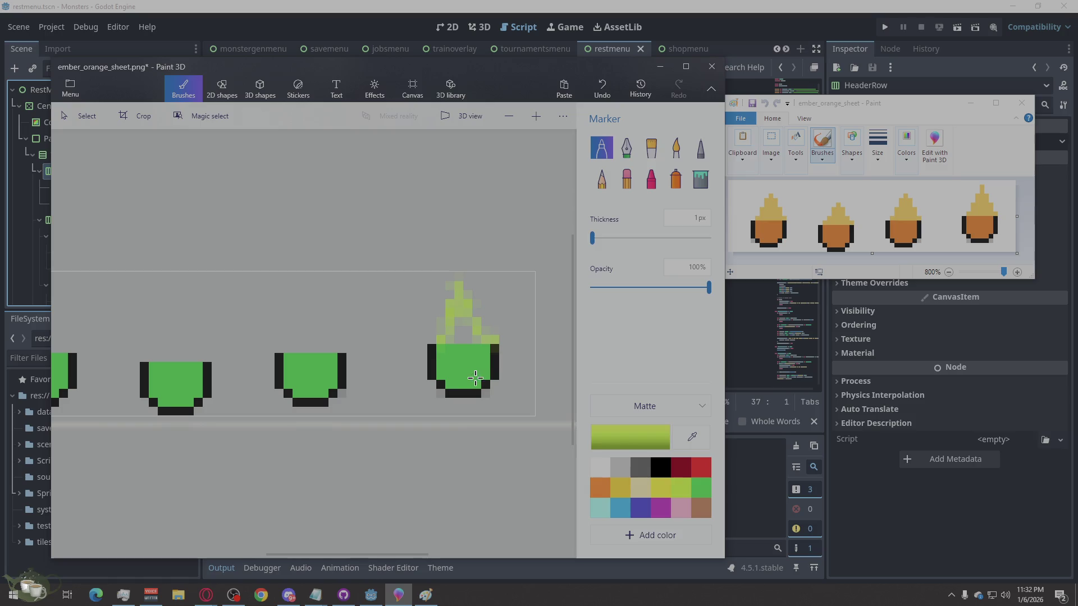
{"action": "left_click_drag", "start_coordinate": [453, 337], "coordinate": [440, 324]}
{"action": "left_click_drag", "start_coordinate": [476, 321], "coordinate": [475, 300]}
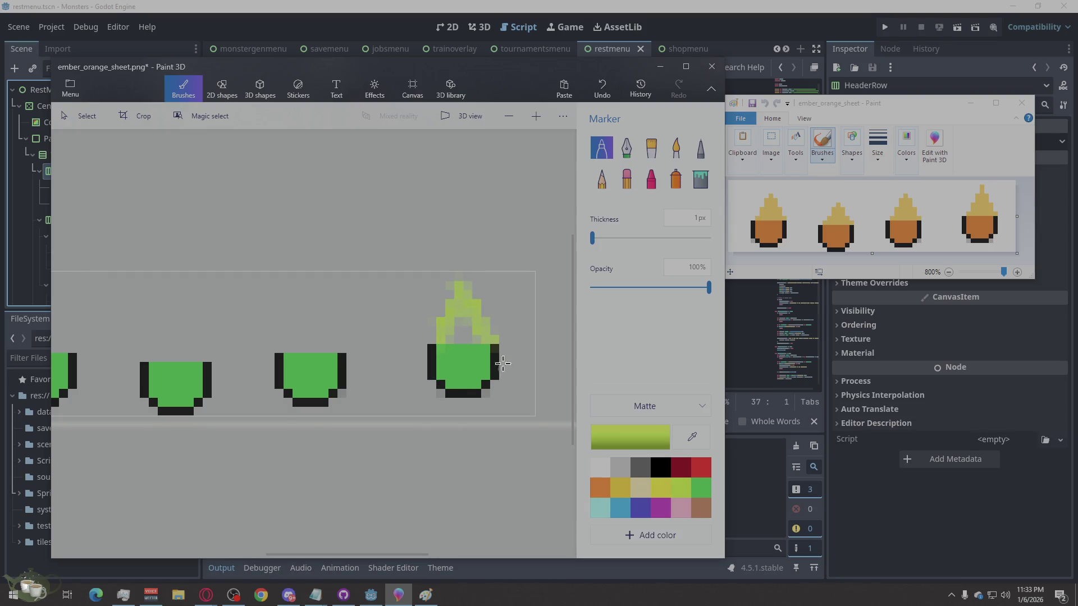
{"action": "left_click_drag", "start_coordinate": [463, 323], "coordinate": [469, 339]}
{"action": "left_click_drag", "start_coordinate": [451, 335], "coordinate": [472, 324]}
{"action": "scroll", "coordinate": [543, 343], "scroll_direction": "down", "scroll_amount": 1, "text": "ctrl"}
{"action": "scroll", "coordinate": [543, 309], "scroll_direction": "down", "scroll_amount": 1}
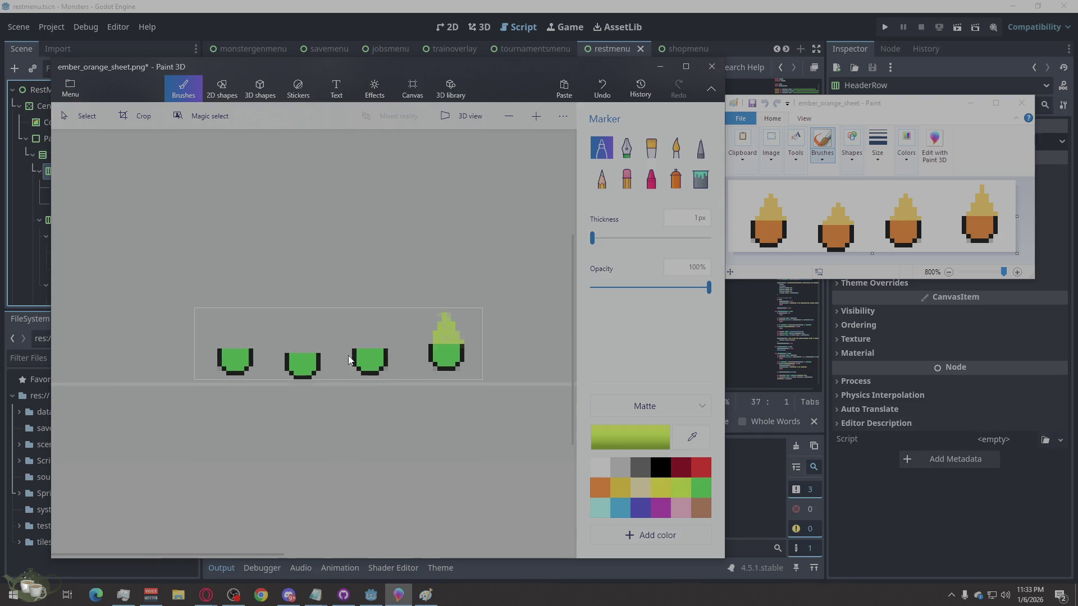
{"action": "scroll", "coordinate": [334, 347], "scroll_direction": "up", "scroll_amount": 2}
{"action": "scroll", "coordinate": [361, 378], "scroll_direction": "down", "scroll_amount": 1}
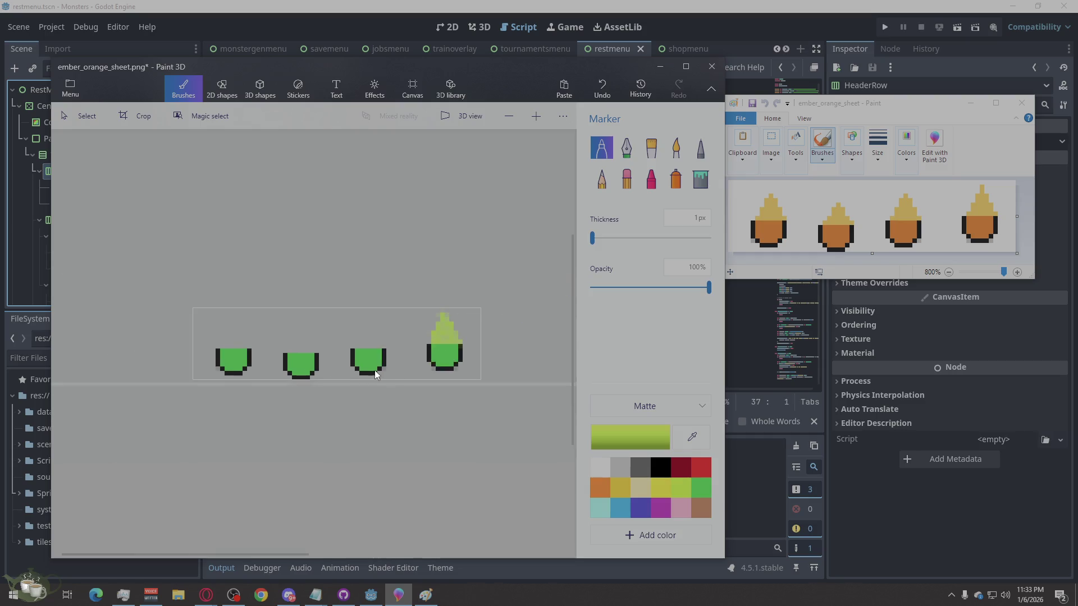
{"action": "scroll", "coordinate": [426, 368], "scroll_direction": "up", "scroll_amount": 1}
{"action": "scroll", "coordinate": [431, 360], "scroll_direction": "down", "scroll_amount": 1}
{"action": "scroll", "coordinate": [277, 357], "scroll_direction": "up", "scroll_amount": 1}
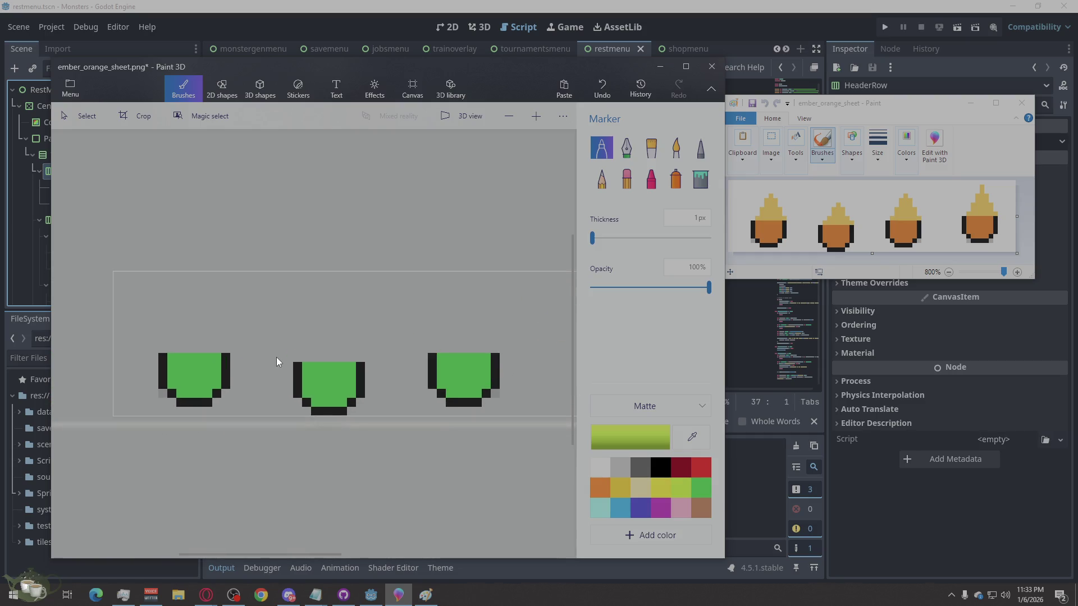
Step: Outline a light-green flame over the third slime sprite and fill its hollow centre
{"action": "key", "text": "alt"}
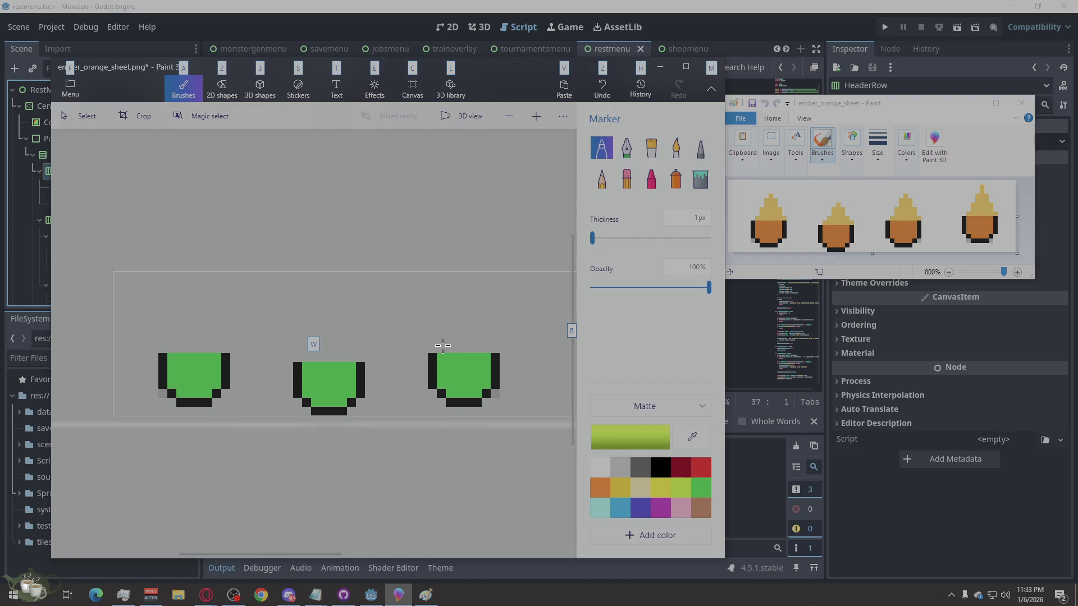
{"action": "key", "text": "alt"}
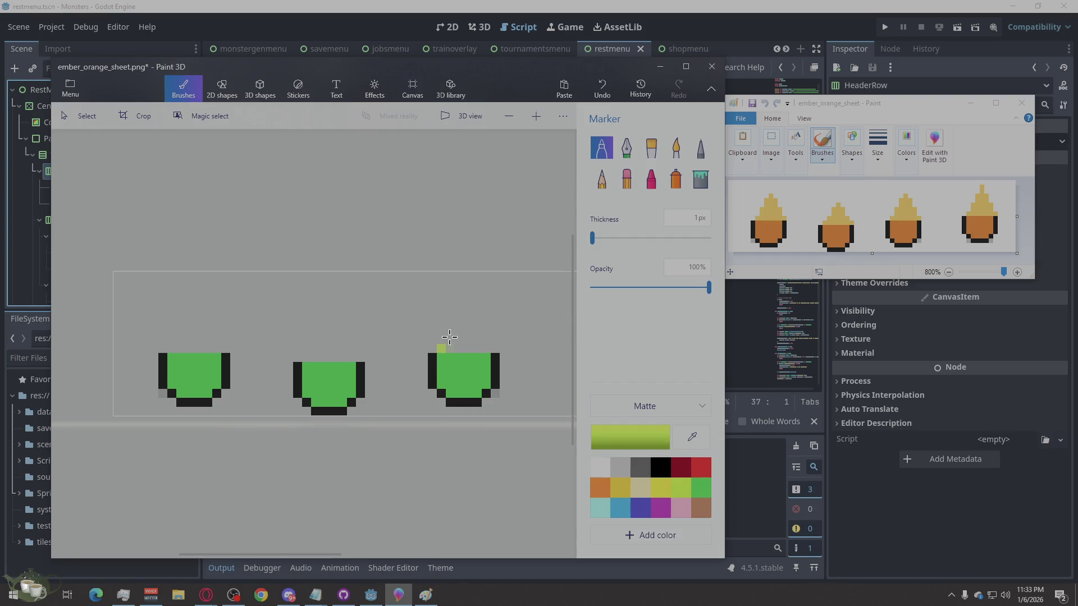
{"action": "left_click", "coordinate": [451, 337]}
{"action": "mouse_move", "coordinate": [457, 323]}
{"action": "left_mouse_down"}
{"action": "mouse_move", "coordinate": [467, 310]}
{"action": "mouse_move", "coordinate": [482, 318]}
{"action": "mouse_move", "coordinate": [492, 346]}
{"action": "left_mouse_up"}
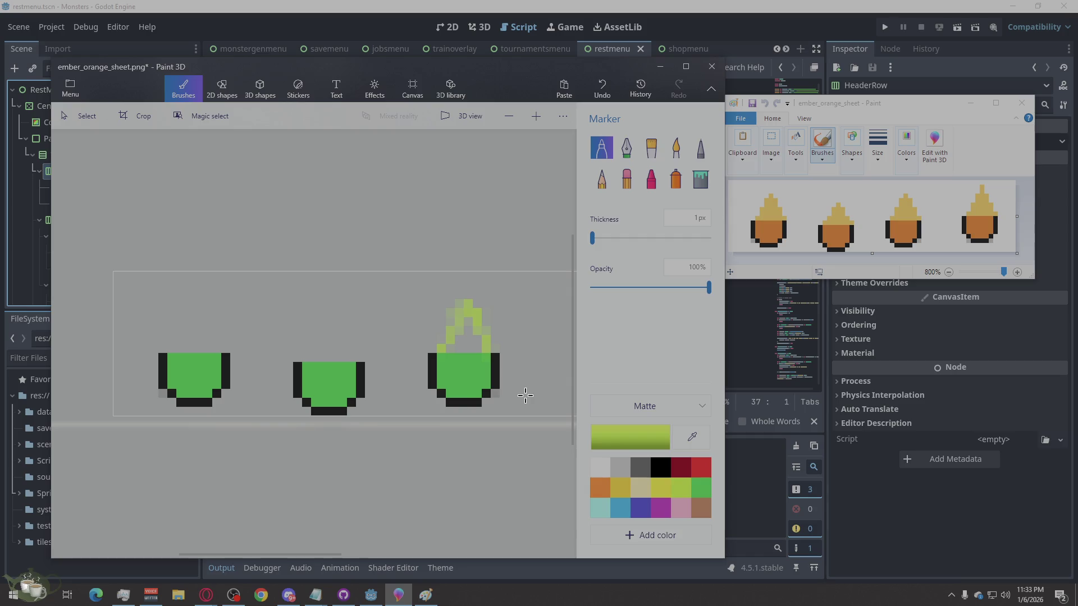
{"action": "mouse_move", "coordinate": [466, 345]}
{"action": "left_mouse_down"}
{"action": "mouse_move", "coordinate": [475, 336]}
{"action": "mouse_move", "coordinate": [469, 326]}
{"action": "mouse_move", "coordinate": [466, 335]}
{"action": "left_mouse_up"}
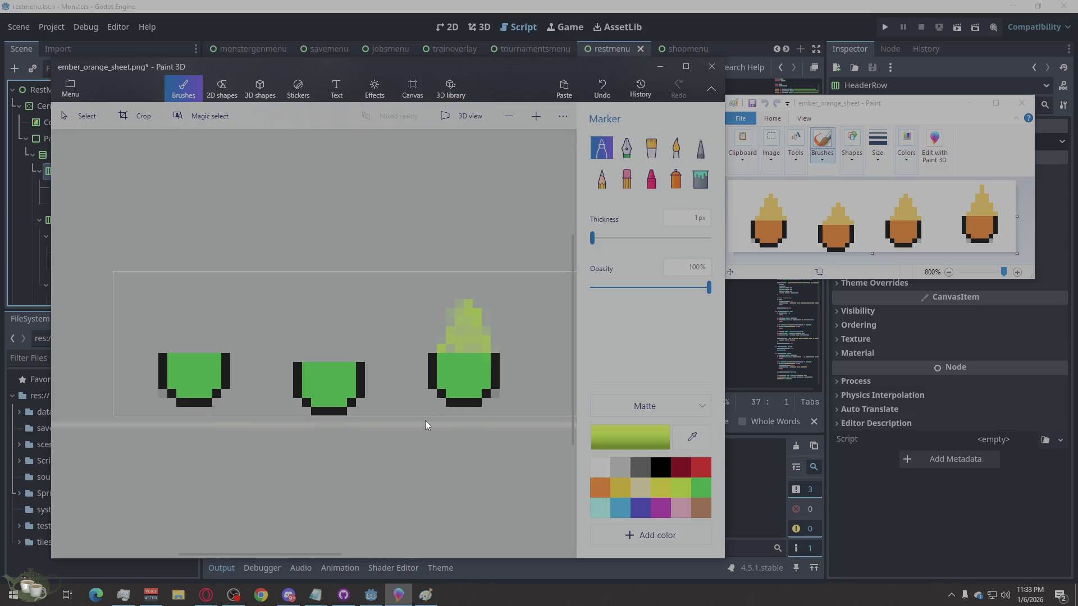
{"action": "scroll", "coordinate": [496, 291], "scroll_direction": "down", "scroll_amount": 2}
{"action": "scroll", "coordinate": [495, 292], "scroll_direction": "down", "scroll_amount": 1}
{"action": "scroll", "coordinate": [297, 354], "scroll_direction": "up", "scroll_amount": 3}
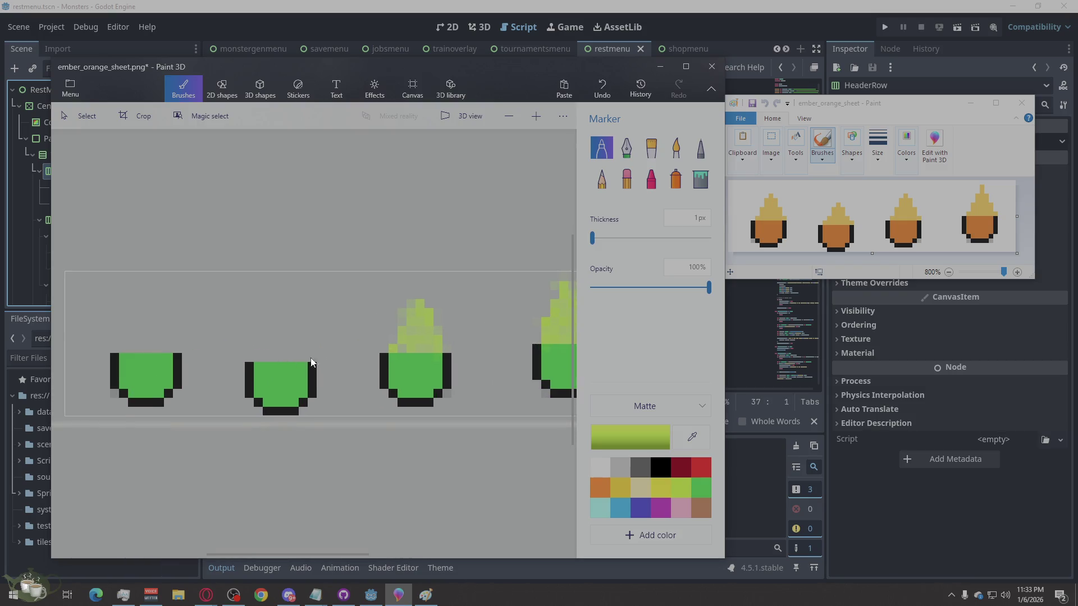
{"action": "scroll", "coordinate": [487, 334], "scroll_direction": "down", "scroll_amount": 1}
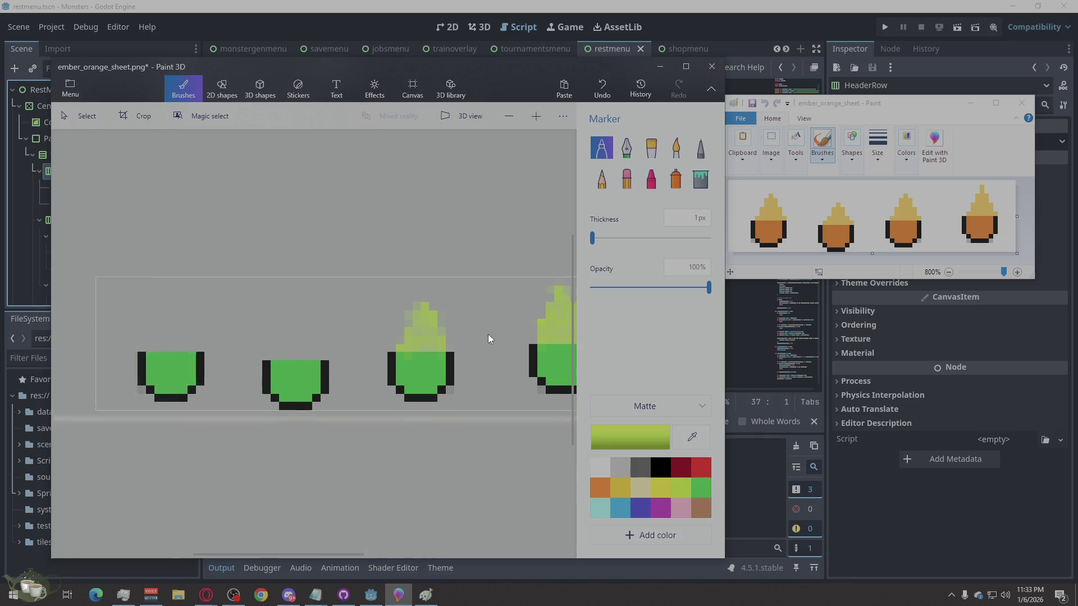
{"action": "scroll", "coordinate": [463, 372], "scroll_direction": "down", "scroll_amount": 1}
{"action": "scroll", "coordinate": [300, 368], "scroll_direction": "up", "scroll_amount": 2}
{"action": "scroll", "coordinate": [306, 363], "scroll_direction": "up", "scroll_amount": 1}
{"action": "scroll", "coordinate": [457, 380], "scroll_direction": "down", "scroll_amount": 1}
{"action": "scroll", "coordinate": [457, 384], "scroll_direction": "down", "scroll_amount": 1}
Step: Paint a light-green flame above the second sprite's rim, touching up the third sprite's flame
{"action": "key", "text": "alt"}
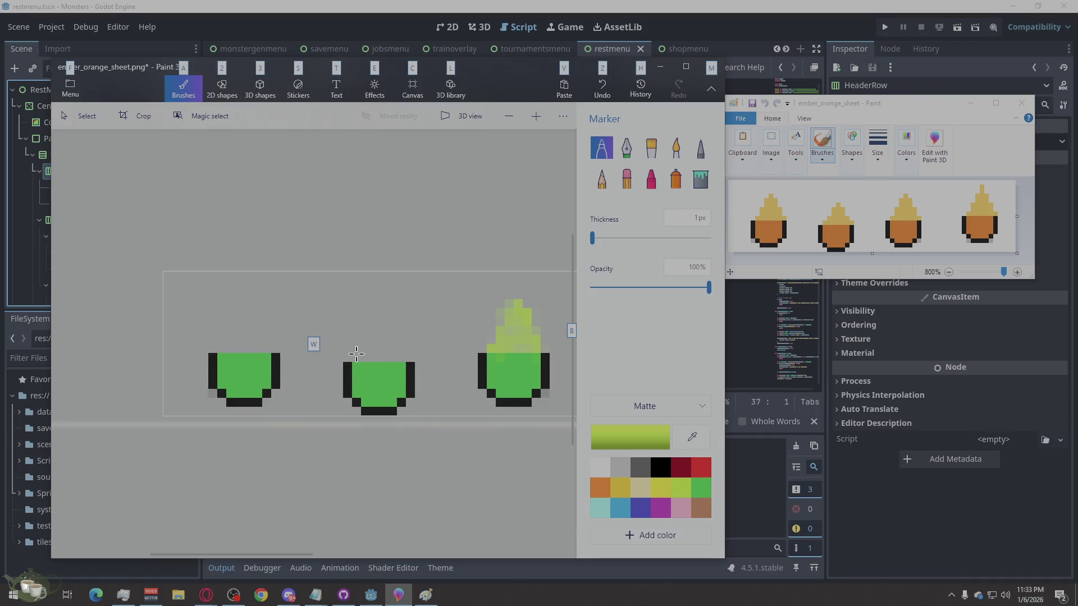
{"action": "left_click", "coordinate": [357, 354]}
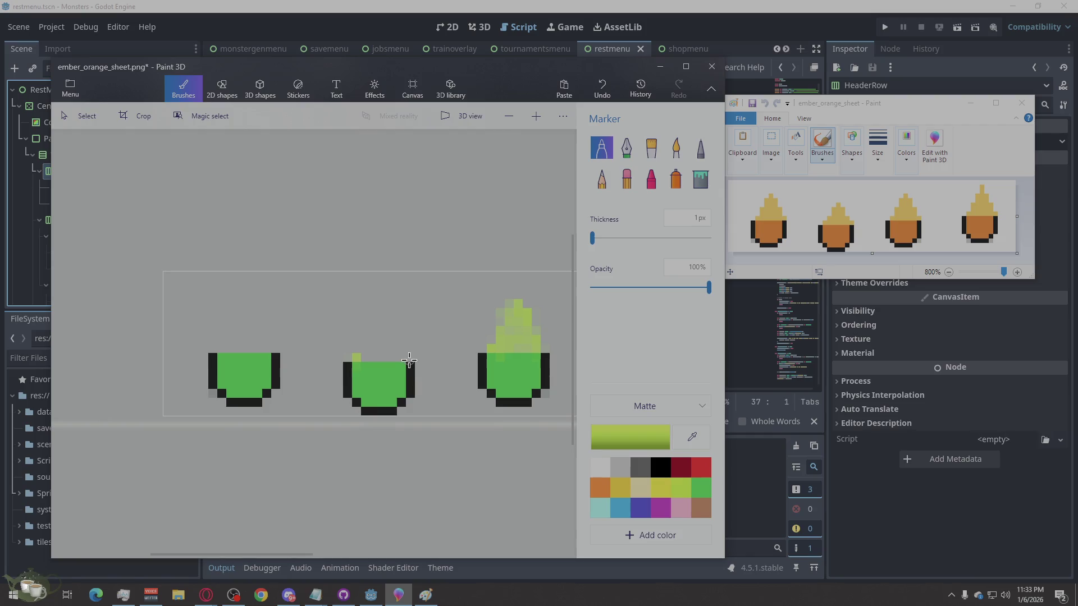
{"action": "left_click", "coordinate": [545, 350]}
{"action": "left_click", "coordinate": [409, 361]}
{"action": "left_click_drag", "start_coordinate": [406, 360], "coordinate": [400, 345]}
{"action": "mouse_move", "coordinate": [388, 330]}
{"action": "left_mouse_down"}
{"action": "mouse_move", "coordinate": [373, 318]}
{"action": "mouse_move", "coordinate": [365, 352]}
{"action": "left_mouse_up"}
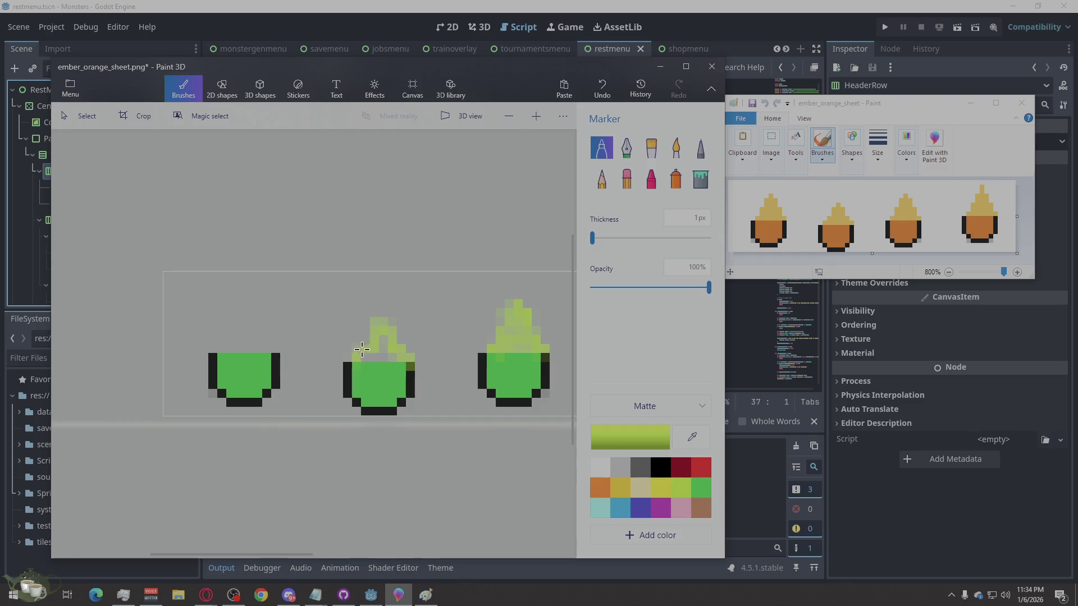
{"action": "mouse_move", "coordinate": [373, 373]}
{"action": "left_mouse_down"}
{"action": "mouse_move", "coordinate": [391, 357]}
{"action": "mouse_move", "coordinate": [382, 345]}
{"action": "left_mouse_up"}
{"action": "scroll", "coordinate": [487, 296], "scroll_direction": "down", "scroll_amount": 3, "text": "ctrl"}
{"action": "scroll", "coordinate": [202, 346], "scroll_direction": "up", "scroll_amount": 2, "text": "ctrl"}
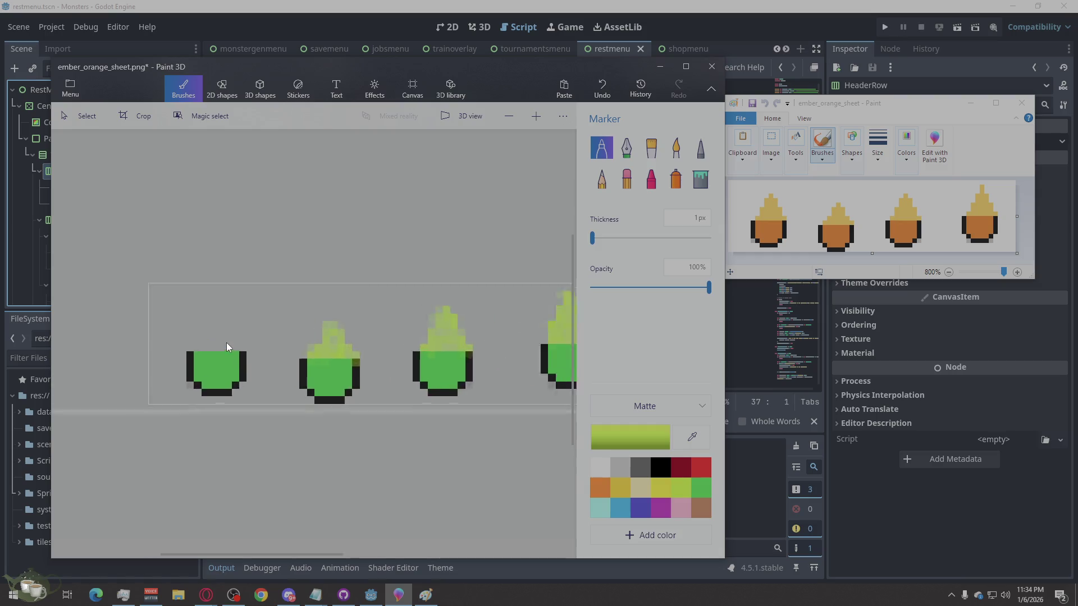
{"action": "scroll", "coordinate": [227, 343], "scroll_direction": "up", "scroll_amount": 2, "text": "ctrl"}
{"action": "scroll", "coordinate": [385, 367], "scroll_direction": "down", "scroll_amount": 1, "text": "ctrl"}
Step: Draw the light-green flame arch above the first slime sprite, undoing one stray stroke
{"action": "key", "text": "alt"}
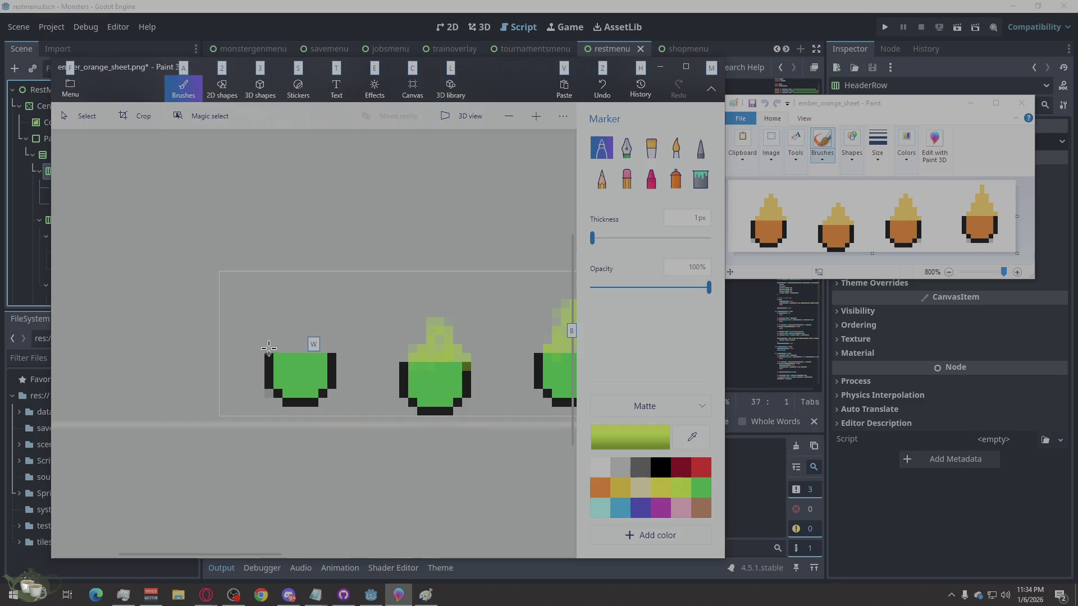
{"action": "key", "text": "alt"}
{"action": "left_click_drag", "start_coordinate": [286, 335], "coordinate": [288, 319]}
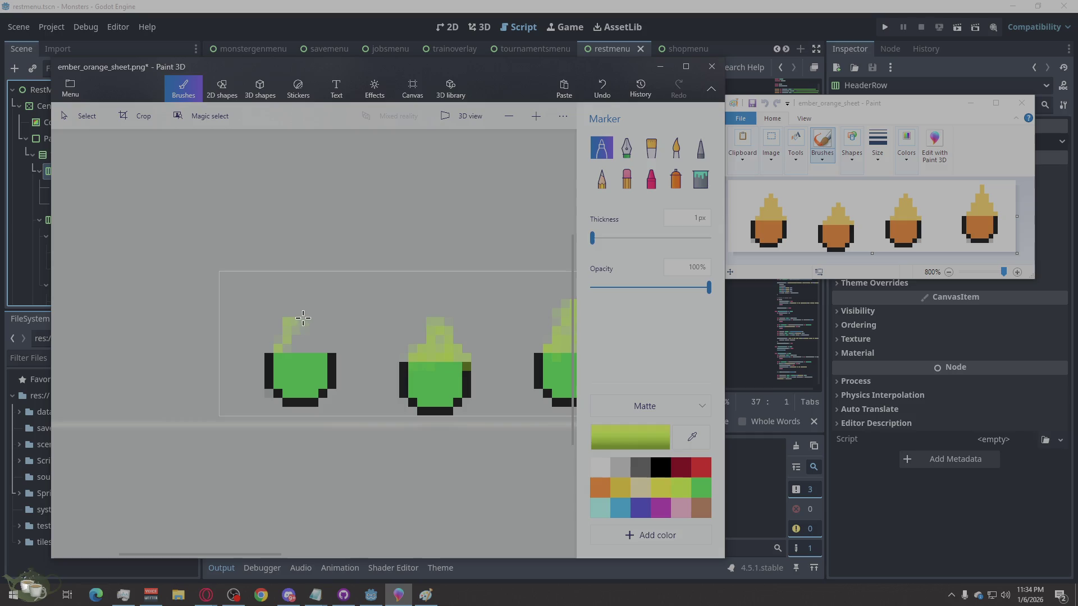
{"action": "key", "text": "ctrl+z"}
{"action": "mouse_move", "coordinate": [287, 335]}
{"action": "left_mouse_down"}
{"action": "mouse_move", "coordinate": [311, 312]}
{"action": "mouse_move", "coordinate": [316, 334]}
{"action": "left_mouse_up"}
{"action": "left_click_drag", "start_coordinate": [321, 329], "coordinate": [321, 342]}
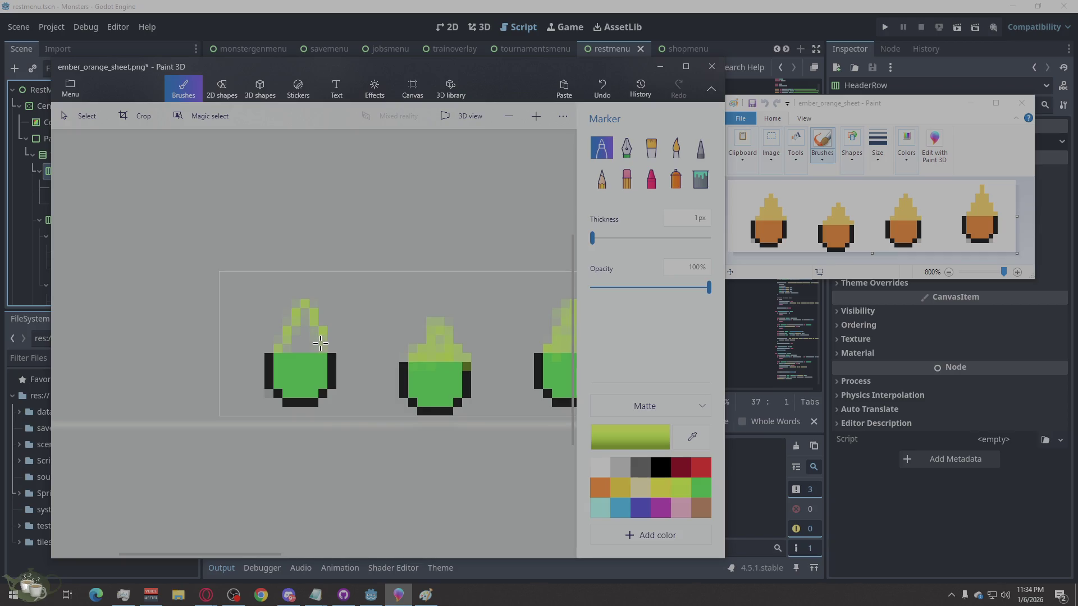
{"action": "left_click", "coordinate": [332, 350]}
Step: Fill in the first sprite's flame so all four sprites carry flames
{"action": "left_click", "coordinate": [301, 308]}
{"action": "left_click", "coordinate": [288, 338]}
{"action": "left_click", "coordinate": [311, 343]}
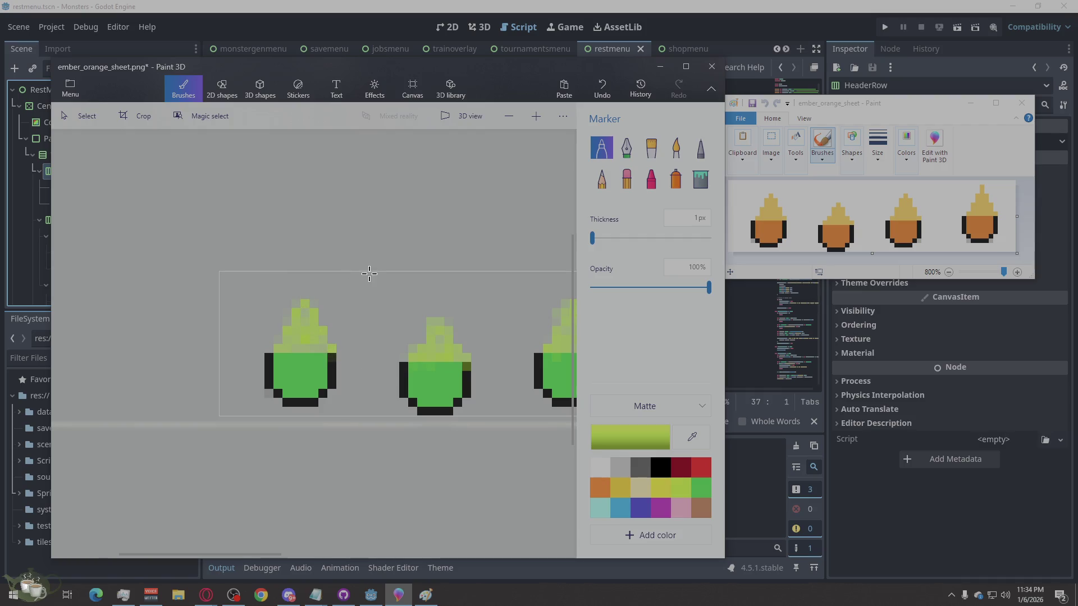
{"action": "scroll", "coordinate": [264, 319], "scroll_direction": "down", "scroll_amount": 2}
{"action": "scroll", "coordinate": [363, 346], "scroll_direction": "down", "scroll_amount": 1}
{"action": "scroll", "coordinate": [304, 369], "scroll_direction": "up", "scroll_amount": 1}
{"action": "key", "text": "alt"}
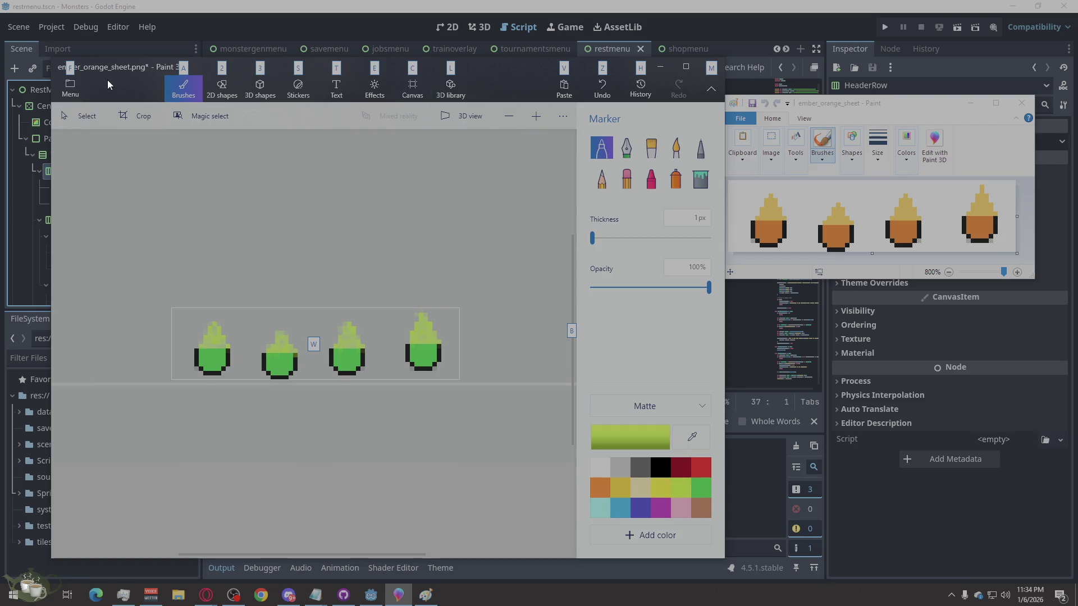
Step: Save the edited sheet in Paint 3D and bring up the Assets folder in File Explorer
{"action": "left_click", "coordinate": [71, 84]}
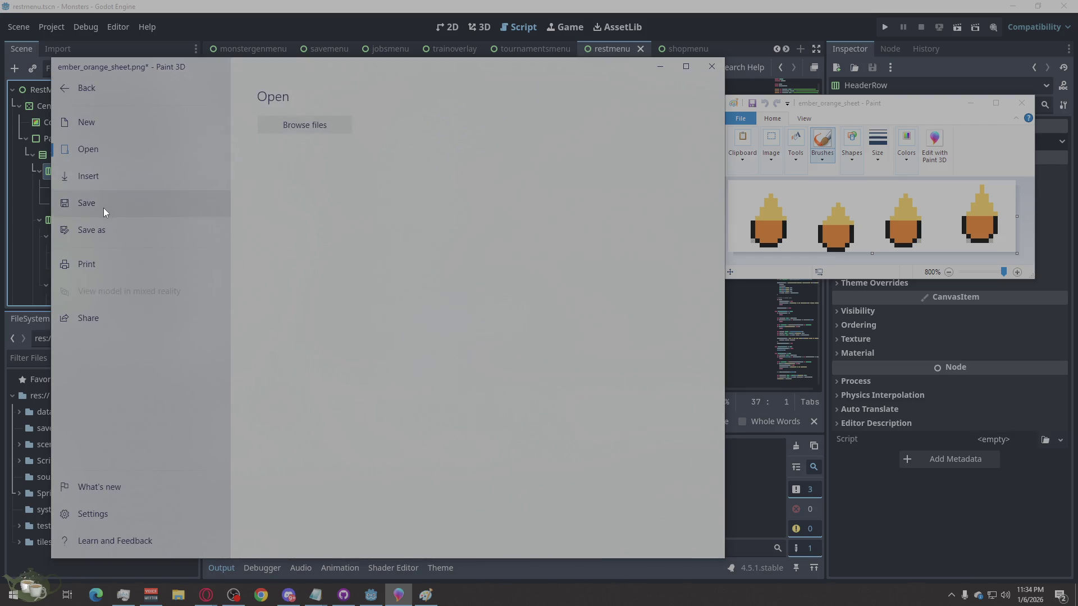
{"action": "left_click", "coordinate": [103, 209]}
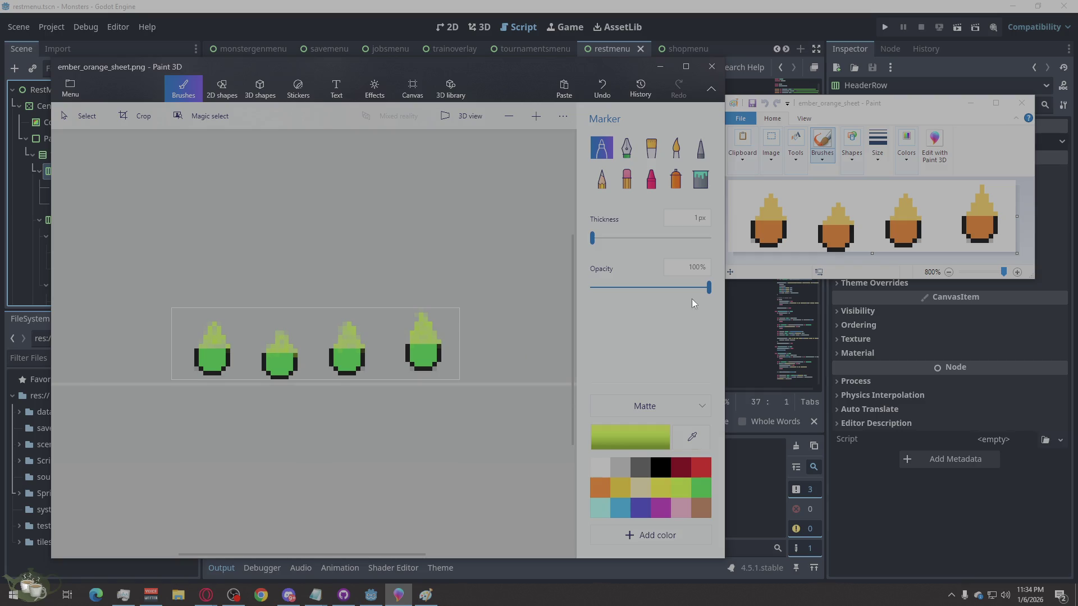
{"action": "left_click", "coordinate": [178, 594]}
{"action": "scroll", "coordinate": [840, 417], "scroll_direction": "down", "scroll_amount": 3}
{"action": "right_click", "coordinate": [796, 302]}
{"action": "right_click", "coordinate": [772, 304]}
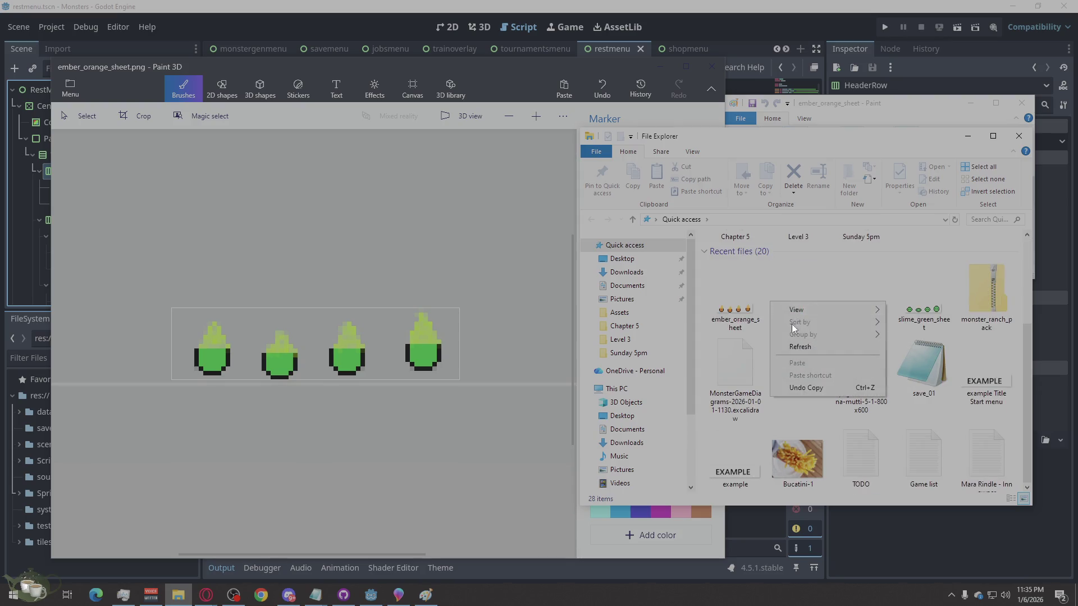
{"action": "left_click", "coordinate": [620, 313]}
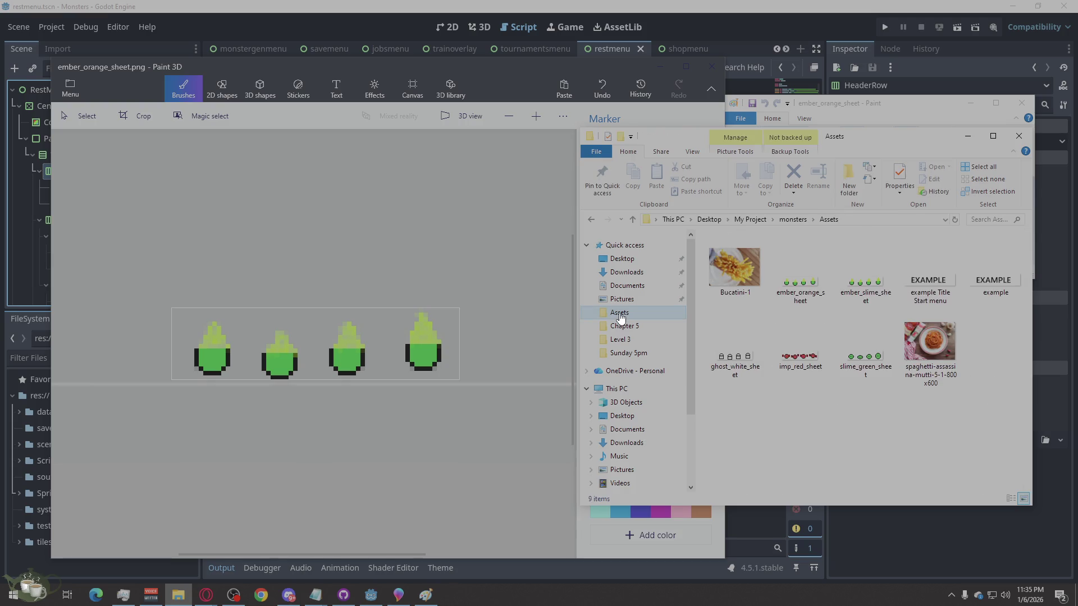
Step: Check ember_slime_sheet's name and delete ember_orange_sheet from the Assets folder
{"action": "left_click", "coordinate": [877, 290]}
{"action": "left_click", "coordinate": [875, 299]}
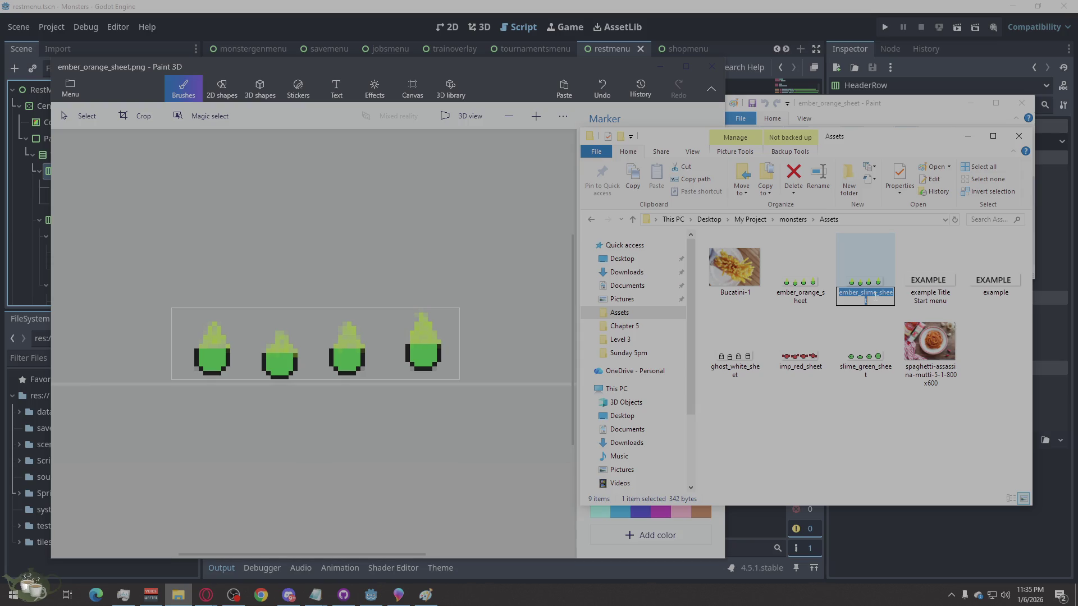
{"action": "left_click", "coordinate": [859, 429]}
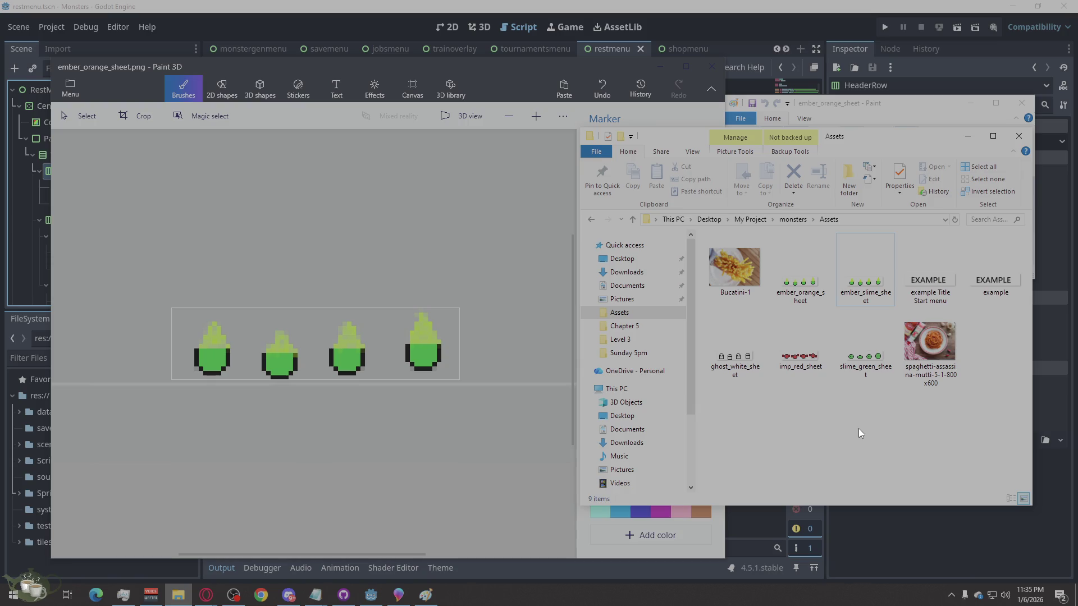
{"action": "left_click", "coordinate": [790, 298]}
{"action": "right_click", "coordinate": [787, 295]}
{"action": "left_click", "coordinate": [808, 547]}
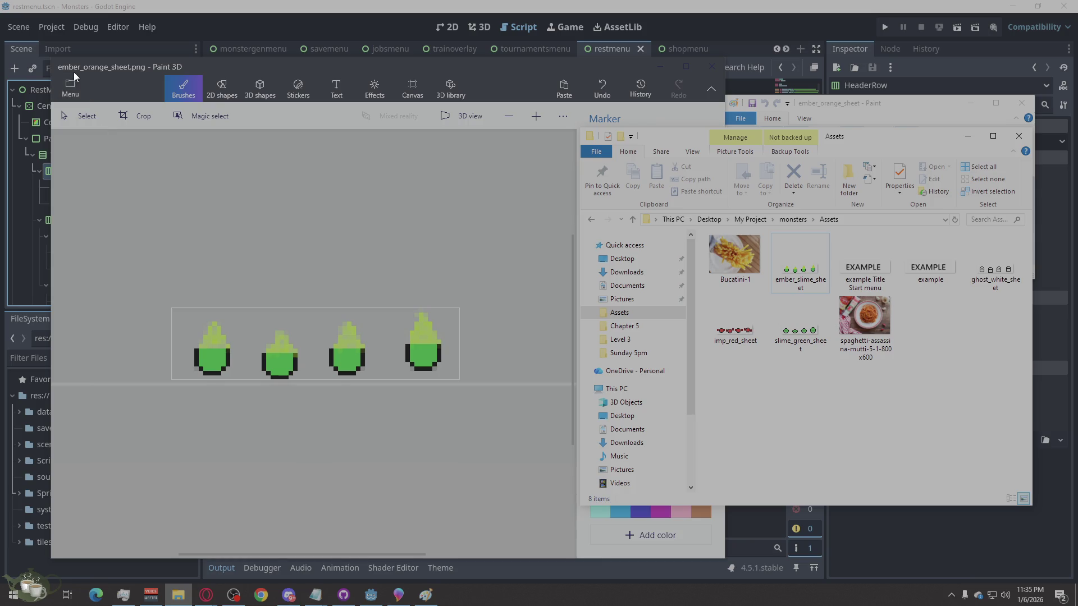
{"action": "left_click", "coordinate": [71, 88]}
Step: Save the sheet as an image over the existing ember_slime_sheet in Assets, confirming the replace
{"action": "left_click", "coordinate": [88, 229]}
{"action": "left_click", "coordinate": [284, 169]}
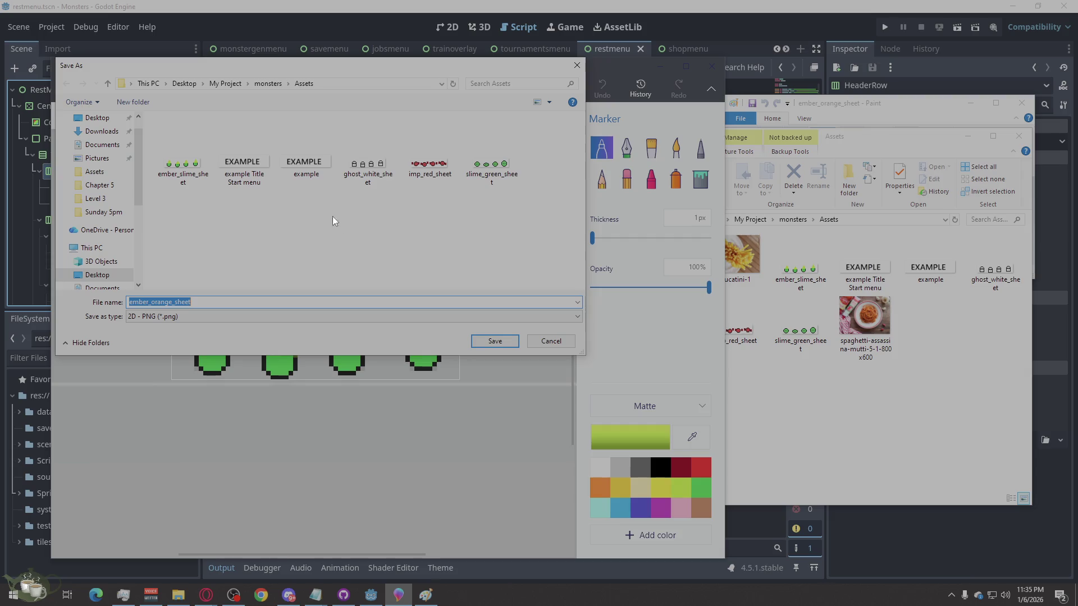
{"action": "double_click", "coordinate": [200, 167]}
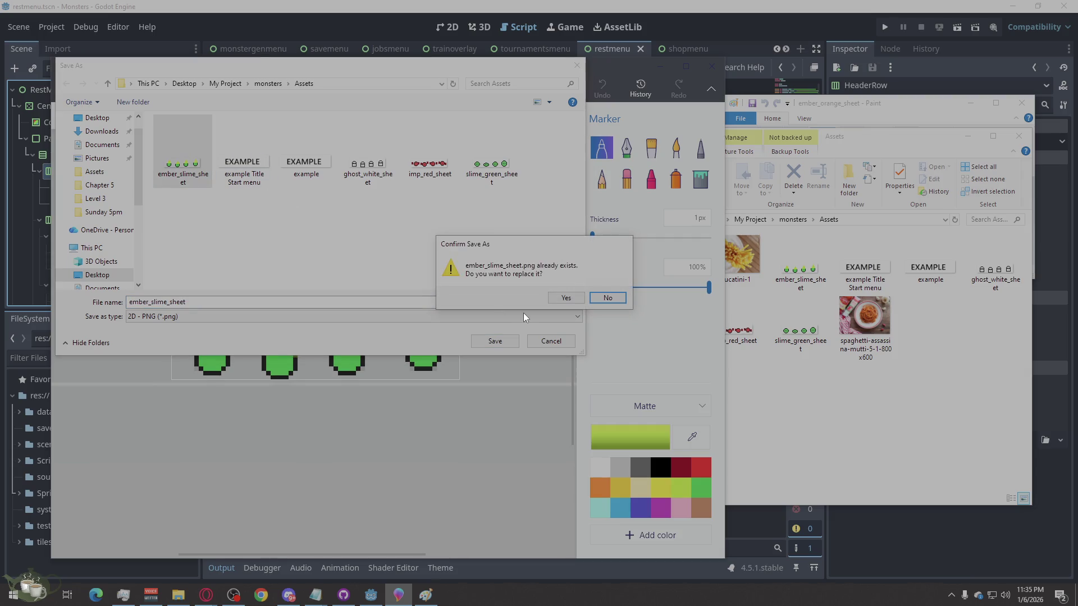
{"action": "left_click", "coordinate": [565, 298]}
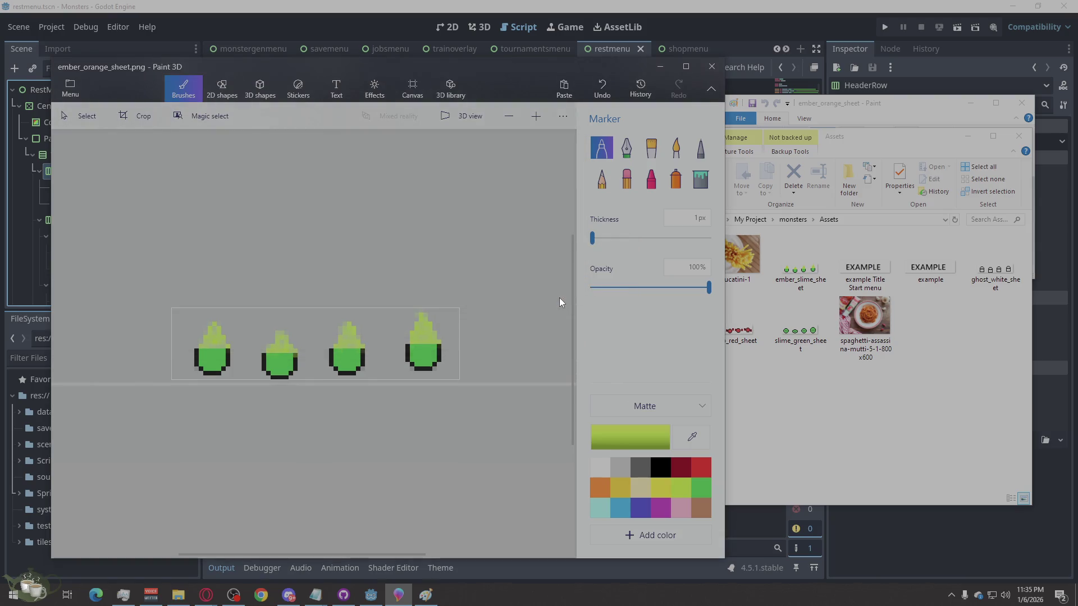
{"action": "left_click", "coordinate": [594, 9]}
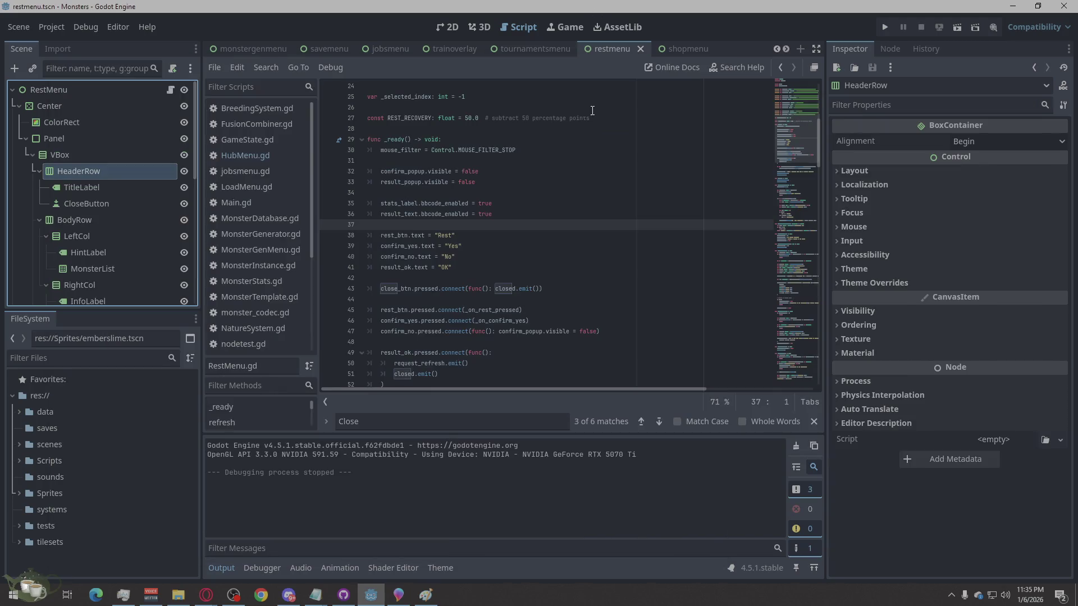
Step: Load emberslime.tscn and preview ember_slime_sheet.png in the Select Frames picker without adding frames
{"action": "double_click", "coordinate": [120, 496]}
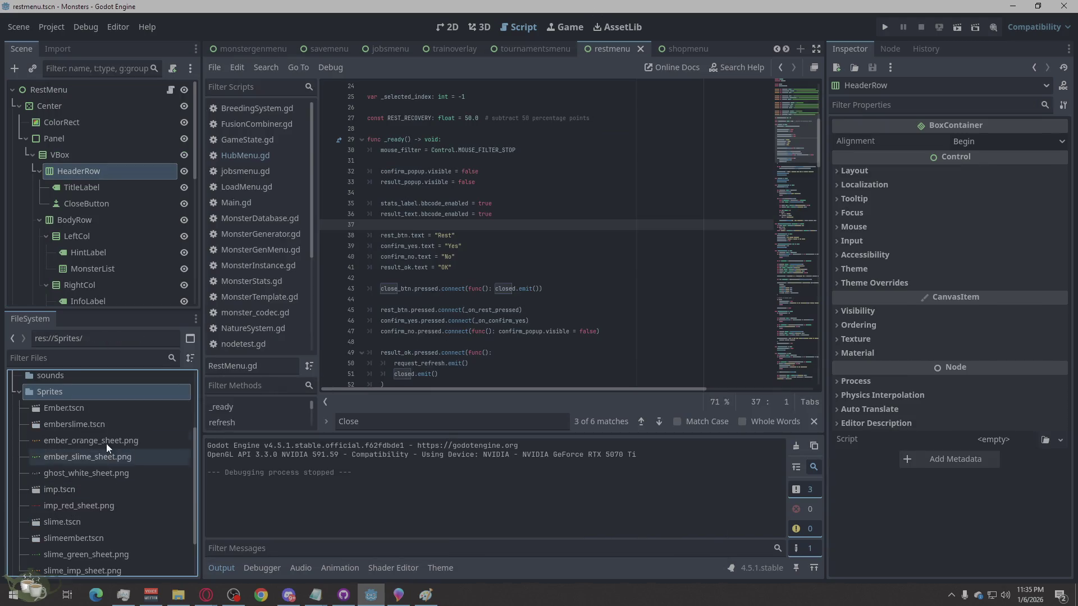
{"action": "left_click", "coordinate": [96, 427]}
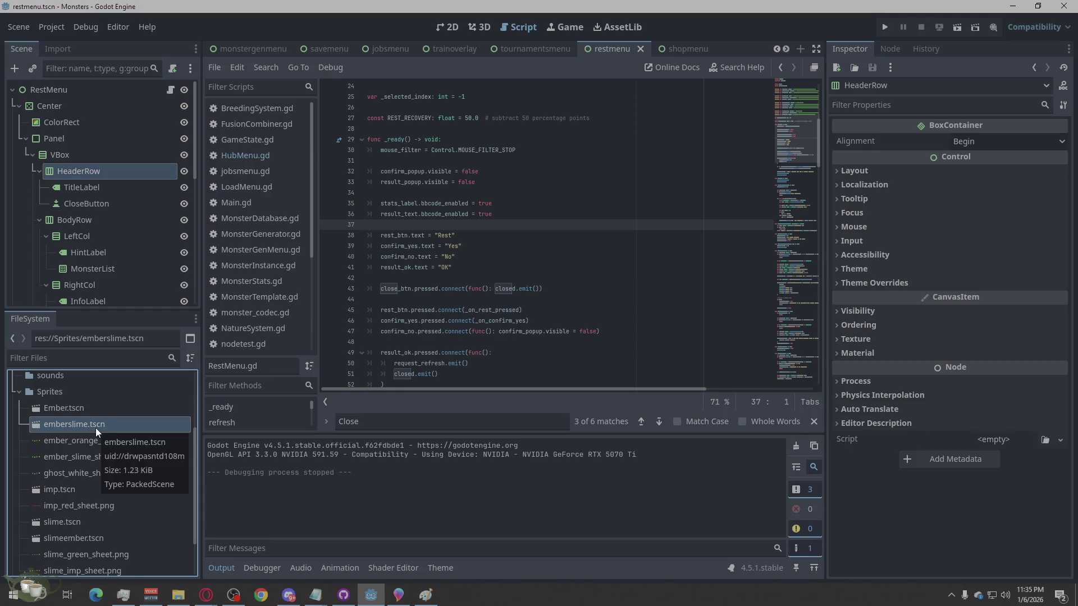
{"action": "double_click", "coordinate": [95, 427]}
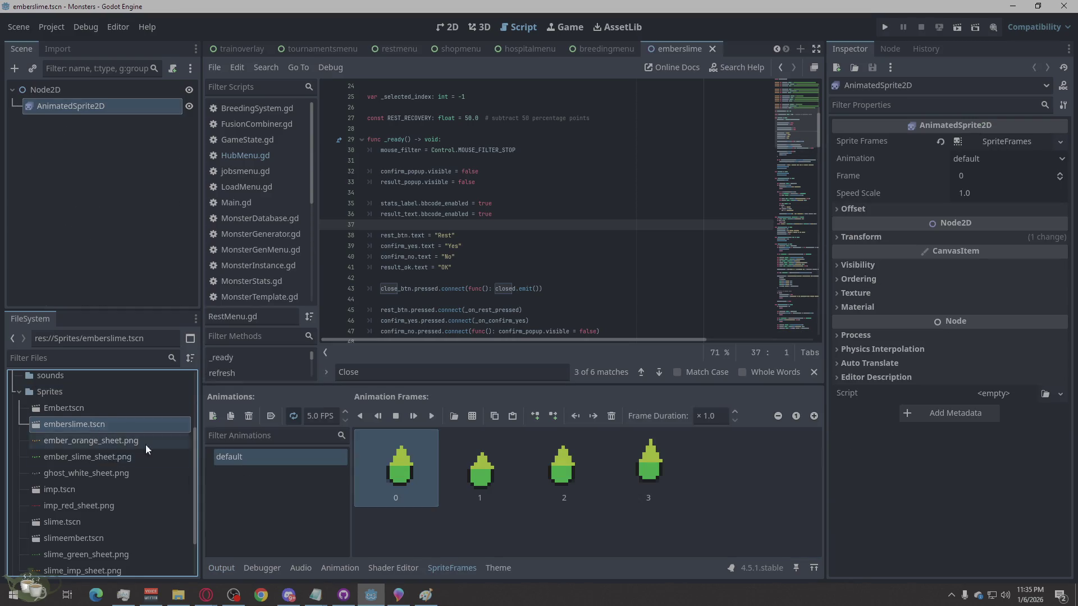
{"action": "left_click", "coordinate": [454, 415]}
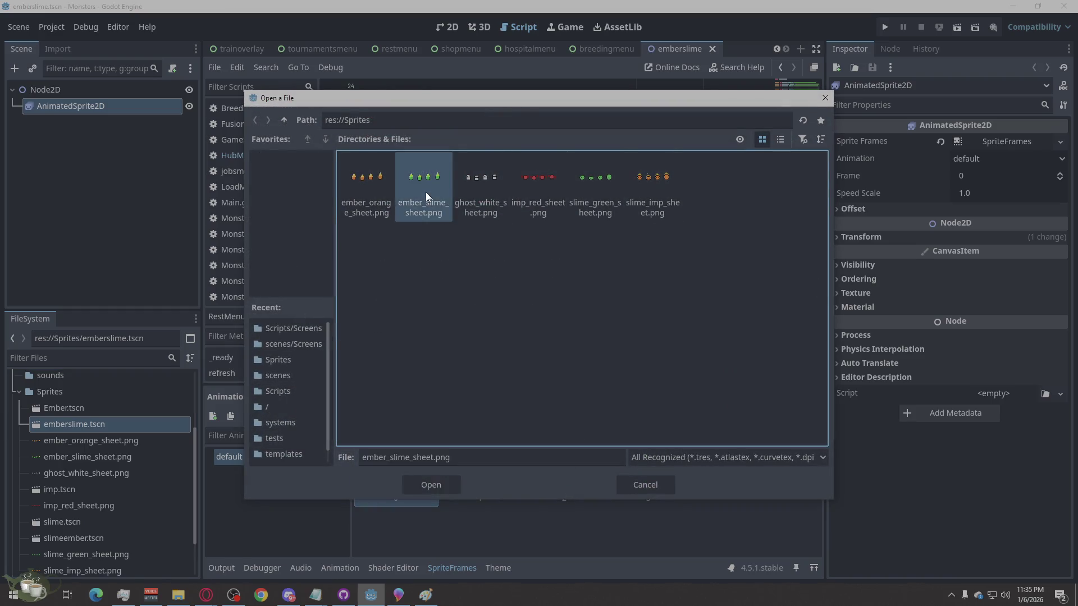
{"action": "double_click", "coordinate": [425, 192]}
{"action": "scroll", "coordinate": [476, 291], "scroll_direction": "up", "scroll_amount": 2}
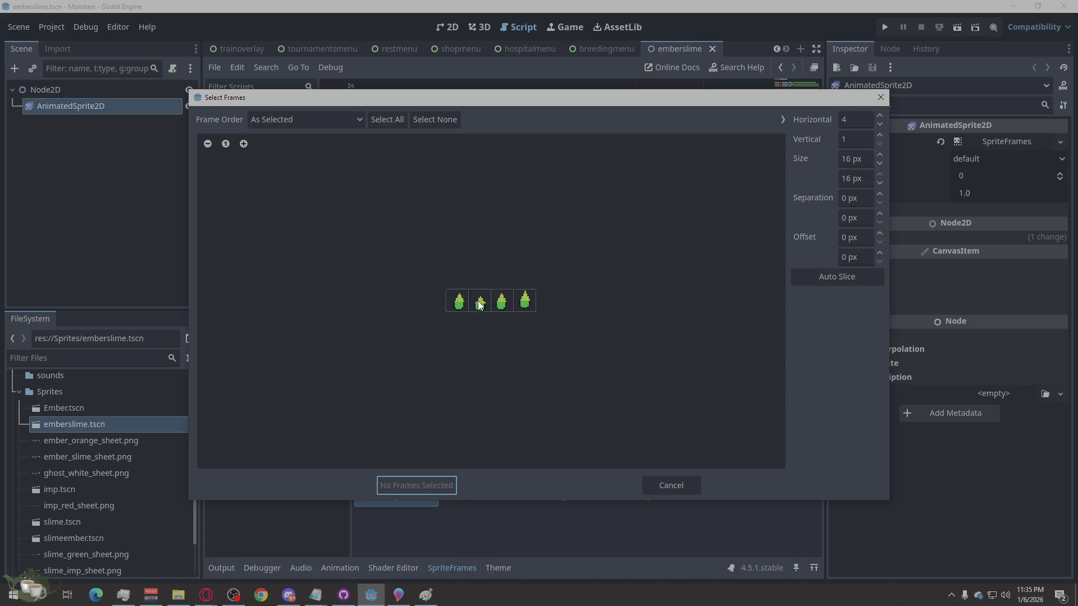
{"action": "scroll", "coordinate": [475, 312], "scroll_direction": "up", "scroll_amount": 3}
{"action": "scroll", "coordinate": [506, 286], "scroll_direction": "up", "scroll_amount": 2}
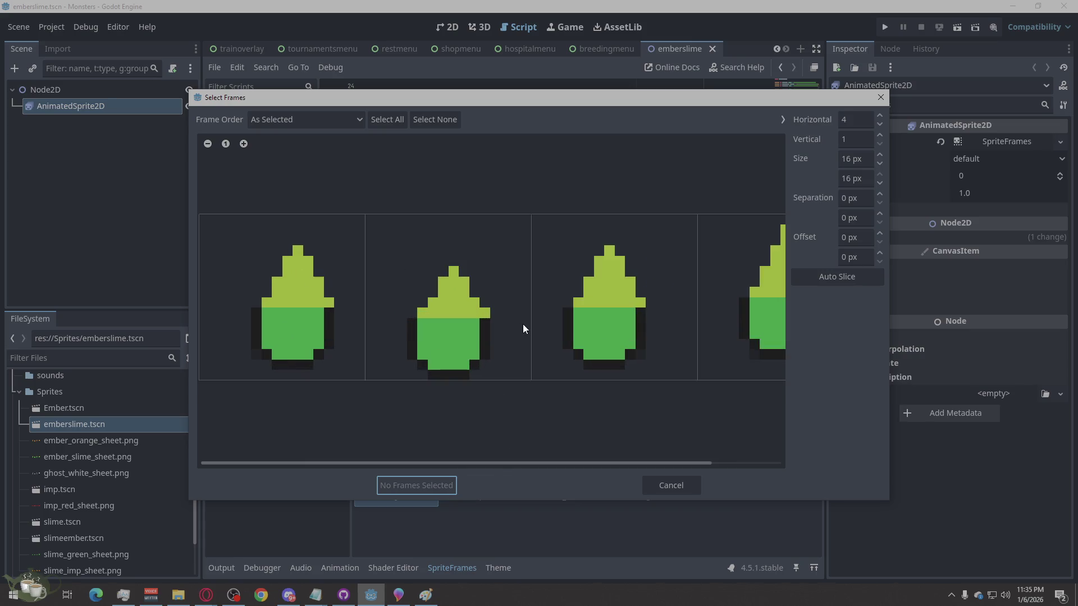
{"action": "scroll", "coordinate": [380, 345], "scroll_direction": "down", "scroll_amount": 1}
{"action": "scroll", "coordinate": [732, 401], "scroll_direction": "up", "scroll_amount": 1}
{"action": "left_click", "coordinate": [672, 485]}
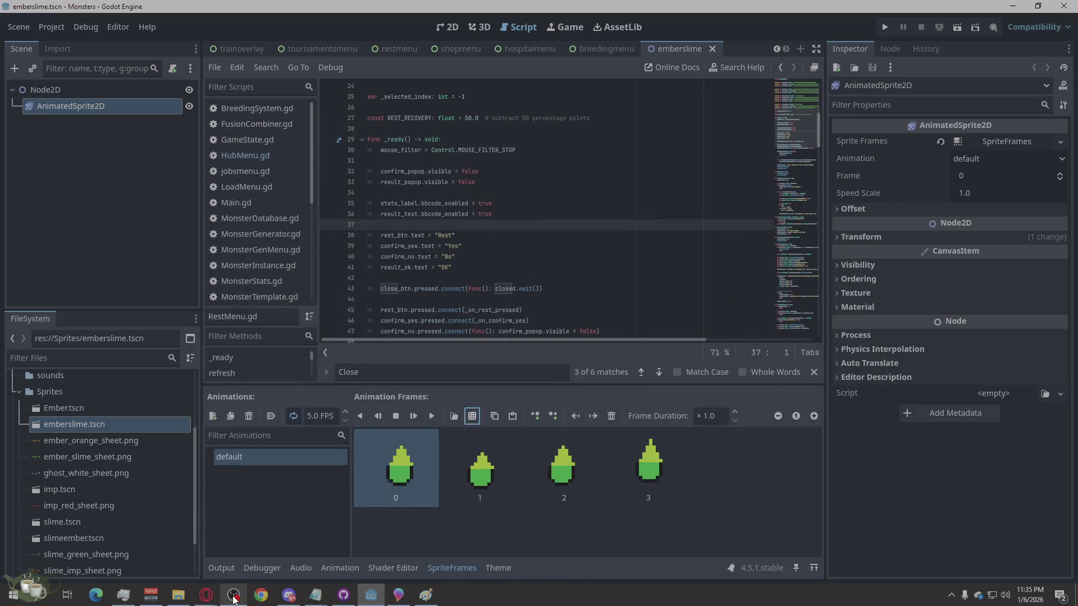
{"action": "scroll", "coordinate": [121, 496], "scroll_direction": "down", "scroll_amount": 1}
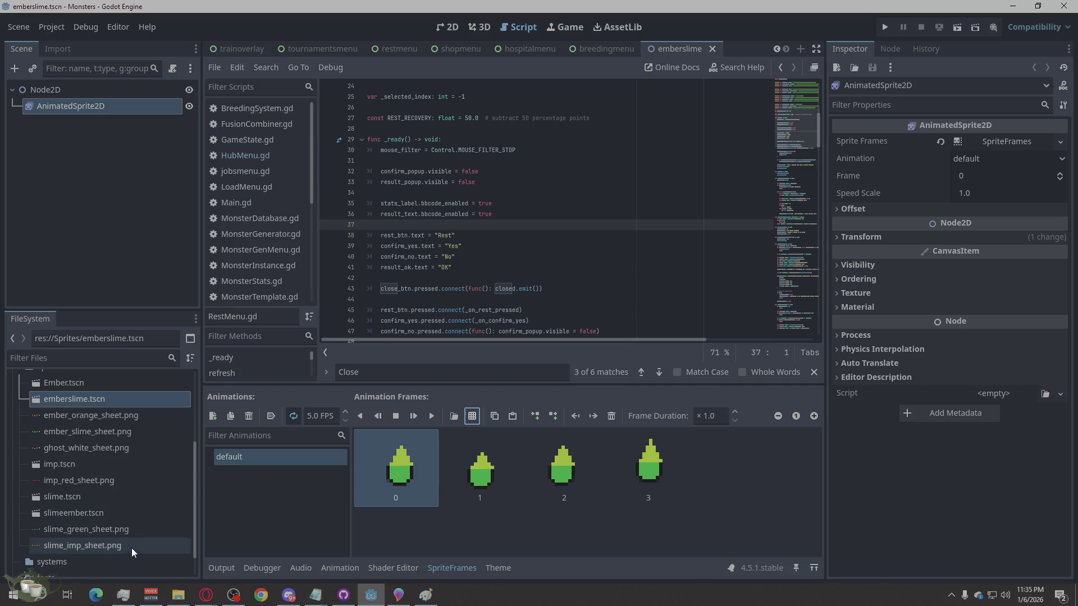
Step: Inspect ember_slime_sheet in Paint, then cut the file from the Assets folder
{"action": "left_click", "coordinate": [177, 596]}
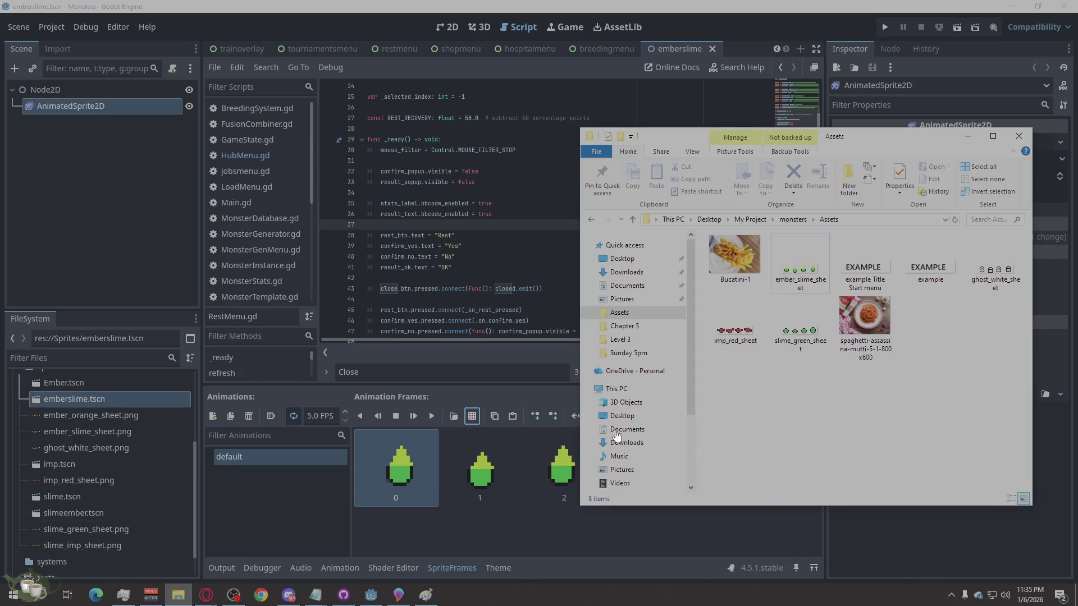
{"action": "right_click", "coordinate": [797, 255]}
{"action": "left_click", "coordinate": [825, 256]}
{"action": "scroll", "coordinate": [229, 211], "scroll_direction": "up", "scroll_amount": 2}
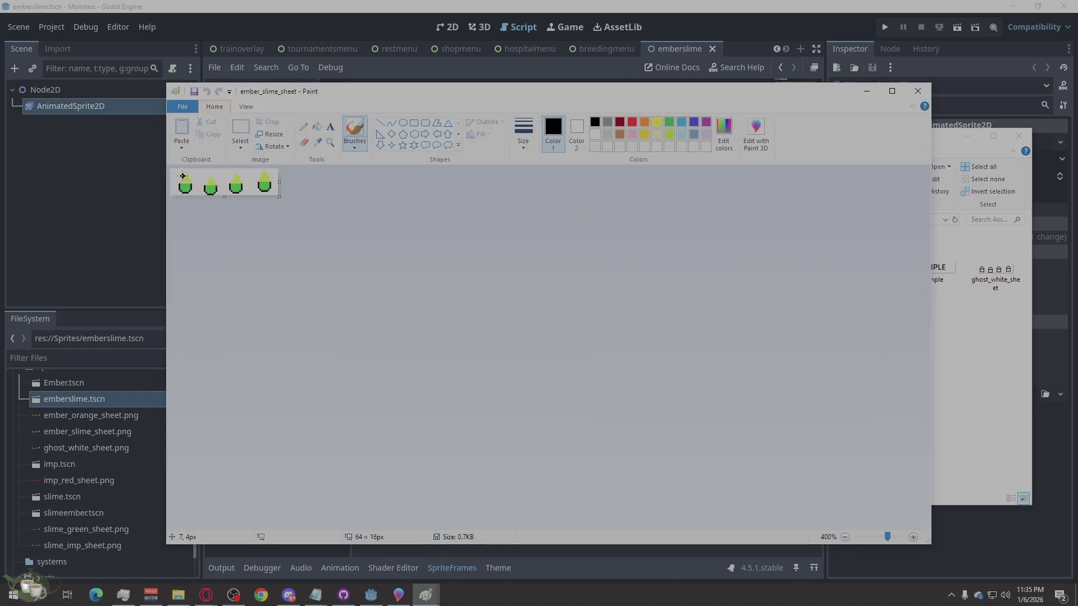
{"action": "scroll", "coordinate": [241, 224], "scroll_direction": "up", "scroll_amount": 3}
{"action": "scroll", "coordinate": [364, 257], "scroll_direction": "up", "scroll_amount": 2}
{"action": "key", "text": "alt"}
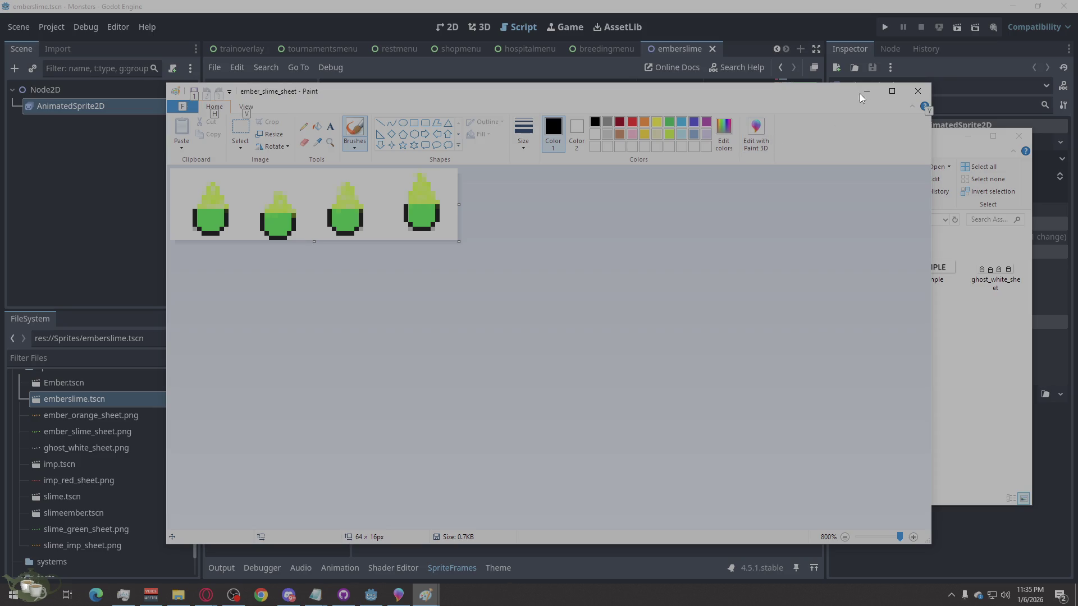
{"action": "left_click", "coordinate": [917, 91]}
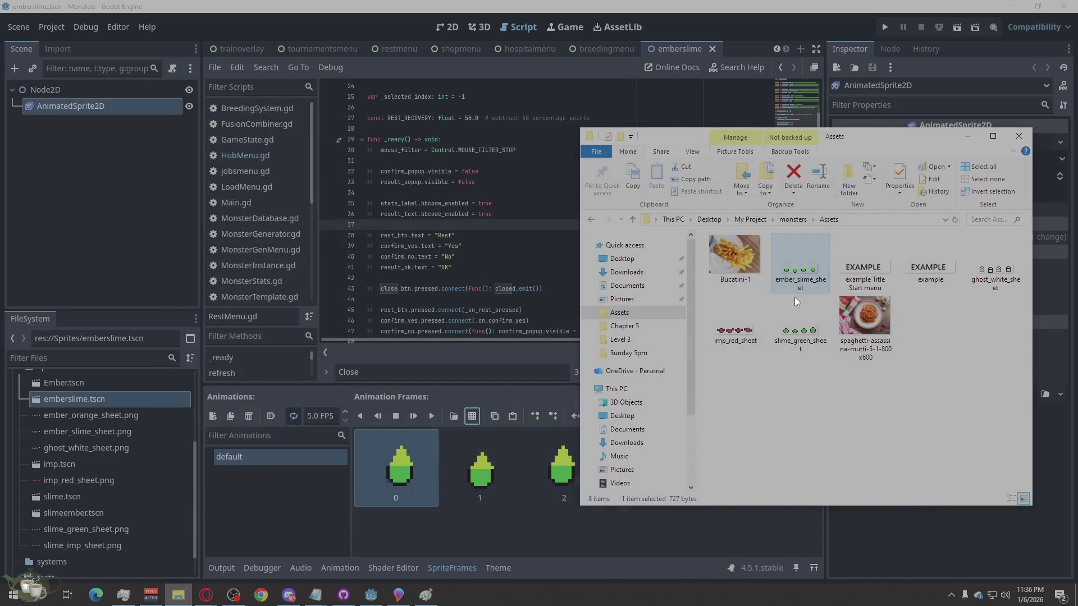
{"action": "right_click", "coordinate": [796, 264]}
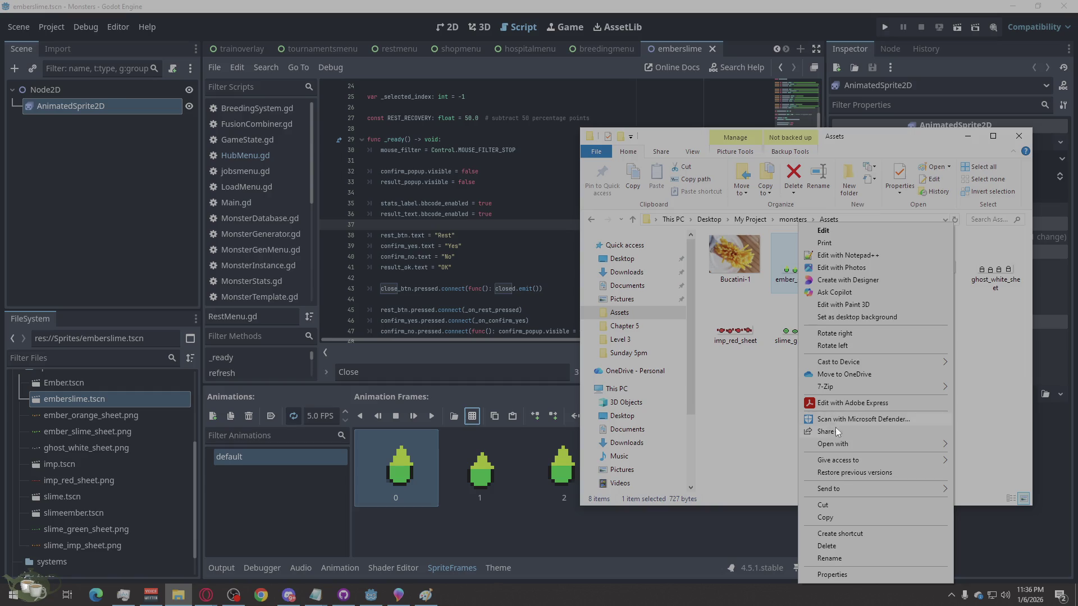
{"action": "left_click", "coordinate": [821, 503]}
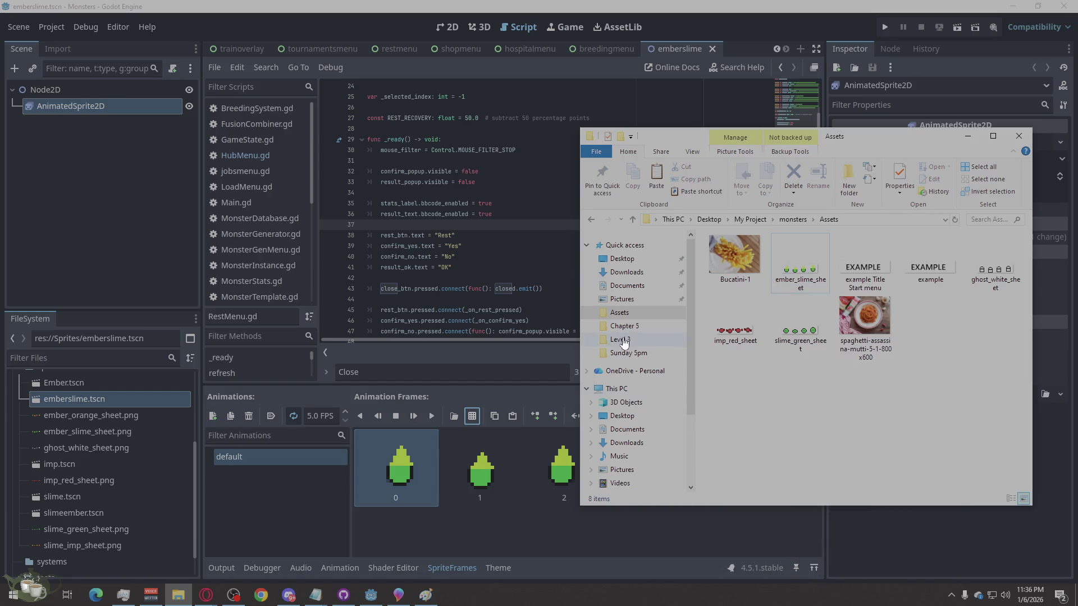
Step: Paste the sheet into Documents > monsters > Sprites, replacing the old ember_slime_sheet.png
{"action": "left_click", "coordinate": [638, 428]}
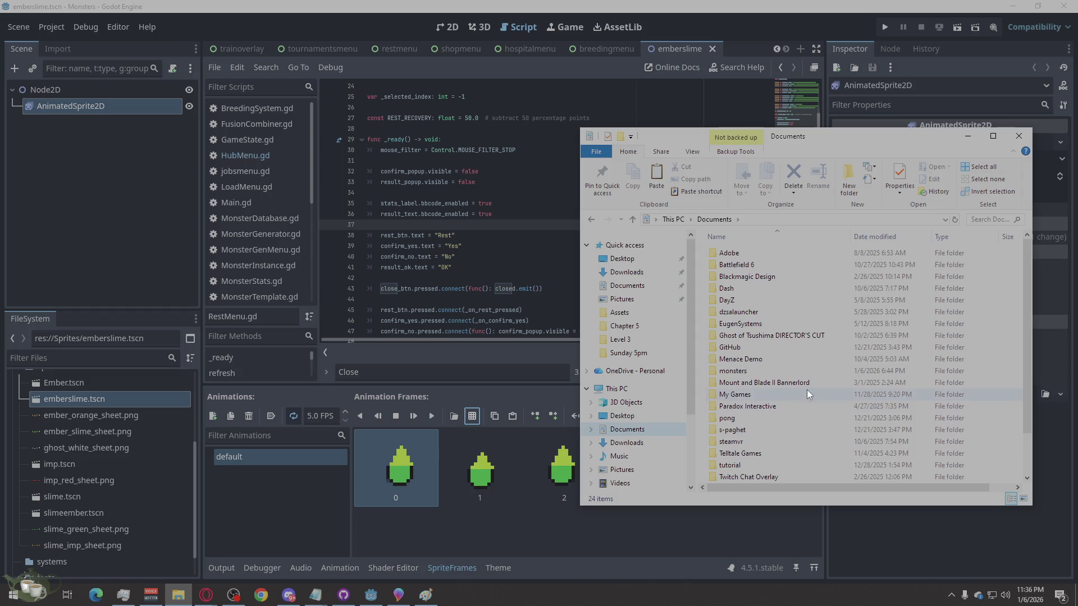
{"action": "double_click", "coordinate": [765, 371]}
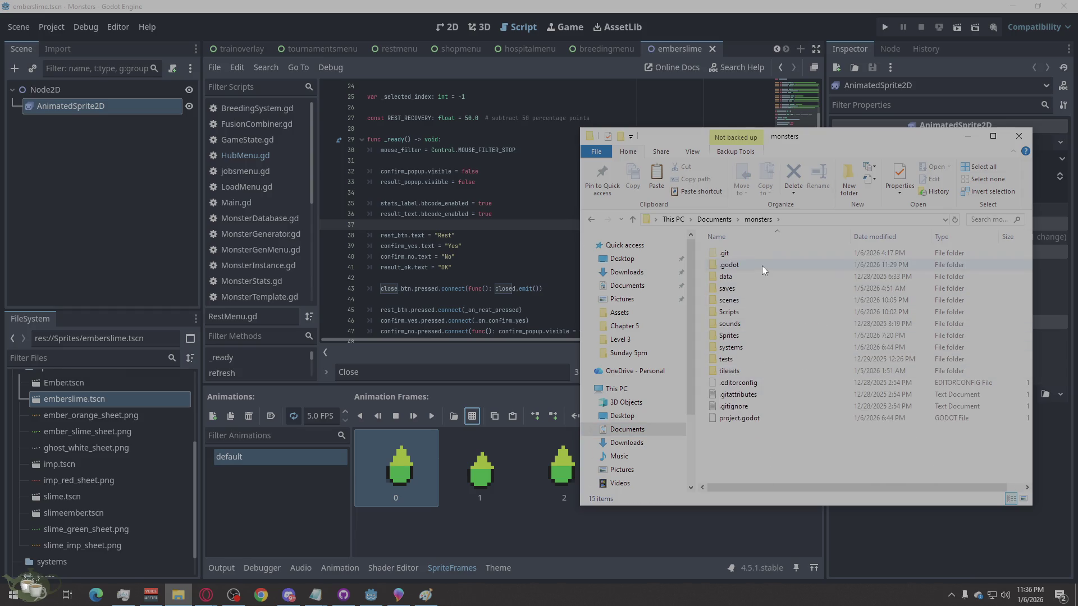
{"action": "double_click", "coordinate": [740, 334]}
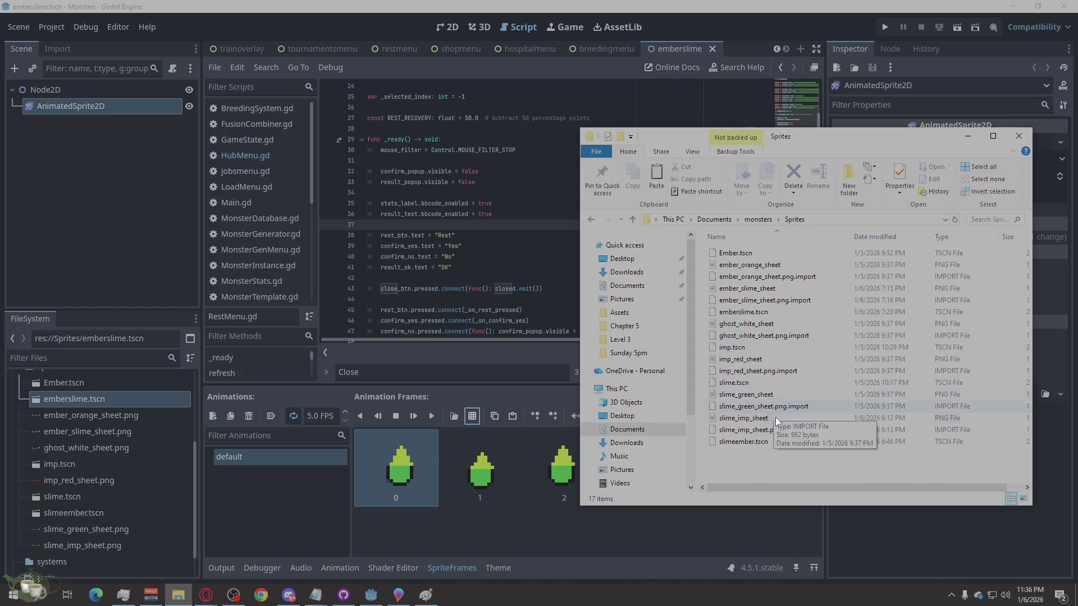
{"action": "right_click", "coordinate": [743, 453]}
{"action": "left_click", "coordinate": [791, 345]}
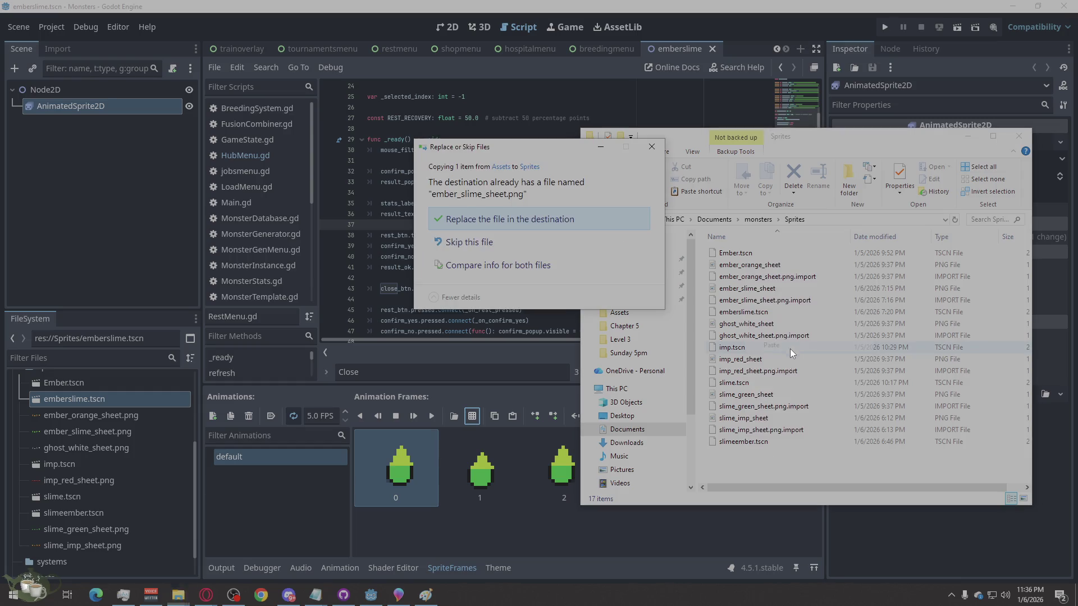
{"action": "left_click", "coordinate": [550, 213]}
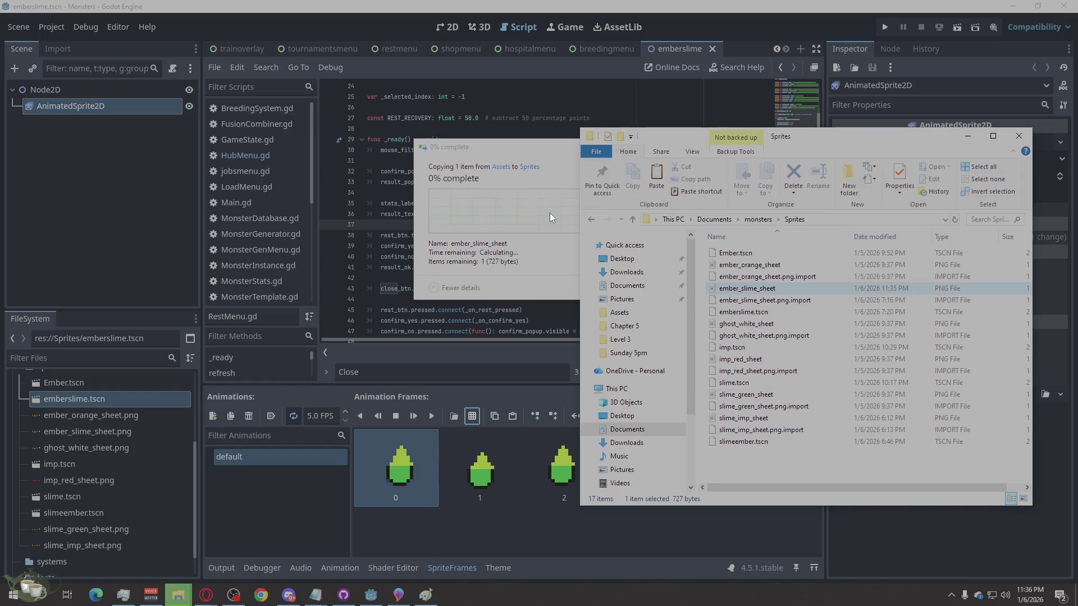
{"action": "left_click", "coordinate": [503, 534]}
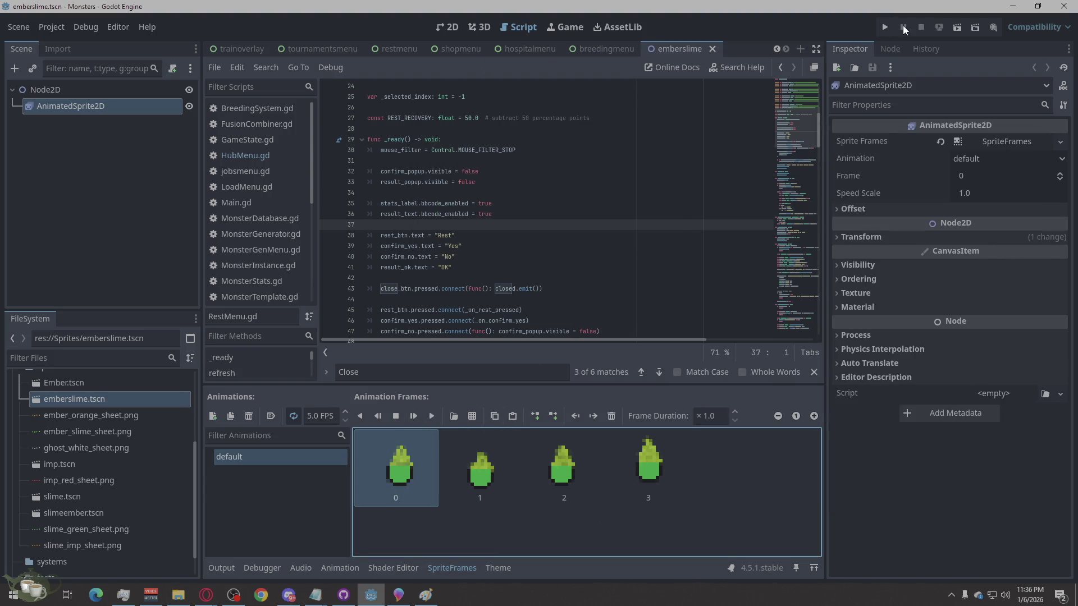
Step: Play the slime's default animation from its first frame in the 2D view and deselect the sprite
{"action": "left_click", "coordinate": [447, 27]}
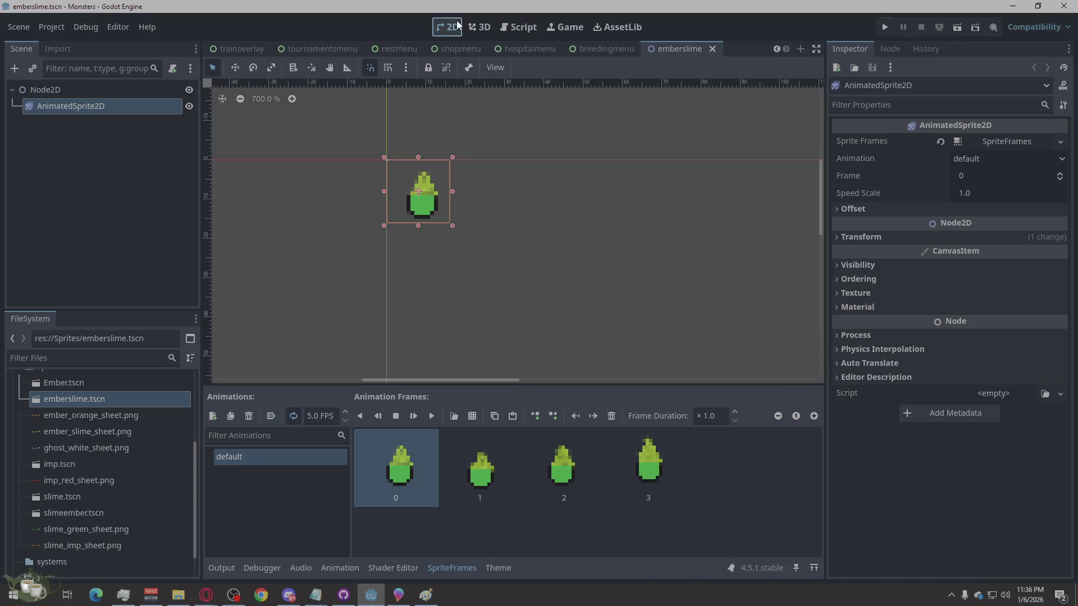
{"action": "scroll", "coordinate": [411, 243], "scroll_direction": "up", "scroll_amount": 3}
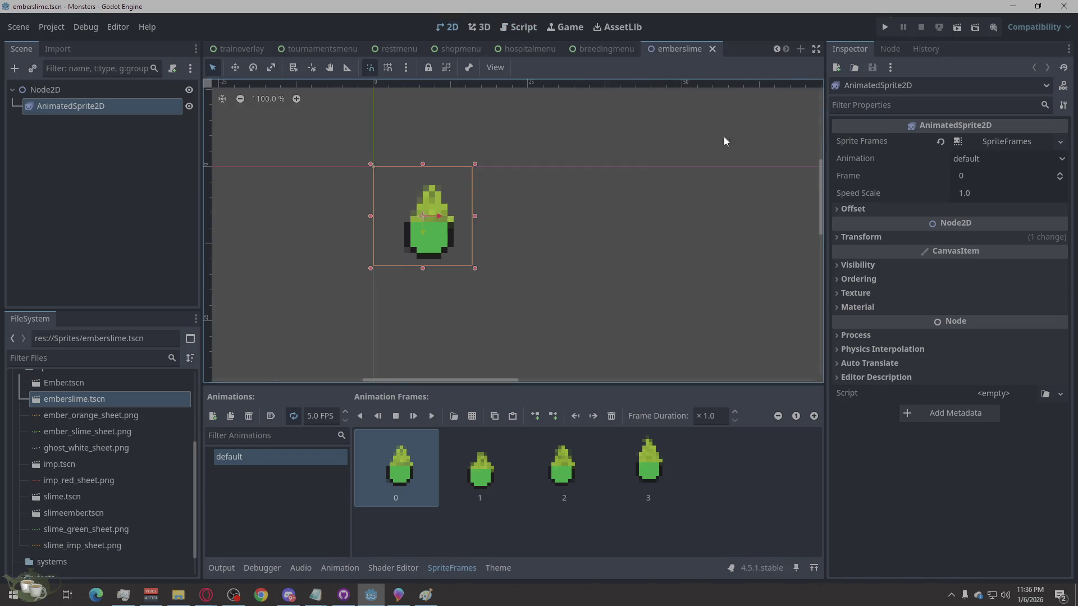
{"action": "left_click", "coordinate": [427, 415]}
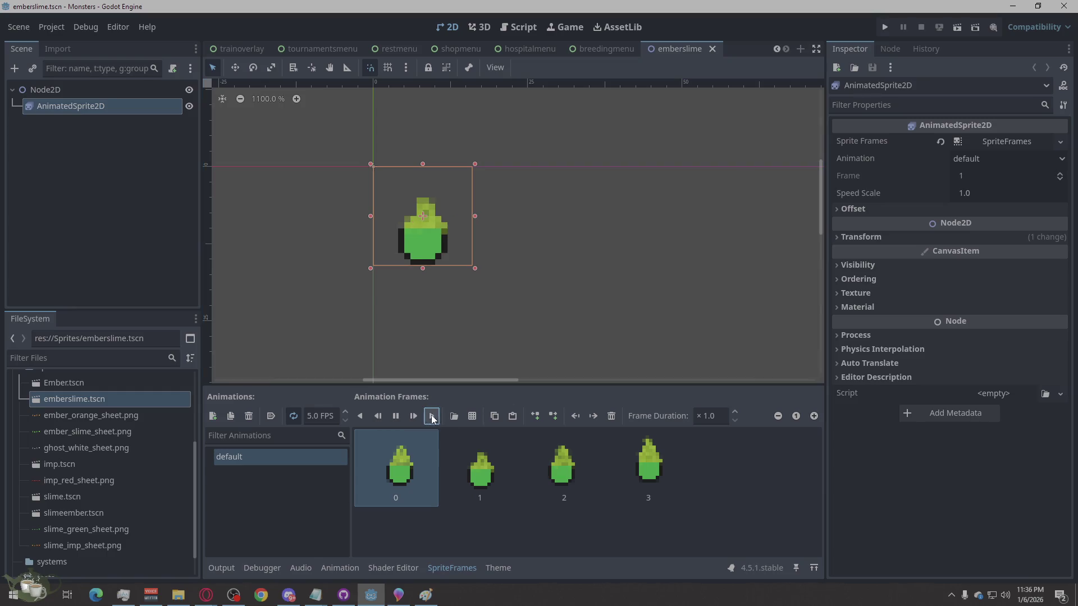
{"action": "left_click", "coordinate": [694, 320]}
{"action": "scroll", "coordinate": [381, 357], "scroll_direction": "down", "scroll_amount": 1}
{"action": "scroll", "coordinate": [381, 357], "scroll_direction": "down", "scroll_amount": 2}
{"action": "scroll", "coordinate": [438, 365], "scroll_direction": "down", "scroll_amount": 2}
{"action": "scroll", "coordinate": [265, 253], "scroll_direction": "up", "scroll_amount": 2}
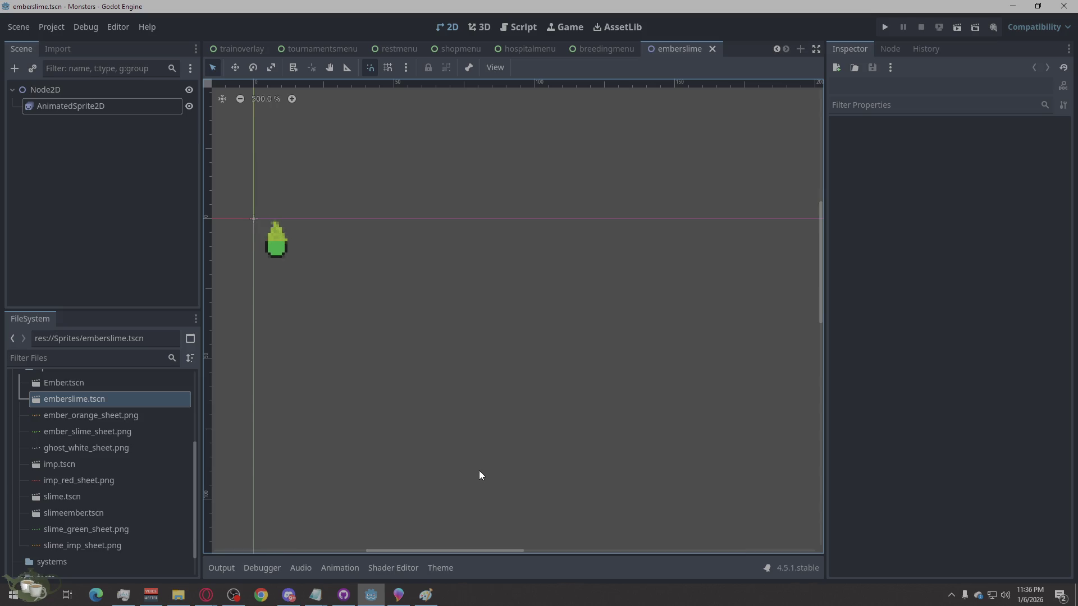
{"action": "scroll", "coordinate": [653, 411], "scroll_direction": "down", "scroll_amount": 1}
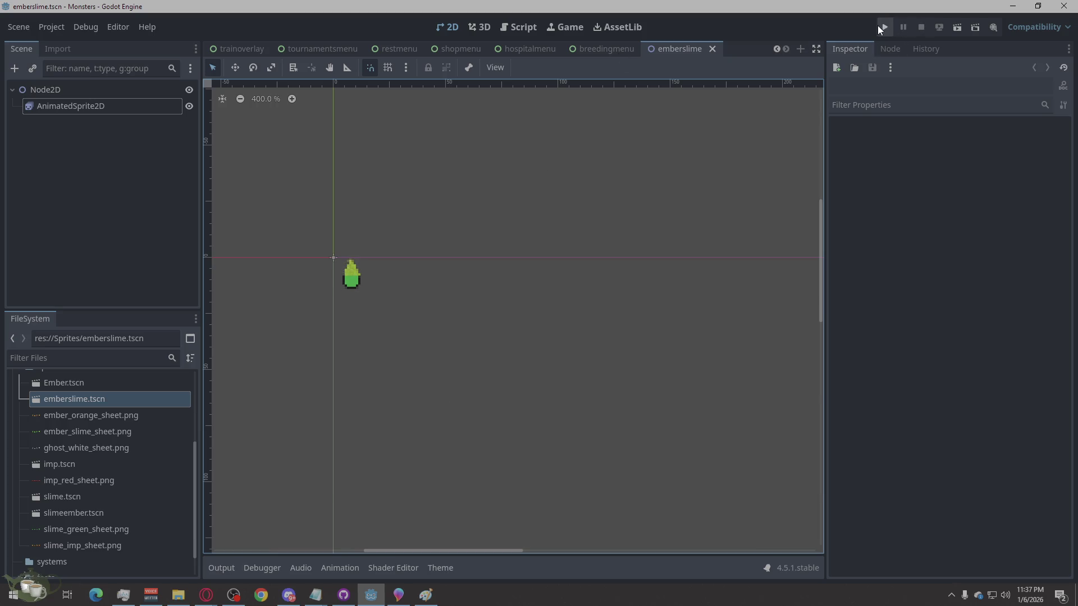
Step: Refresh the emberslime scene, duplicate frame 1 and slot the copy into position 2
{"action": "left_click", "coordinate": [594, 53]}
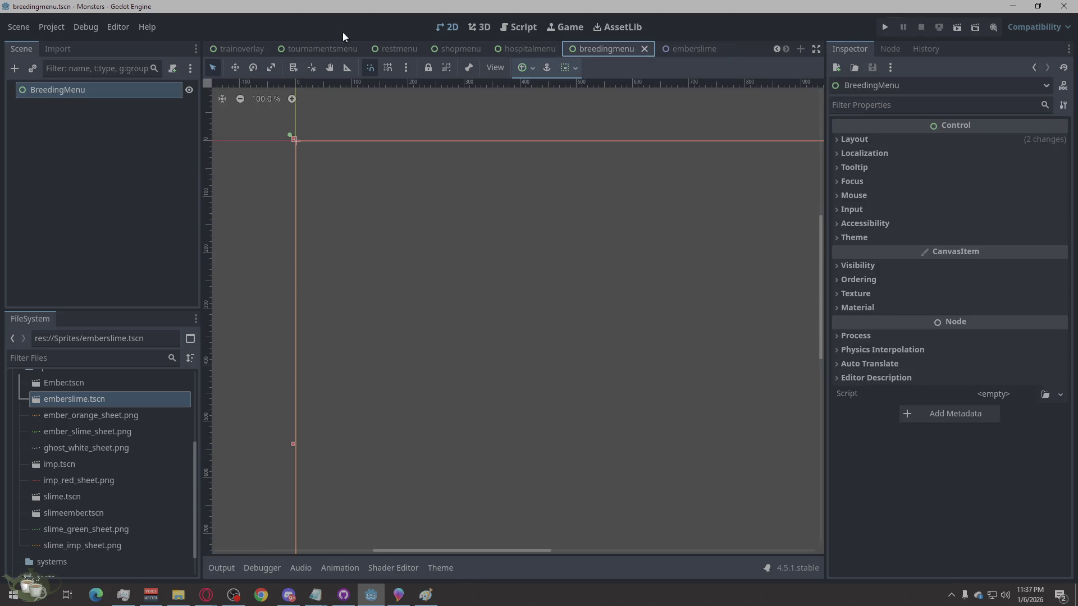
{"action": "left_click", "coordinate": [690, 49]}
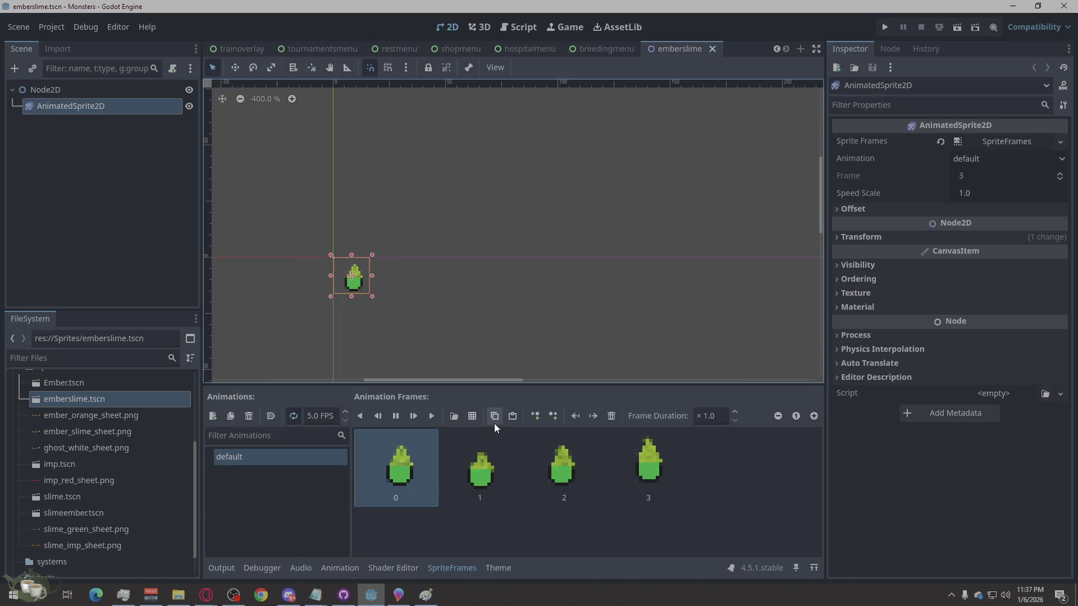
{"action": "left_click", "coordinate": [470, 415]}
{"action": "left_click", "coordinate": [647, 488]}
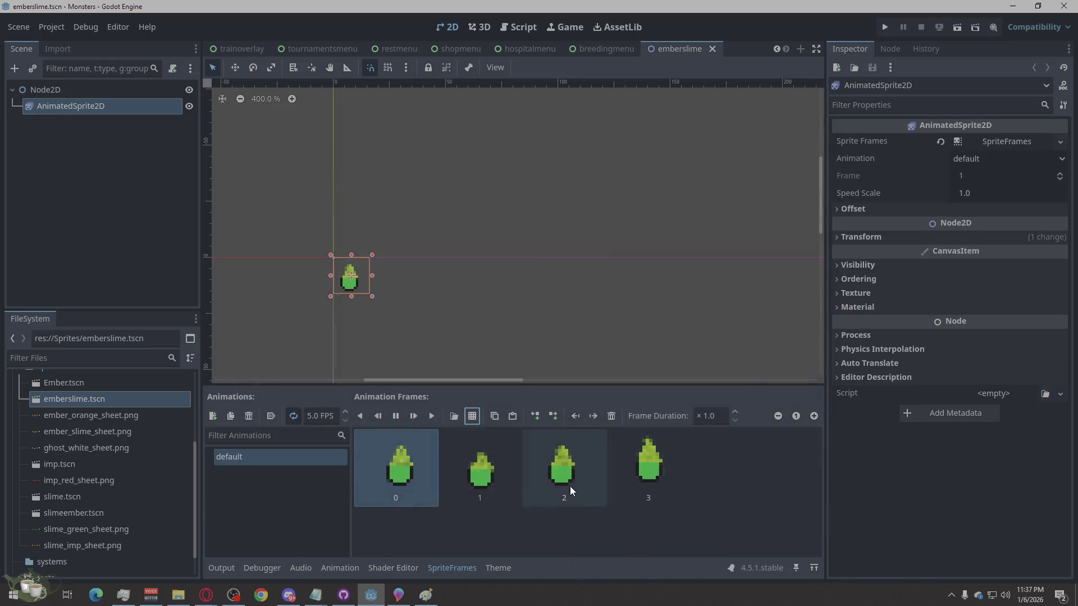
{"action": "left_click", "coordinate": [476, 465]}
{"action": "key", "text": "ctrl+c"}
{"action": "key", "text": "ctrl+v"}
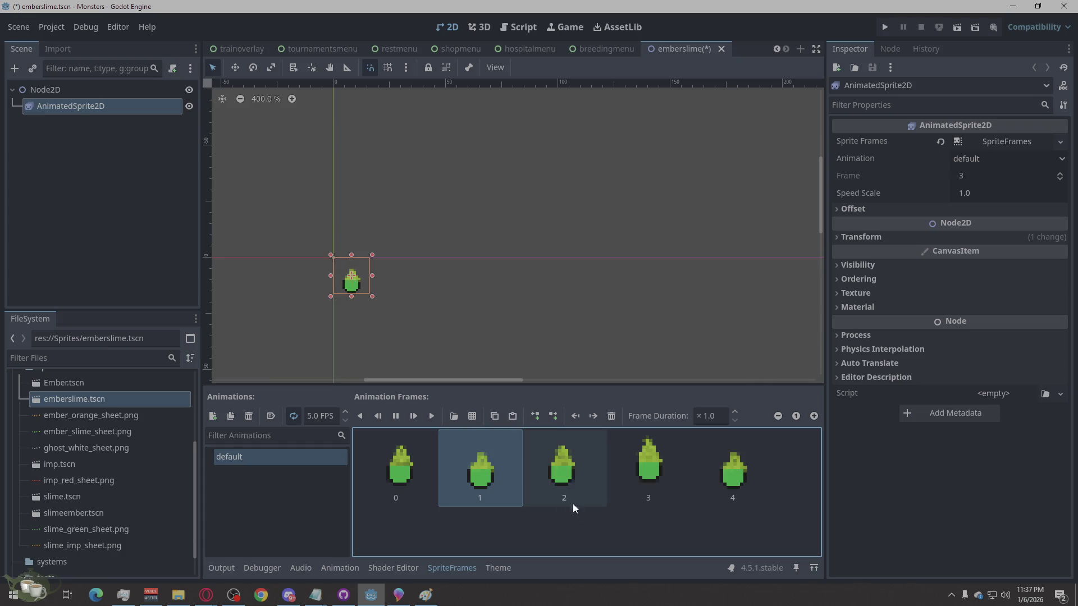
{"action": "left_click_drag", "start_coordinate": [719, 485], "coordinate": [535, 487]}
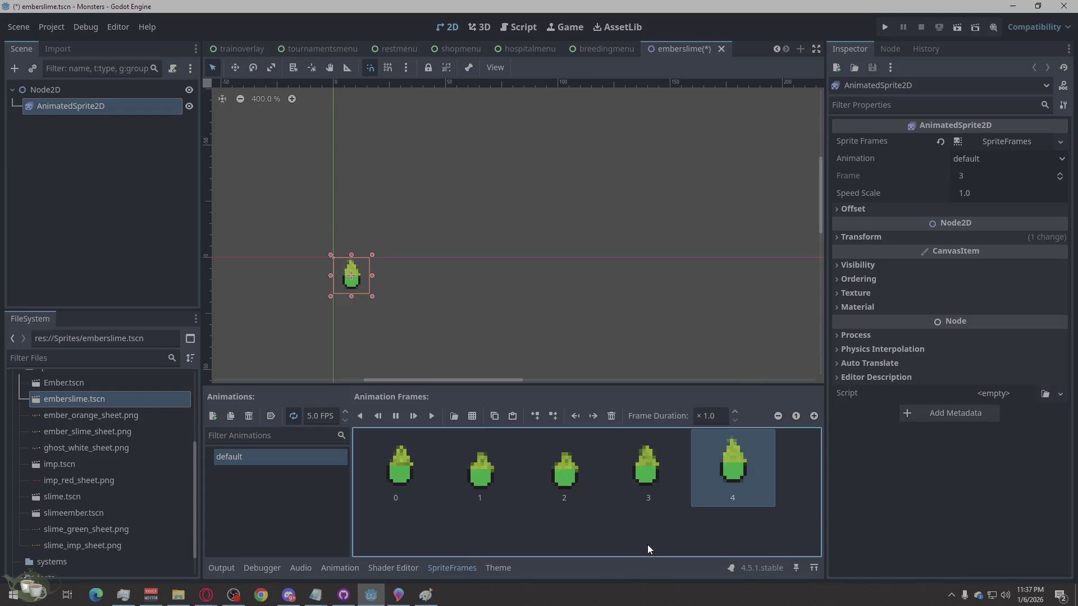
{"action": "left_click_drag", "start_coordinate": [564, 472], "coordinate": [646, 485]}
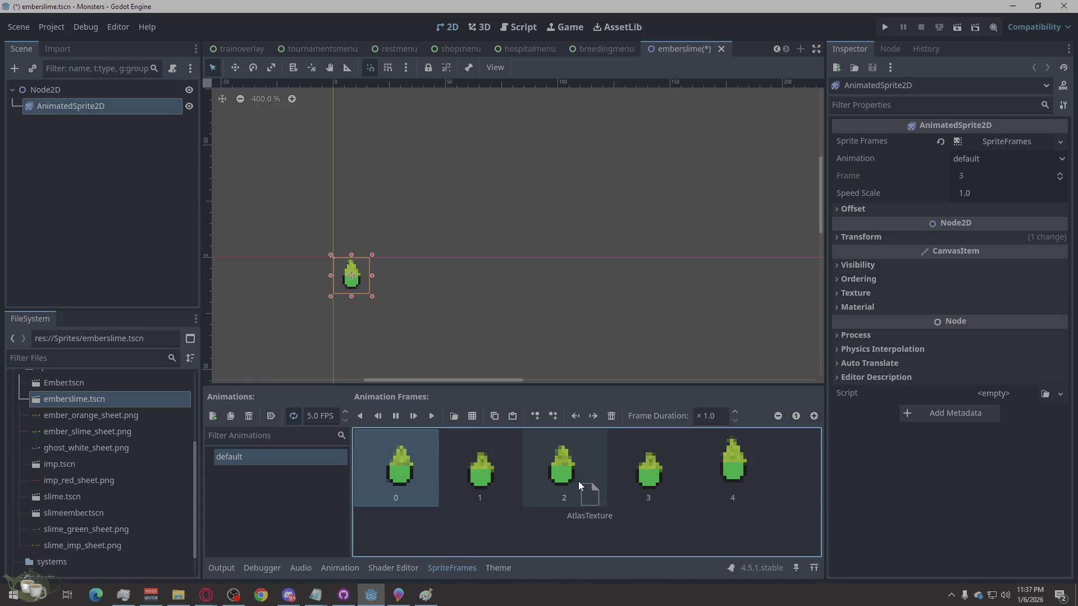
Step: Reorder the middle frames and paste a sixth frame into slot 1
{"action": "left_click_drag", "start_coordinate": [396, 467], "coordinate": [608, 480]}
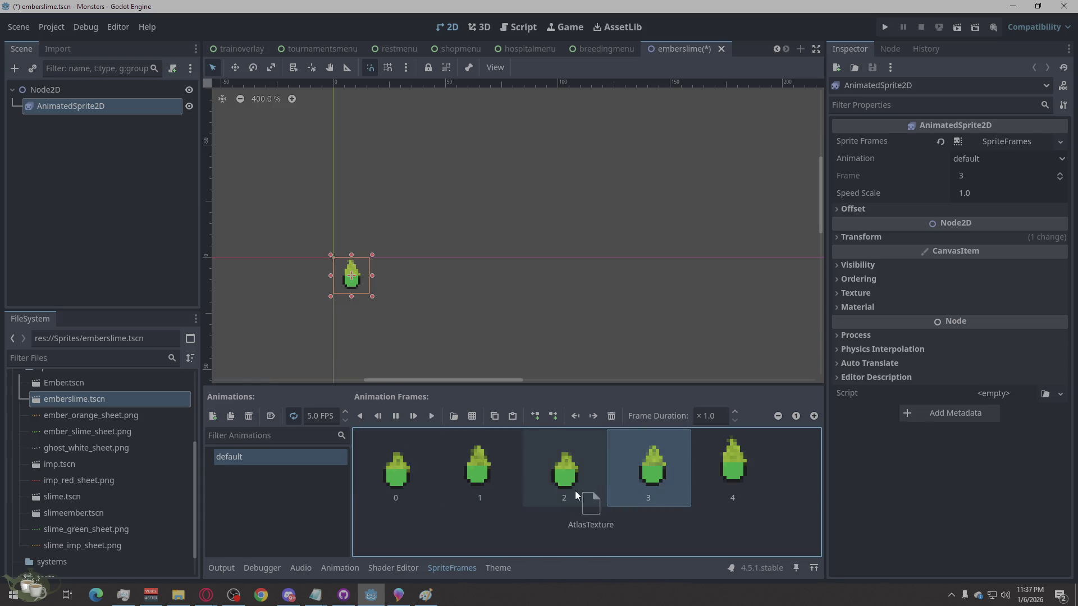
{"action": "left_click_drag", "start_coordinate": [560, 507], "coordinate": [580, 490]}
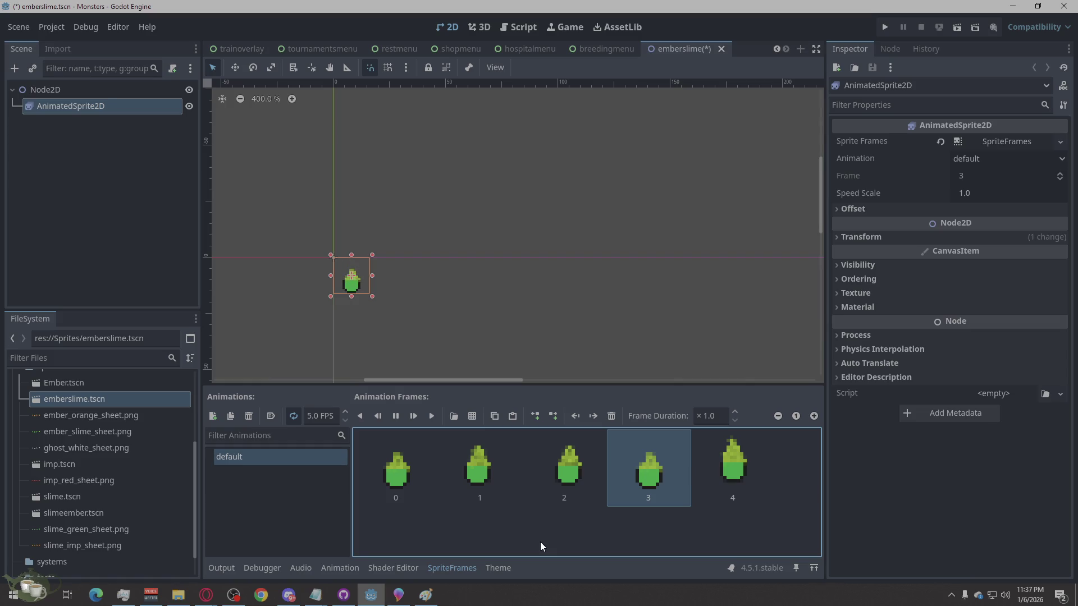
{"action": "mouse_move", "coordinate": [702, 499]}
{"action": "left_mouse_down"}
{"action": "mouse_move", "coordinate": [678, 475]}
{"action": "mouse_move", "coordinate": [622, 489]}
{"action": "left_mouse_up"}
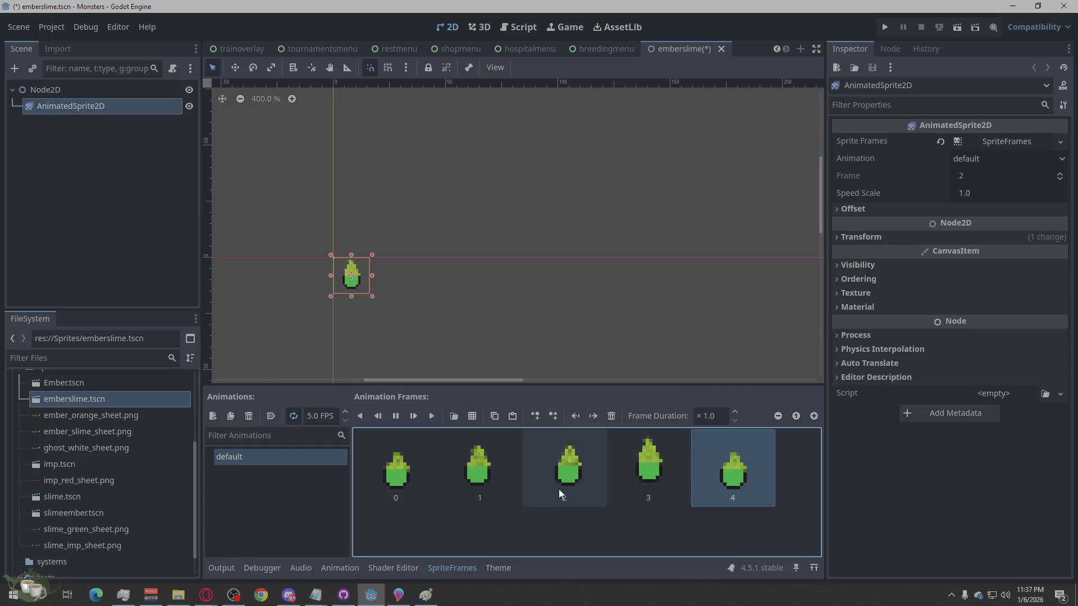
{"action": "left_click", "coordinate": [578, 475]}
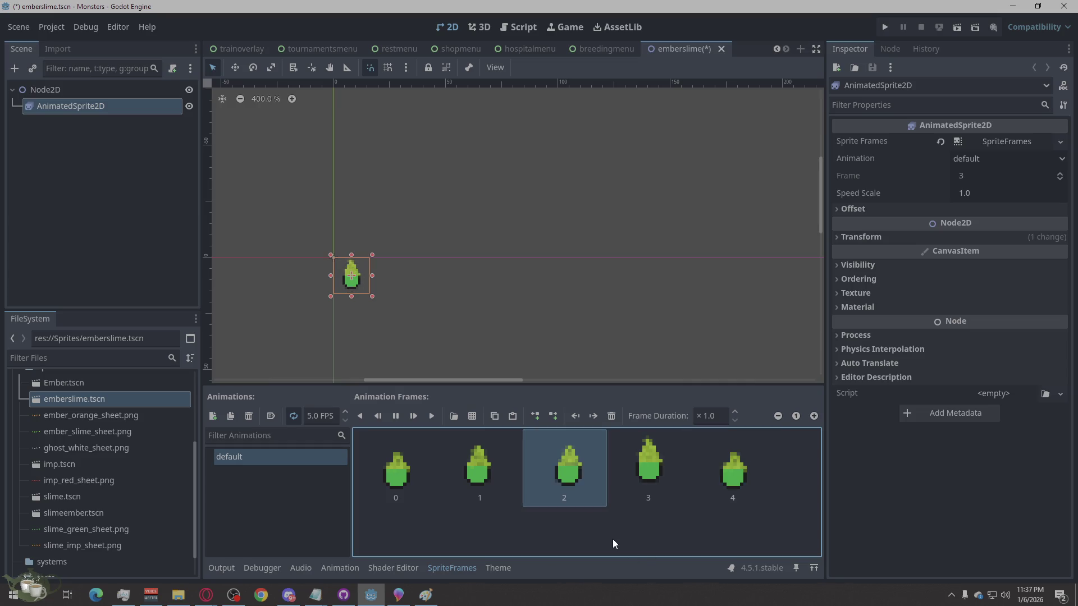
{"action": "key", "text": "ctrl+v"}
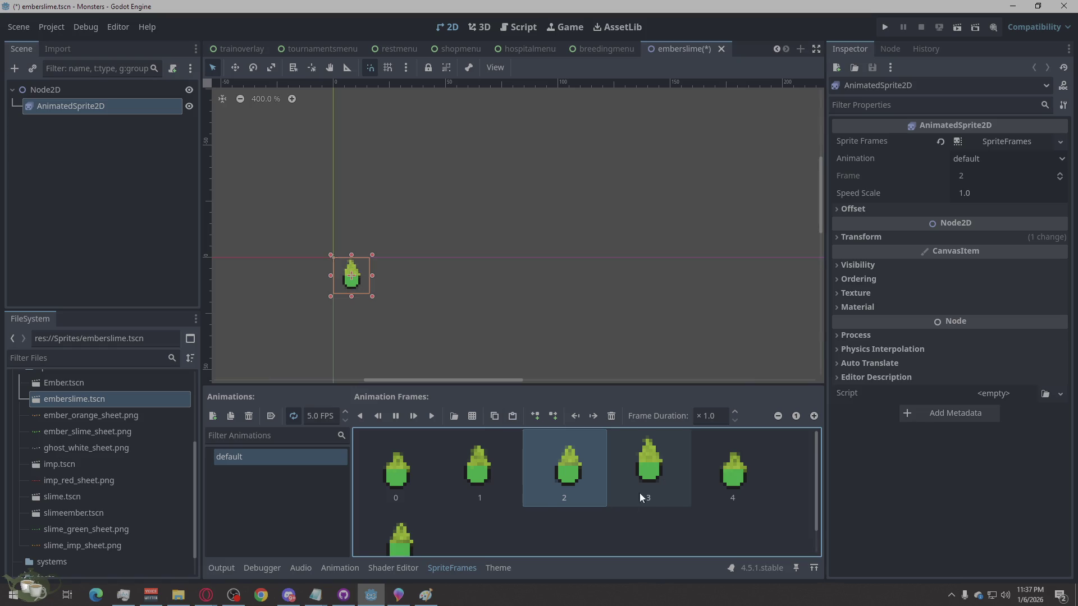
{"action": "left_click_drag", "start_coordinate": [412, 541], "coordinate": [445, 473]}
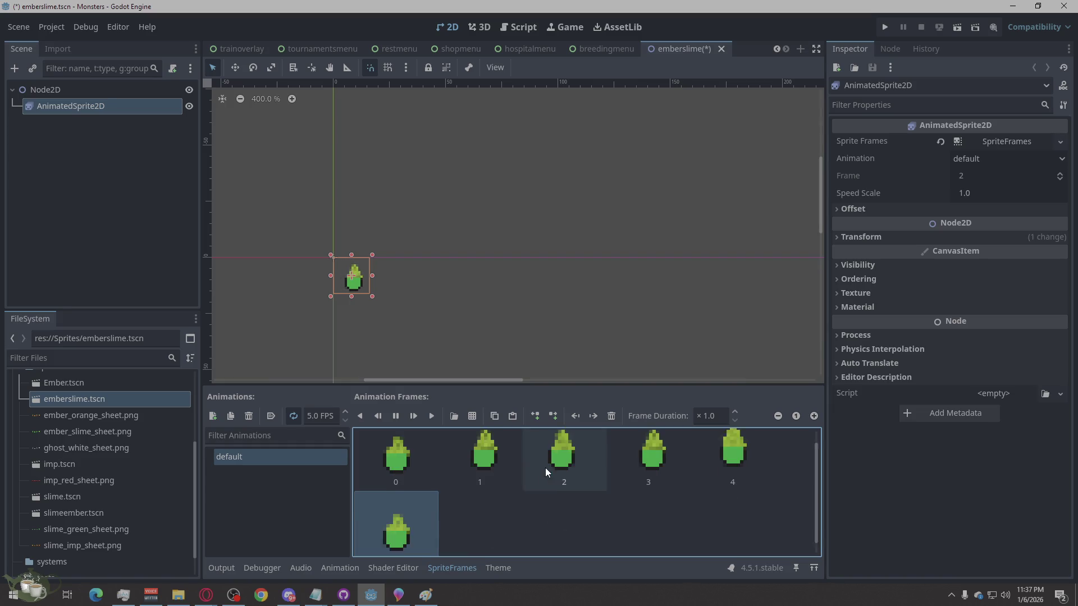
{"action": "scroll", "coordinate": [603, 525], "scroll_direction": "down", "scroll_amount": 1}
{"action": "scroll", "coordinate": [603, 525], "scroll_direction": "up", "scroll_amount": 1}
Step: Rearrange to a seven-frame default animation and deselect the slime sprite
{"action": "left_click_drag", "start_coordinate": [536, 501], "coordinate": [682, 508]}
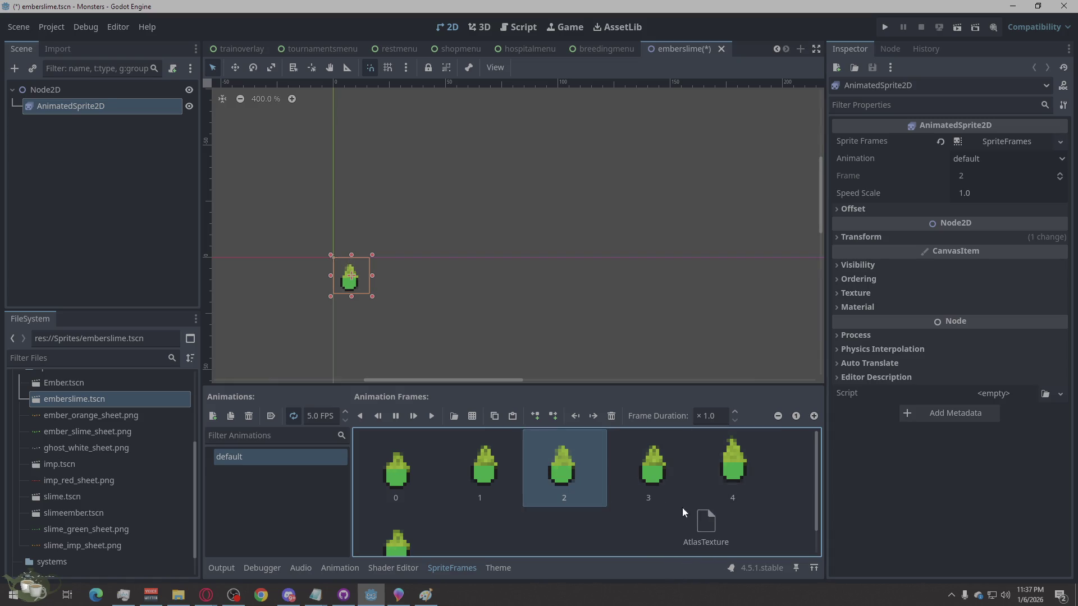
{"action": "left_click", "coordinate": [718, 484]}
{"action": "left_click_drag", "start_coordinate": [494, 538], "coordinate": [546, 526]}
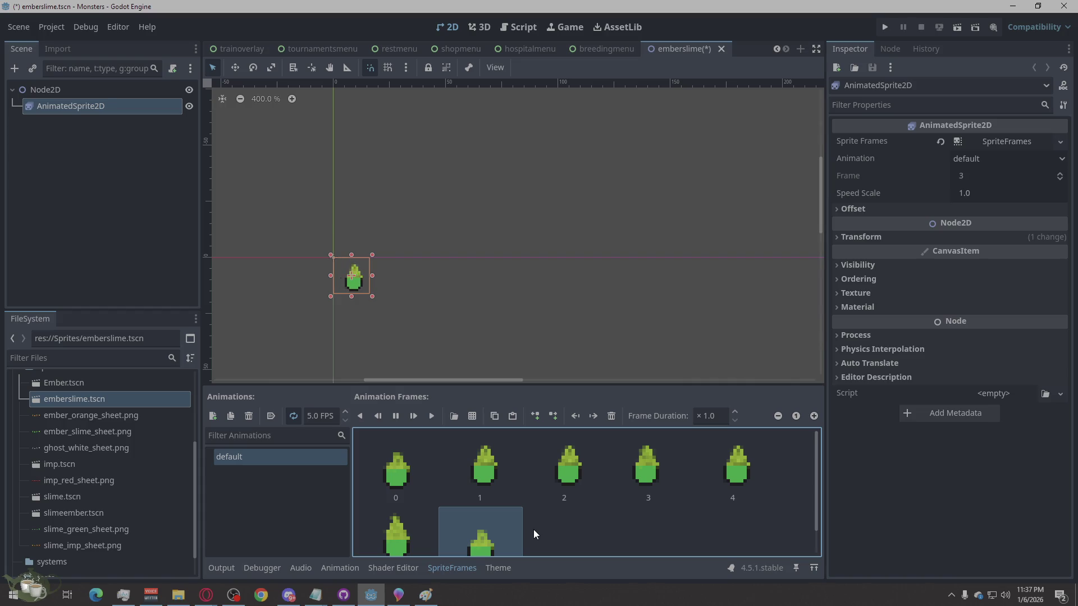
{"action": "scroll", "coordinate": [515, 548], "scroll_direction": "down", "scroll_amount": 1}
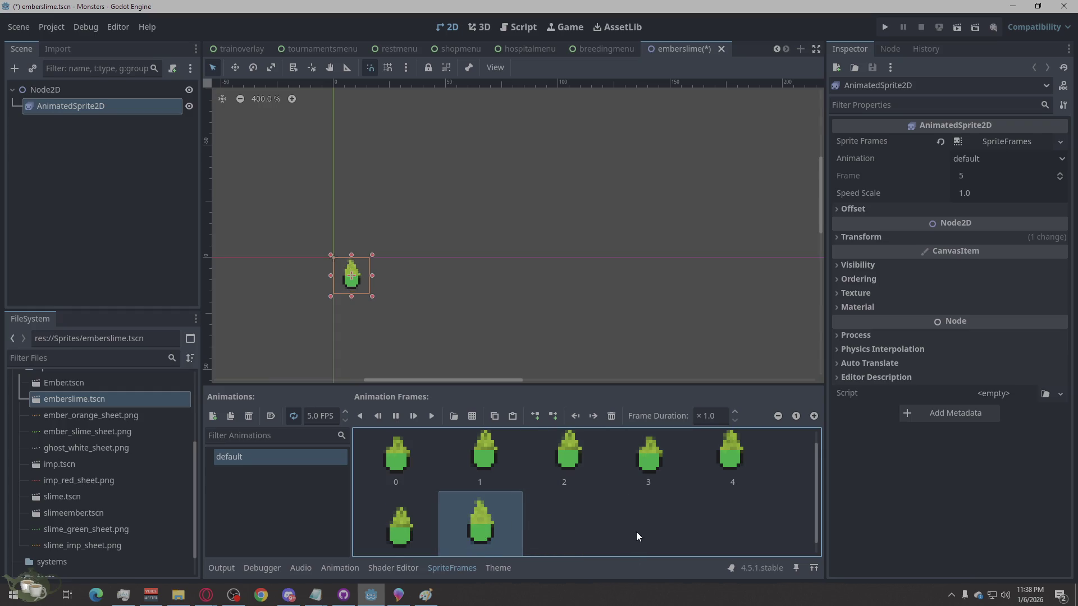
{"action": "left_click", "coordinate": [469, 264]}
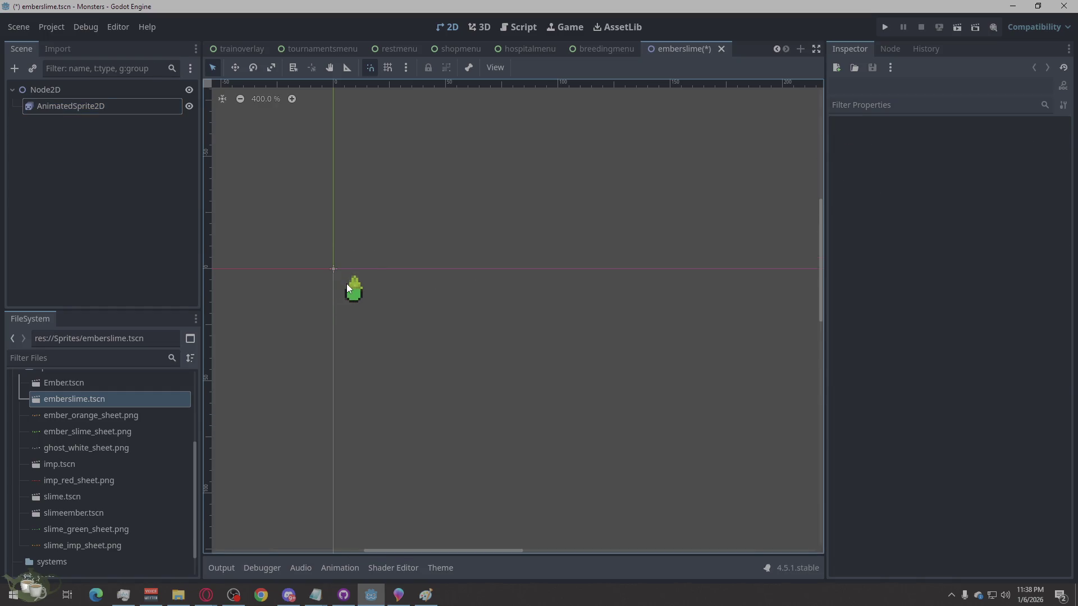
{"action": "scroll", "coordinate": [322, 307], "scroll_direction": "up", "scroll_amount": 1}
{"action": "scroll", "coordinate": [371, 303], "scroll_direction": "up", "scroll_amount": 2}
{"action": "scroll", "coordinate": [412, 306], "scroll_direction": "up", "scroll_amount": 2}
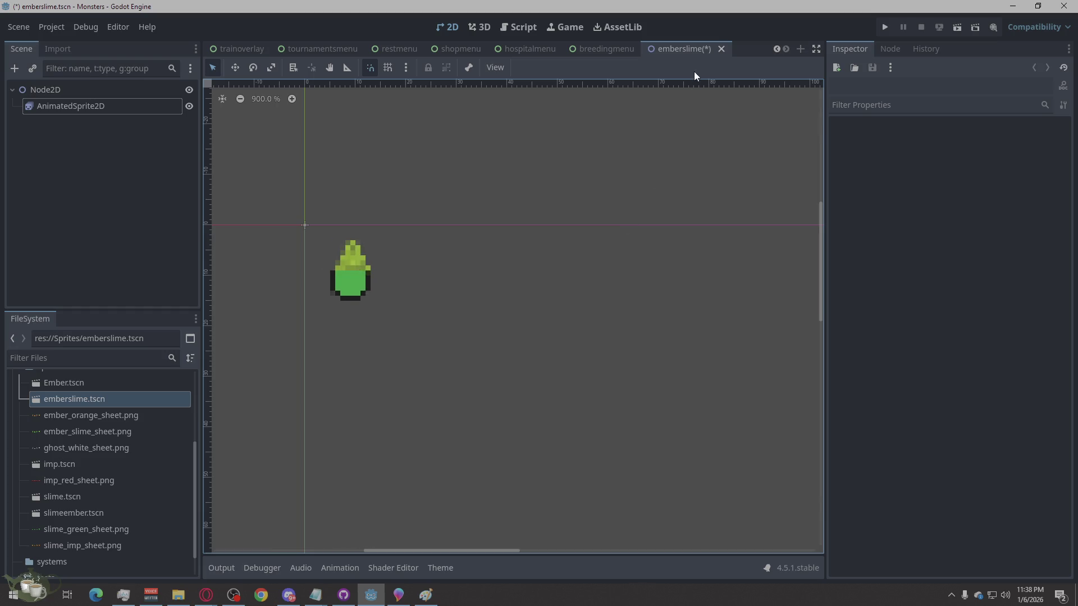
Step: Copy frames 2–4 of the slime's default animation and paste them at the end, making ten frames
{"action": "left_click", "coordinate": [380, 568]}
{"action": "left_click", "coordinate": [364, 231]}
{"action": "left_click", "coordinate": [501, 502]}
{"action": "left_click", "coordinate": [714, 456], "text": "shift"}
{"action": "key", "text": "ctrl+c"}
{"action": "key", "text": "ctrl+v"}
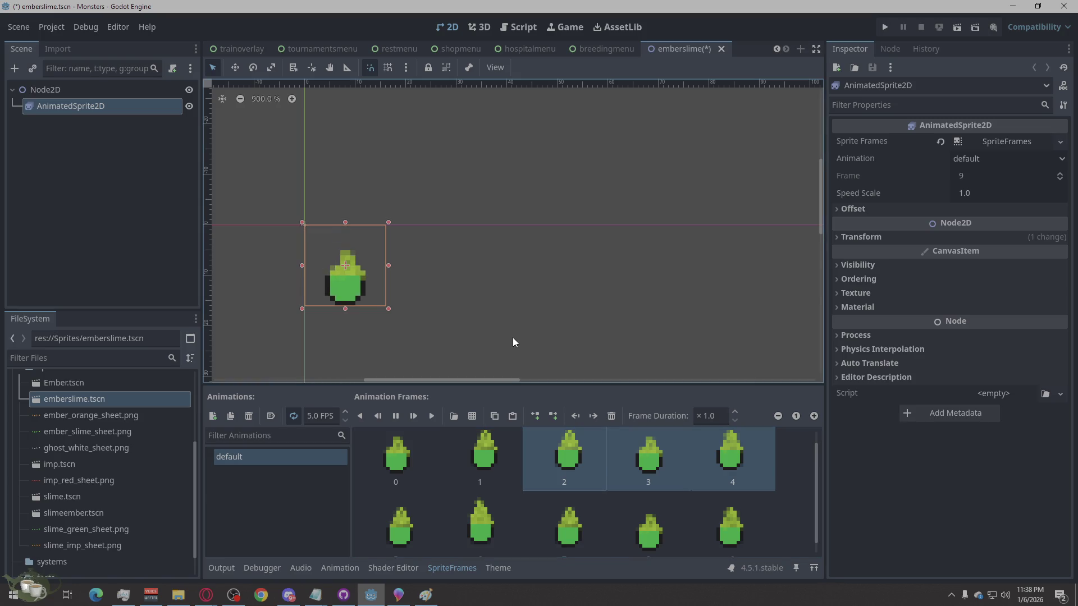
Step: Change the default animation's speed in the SpriteFrames FPS field, settling on 6 FPS
{"action": "left_click", "coordinate": [513, 337]}
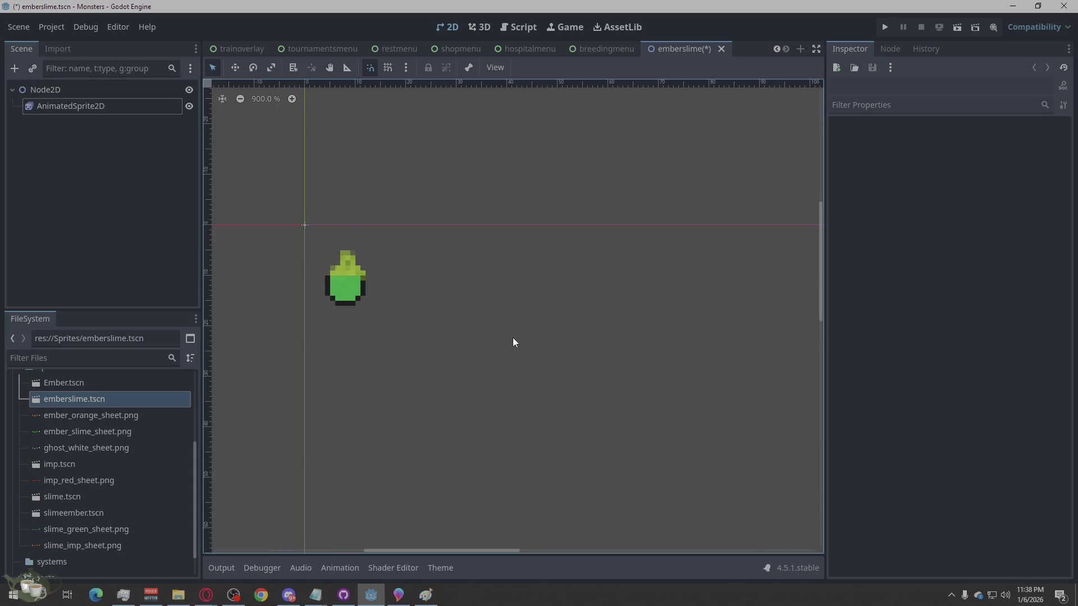
{"action": "left_click", "coordinate": [343, 291]}
{"action": "left_click", "coordinate": [311, 415]}
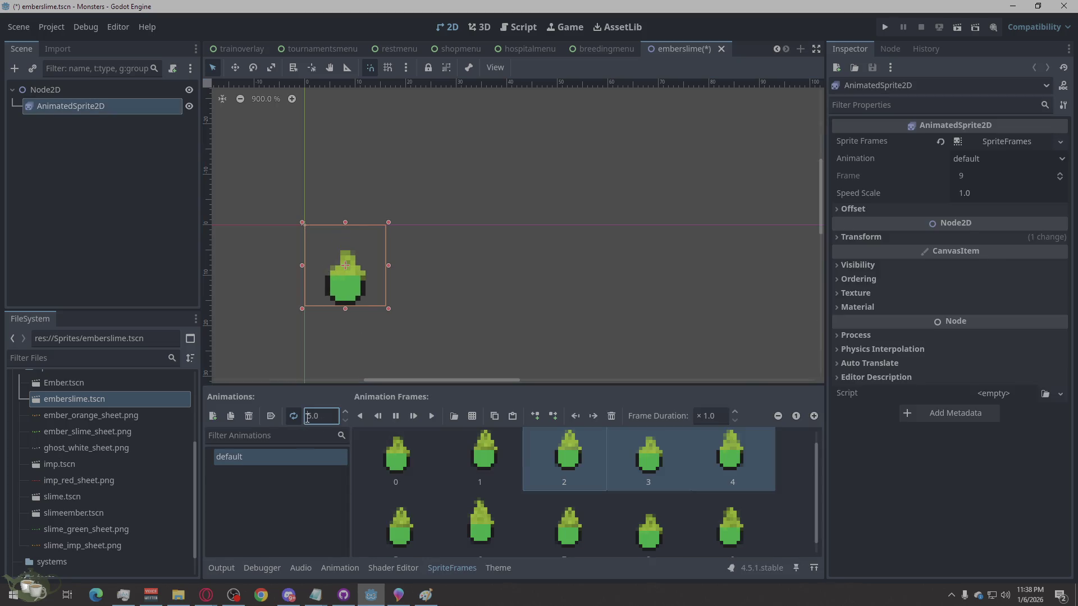
{"action": "key", "text": "Return"}
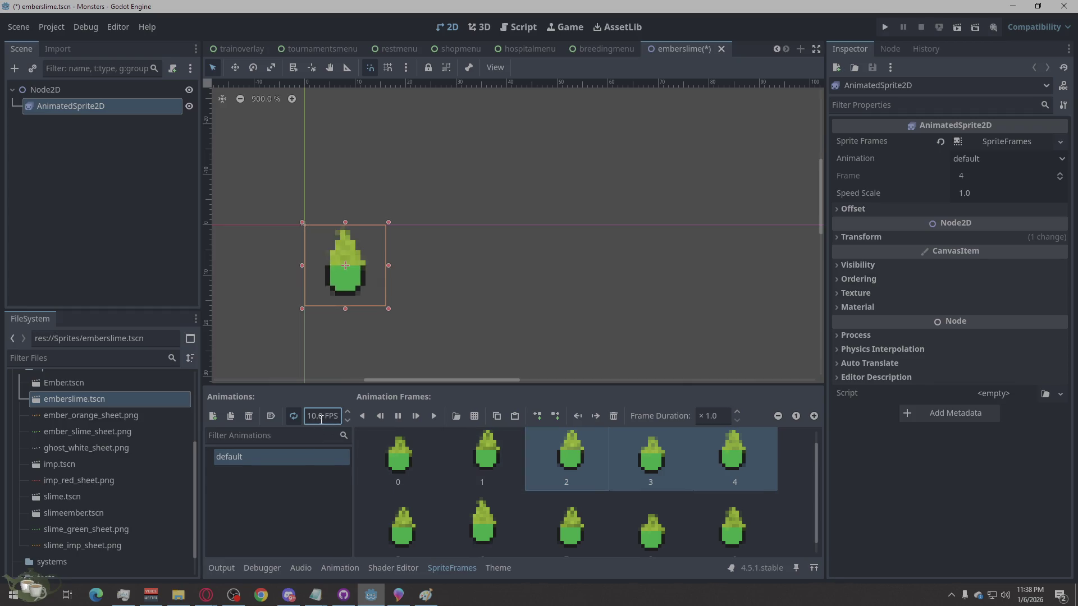
{"action": "left_click", "coordinate": [312, 416]}
{"action": "double_click", "coordinate": [312, 416]}
{"action": "type", "text": "7"}
{"action": "key", "text": "Return"}
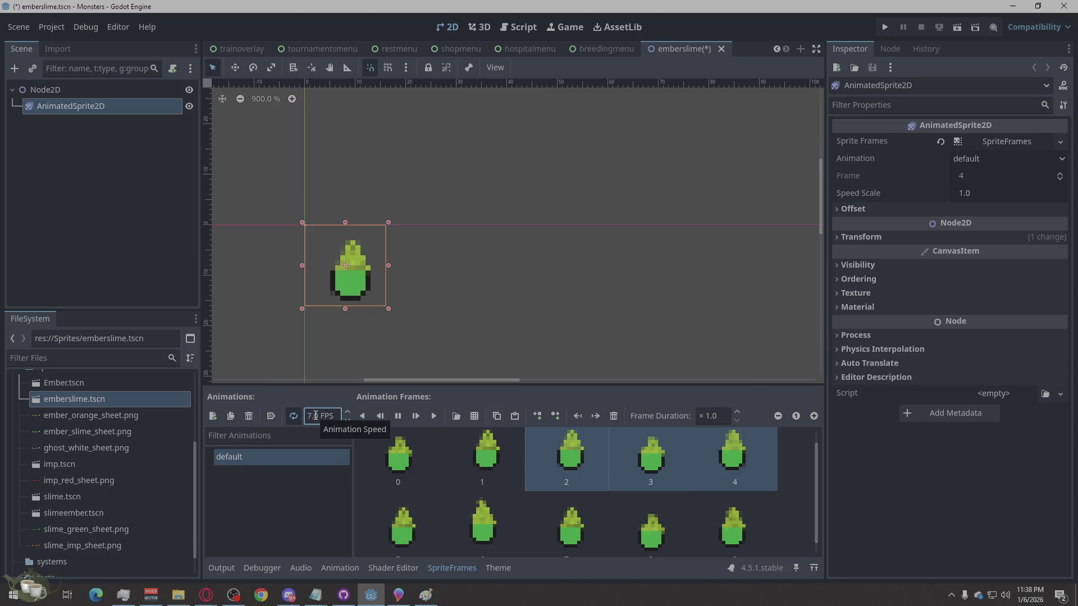
Step: Reselect the AnimatedSprite2D node repeatedly to bring its frames back into the SpriteFrames panel
{"action": "left_click", "coordinate": [427, 338]}
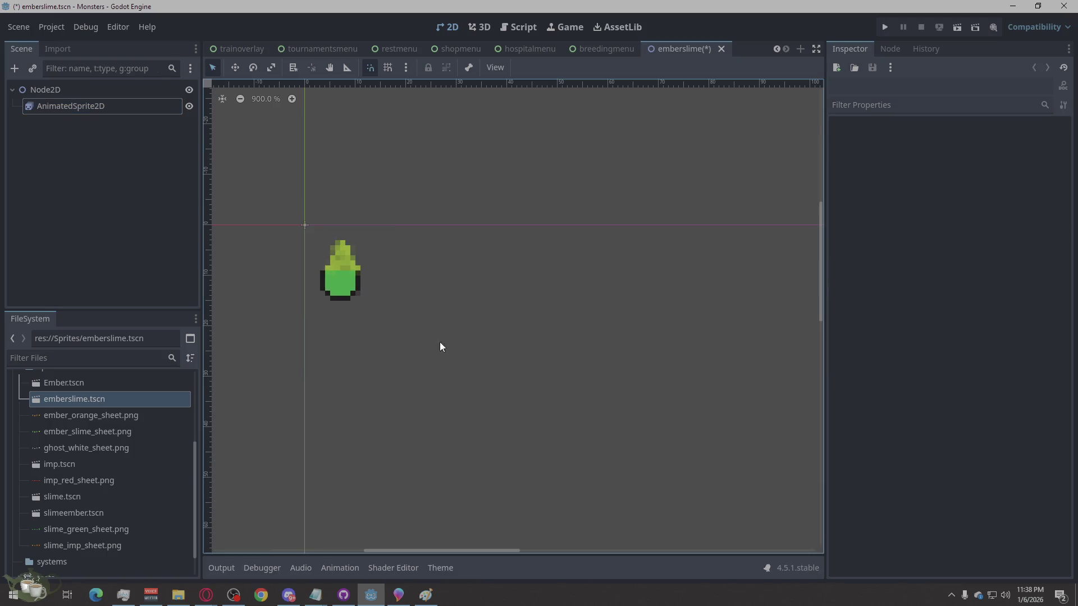
{"action": "left_click", "coordinate": [356, 286]}
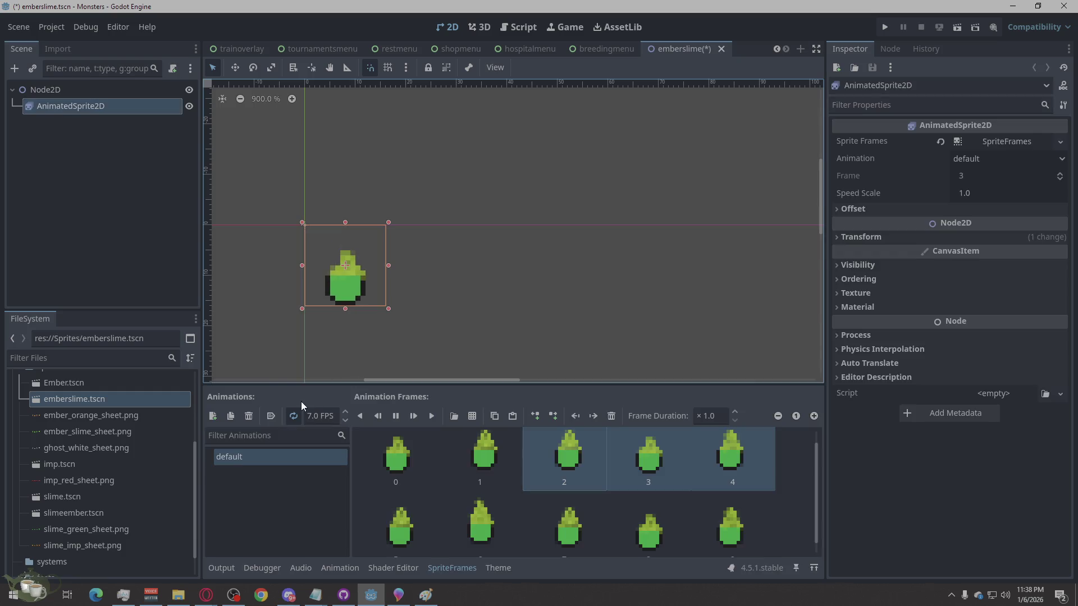
{"action": "scroll", "coordinate": [310, 415], "scroll_direction": "down", "scroll_amount": 1}
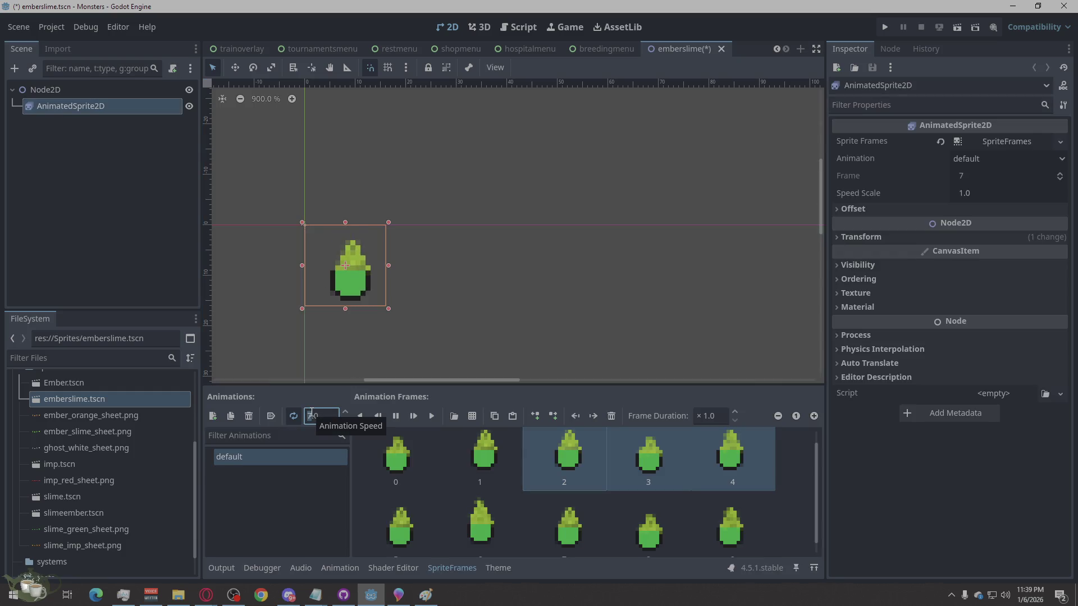
{"action": "left_click", "coordinate": [487, 327]}
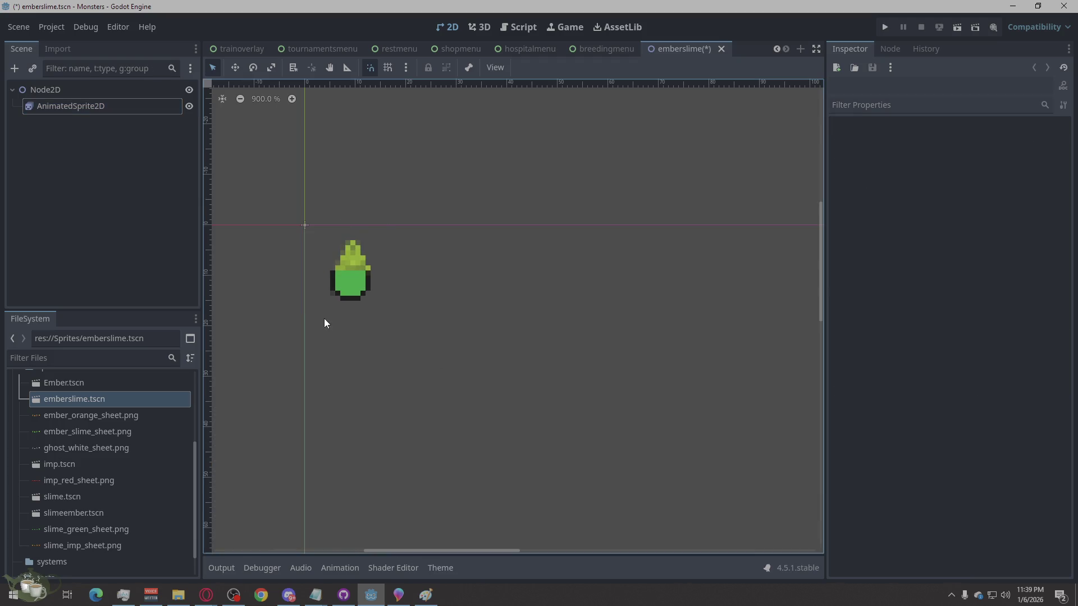
{"action": "left_click", "coordinate": [338, 293]}
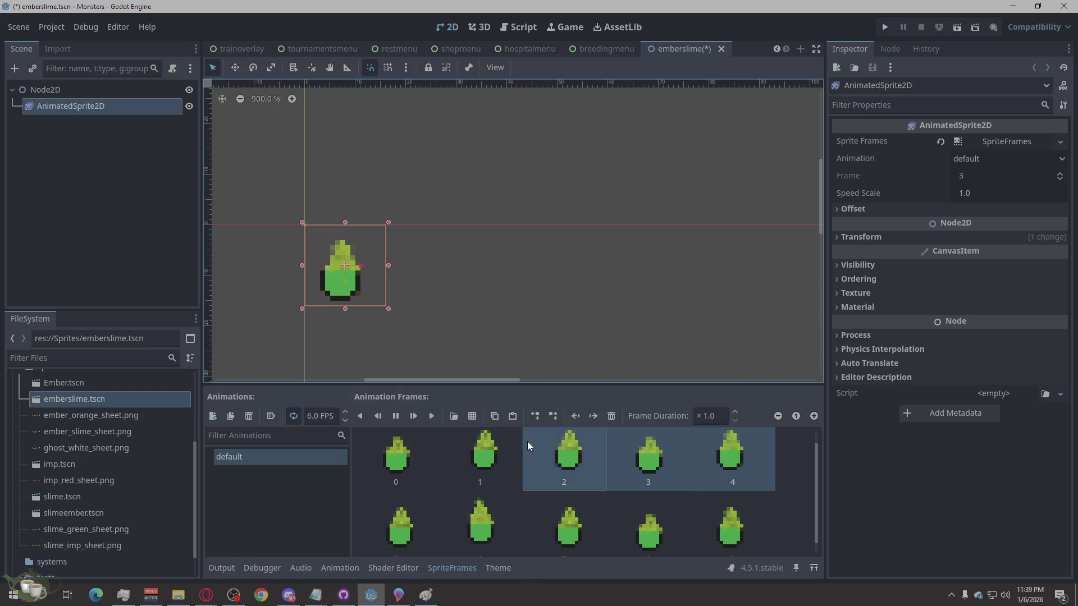
{"action": "scroll", "coordinate": [513, 307], "scroll_direction": "down", "scroll_amount": 2}
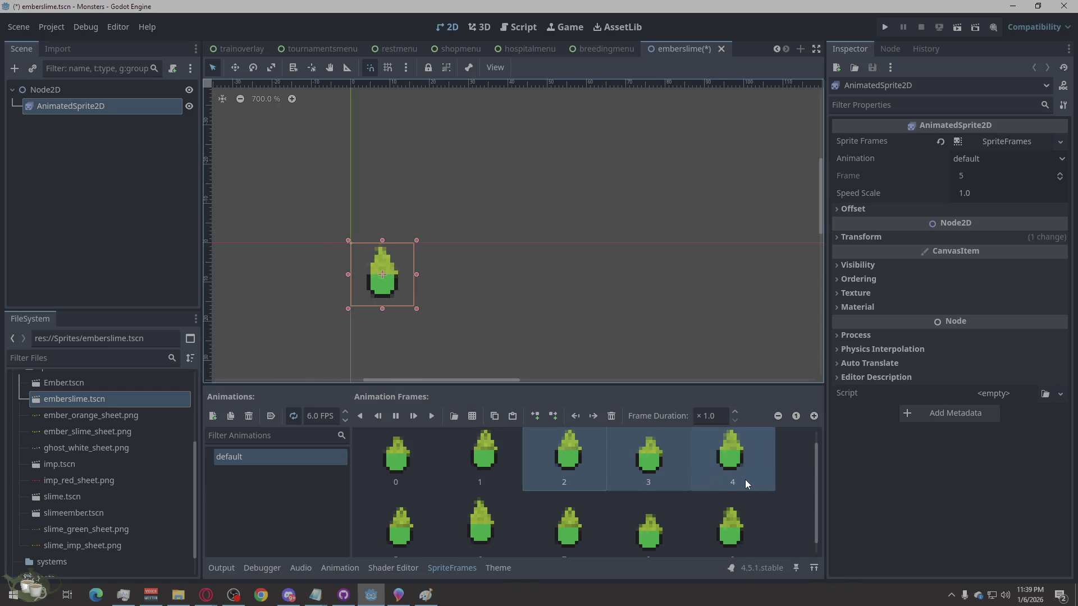
{"action": "scroll", "coordinate": [745, 479], "scroll_direction": "down", "scroll_amount": 1}
{"action": "left_click", "coordinate": [646, 326]}
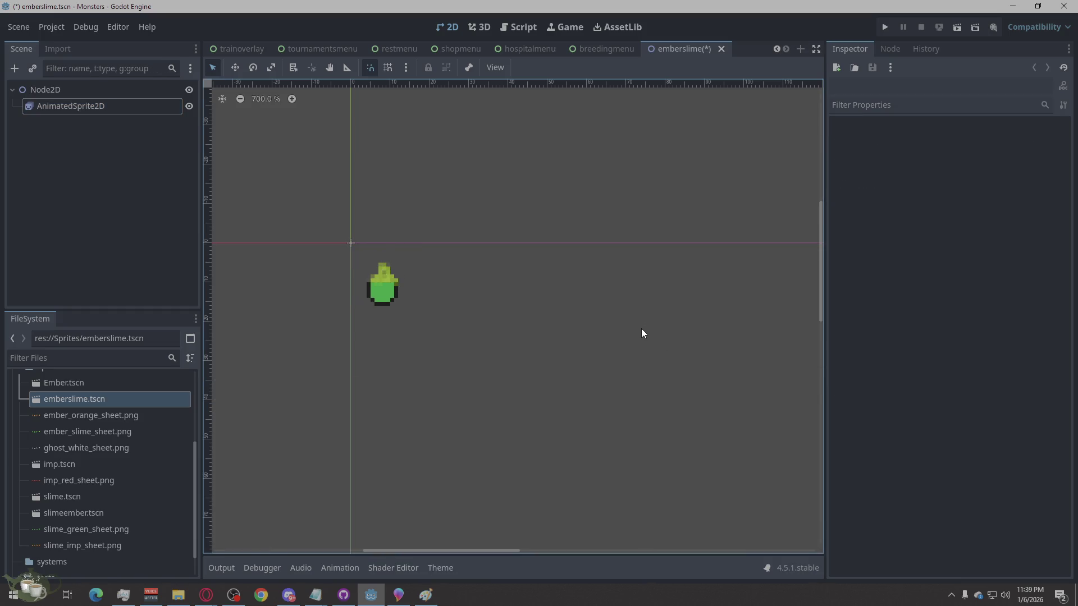
{"action": "scroll", "coordinate": [493, 368], "scroll_direction": "down", "scroll_amount": 1}
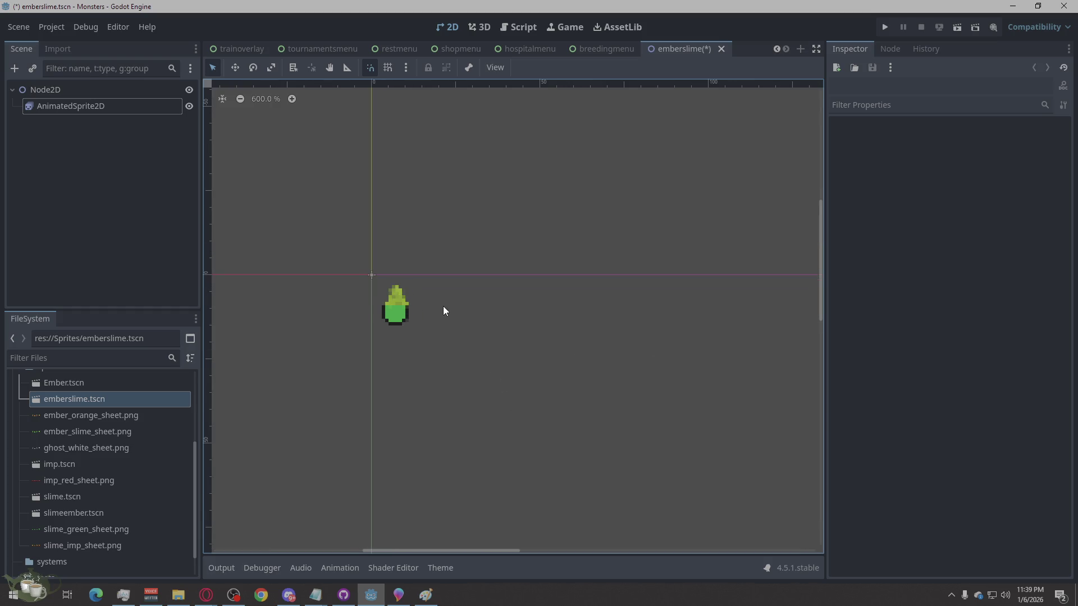
{"action": "left_click", "coordinate": [404, 314]}
{"action": "left_click", "coordinate": [588, 328]}
{"action": "left_click", "coordinate": [408, 300]}
Step: Select all ten frames of the default animation and delete them, leaving it empty
{"action": "left_click", "coordinate": [424, 461]}
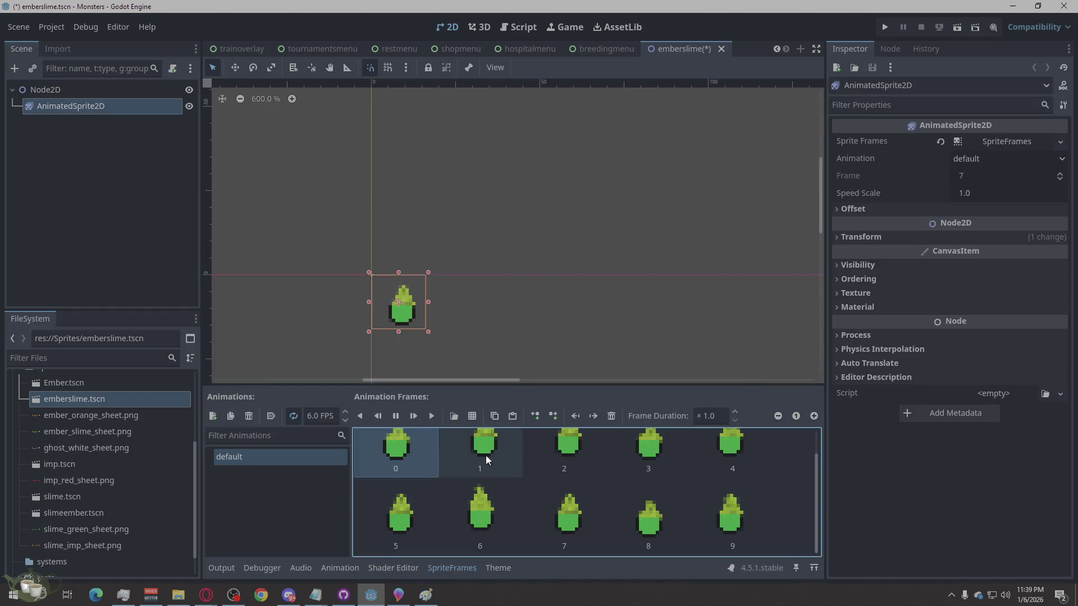
{"action": "left_click", "coordinate": [715, 539], "text": "shift"}
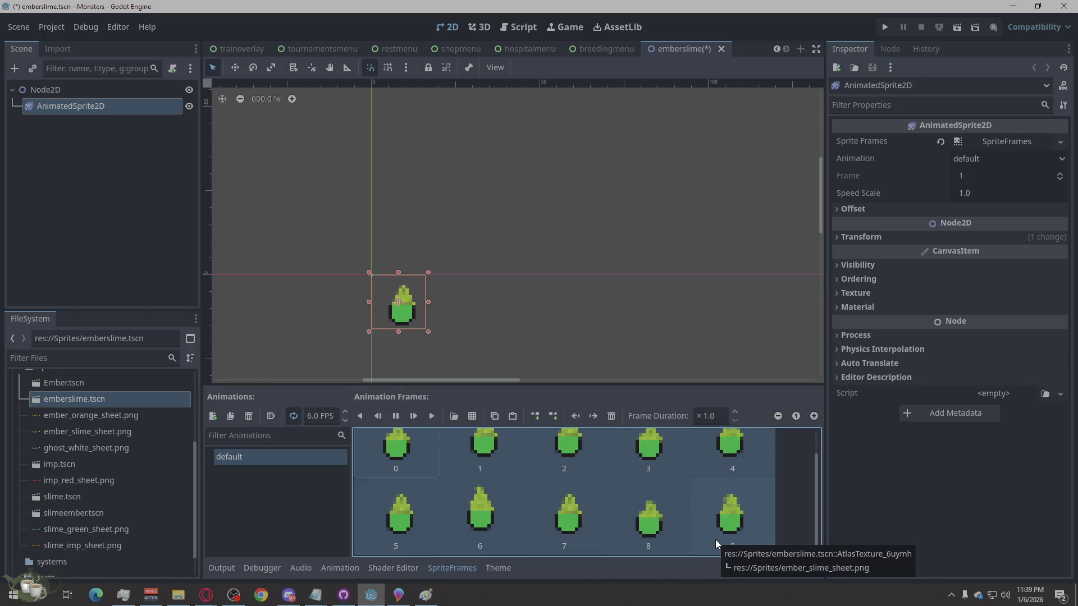
{"action": "left_click", "coordinate": [420, 532]}
{"action": "left_click", "coordinate": [425, 462]}
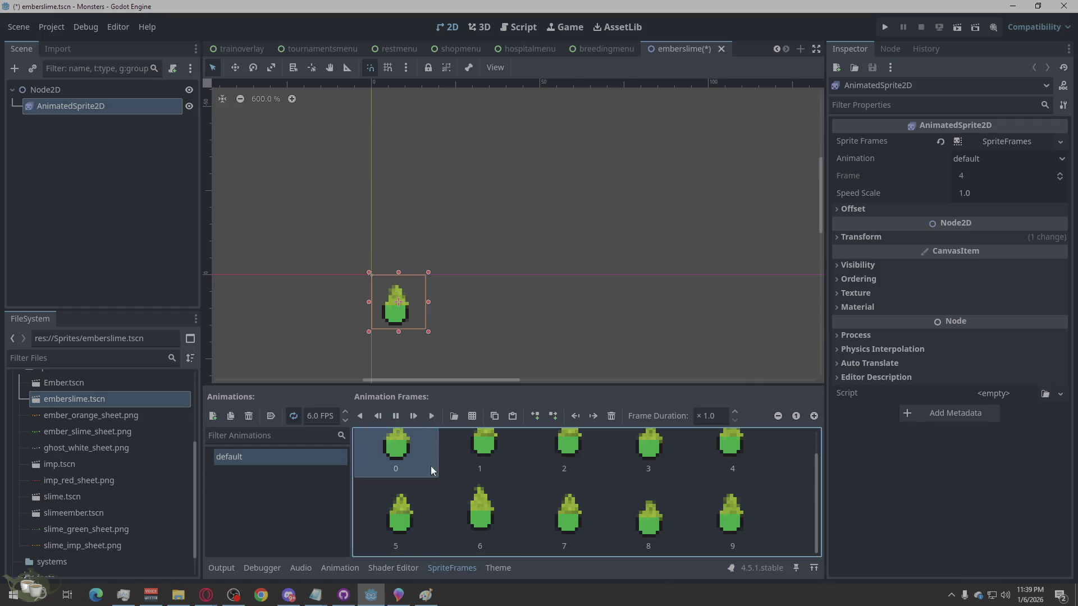
{"action": "left_click", "coordinate": [690, 527], "text": "shift"}
{"action": "key", "text": "Delete"}
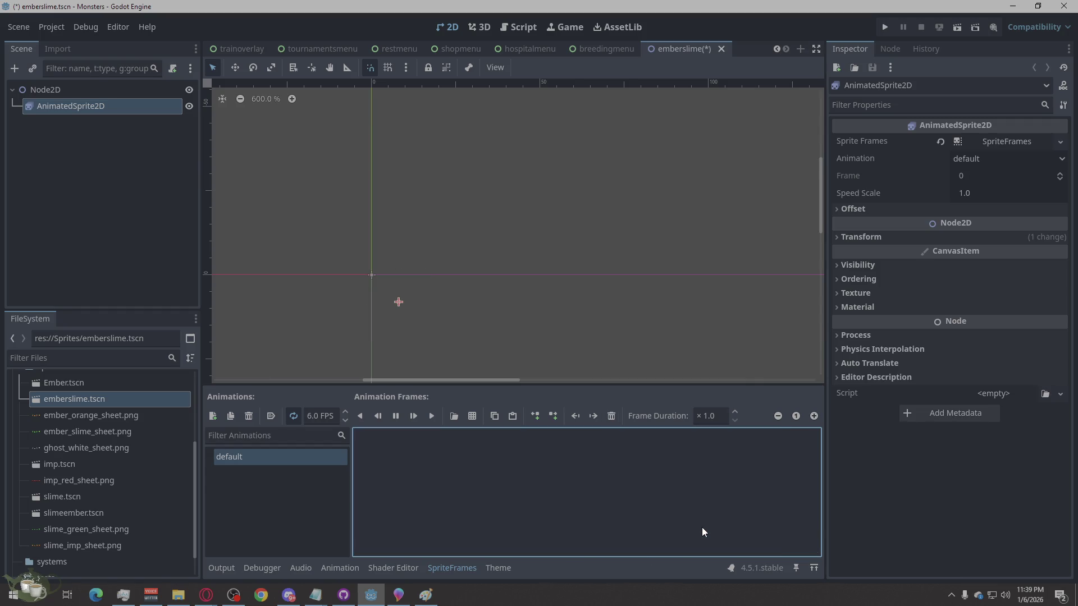
Step: Add four frames sliced from ember_slime_sheet.png to the empty default animation
{"action": "left_click", "coordinate": [472, 416]}
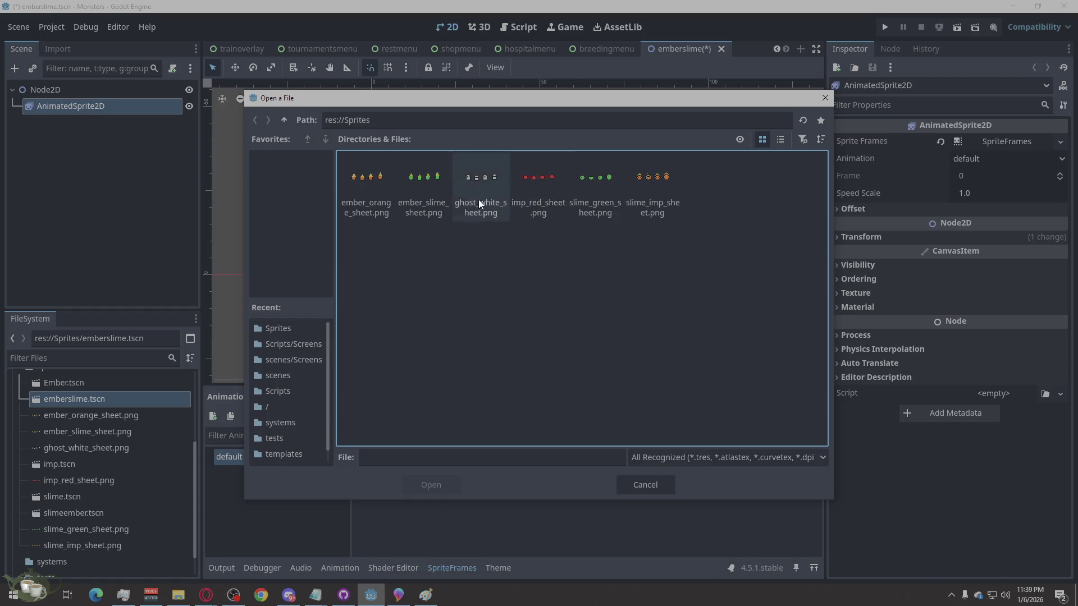
{"action": "double_click", "coordinate": [431, 187]}
{"action": "left_click", "coordinate": [479, 301]}
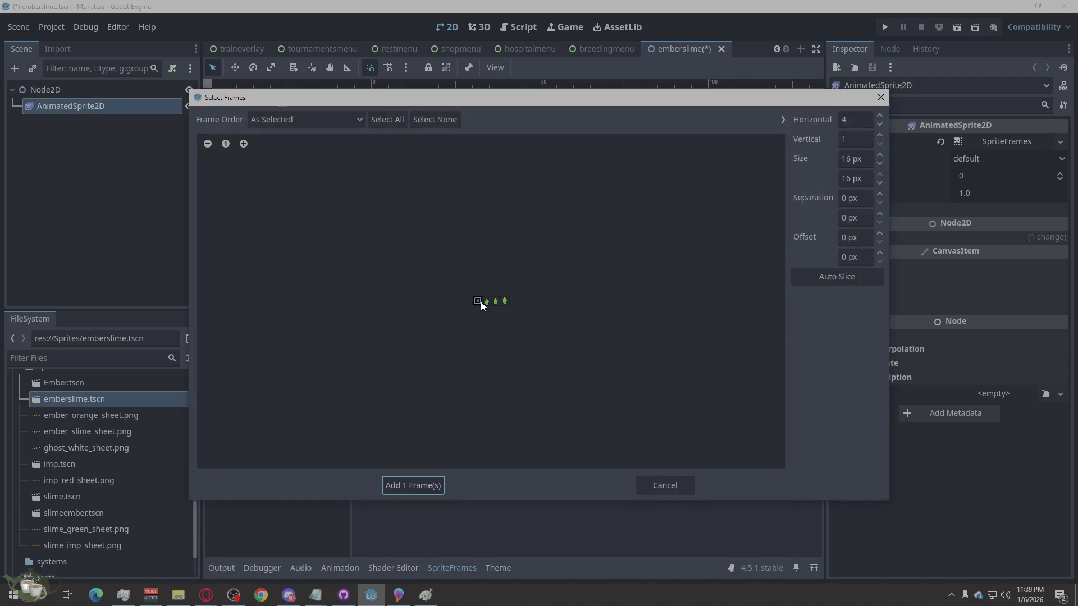
{"action": "left_click", "coordinate": [412, 486]}
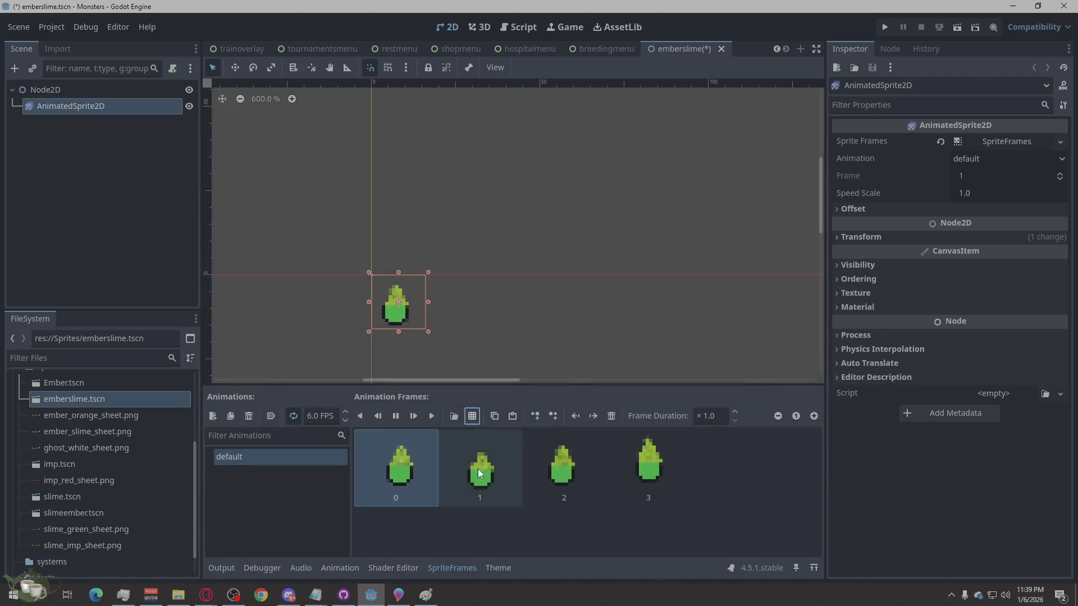
Step: Reselect the AnimatedSprite2D and copy frame 3 of the new animation
{"action": "left_click", "coordinate": [594, 220]}
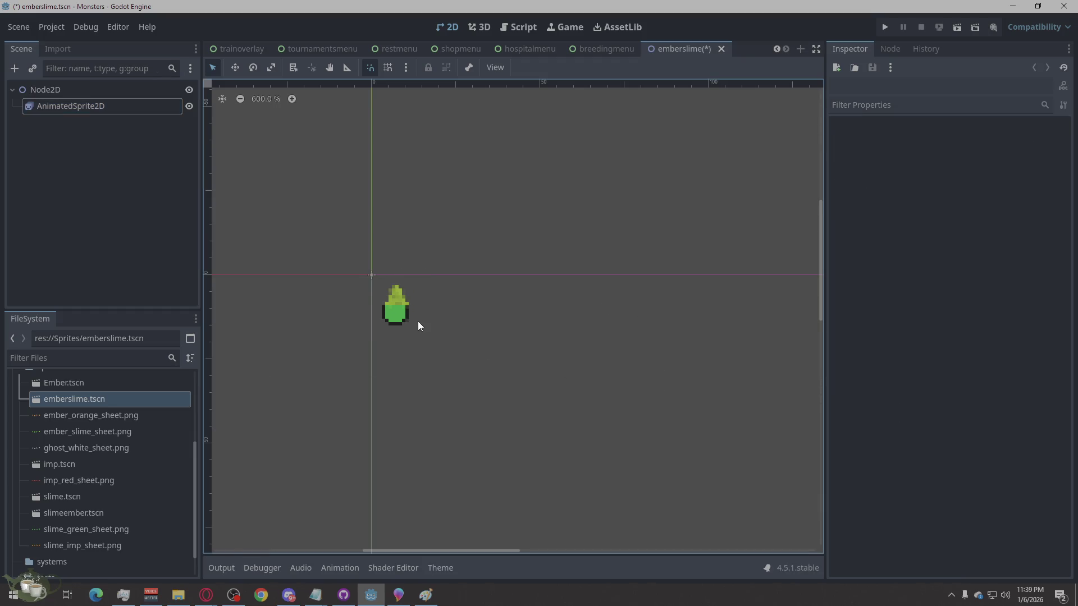
{"action": "left_click", "coordinate": [425, 325]}
{"action": "left_click", "coordinate": [656, 468]}
{"action": "key", "text": "ctrl+c"}
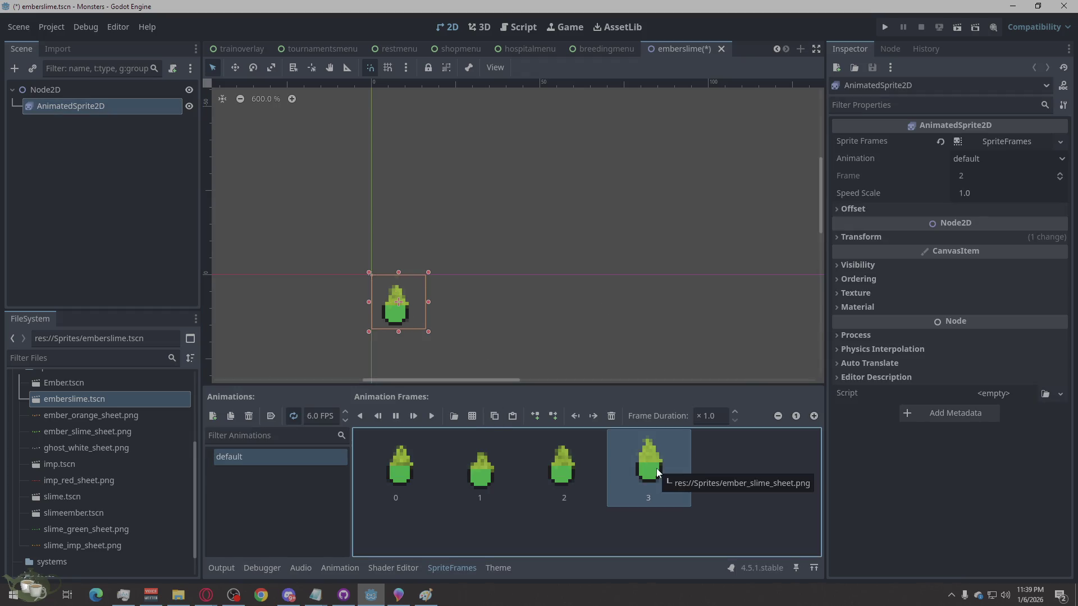
Step: Append duplicates of frames 3, 2 and 1 to the end of the default animation
{"action": "key", "text": "ctrl+v"}
{"action": "left_click", "coordinate": [570, 479]}
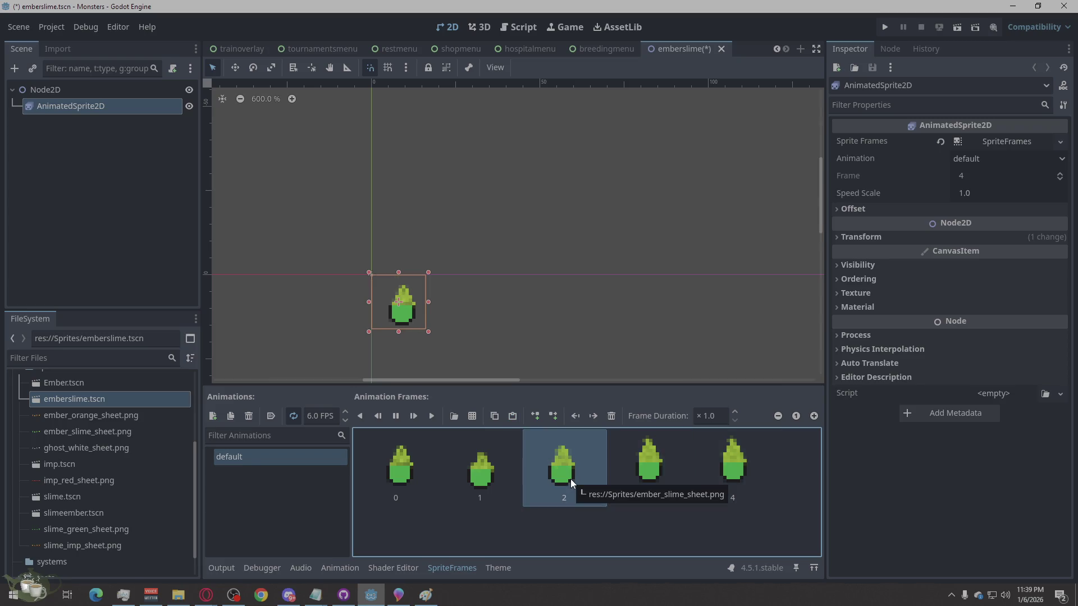
{"action": "key", "text": "ctrl+v"}
{"action": "left_click", "coordinate": [499, 481]}
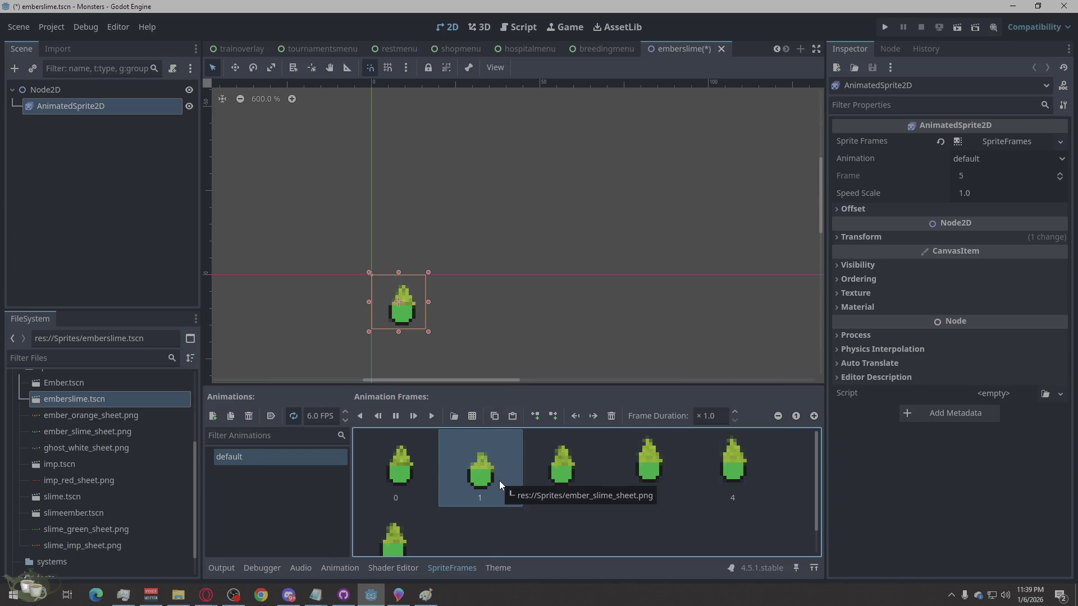
{"action": "key", "text": "ctrl+c"}
{"action": "key", "text": "ctrl+v"}
{"action": "left_click", "coordinate": [393, 475]}
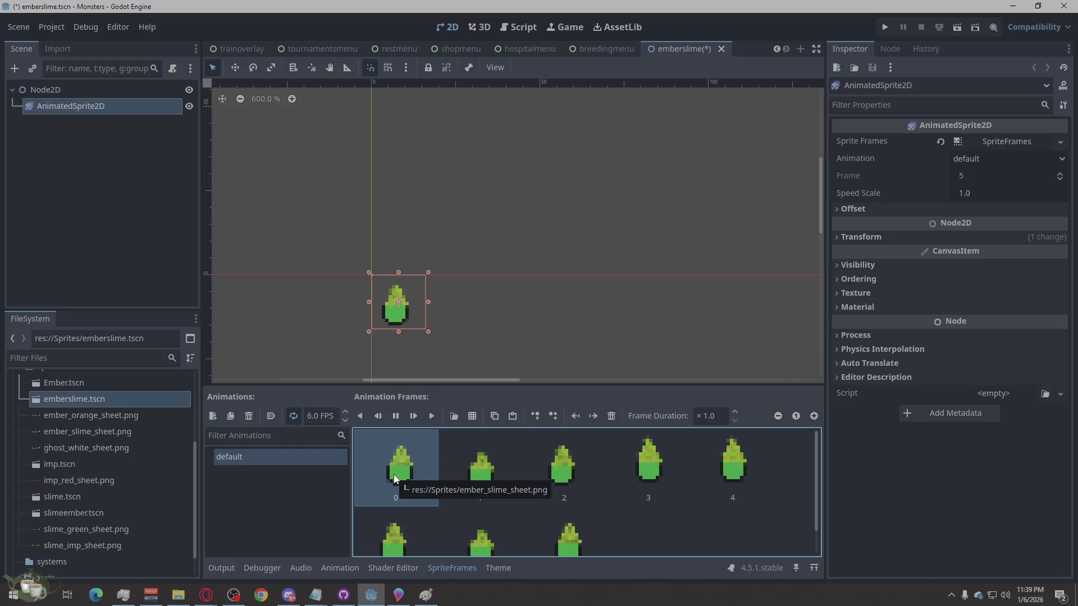
Step: Reselect the AnimatedSprite2D, review the eight frames and pick frame 8, animation still at 6 FPS
{"action": "left_click", "coordinate": [319, 327]}
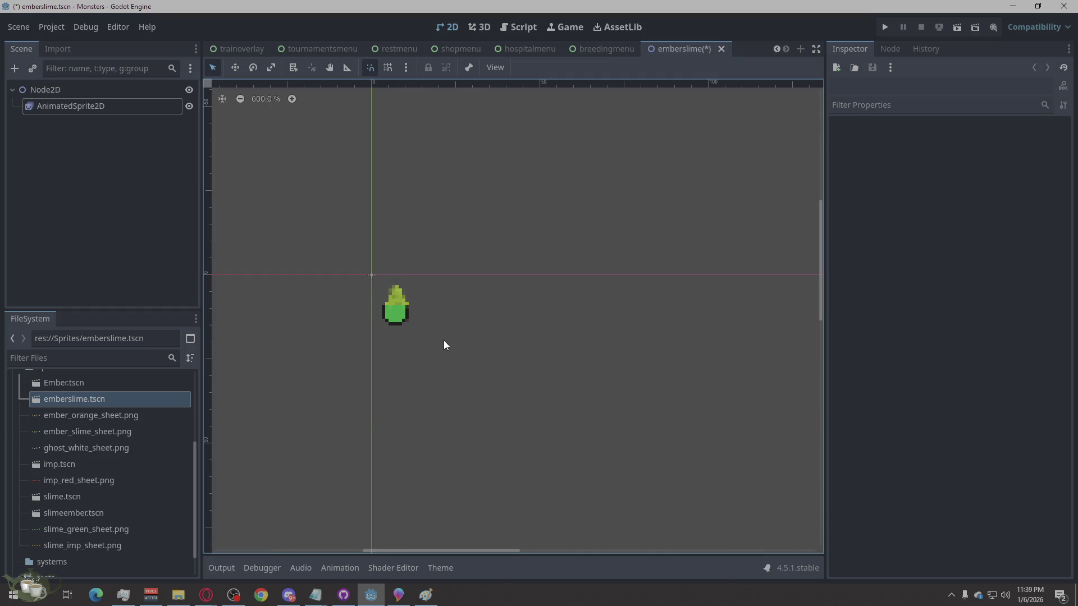
{"action": "left_click", "coordinate": [400, 303]}
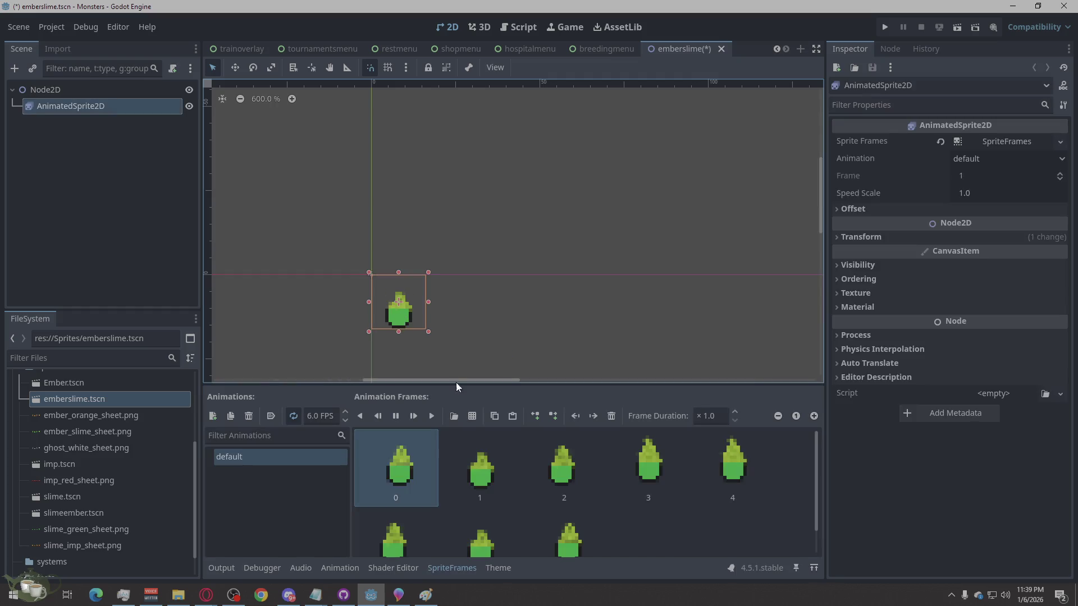
{"action": "left_click", "coordinate": [575, 522]}
{"action": "left_click", "coordinate": [432, 474], "text": "shift"}
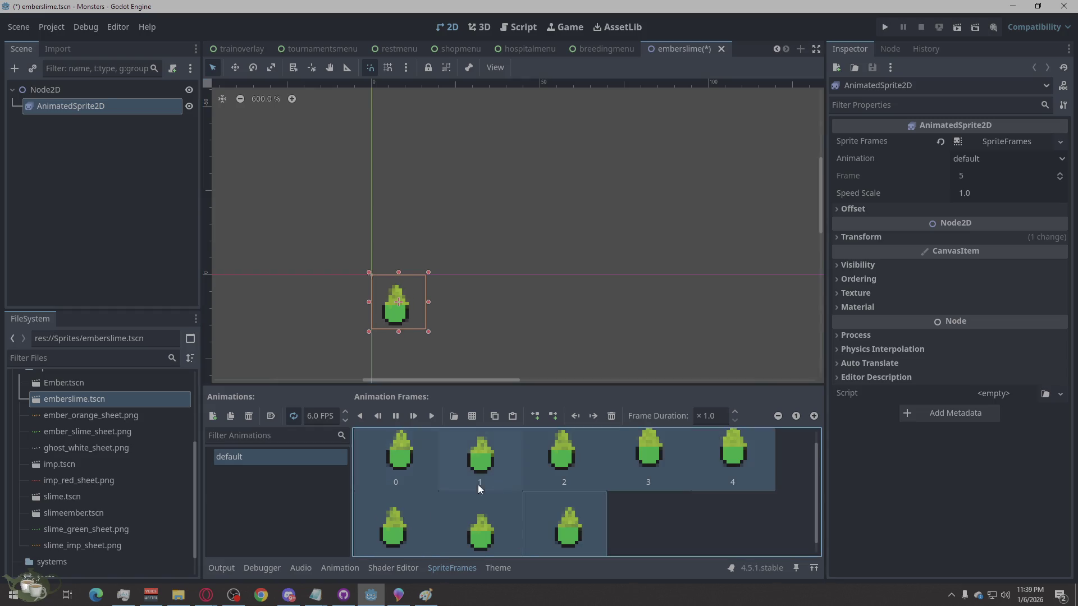
{"action": "left_click", "coordinate": [549, 348]}
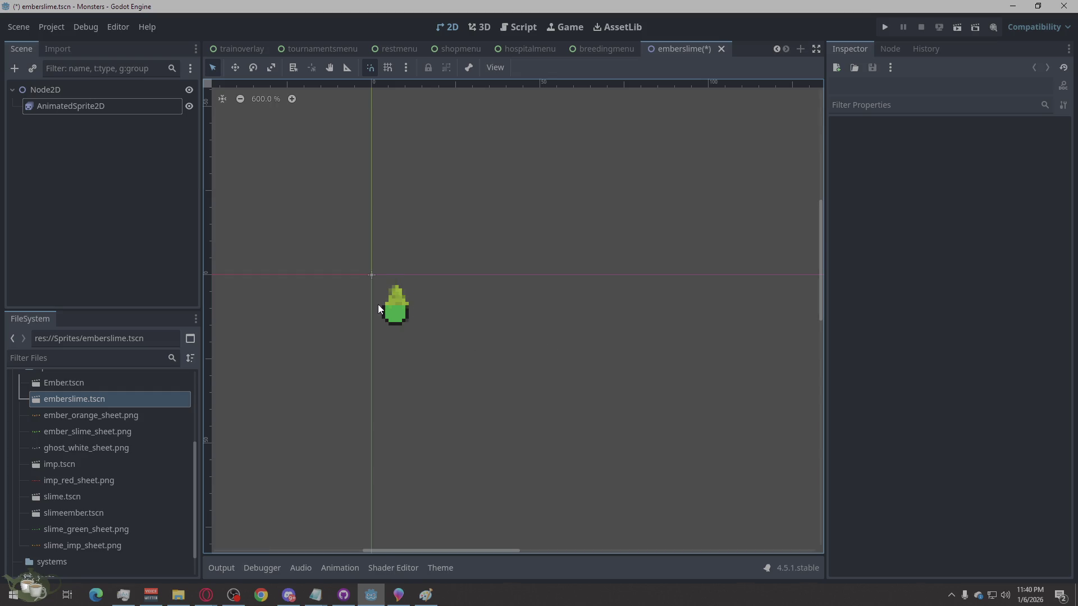
{"action": "left_click", "coordinate": [392, 310]}
{"action": "scroll", "coordinate": [543, 313], "scroll_direction": "down", "scroll_amount": 2}
{"action": "scroll", "coordinate": [531, 333], "scroll_direction": "down", "scroll_amount": 1}
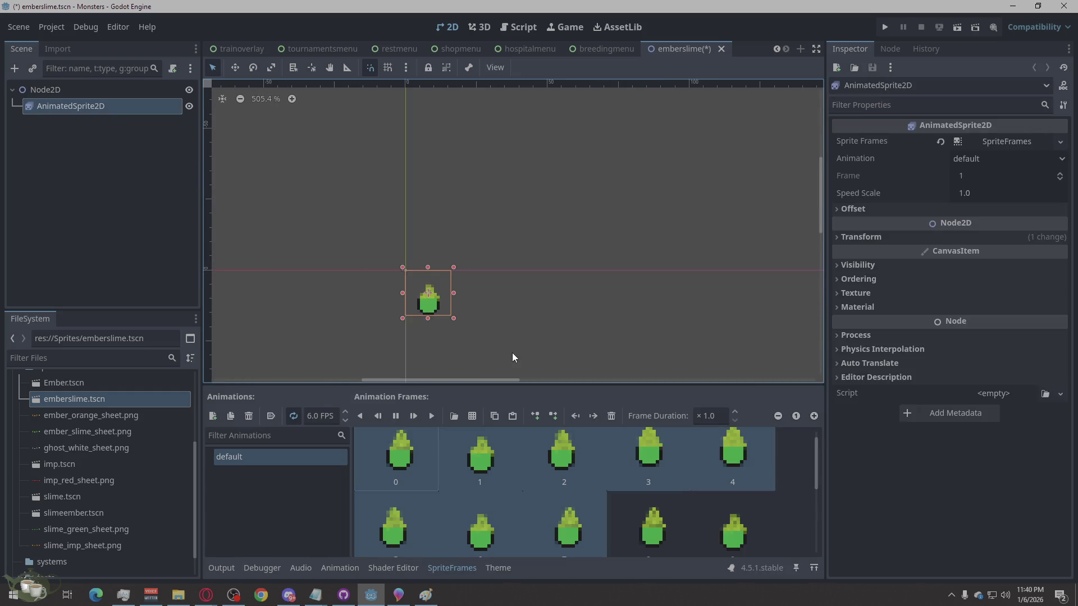
{"action": "scroll", "coordinate": [655, 513], "scroll_direction": "down", "scroll_amount": 2}
{"action": "left_click", "coordinate": [655, 512]}
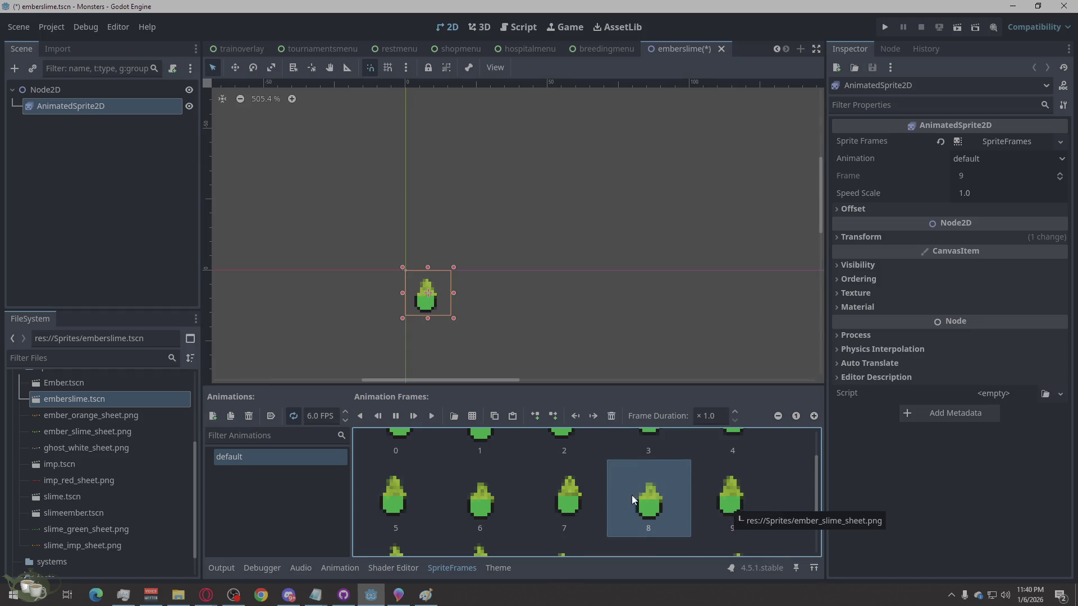
{"action": "scroll", "coordinate": [632, 495], "scroll_direction": "up", "scroll_amount": 1}
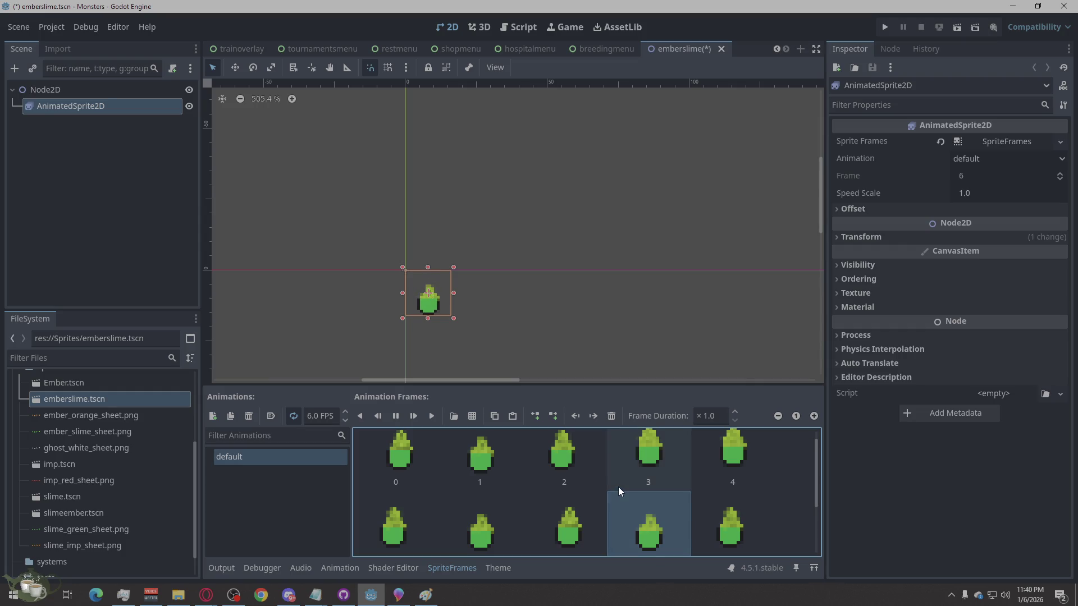
{"action": "scroll", "coordinate": [639, 473], "scroll_direction": "down", "scroll_amount": 2}
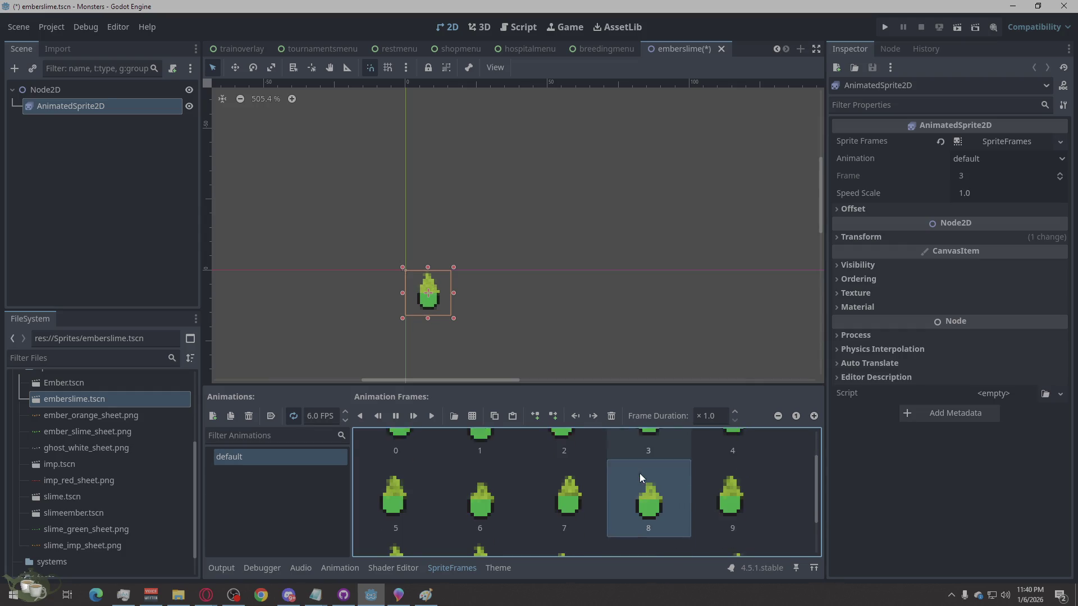